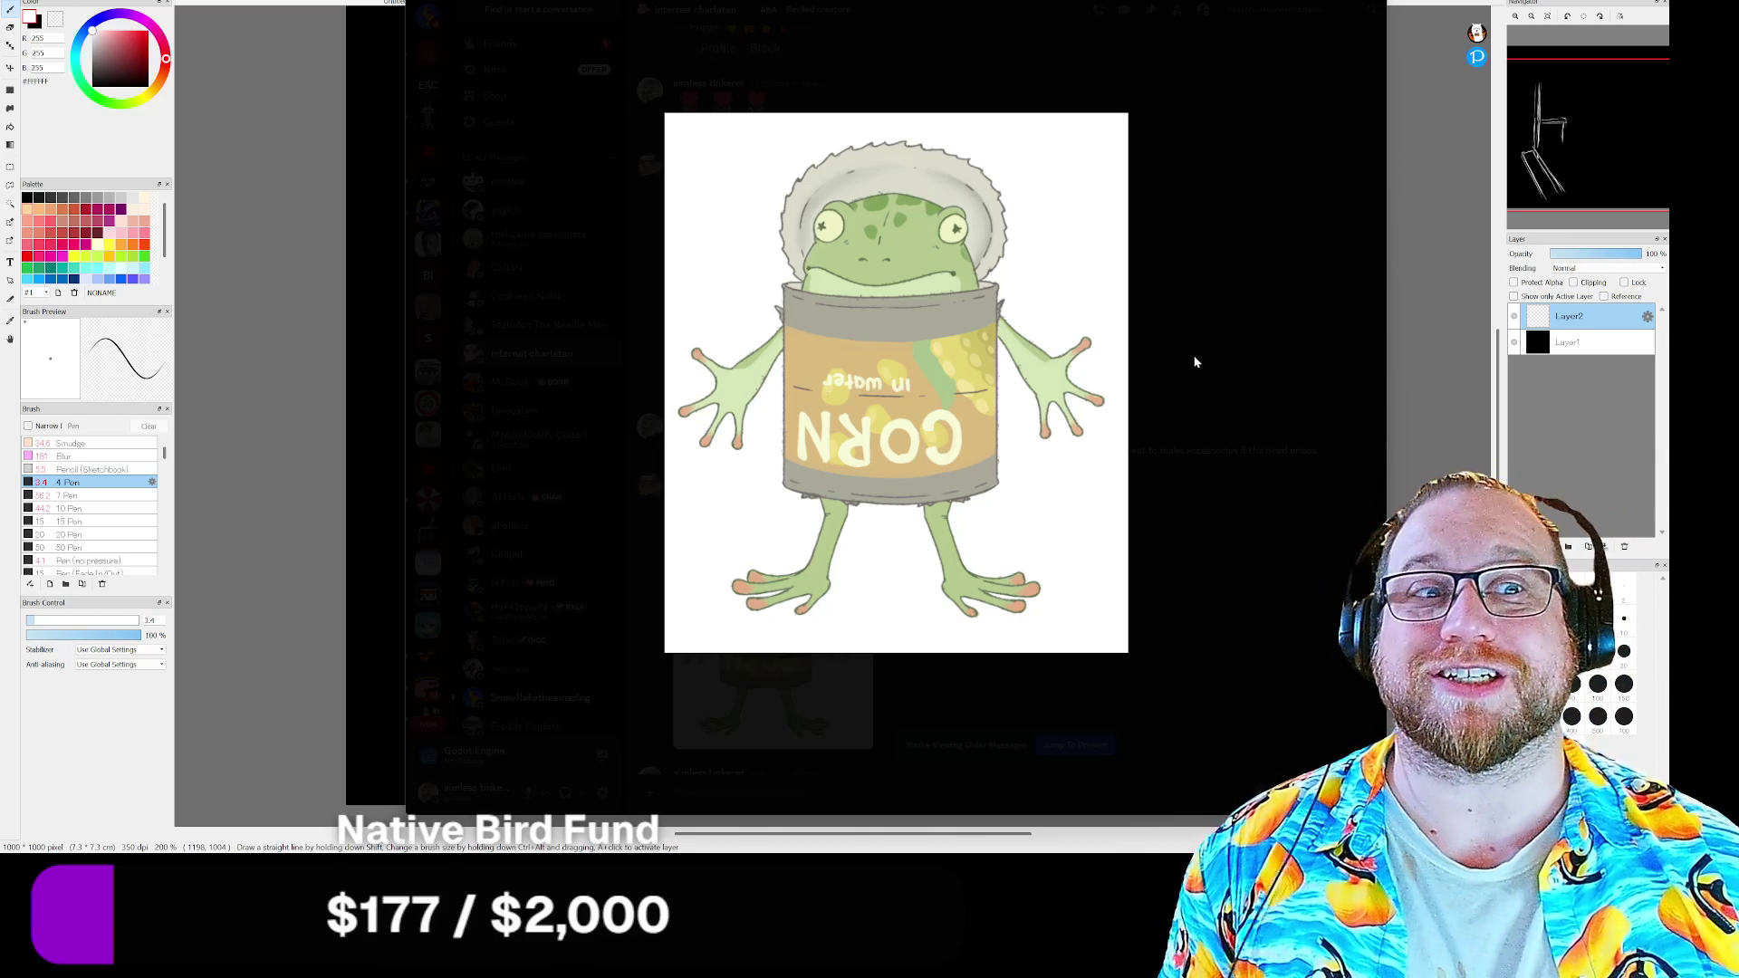
View the shared comic page and pink paper frog sketch in Discord, then close the previews
left_click(1197, 362)
scroll(878, 458, "up", 5)
scroll(802, 400, "up", 5)
scroll(803, 400, "up", 3)
scroll(761, 448, "down", 3)
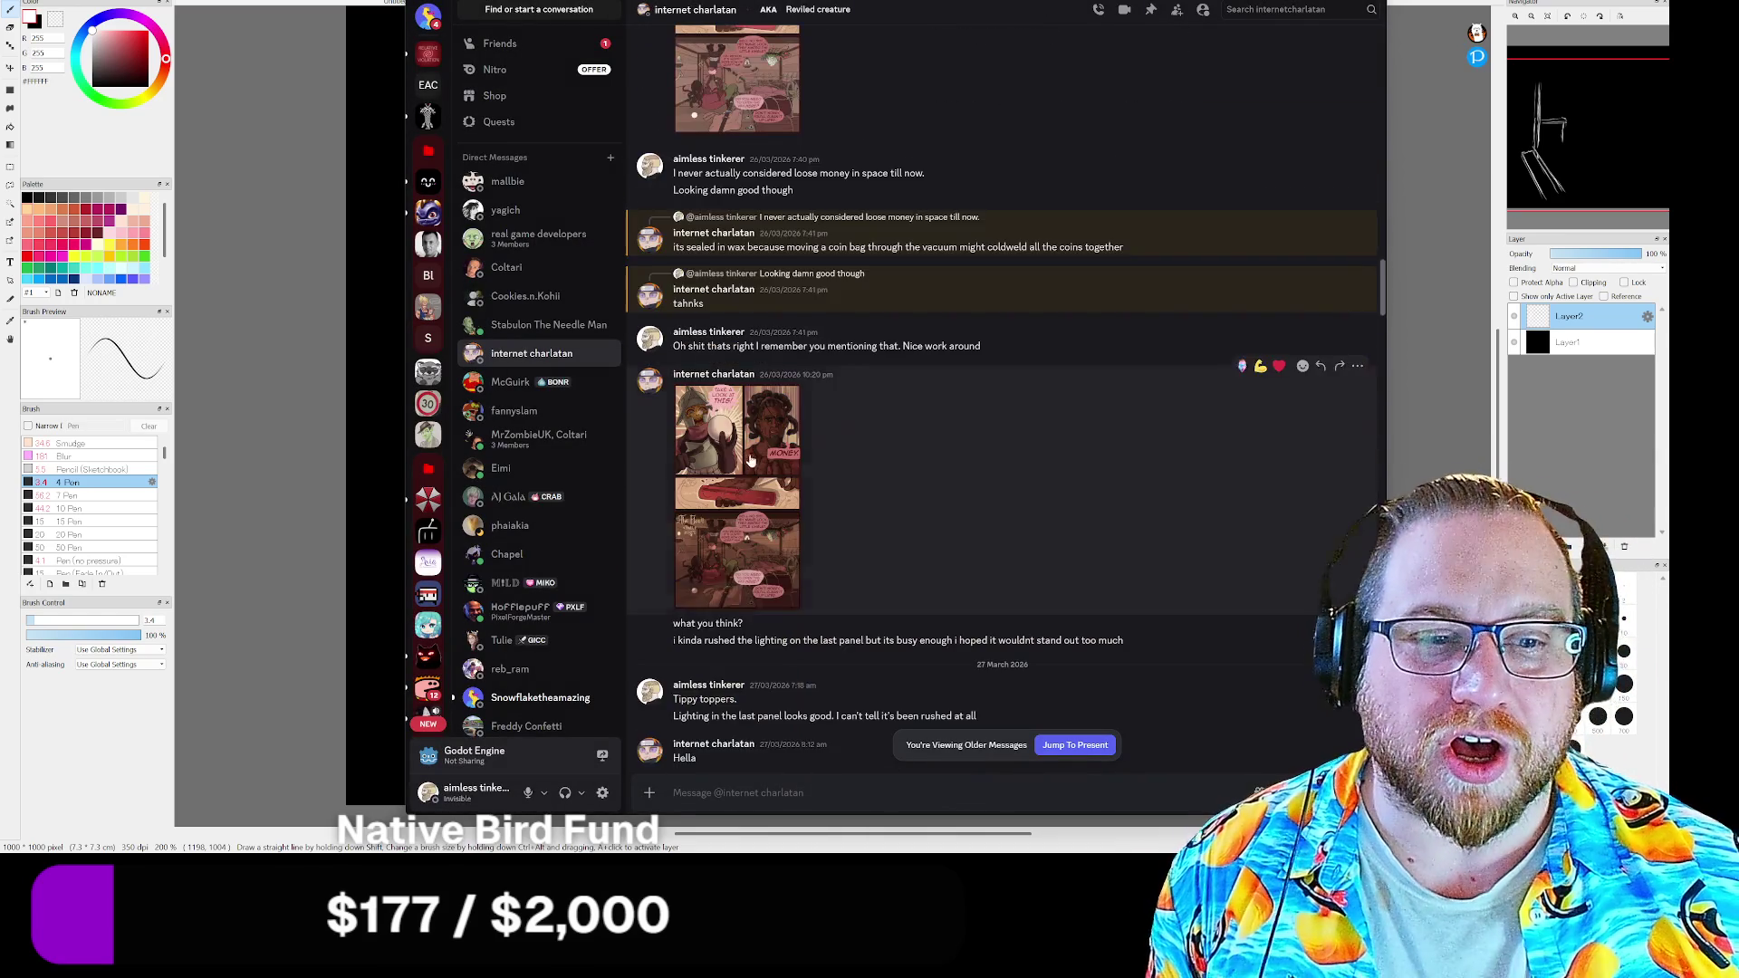
left_click(749, 478)
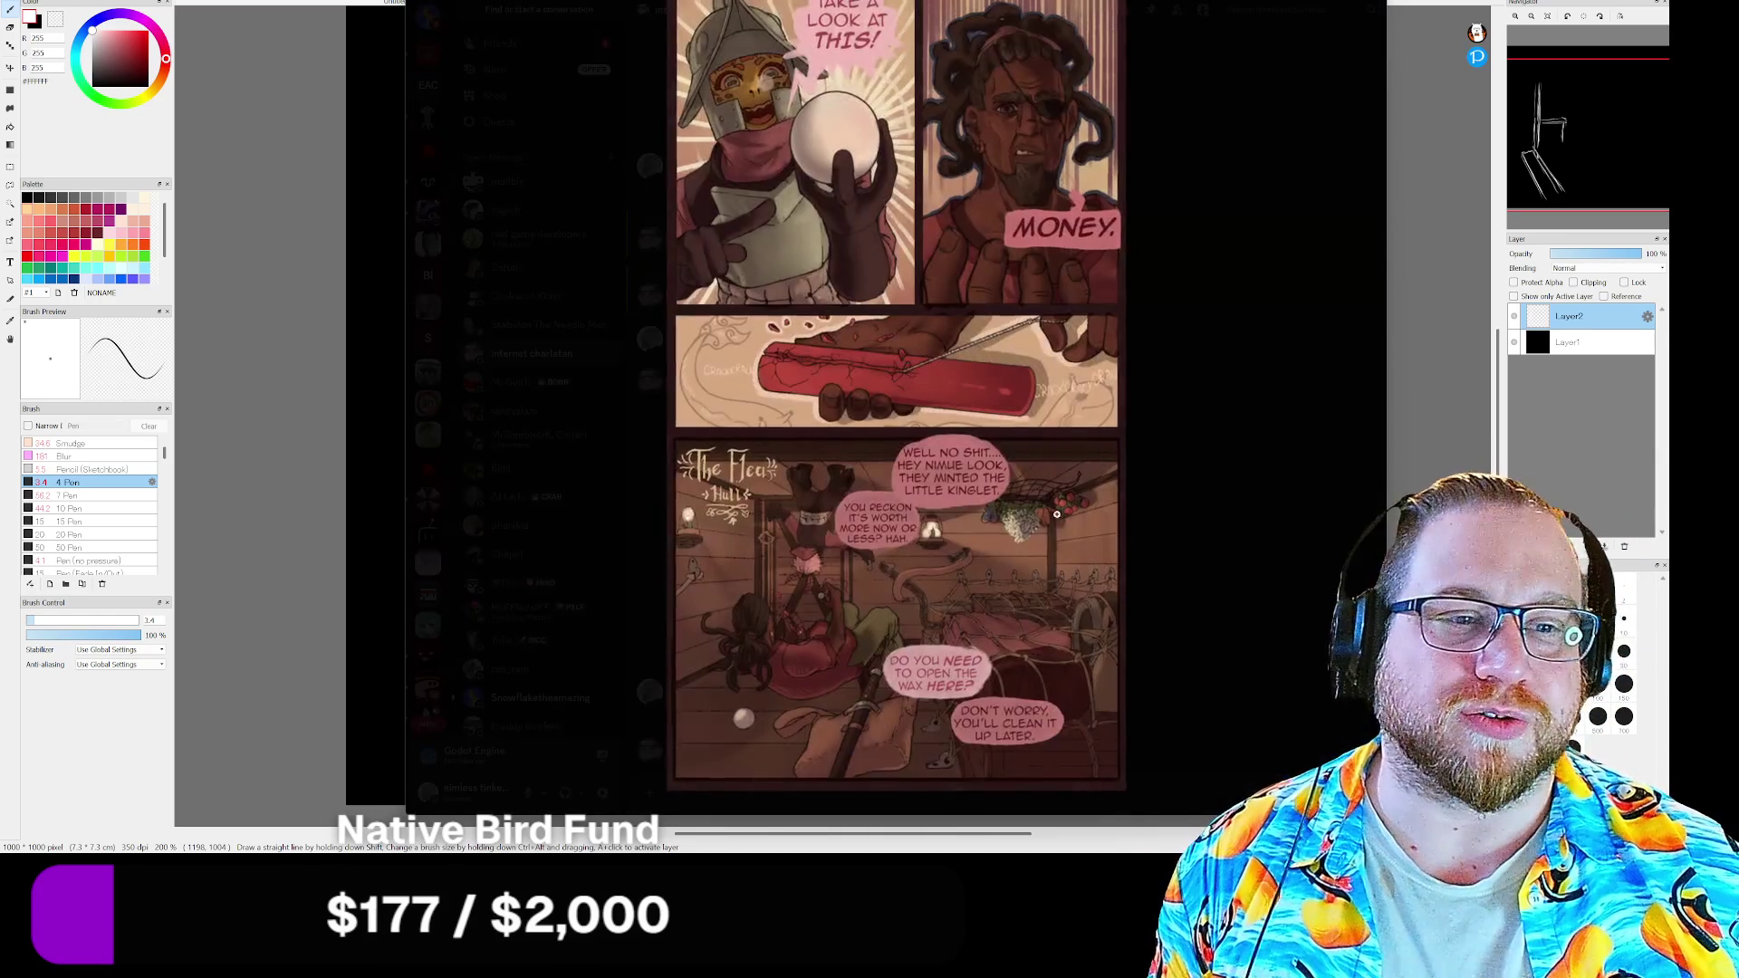
left_click(1227, 418)
scroll(922, 576, "up", 5)
scroll(921, 576, "up", 3)
left_click(803, 273)
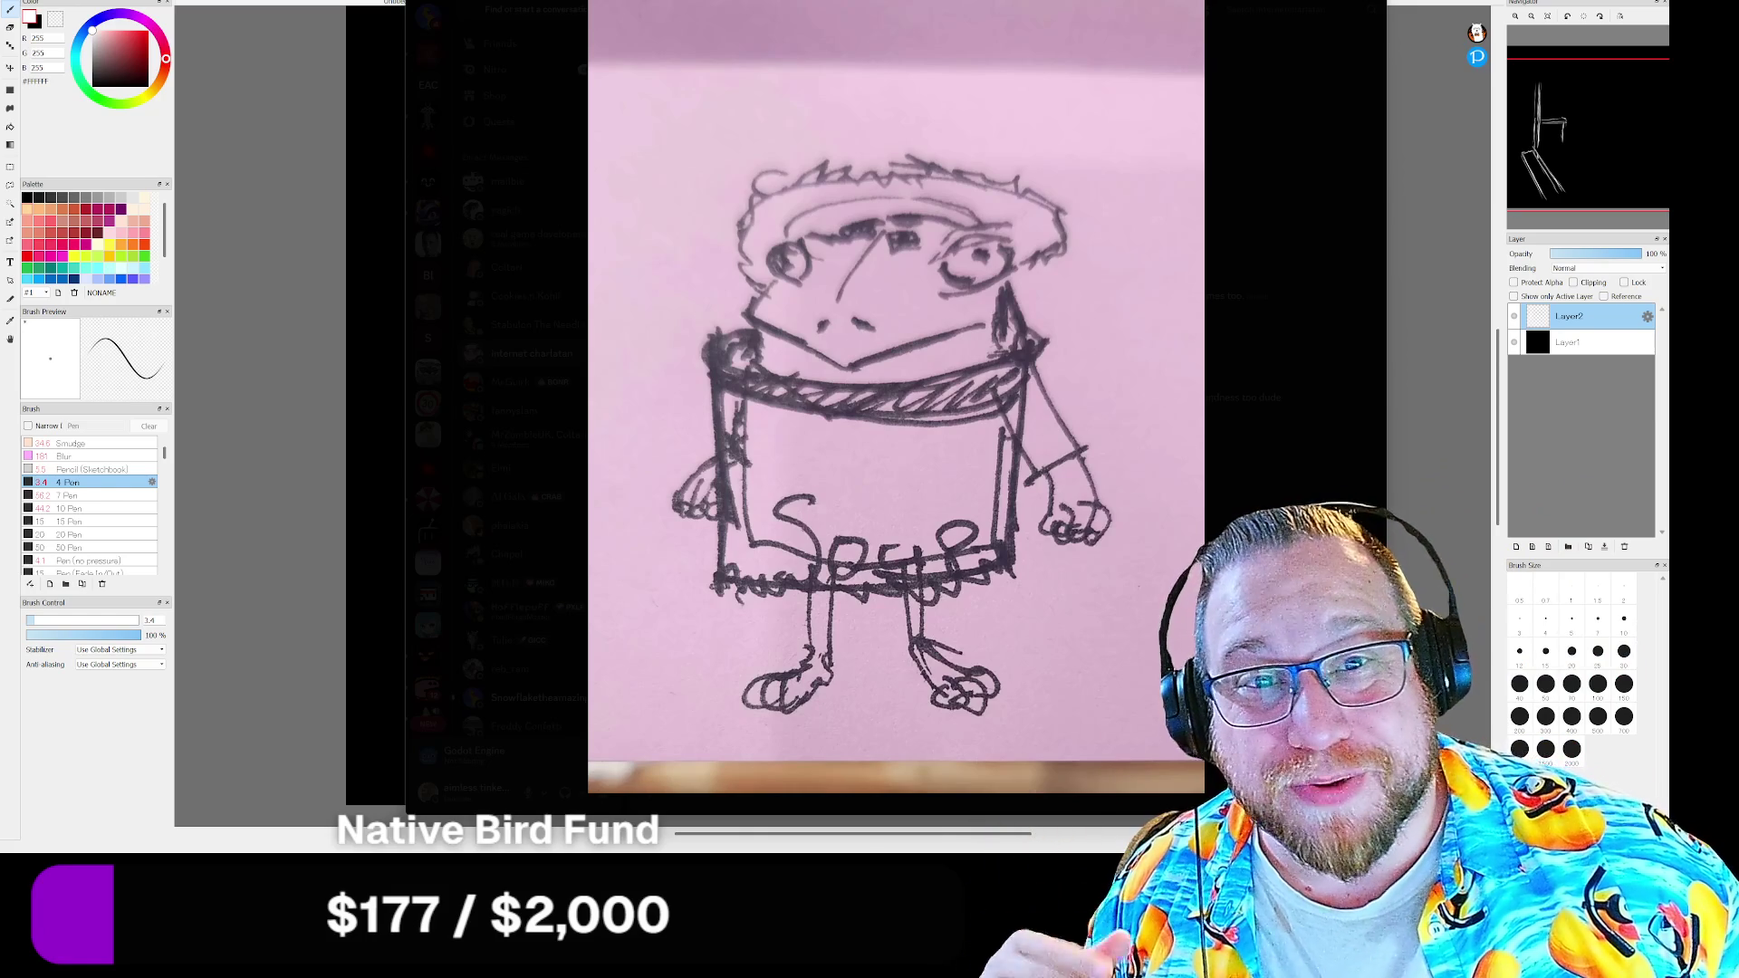
key("Escape")
Move the chat window off the canvas and hatch the box's right side and top edge
left_click_drag(1031, 504, 0, 459)
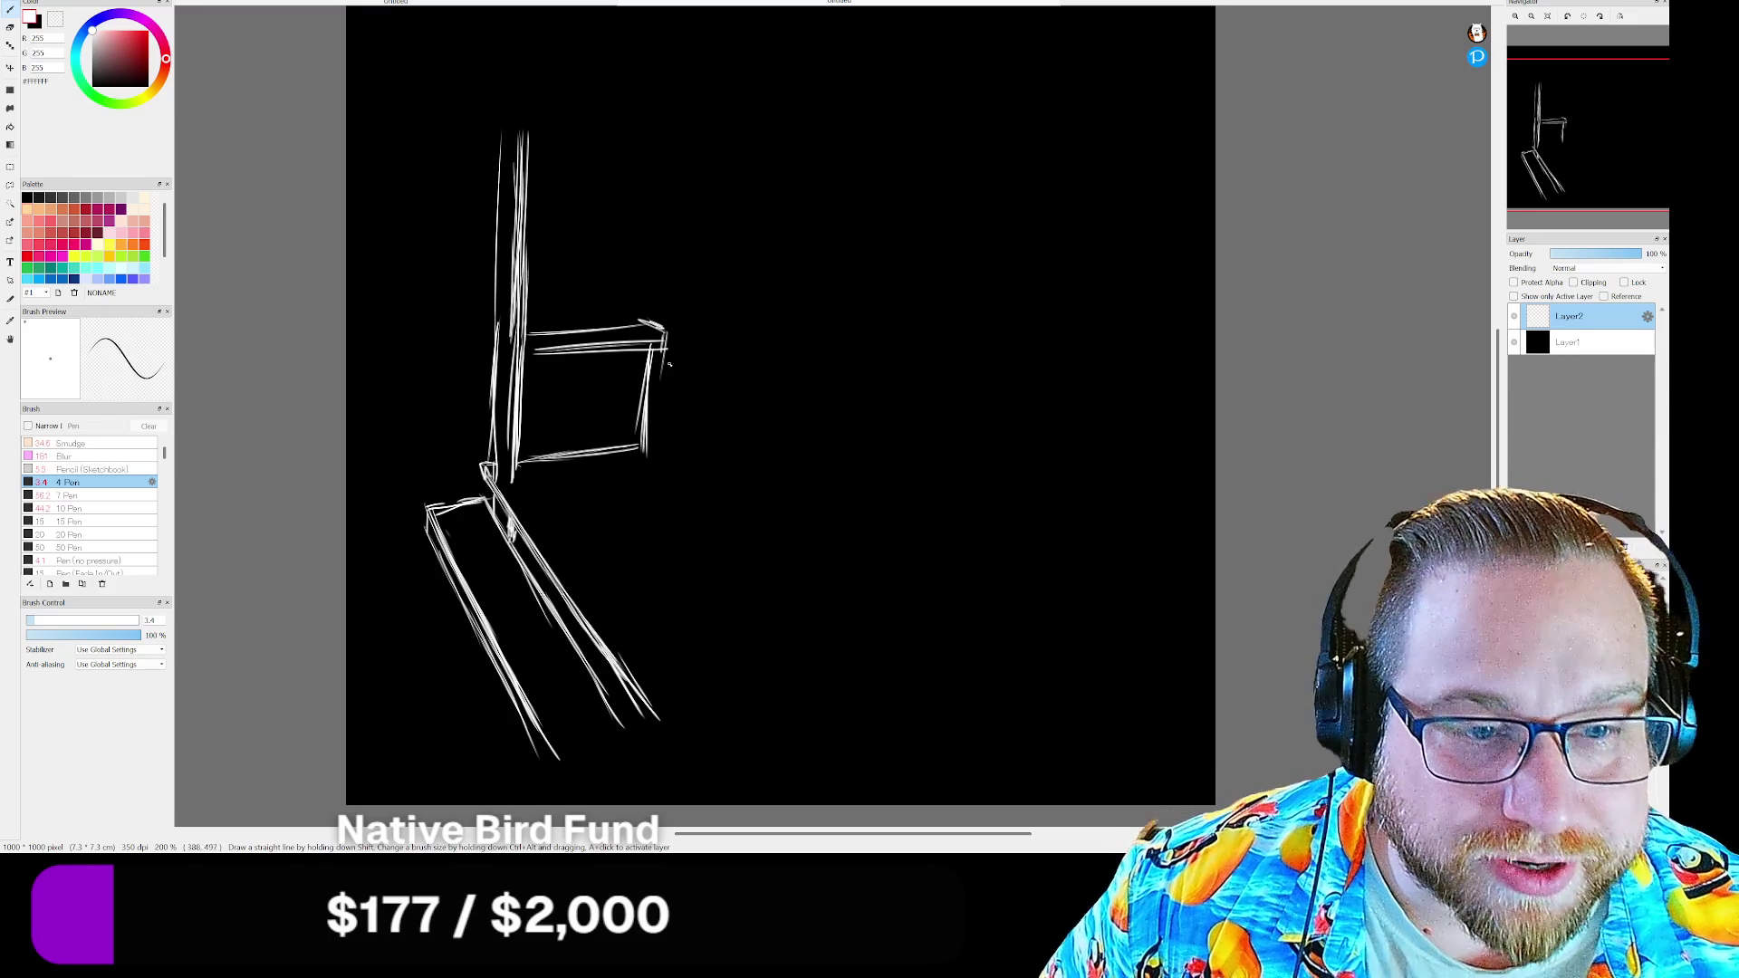
left_click_drag(678, 350, 649, 453)
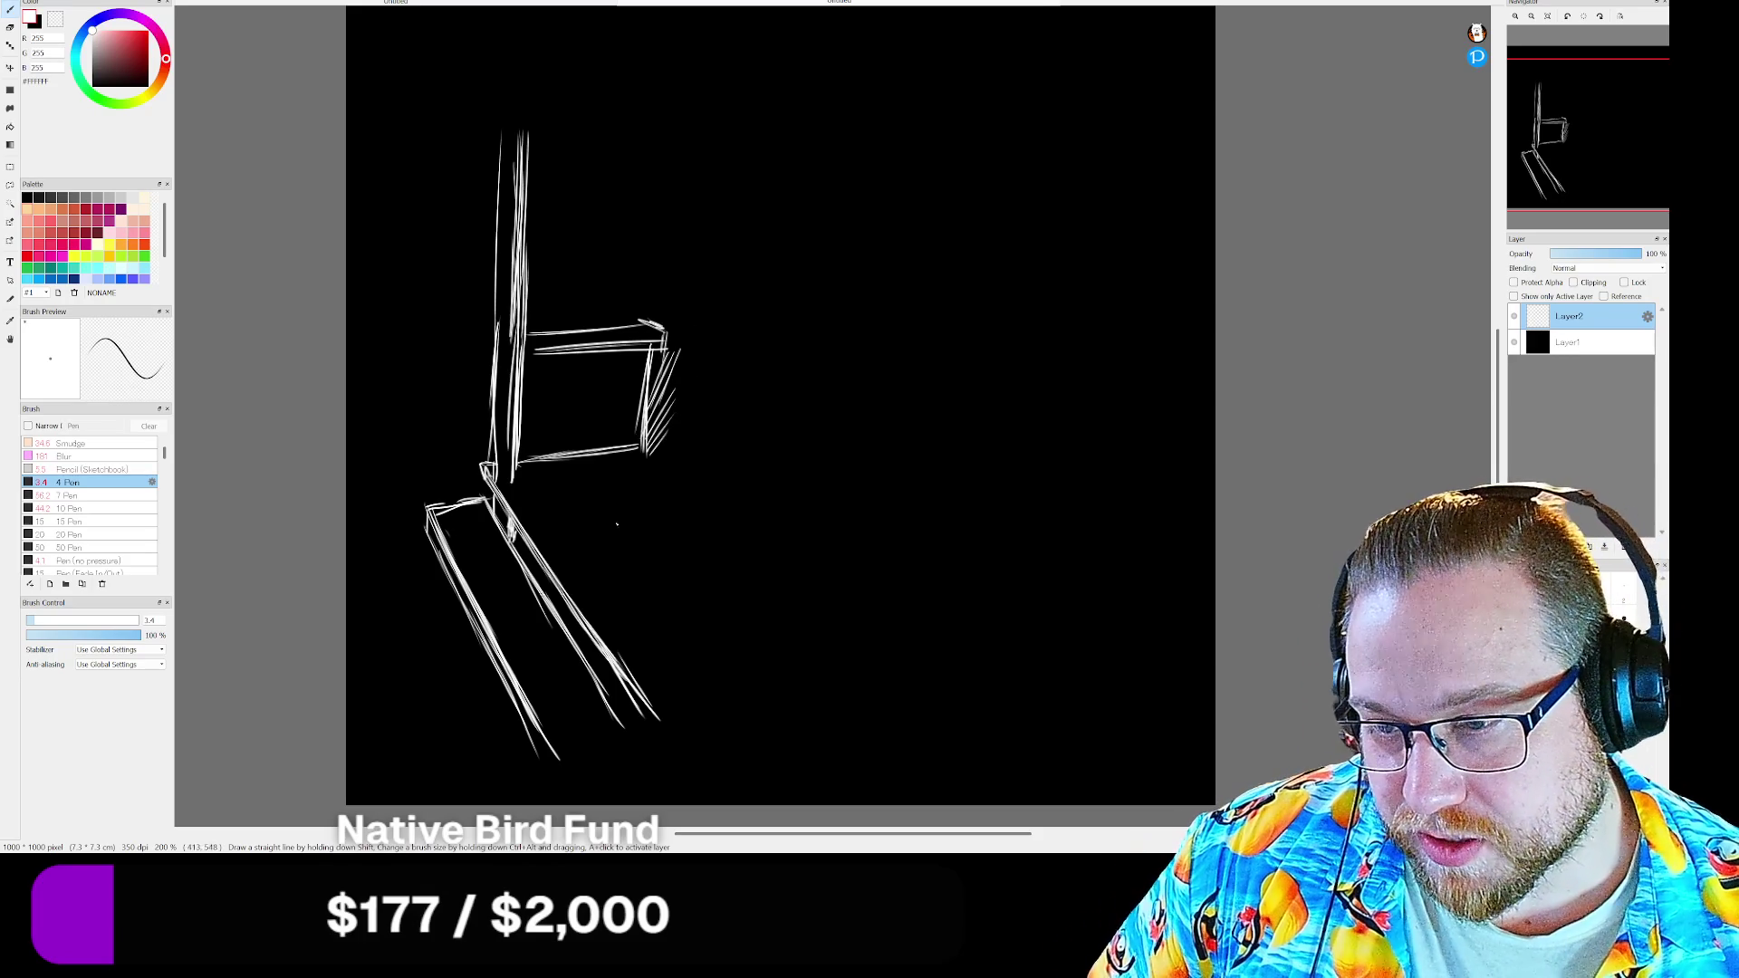
left_click_drag(634, 324, 663, 326)
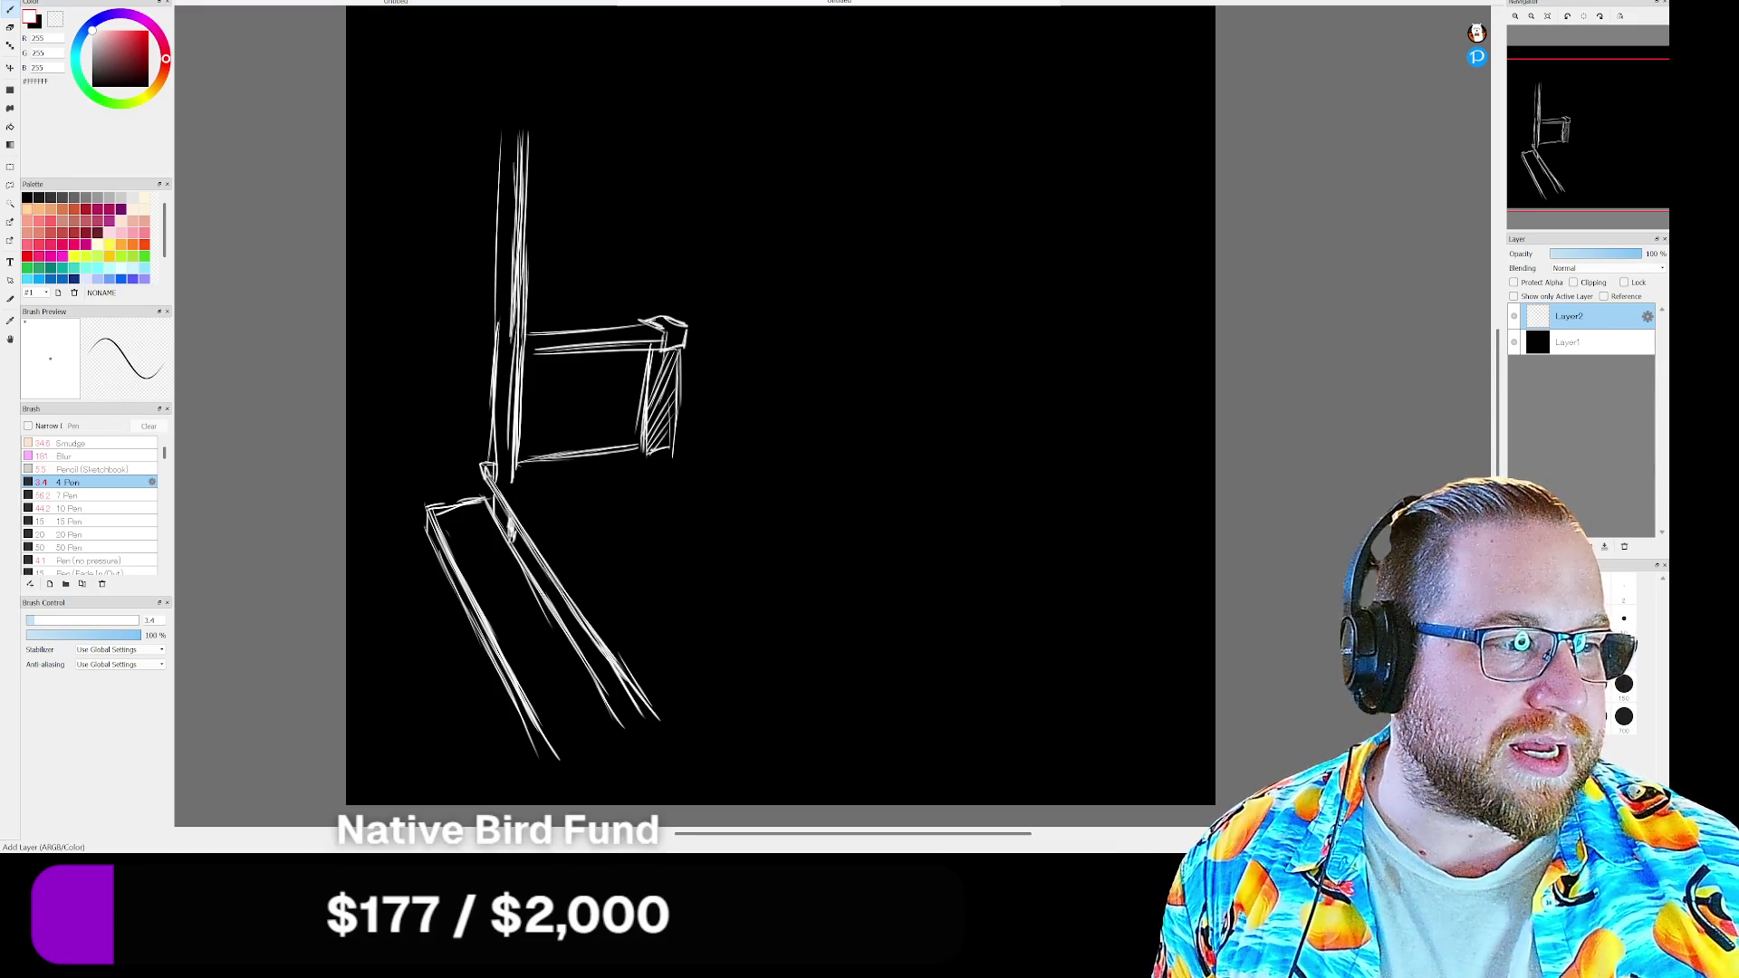
Add a new empty Layer3 above Layer2
key("ctrl+shift+n")
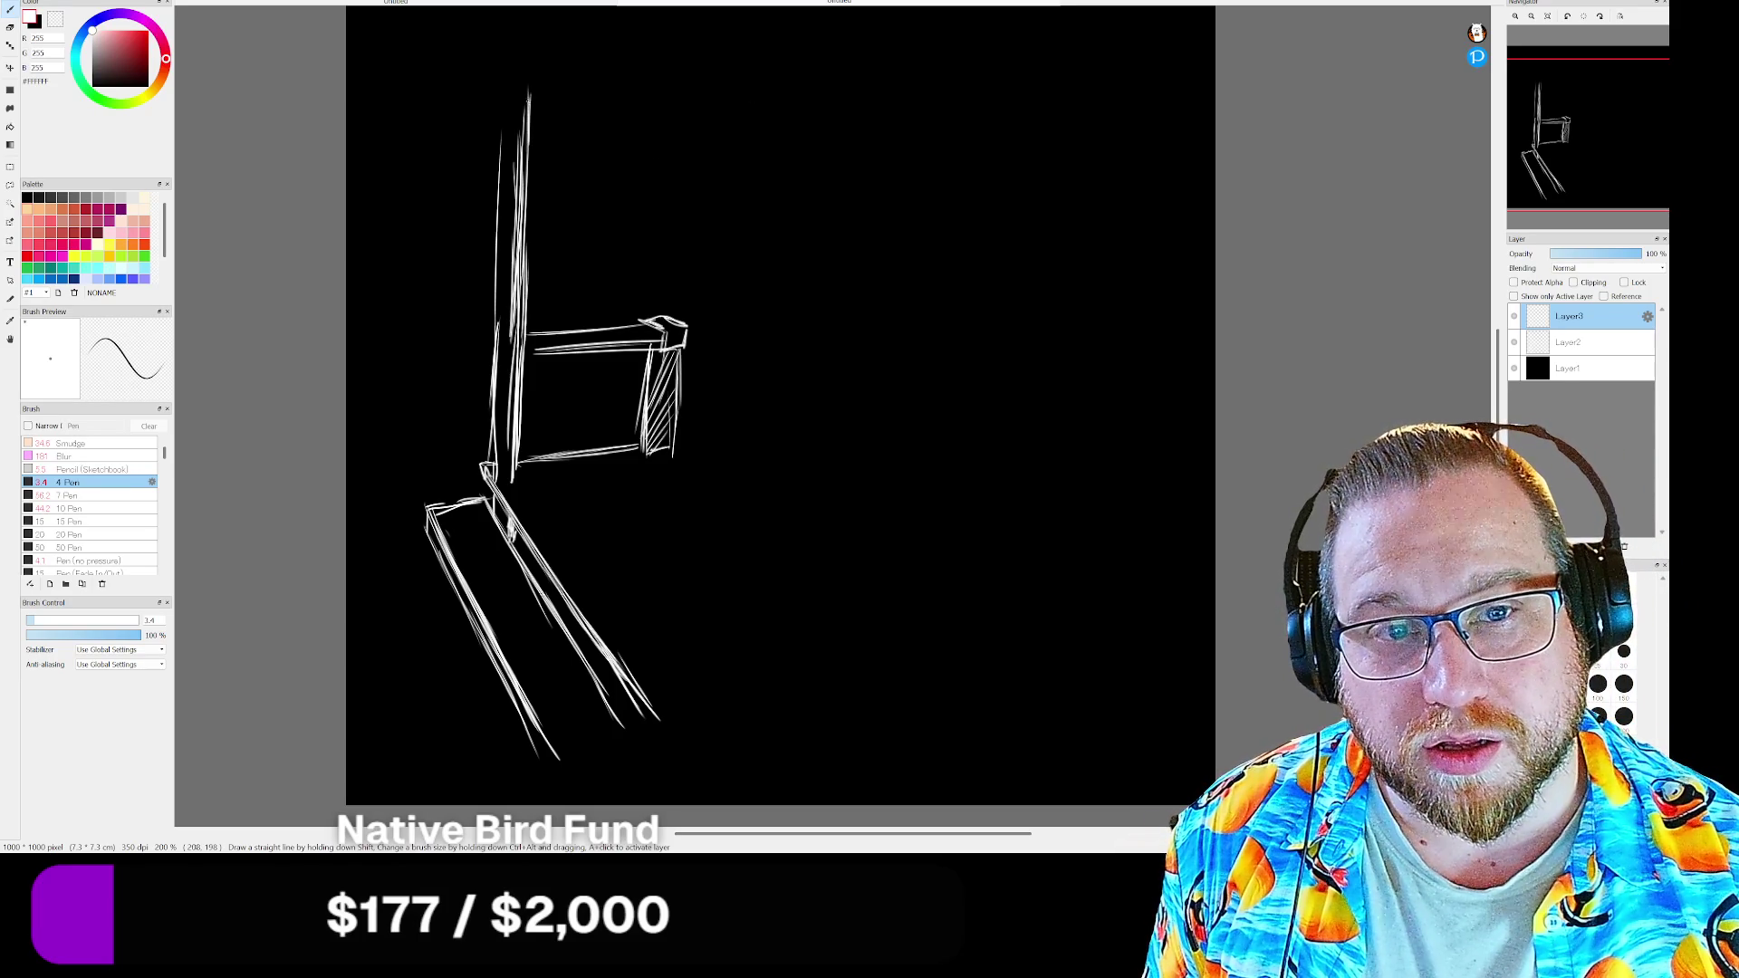
Extend the top of the tall post and rotate the canvas to a comfortable drawing angle
mouse_move(512, 93)
left_mouse_down()
mouse_move(502, 160)
mouse_move(497, 141)
left_mouse_up()
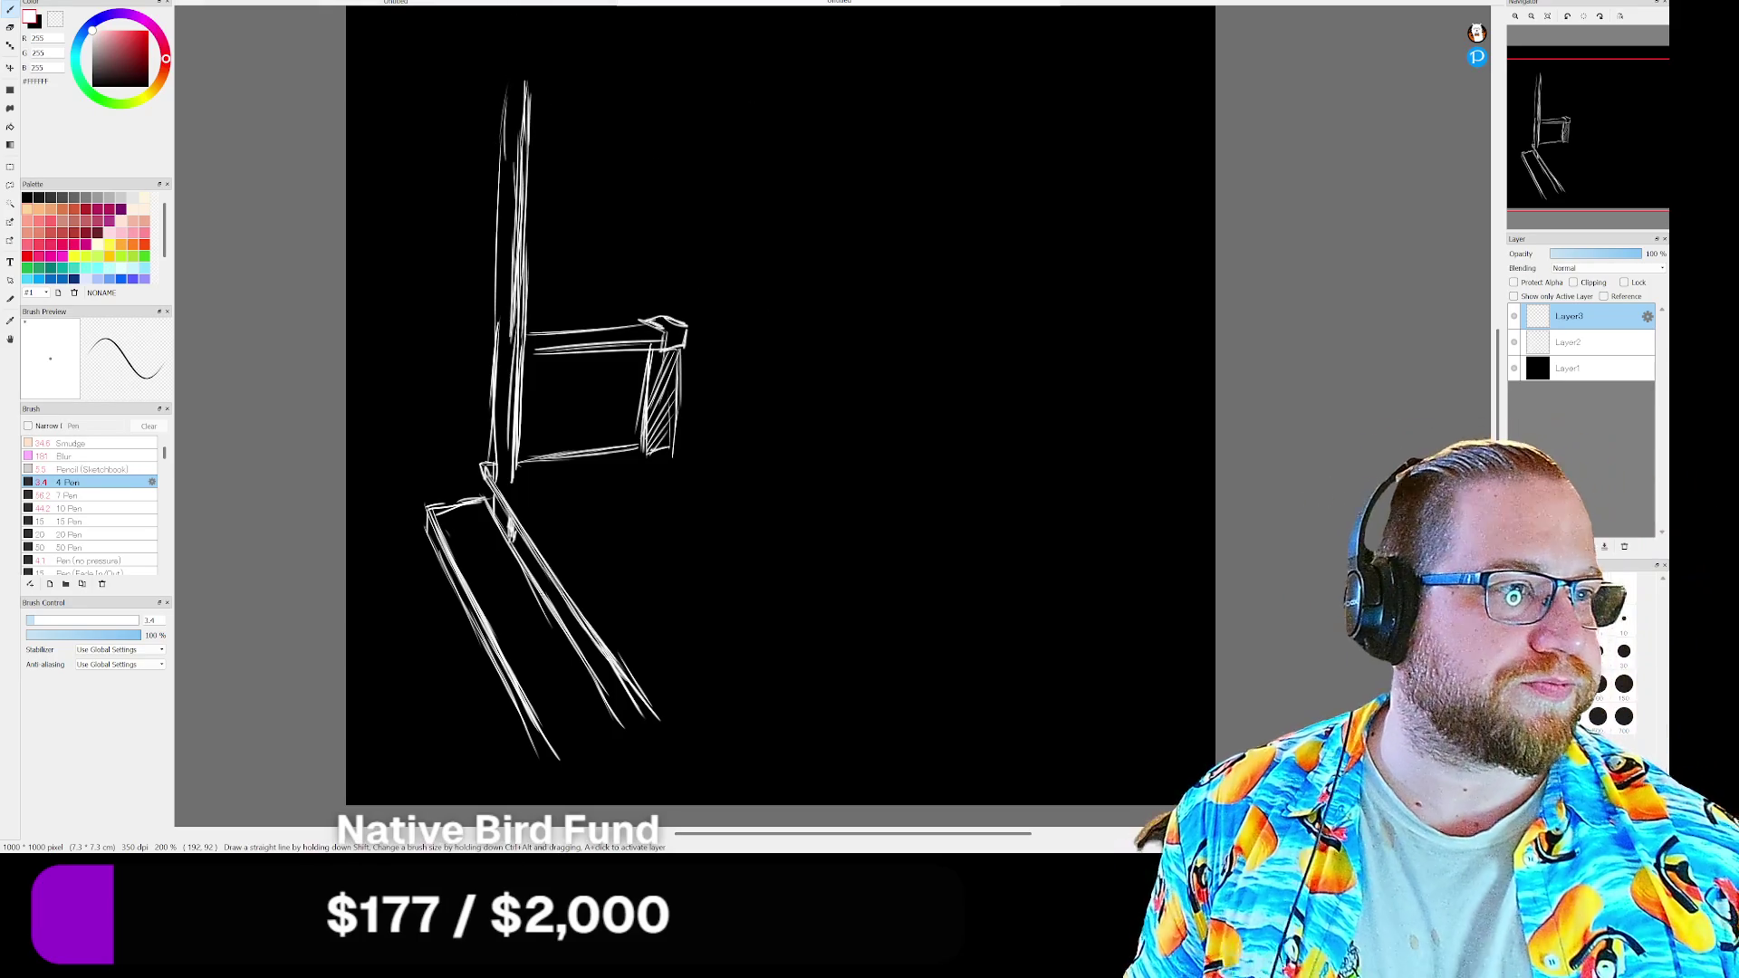
mouse_move(1587, 129)
left_click_drag(1572, 42, 1600, 42)
mouse_move(1596, 135)
left_mouse_down()
mouse_move(1627, 118)
mouse_move(1585, 116)
left_mouse_up()
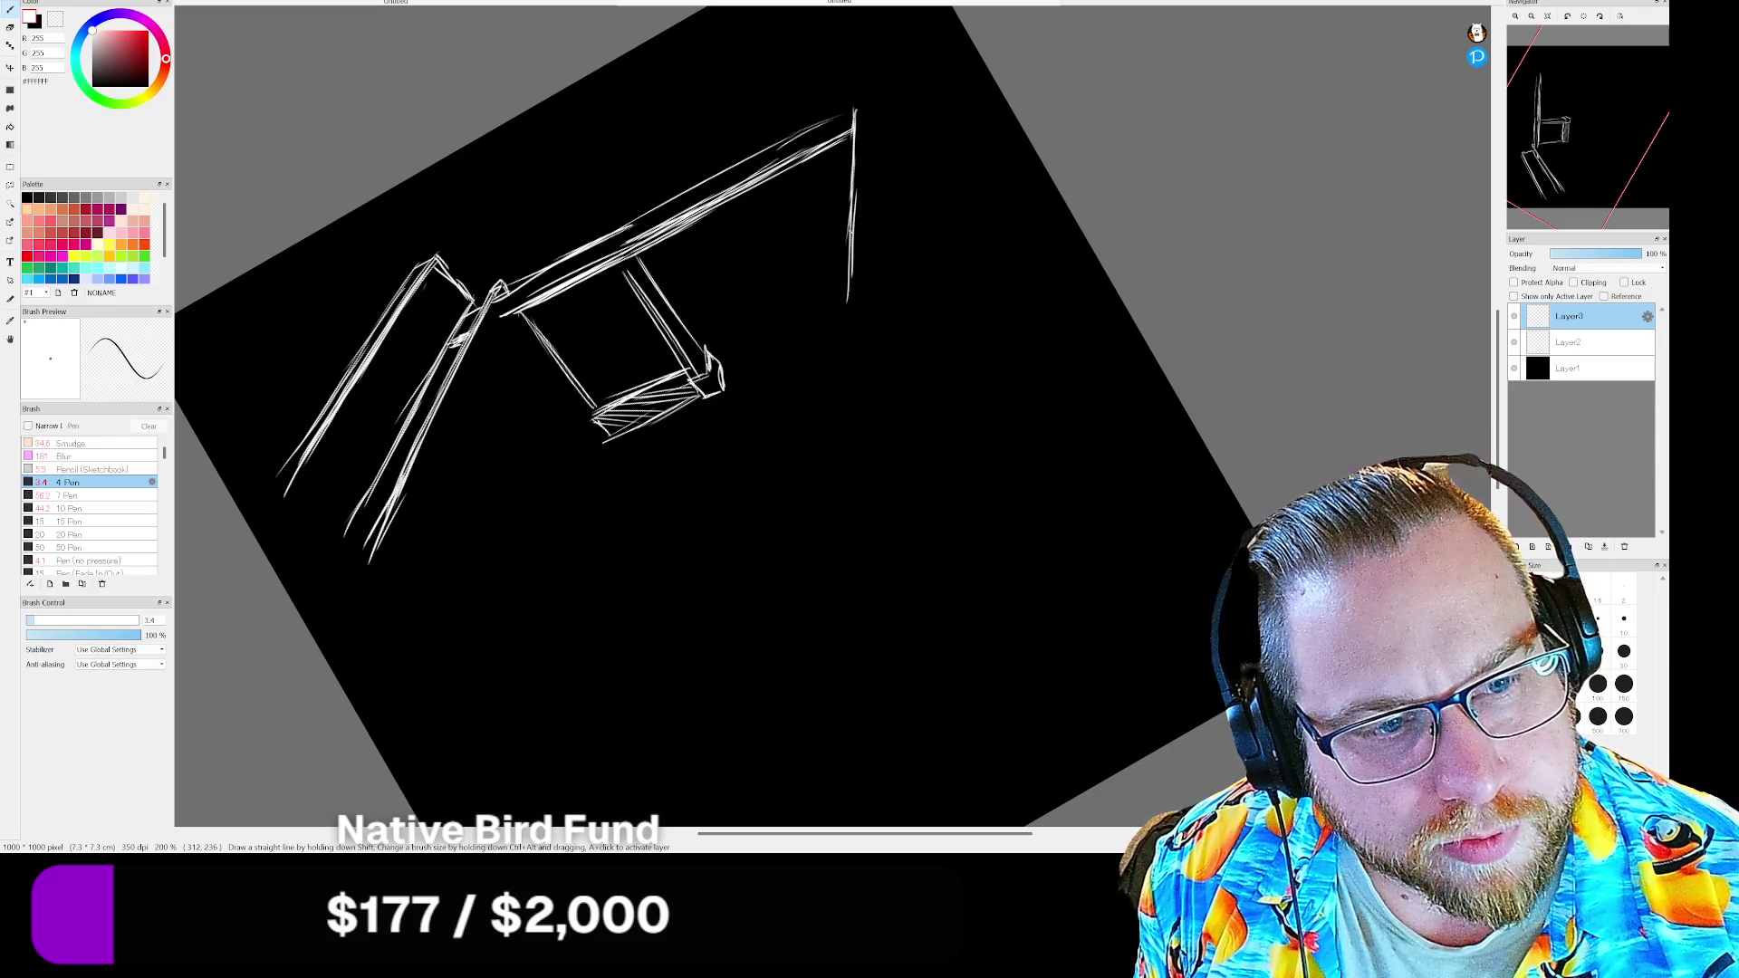
Draw the two parallel edges of the narrow plank hanging from the post top
left_click_drag(853, 238, 843, 333)
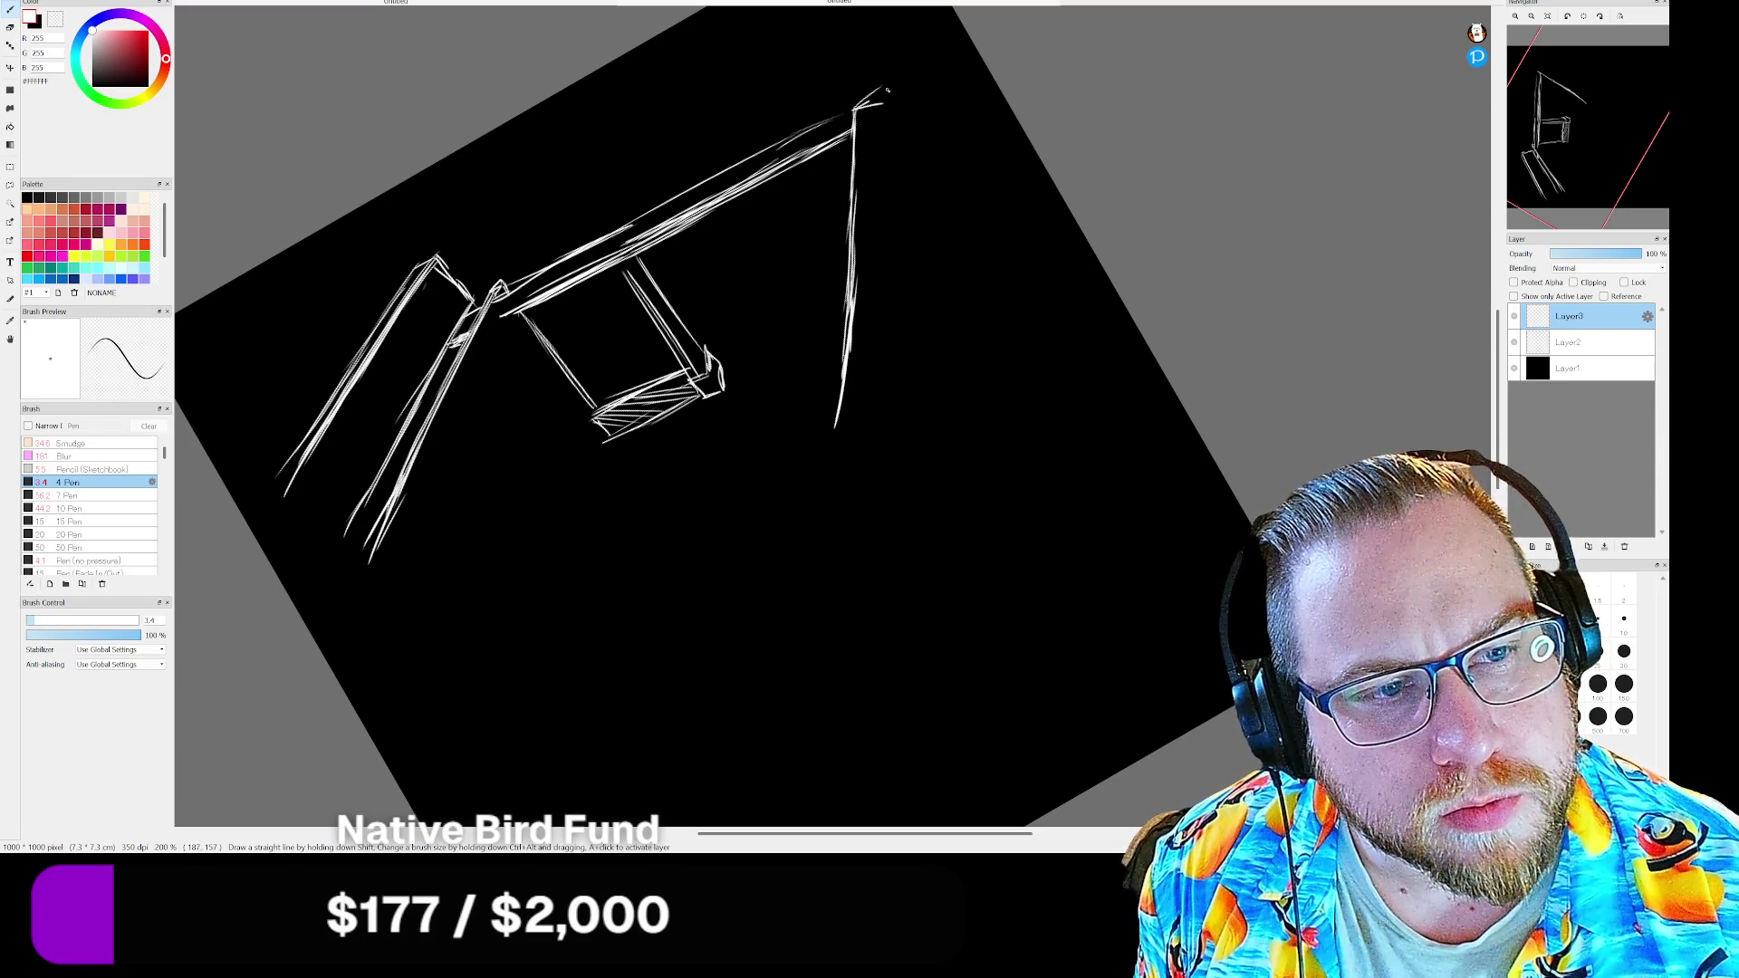
mouse_move(870, 98)
left_mouse_down()
mouse_move(900, 91)
mouse_move(909, 190)
left_mouse_up()
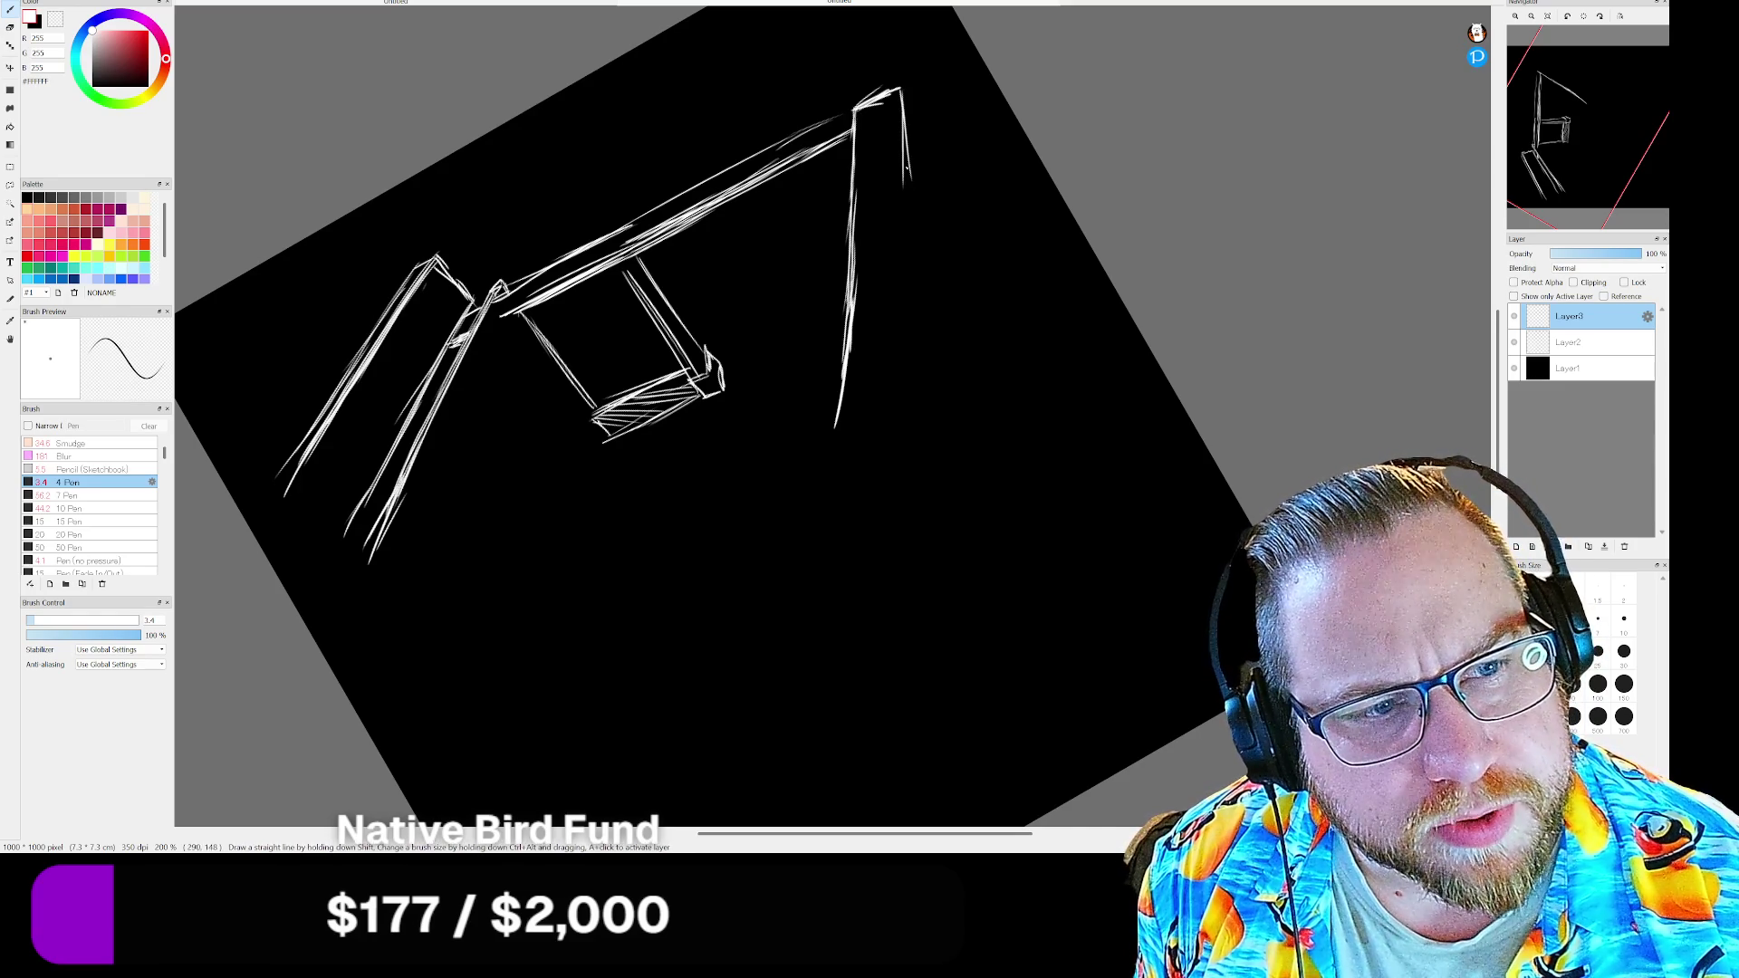
left_click_drag(903, 130, 910, 201)
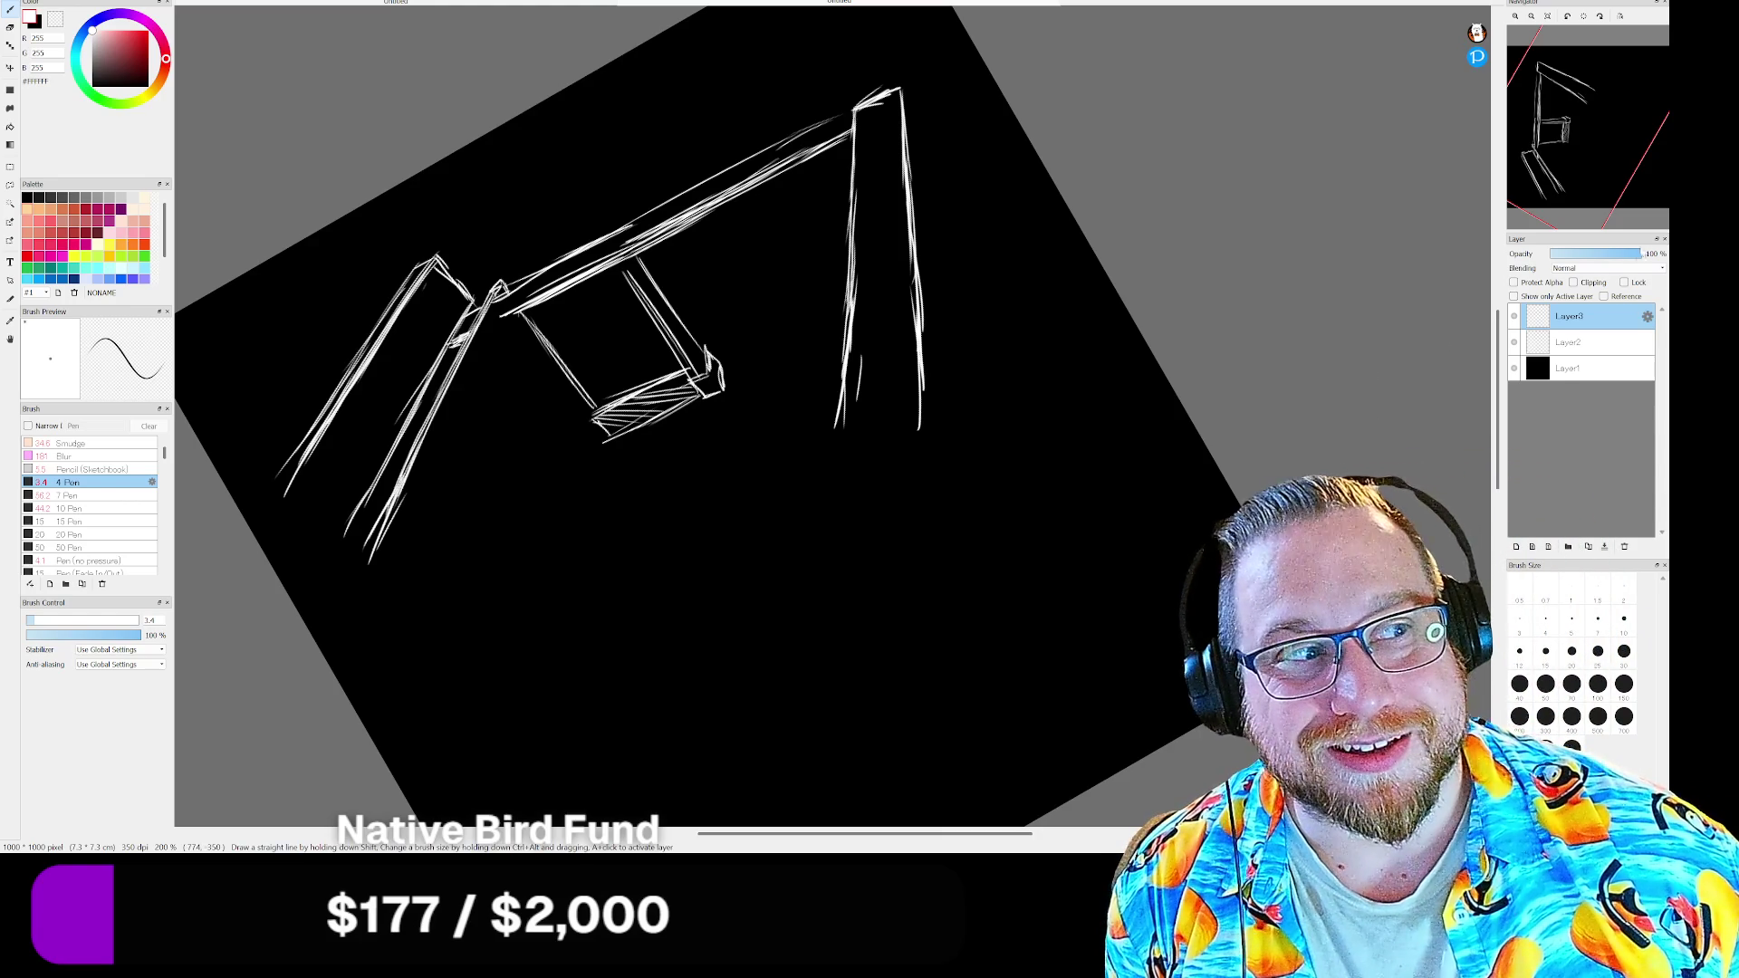
Reset the canvas rotation upright and bring the box and lower beam into view
left_click(1583, 15)
scroll(730, 480, "down", 1)
scroll(729, 480, "up", 3)
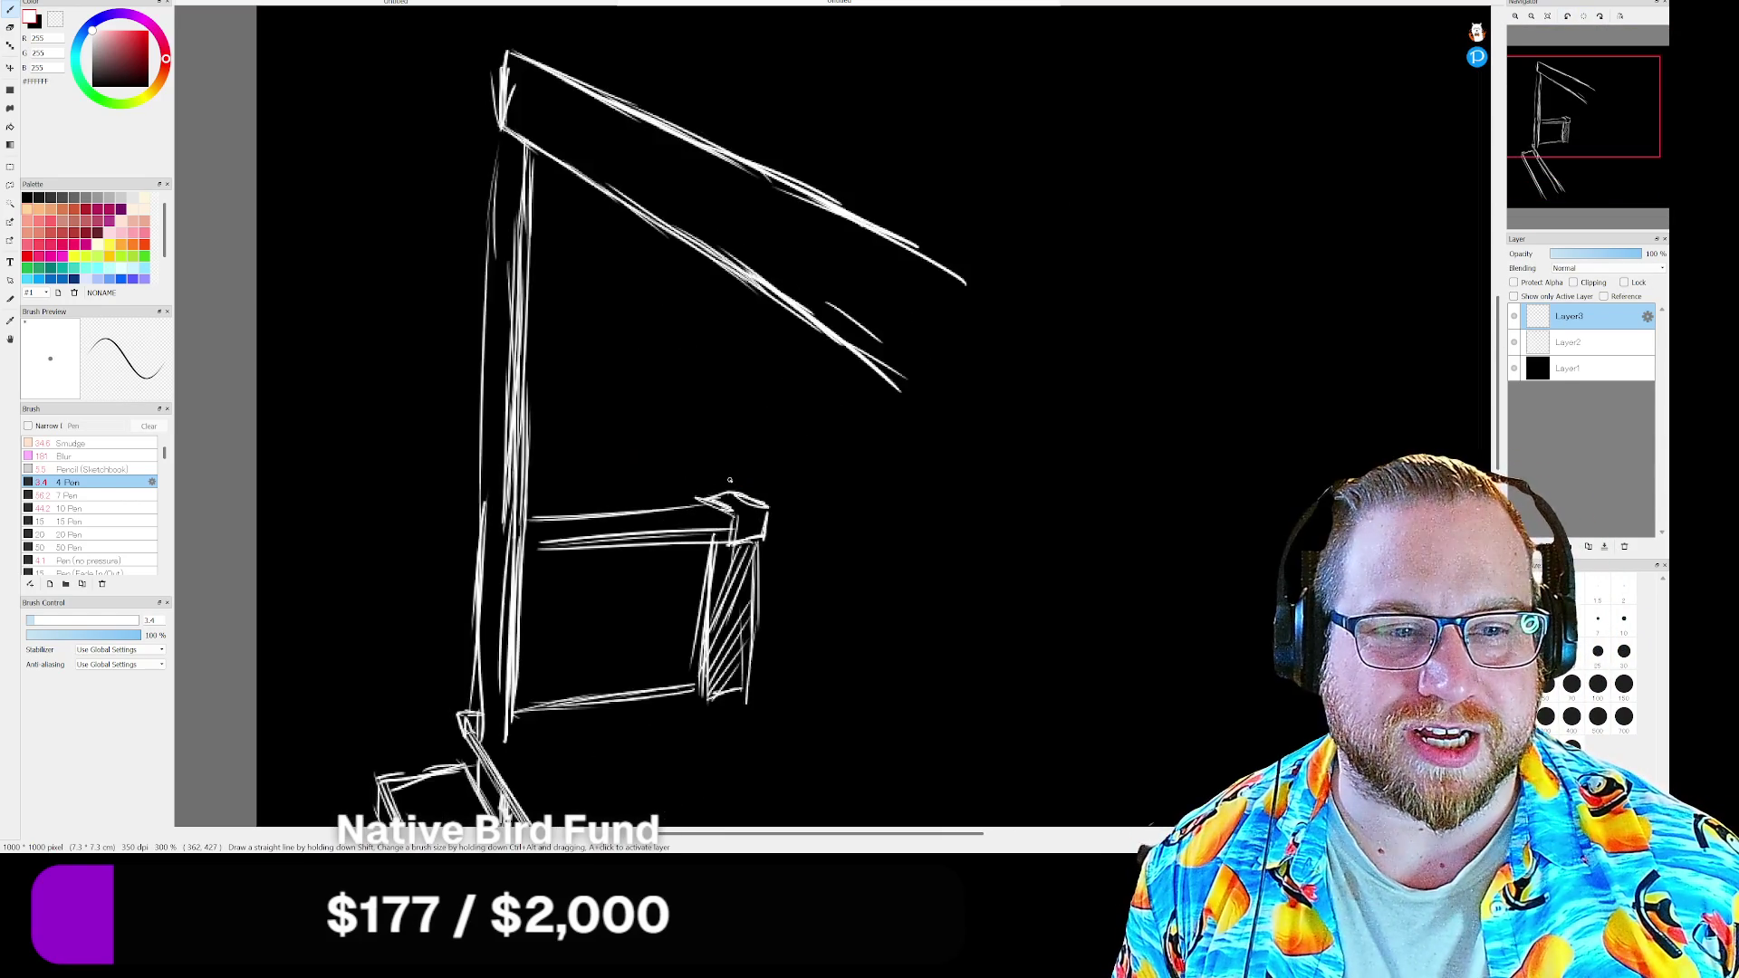
scroll(730, 480, "up", 1)
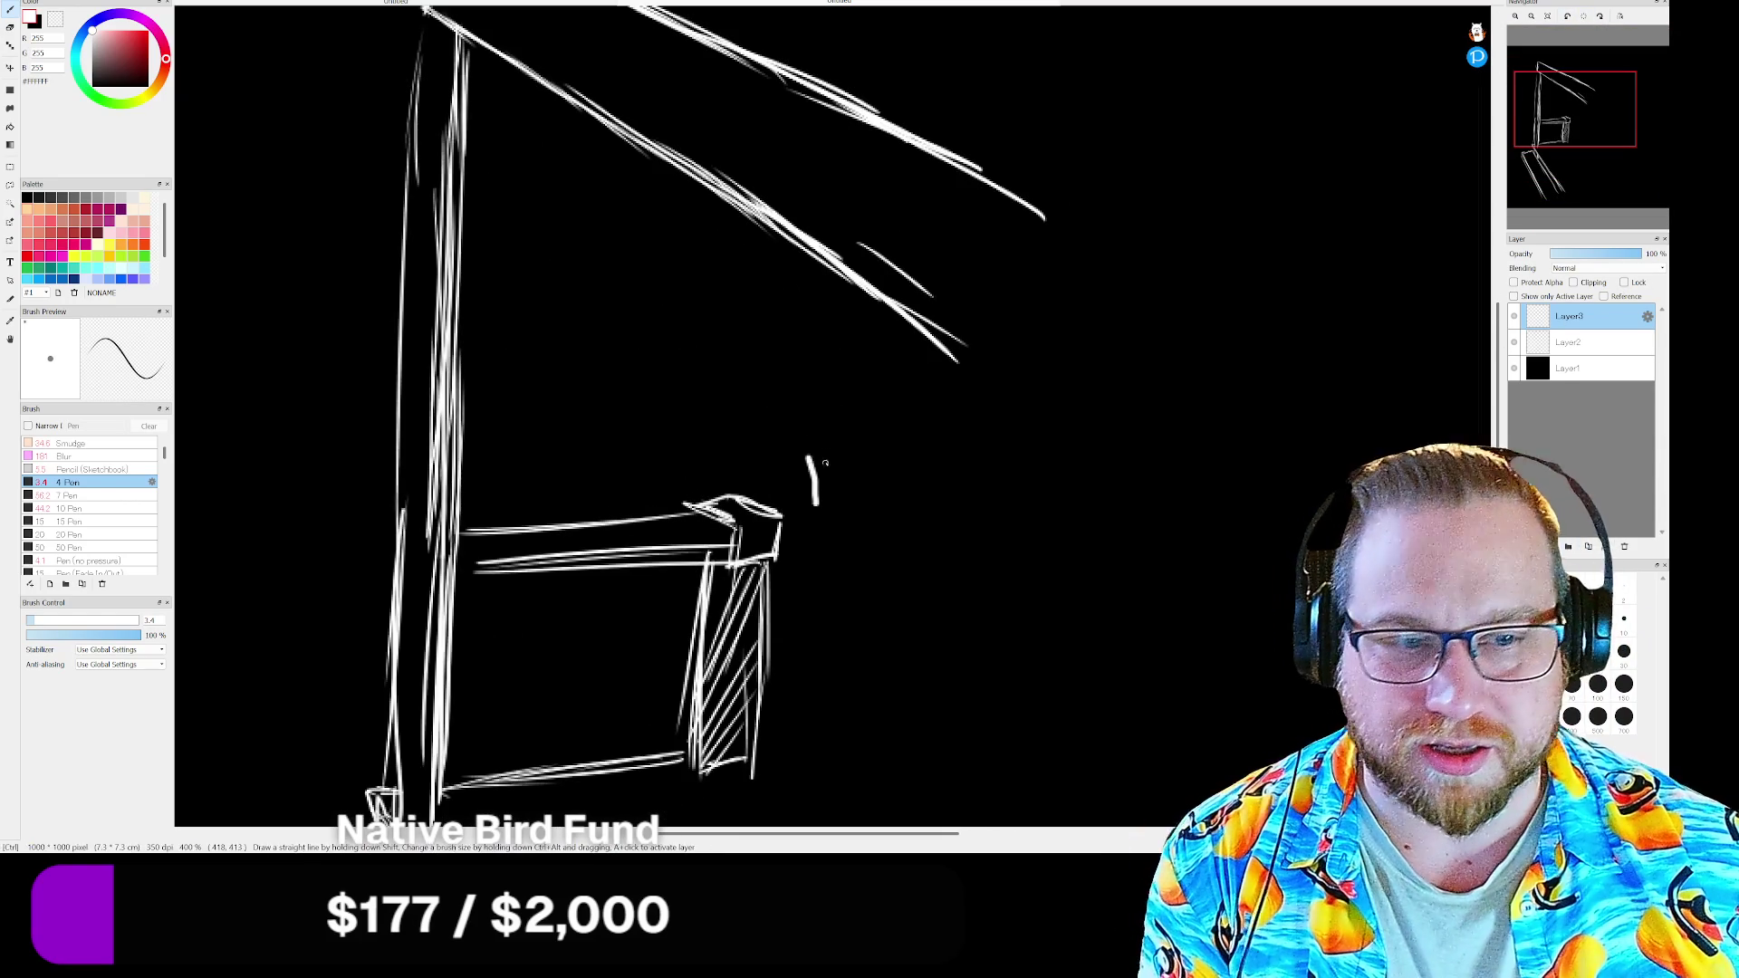
left_click_drag(1587, 132, 1583, 141)
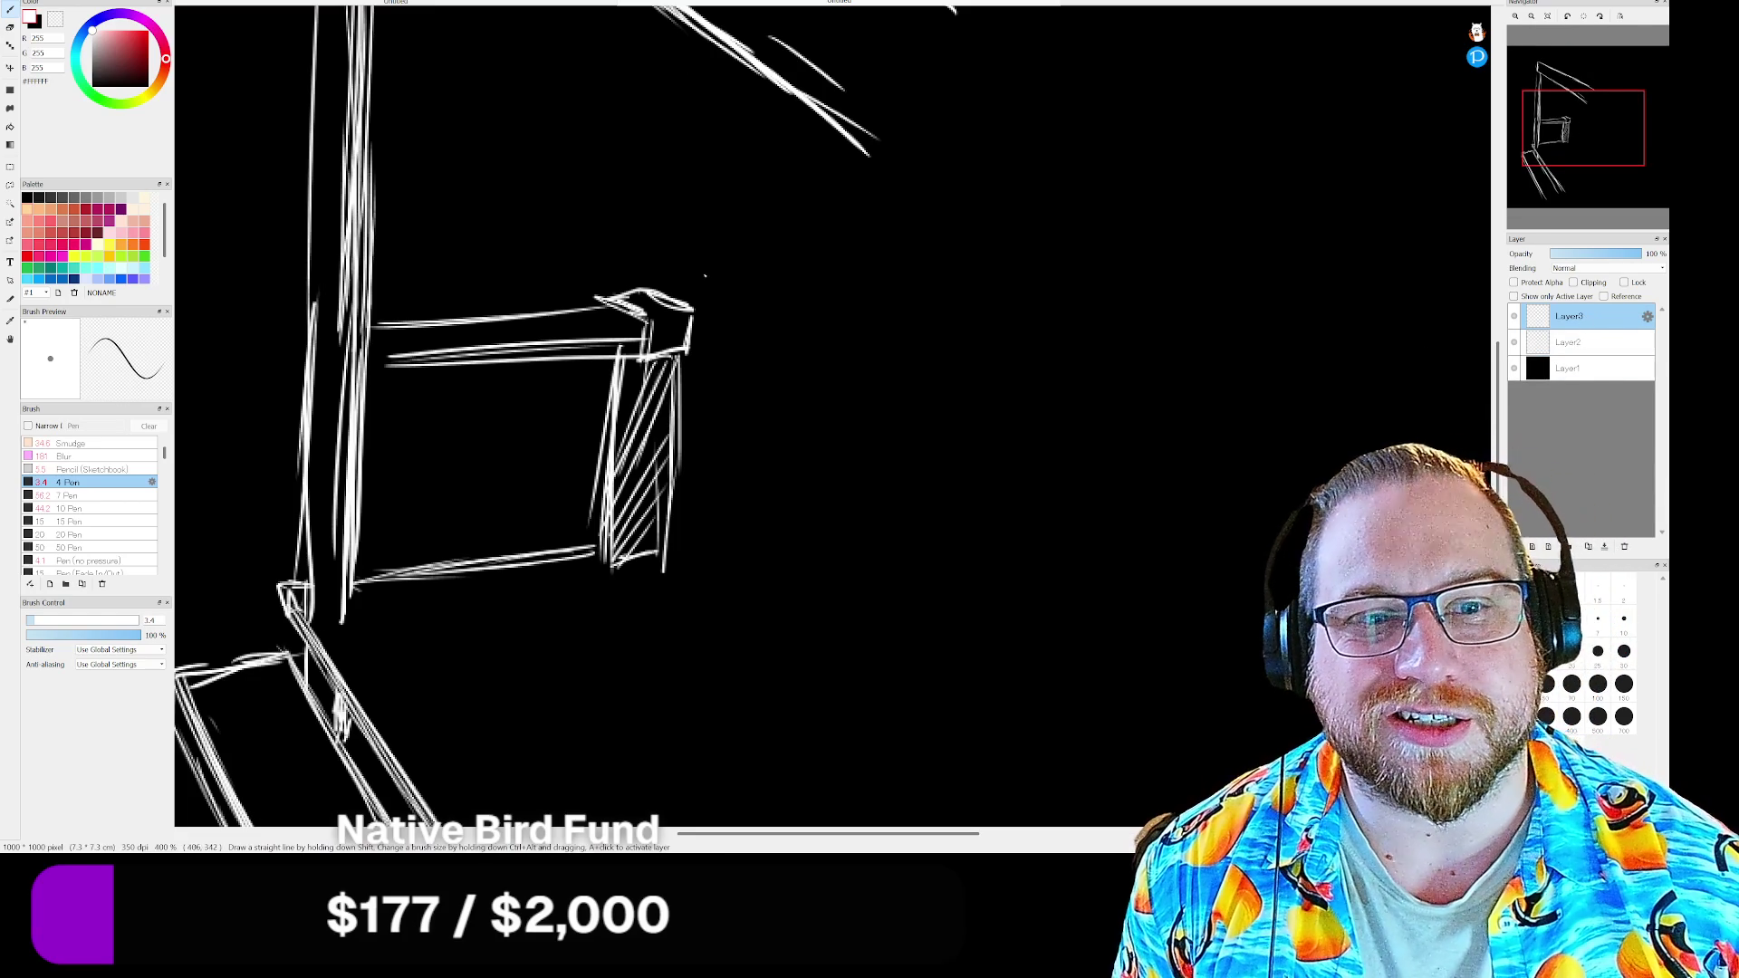
Draw a thin hanging line from the overhead arm down to the box, then return to Layer2
left_click_drag(658, 129, 655, 277)
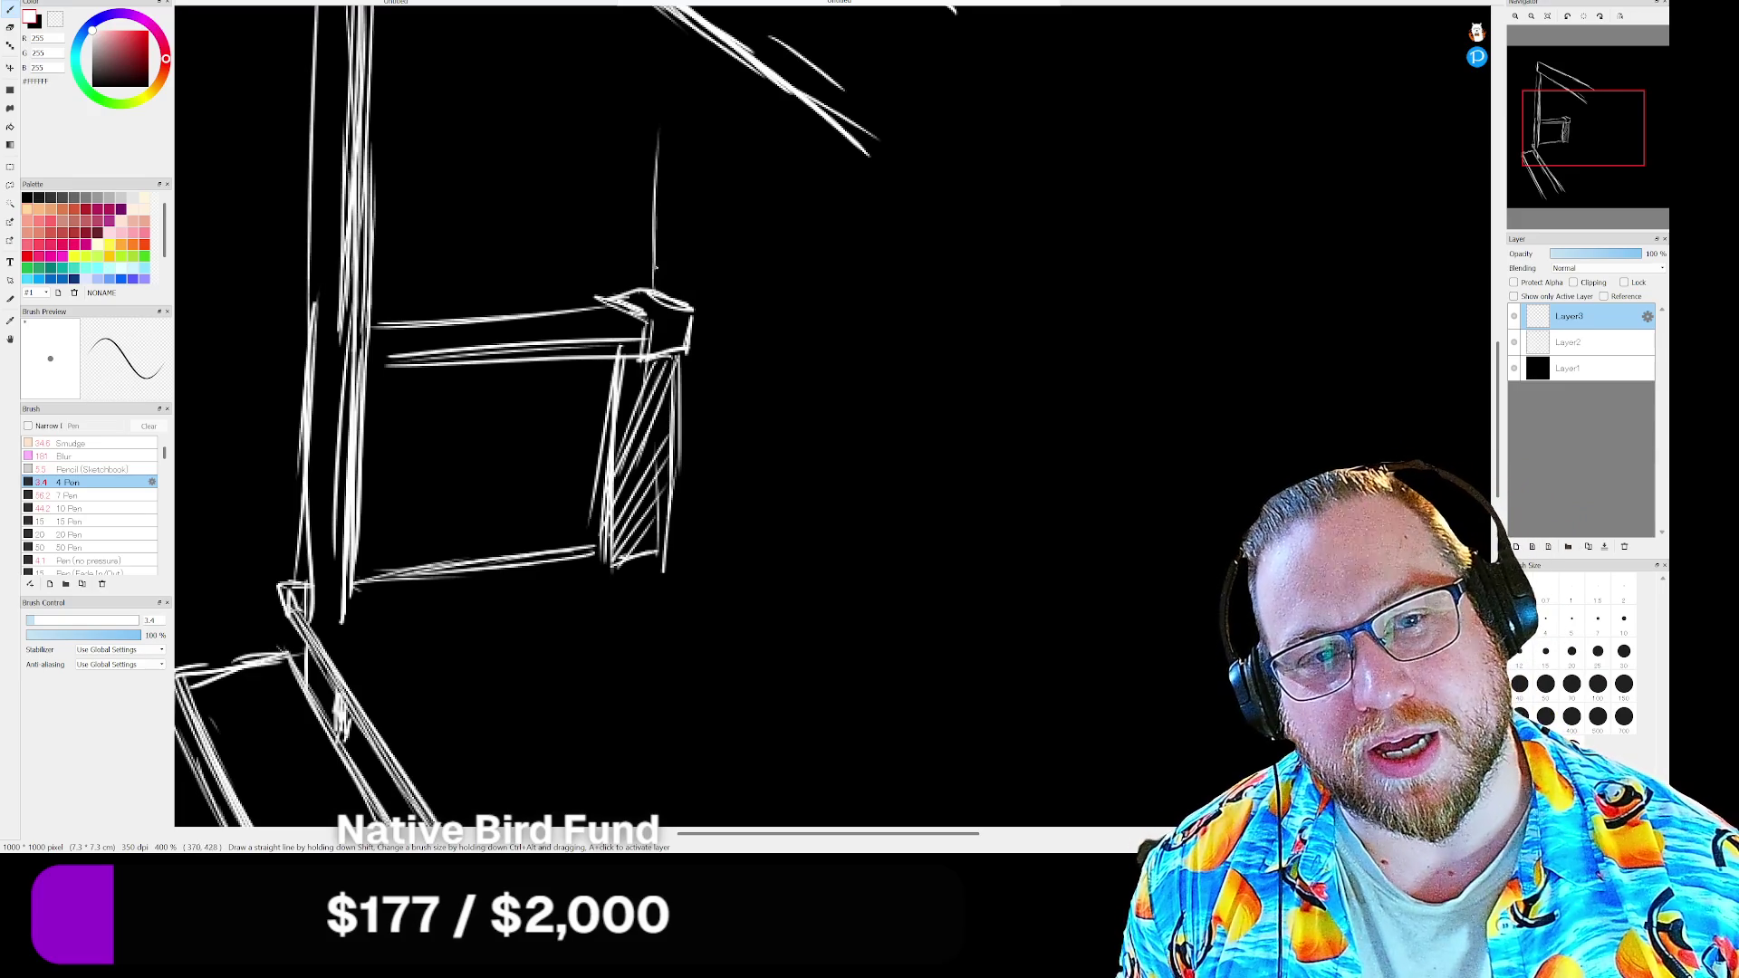
left_click_drag(673, 17, 665, 175)
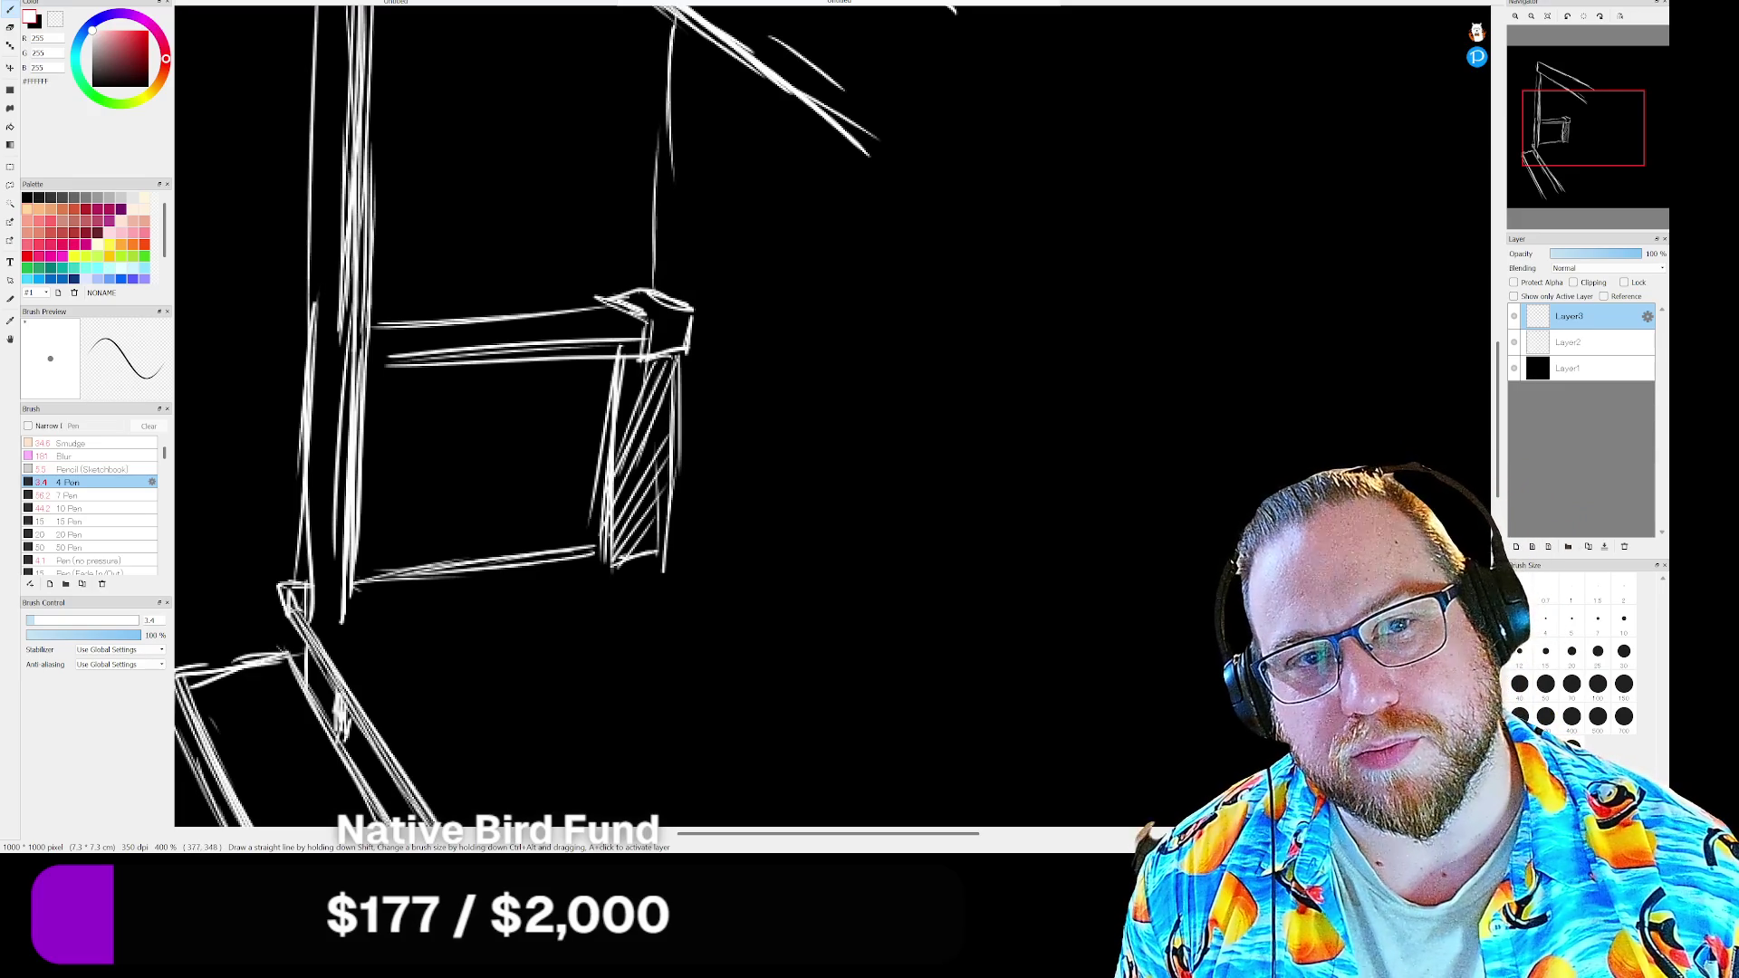
left_click_drag(666, 78, 658, 246)
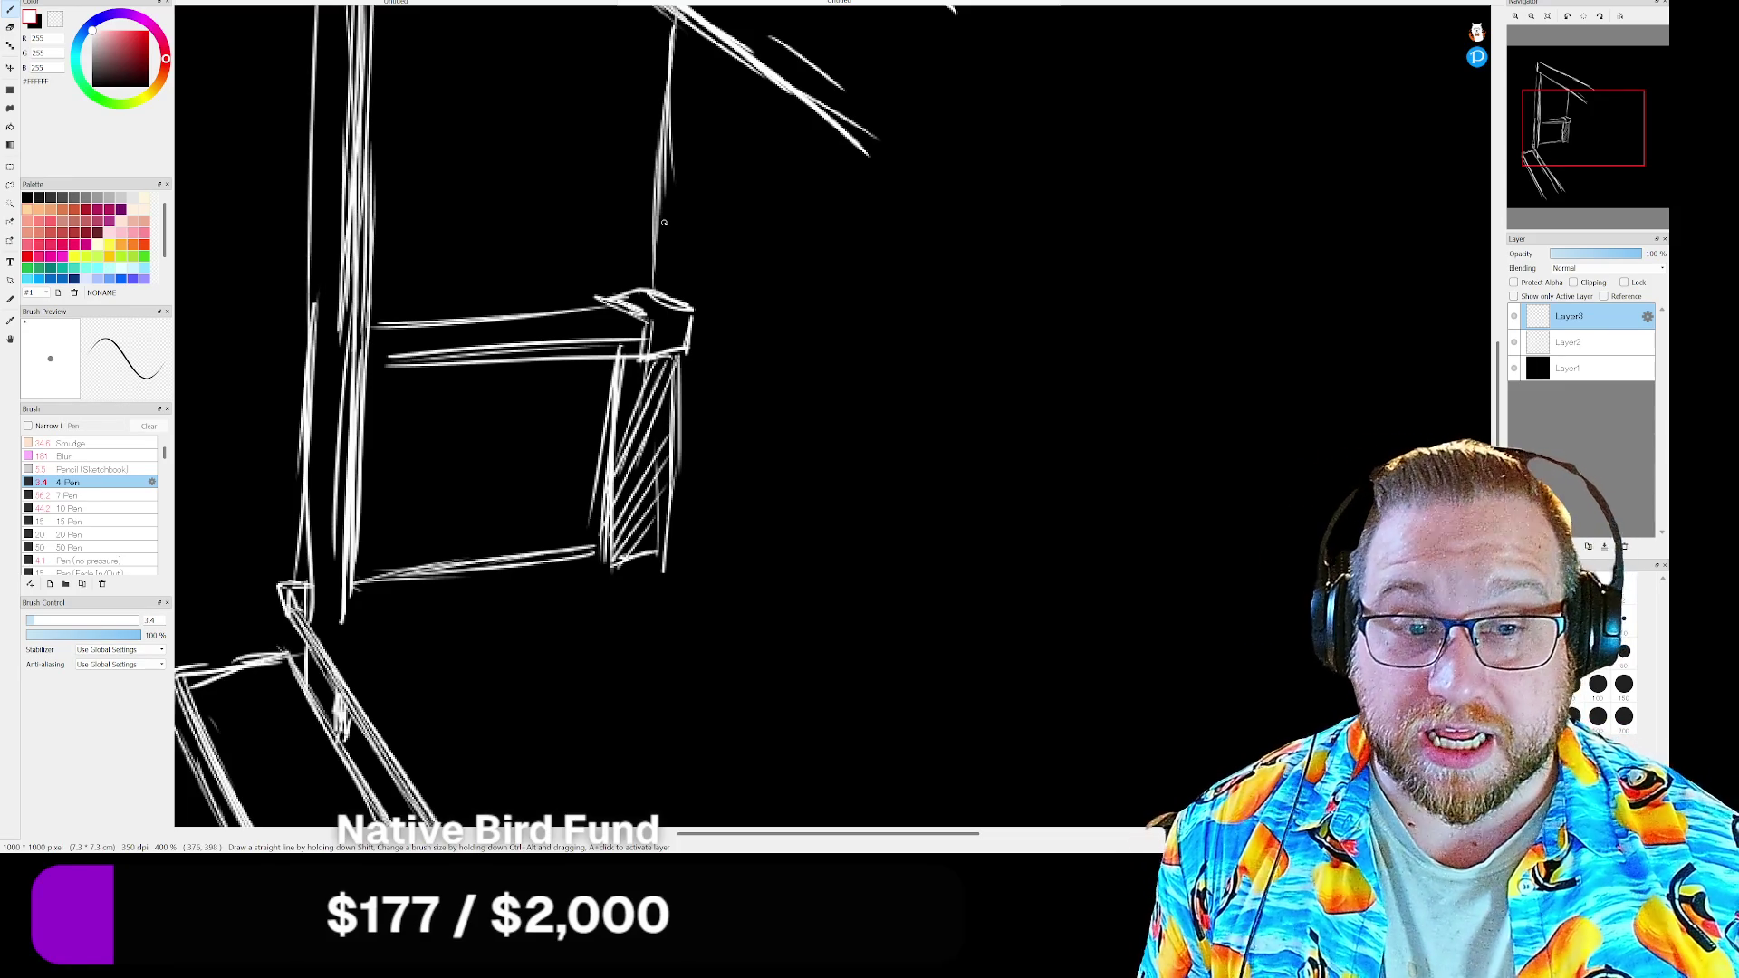
key("ctrl+bracketleft")
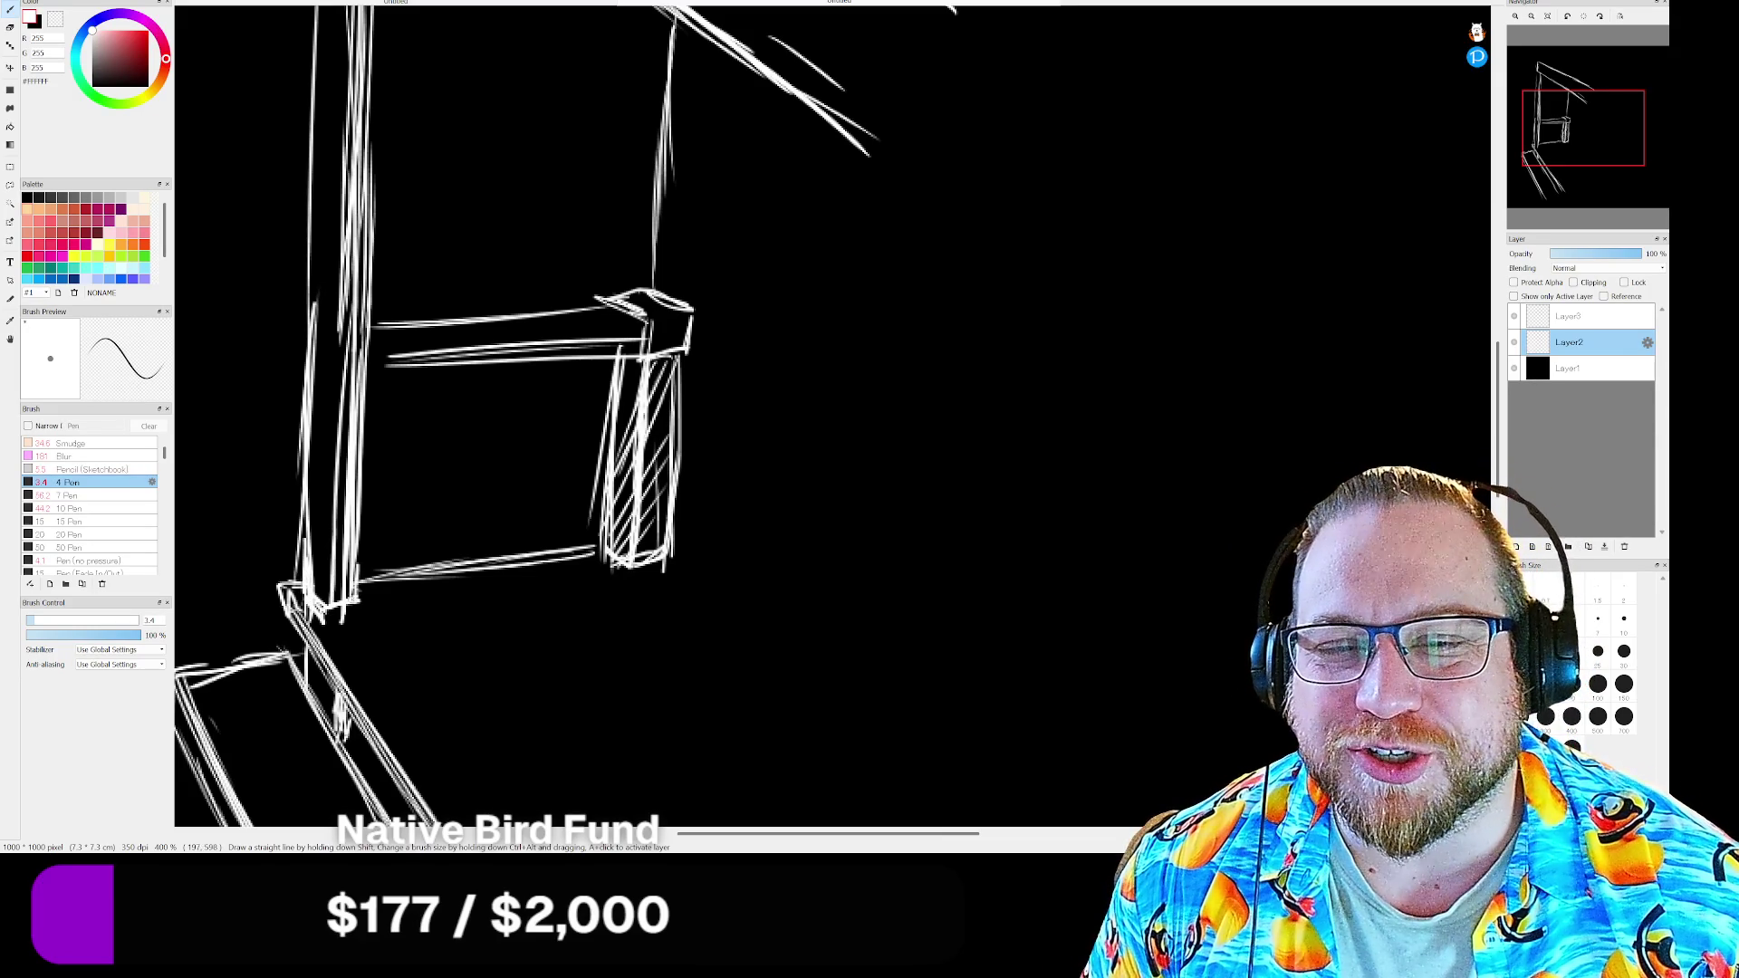
Join the lower beam to the post, dim Layer3 to about 33% opacity, and switch back to Layer2
left_click_drag(395, 367, 367, 367)
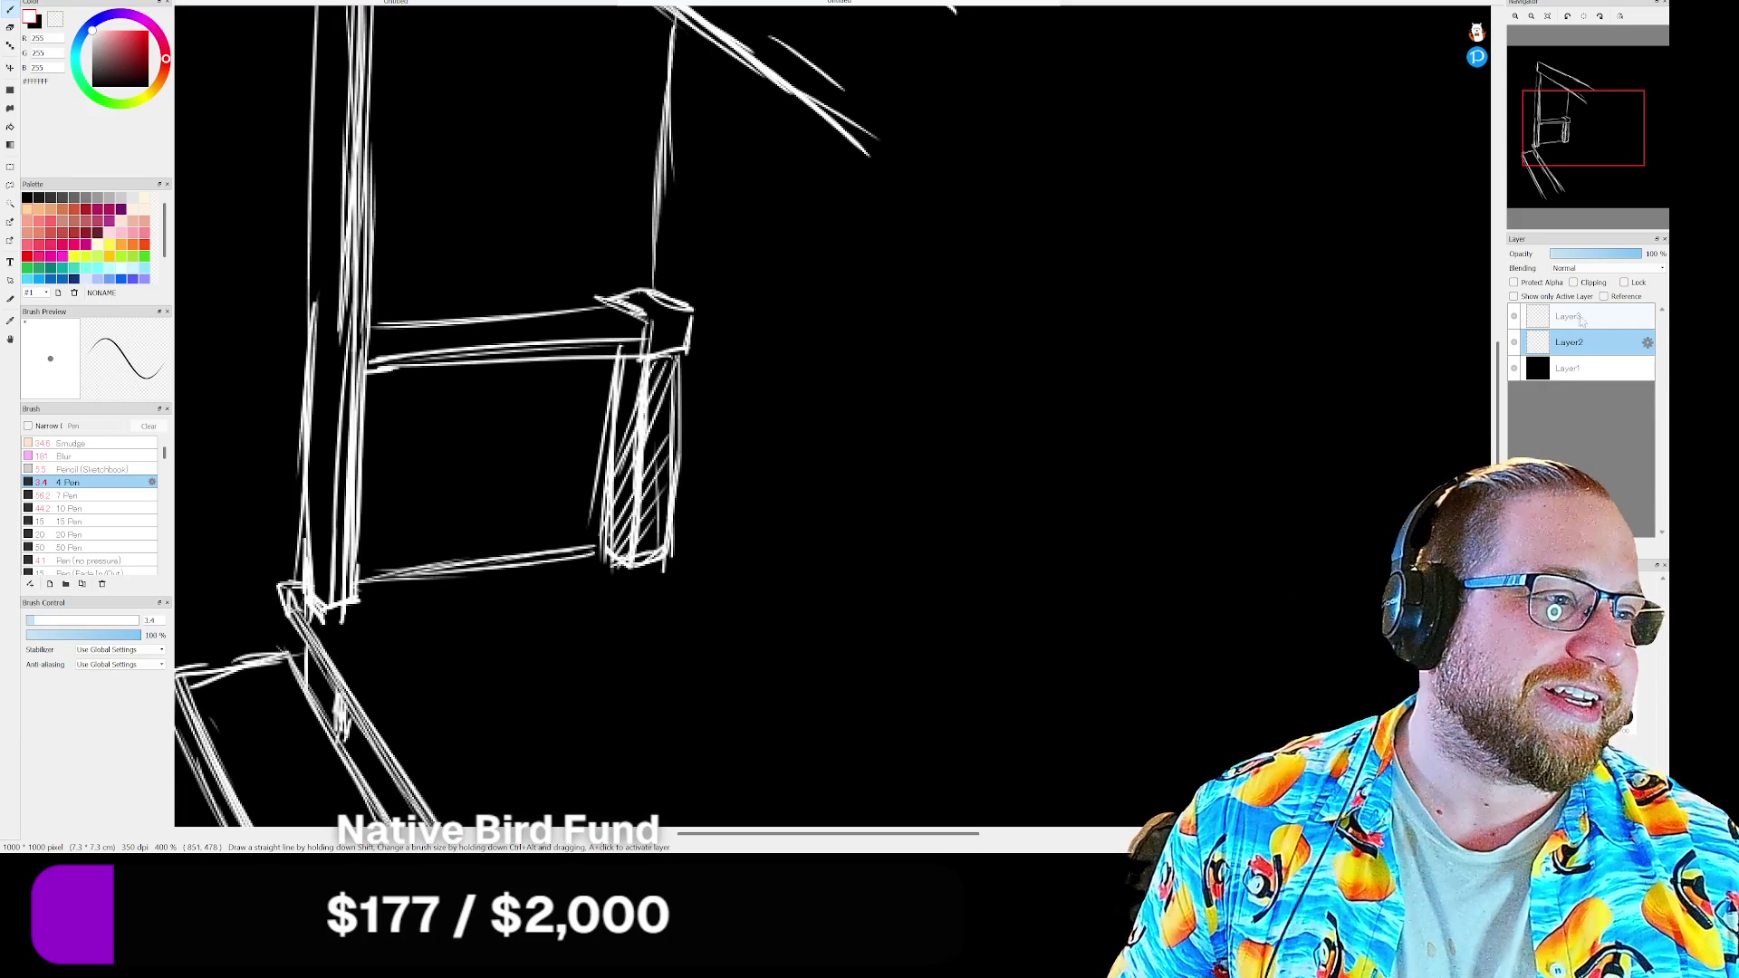
key("alt+bracketright")
left_click(1567, 254)
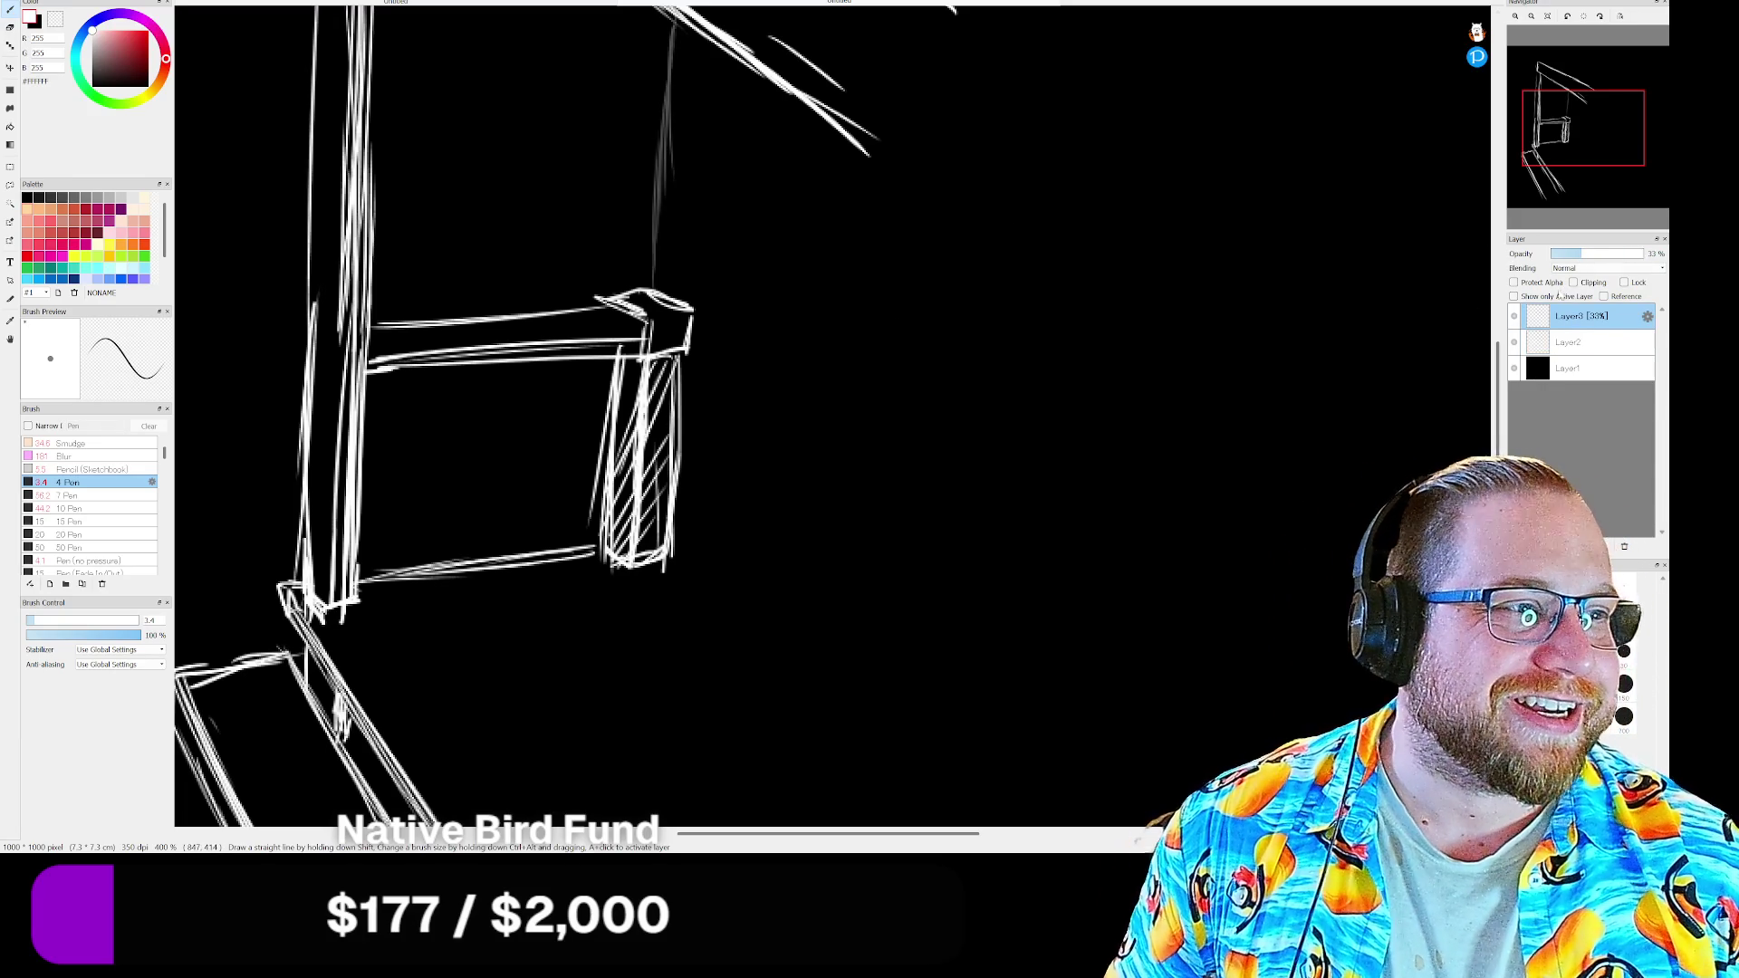
scroll(815, 408, "up", 4)
mouse_move(816, 408)
left_mouse_down()
mouse_move(802, 401)
mouse_move(761, 571)
mouse_move(870, 516)
mouse_move(700, 428)
left_mouse_up()
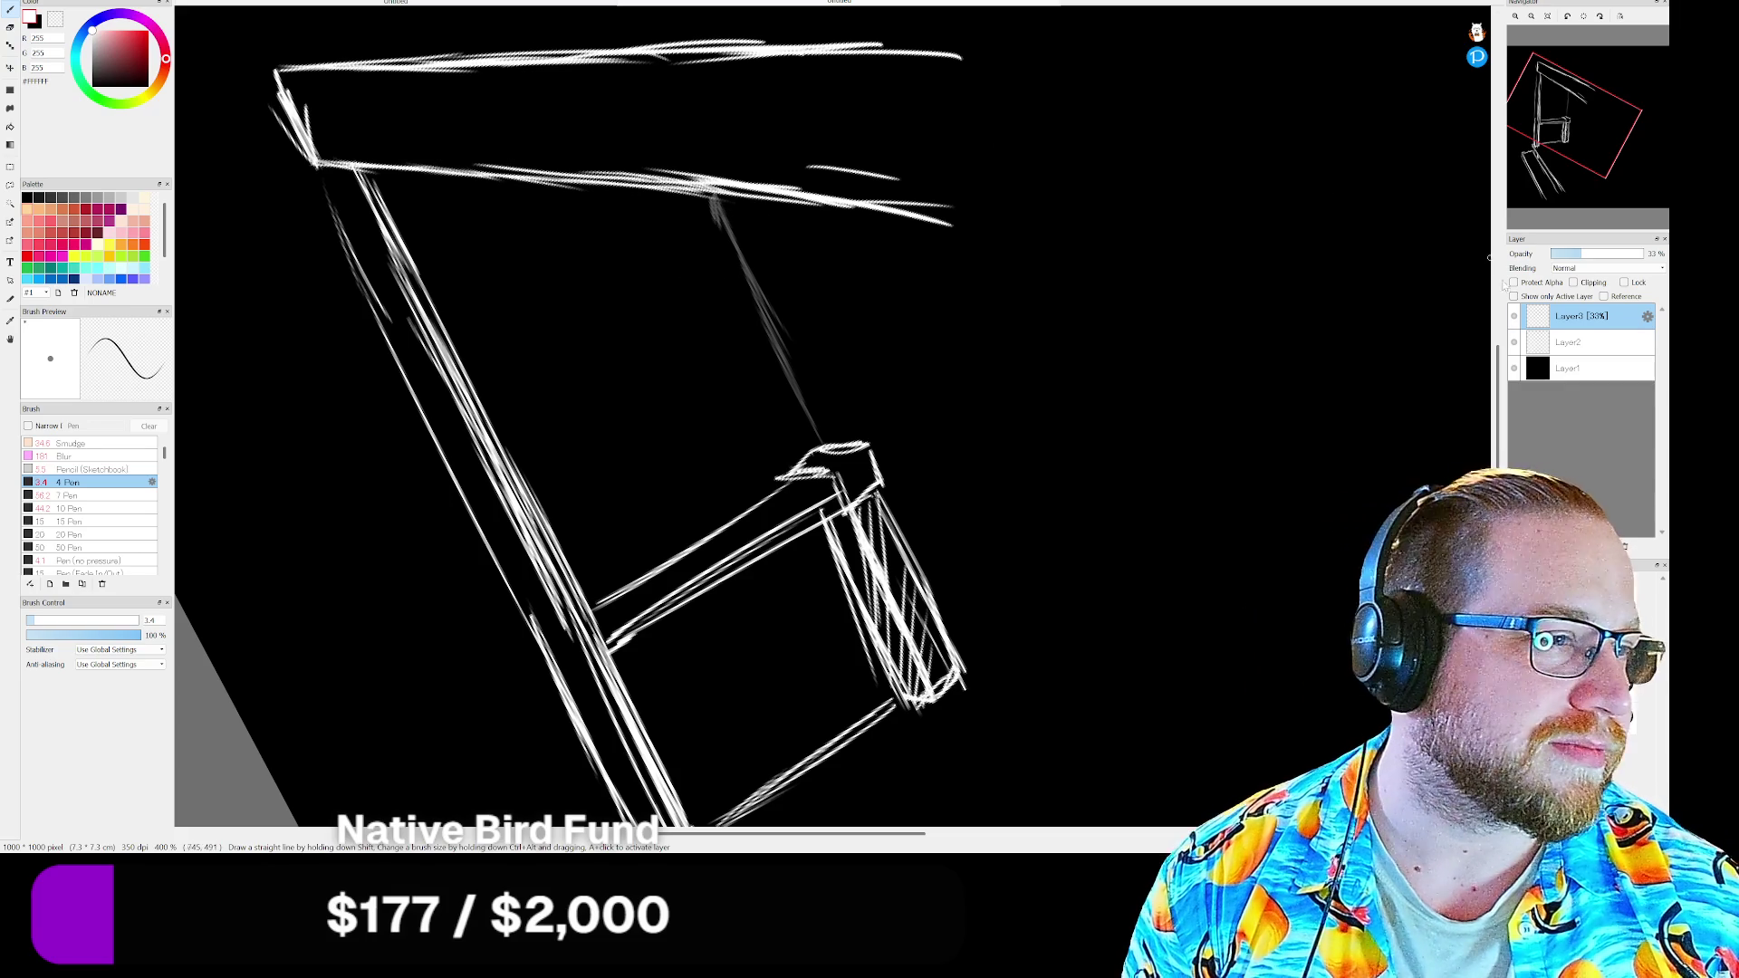
left_click(1577, 342)
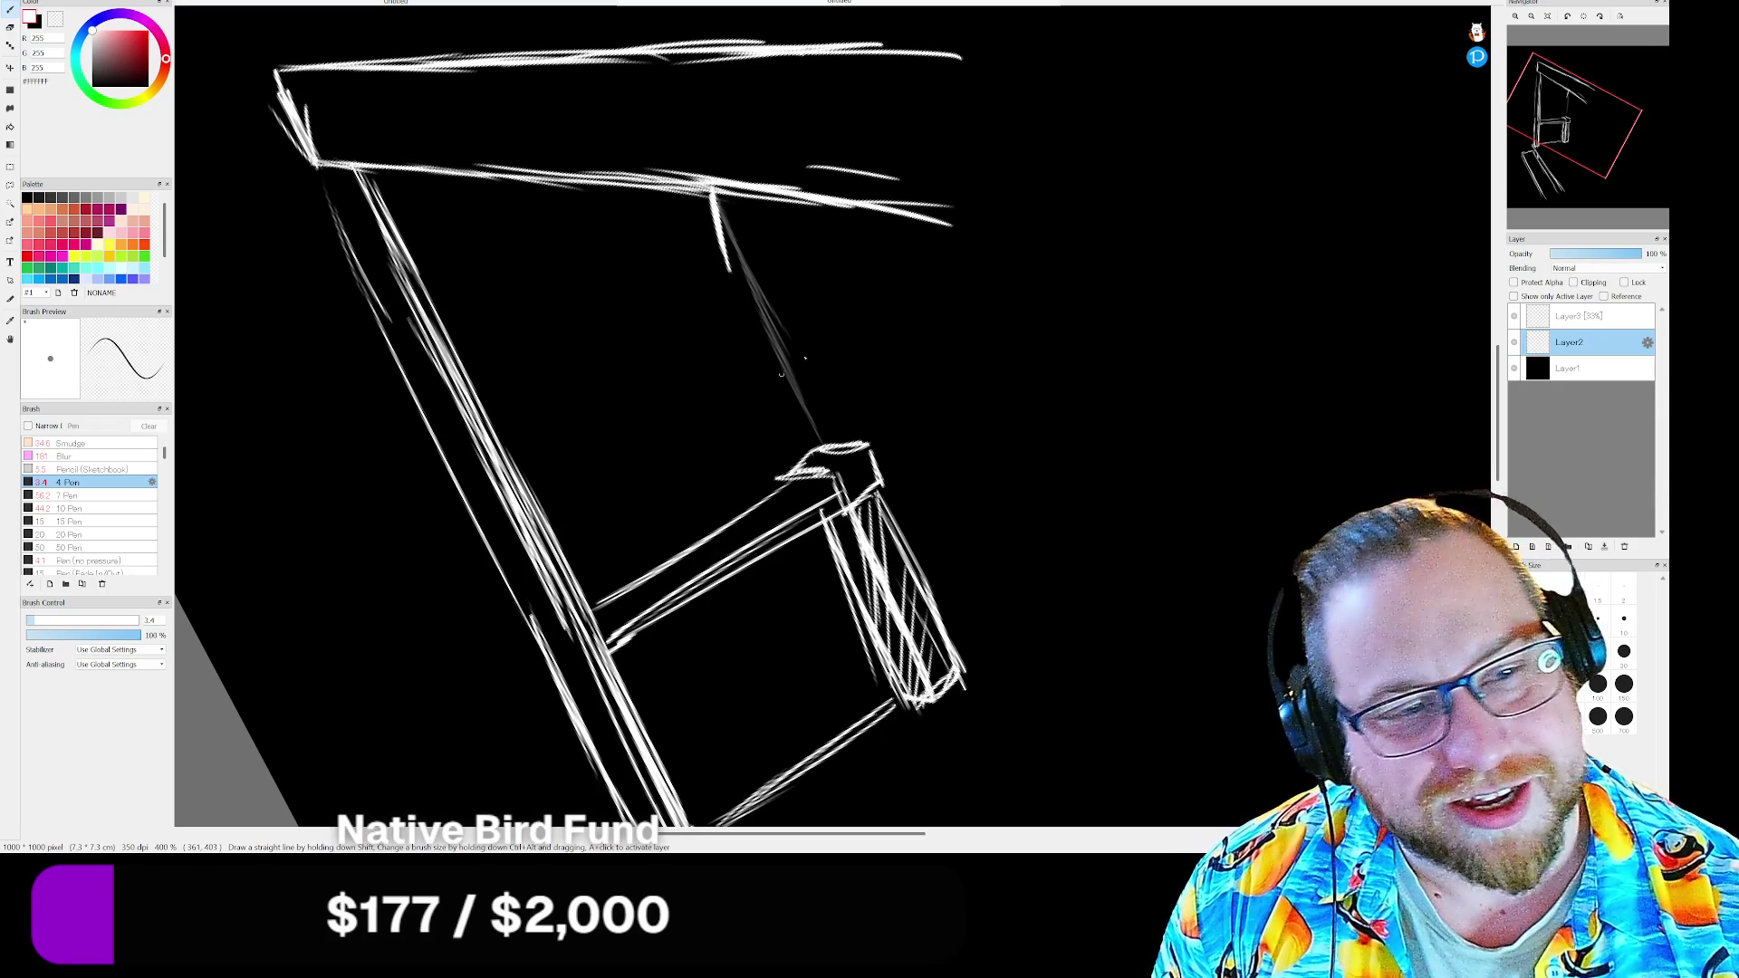
Add a hook to the inner line and stepped notches down the diagonal toward the box
left_click_drag(712, 198, 770, 285)
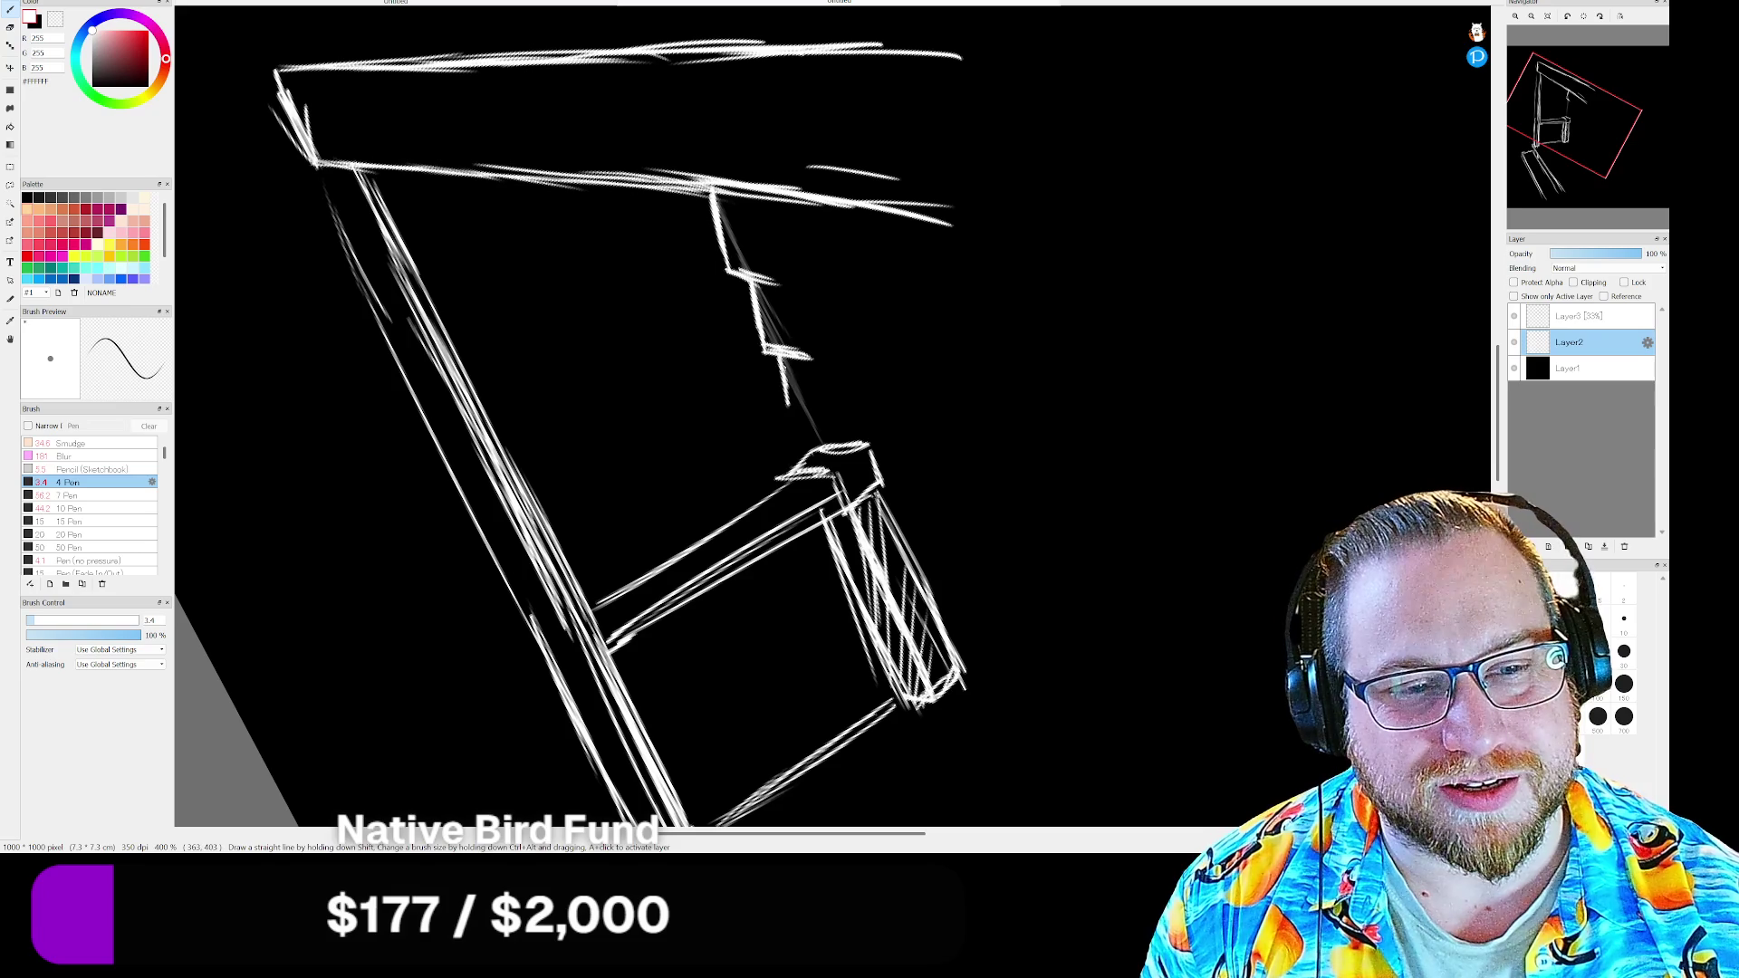
mouse_move(848, 407)
left_mouse_down()
mouse_move(802, 415)
mouse_move(816, 454)
left_mouse_up()
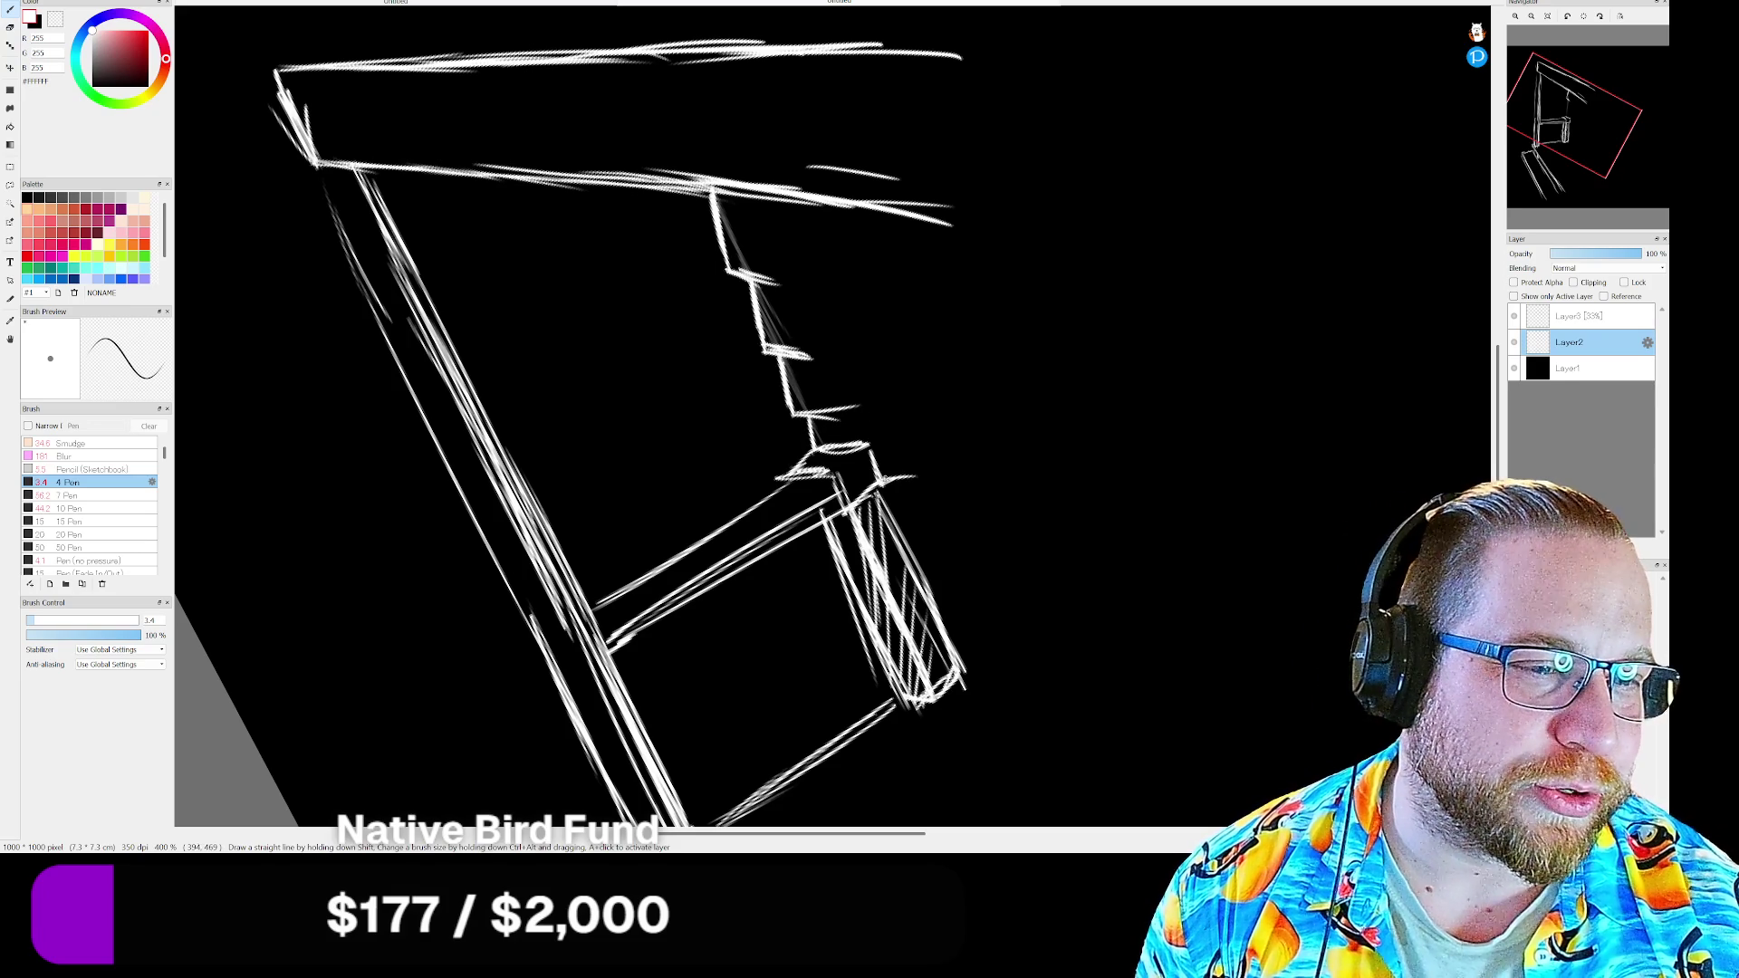
left_click_drag(878, 478, 923, 477)
Undo a stray stroke and add a short tick mark to the right of the box
left_click_drag(908, 544, 935, 538)
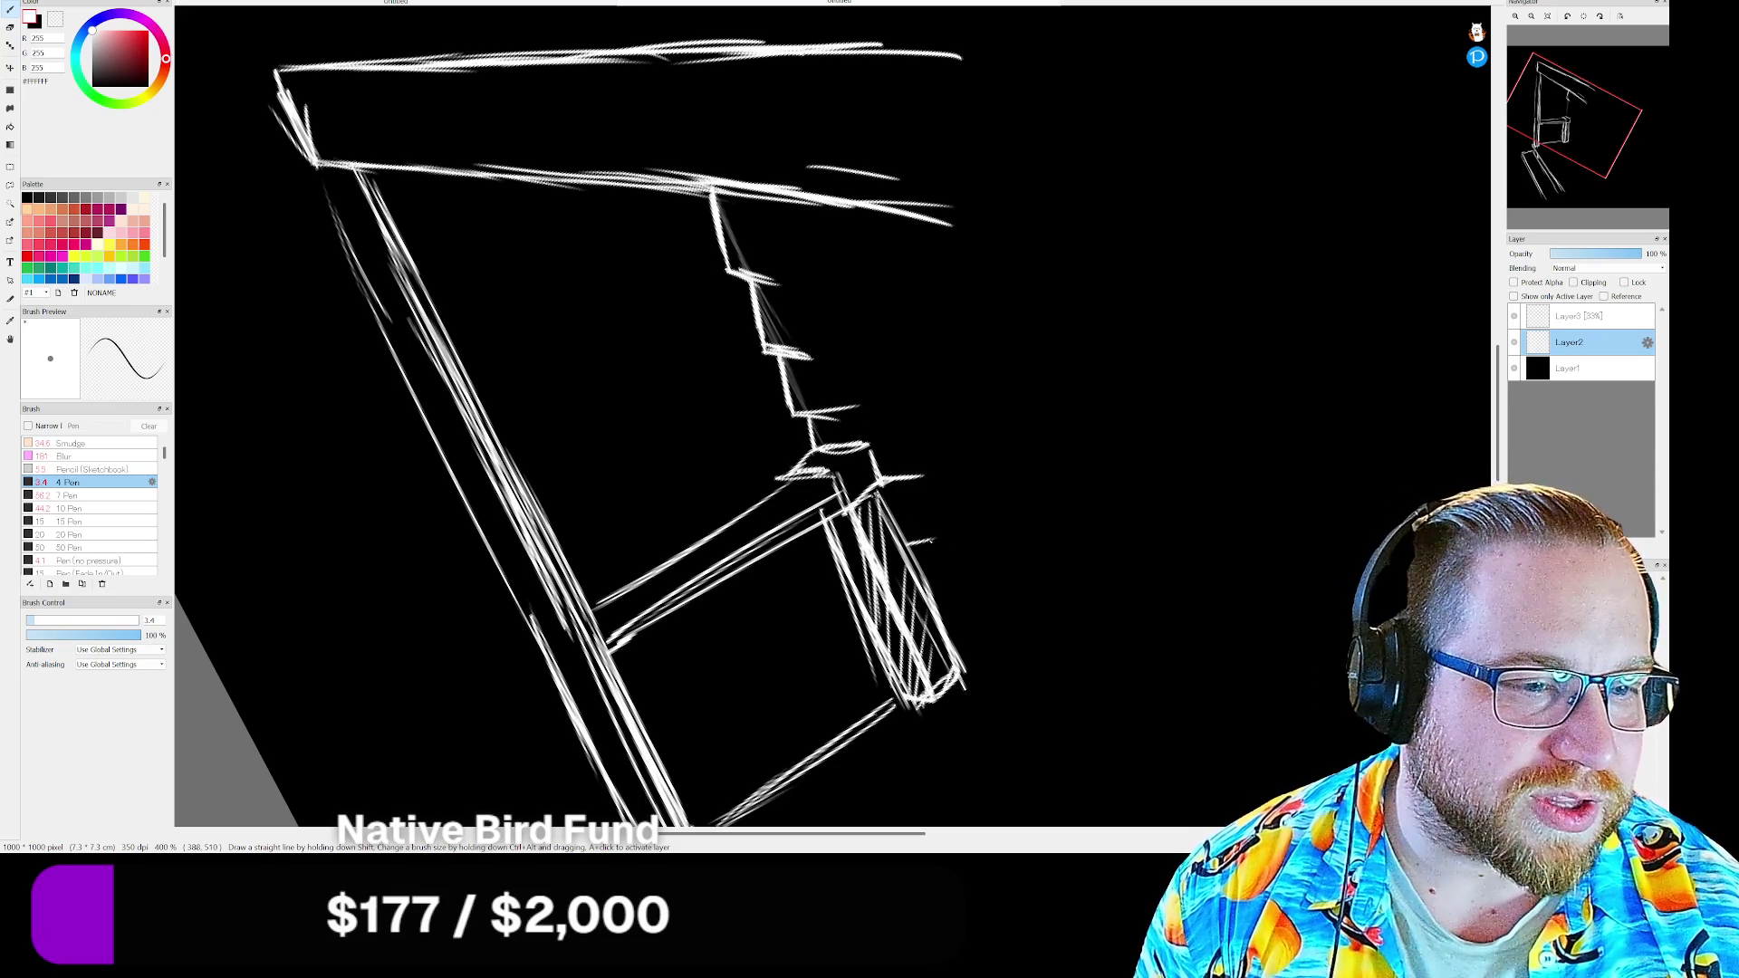
key("ctrl+z")
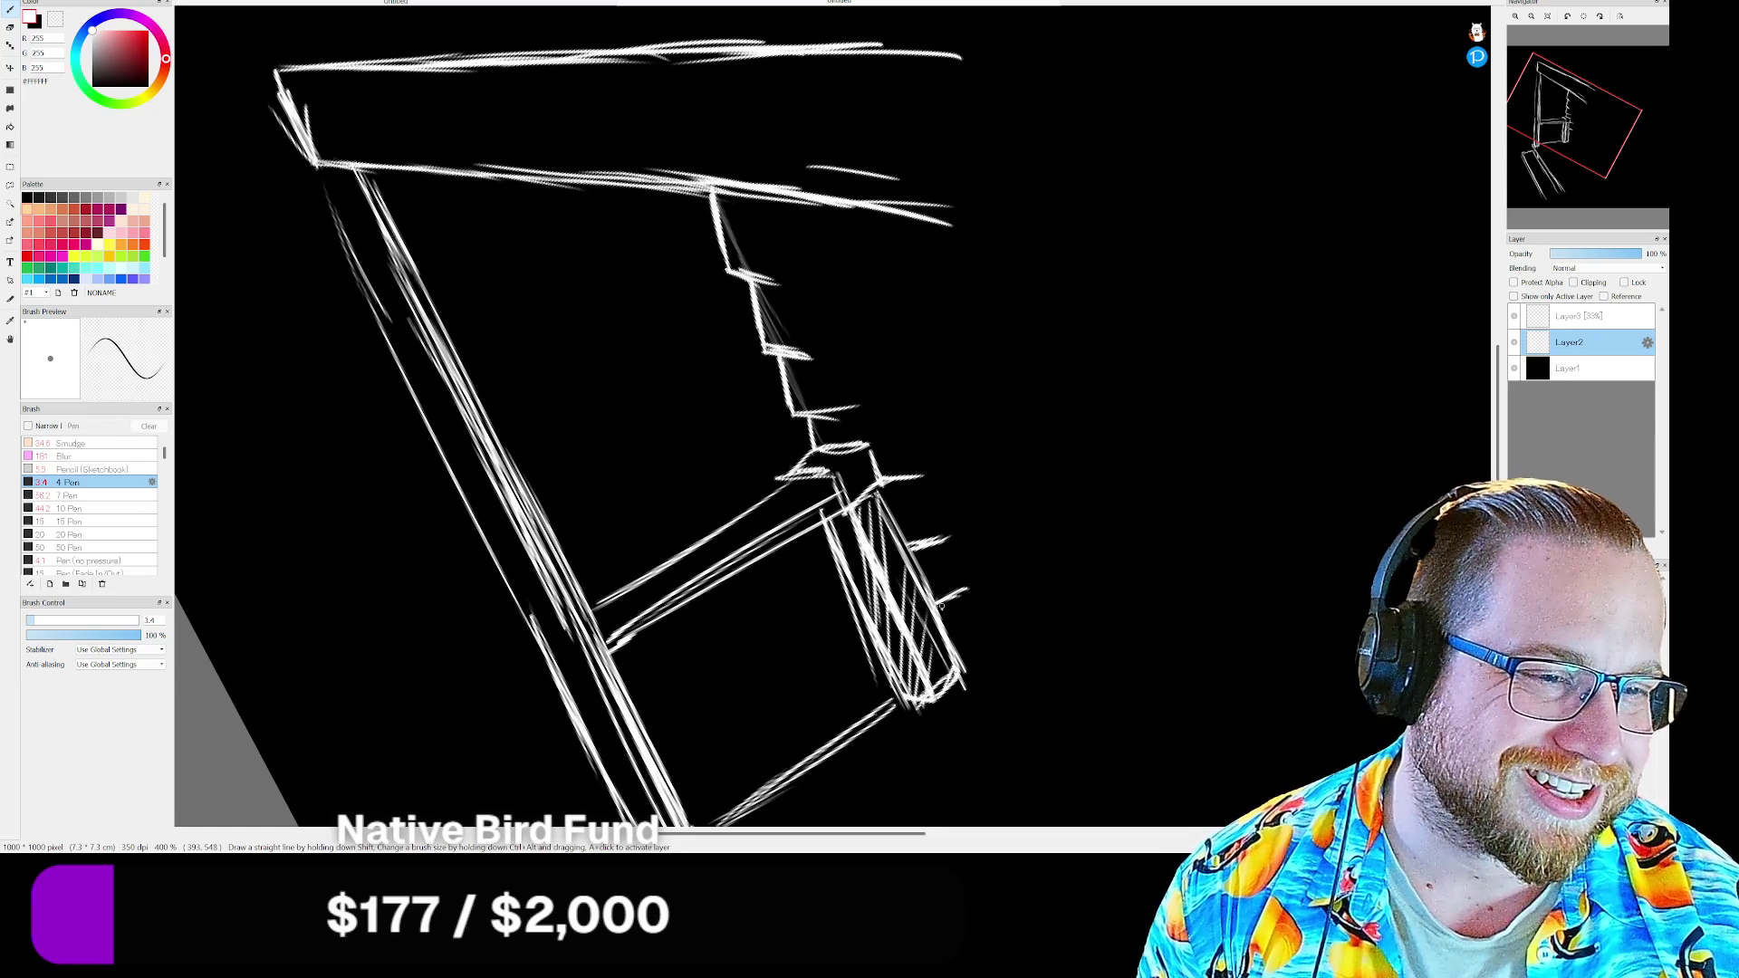
left_click_drag(935, 609, 972, 589)
mouse_move(1587, 41)
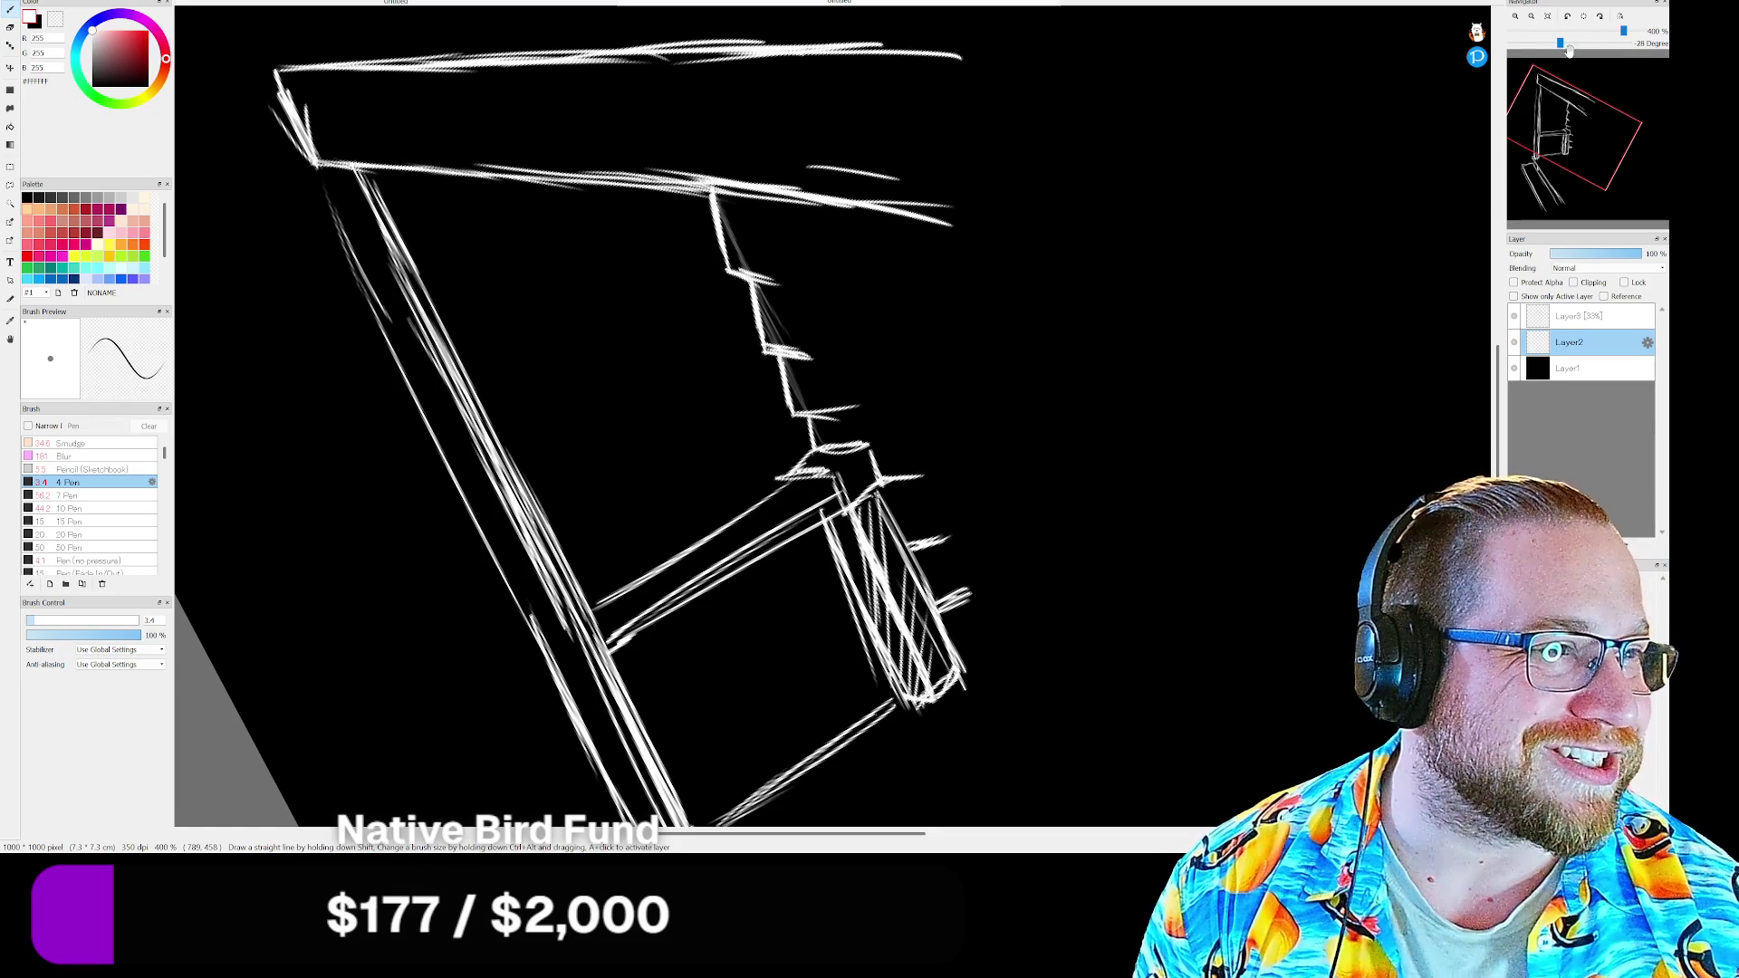
Rotate the canvas and draw long vertical post lines running down below the box's corner
left_click_drag(1558, 43, 1603, 44)
left_click_drag(720, 362, 743, 516)
left_click_drag(724, 367, 751, 582)
left_click_drag(734, 408, 754, 598)
left_click_drag(747, 495, 762, 633)
left_click_drag(749, 535, 767, 674)
left_click_drag(755, 578, 784, 741)
left_click_drag(766, 643, 786, 744)
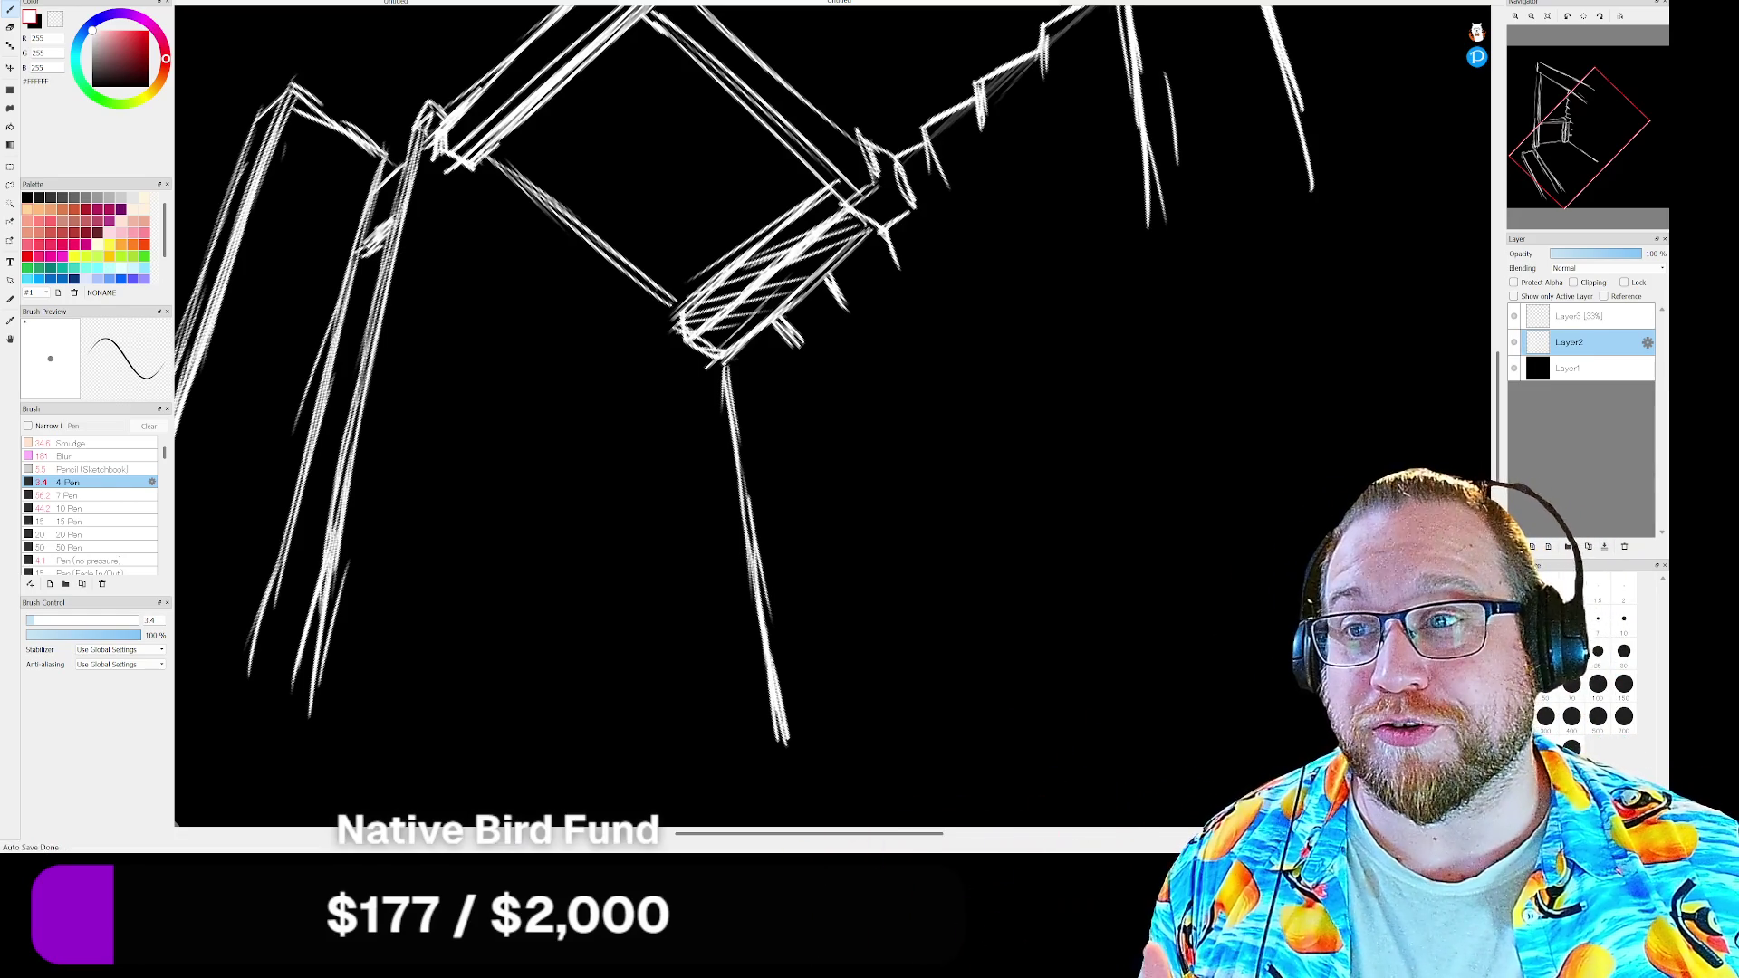
View the shared playground creature picture from Discord, reposition its viewer, then close it
key("alt+Tab")
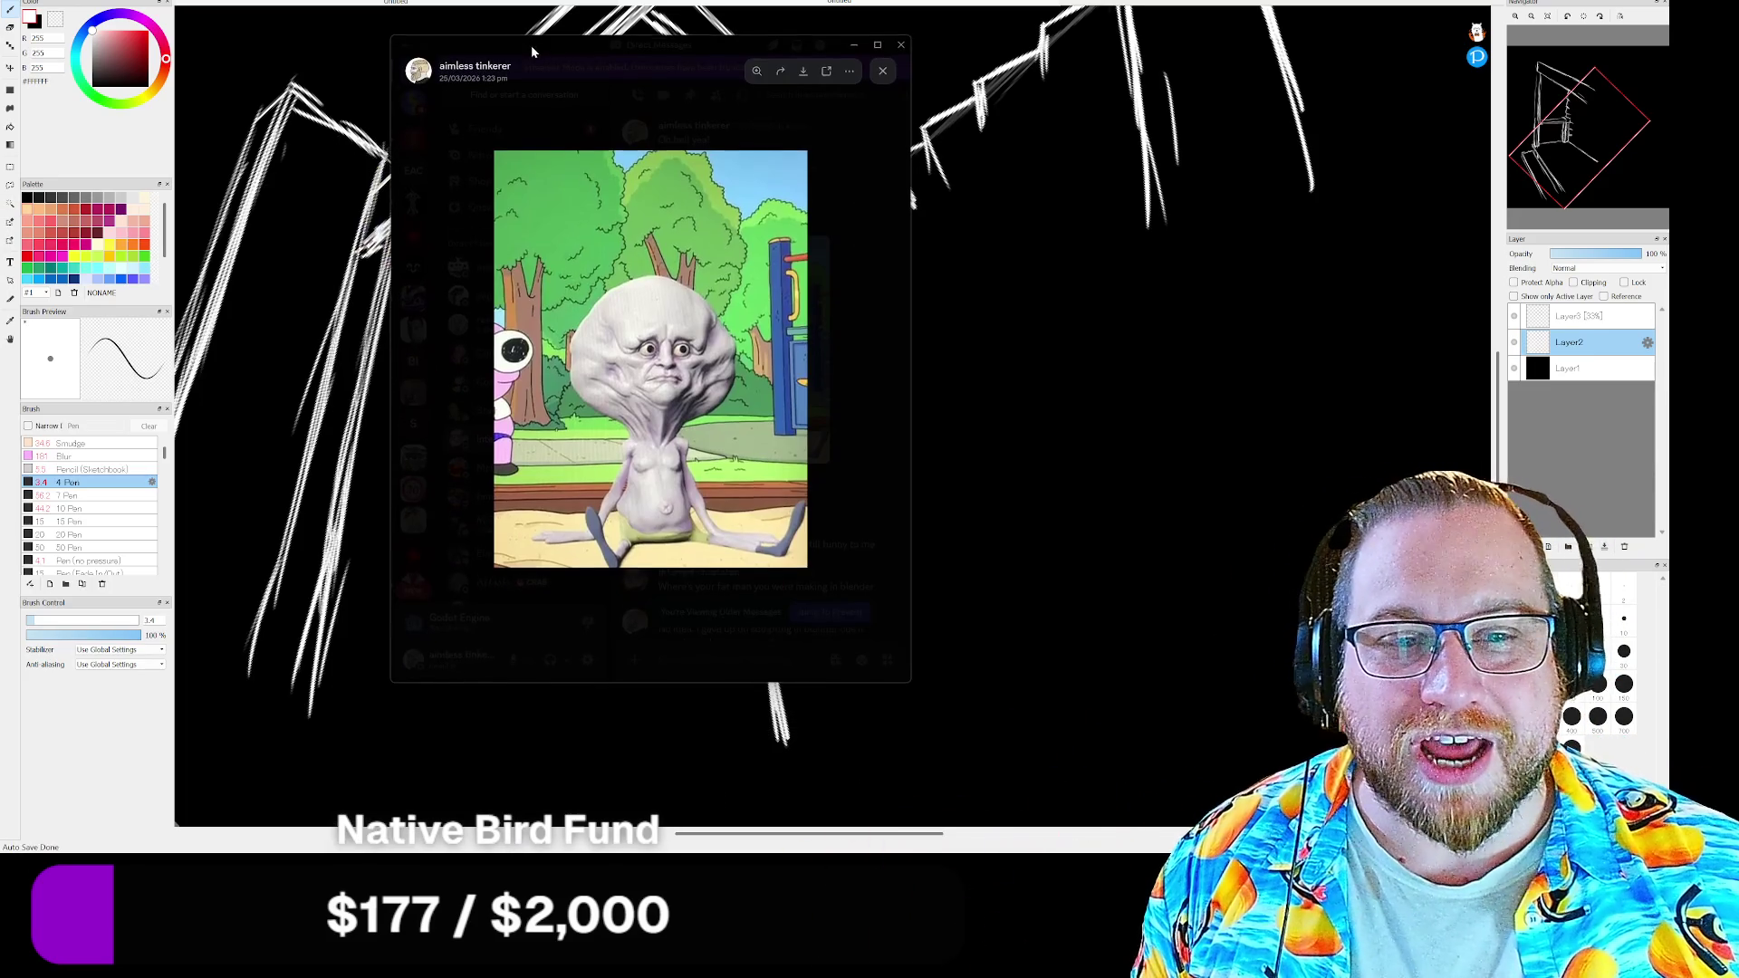
left_click_drag(533, 50, 645, 29)
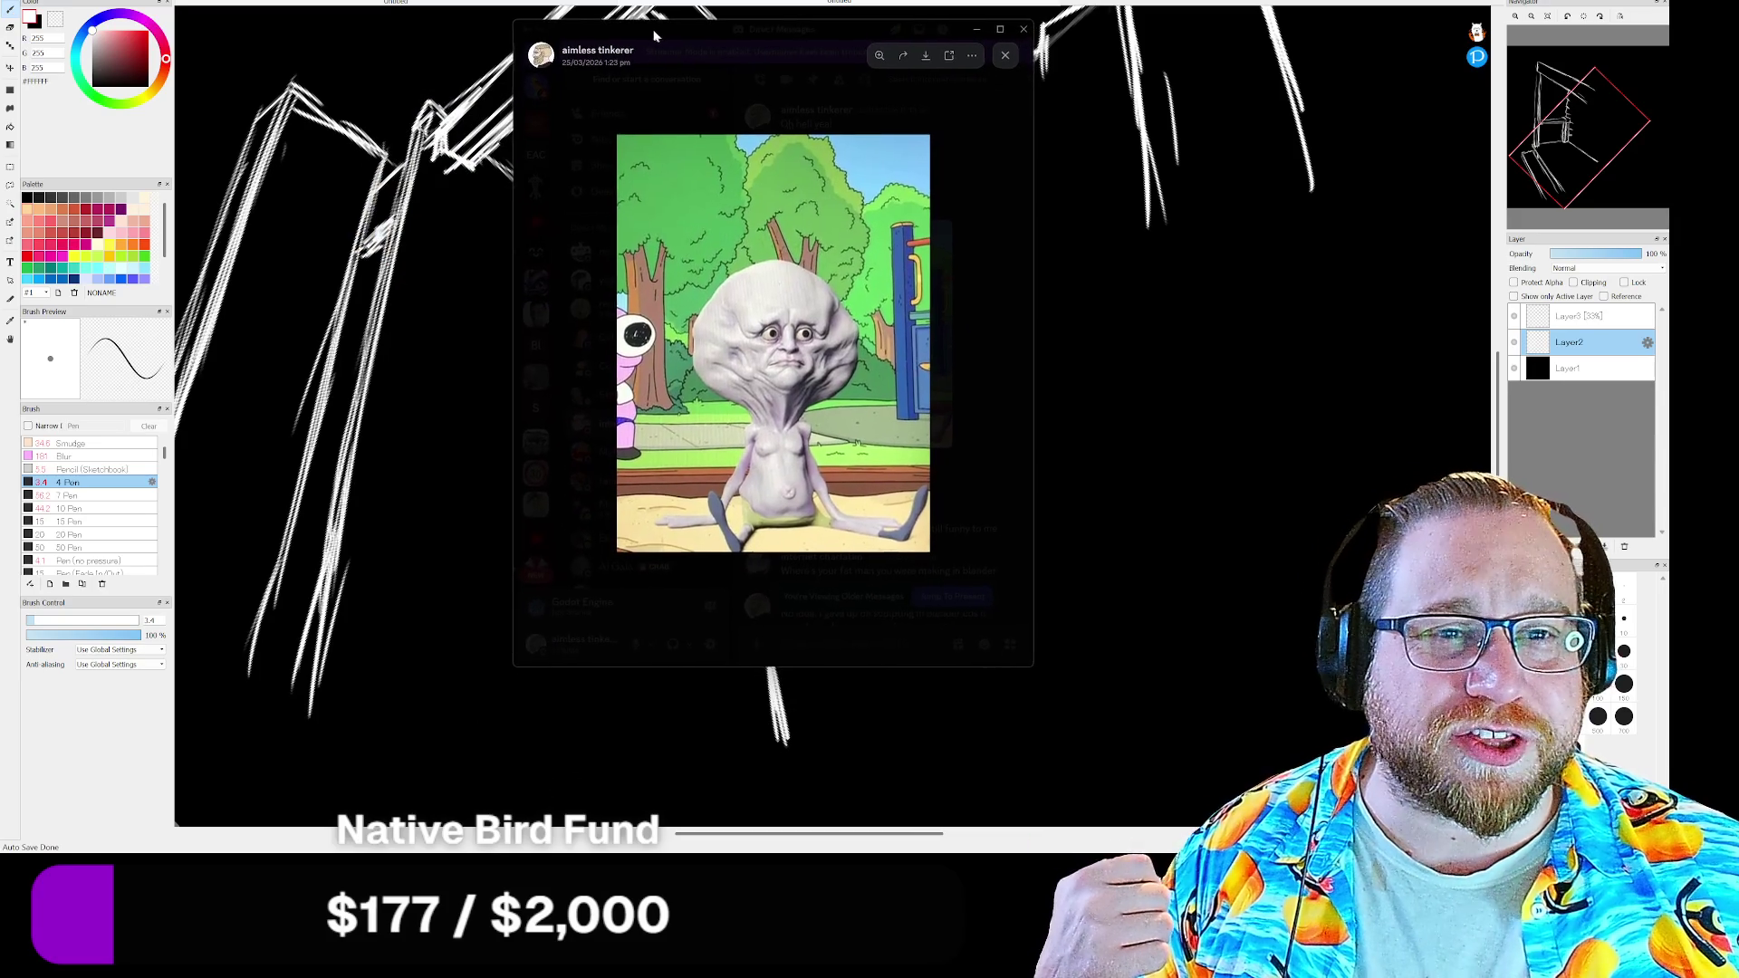
left_click_drag(643, 26, 642, 23)
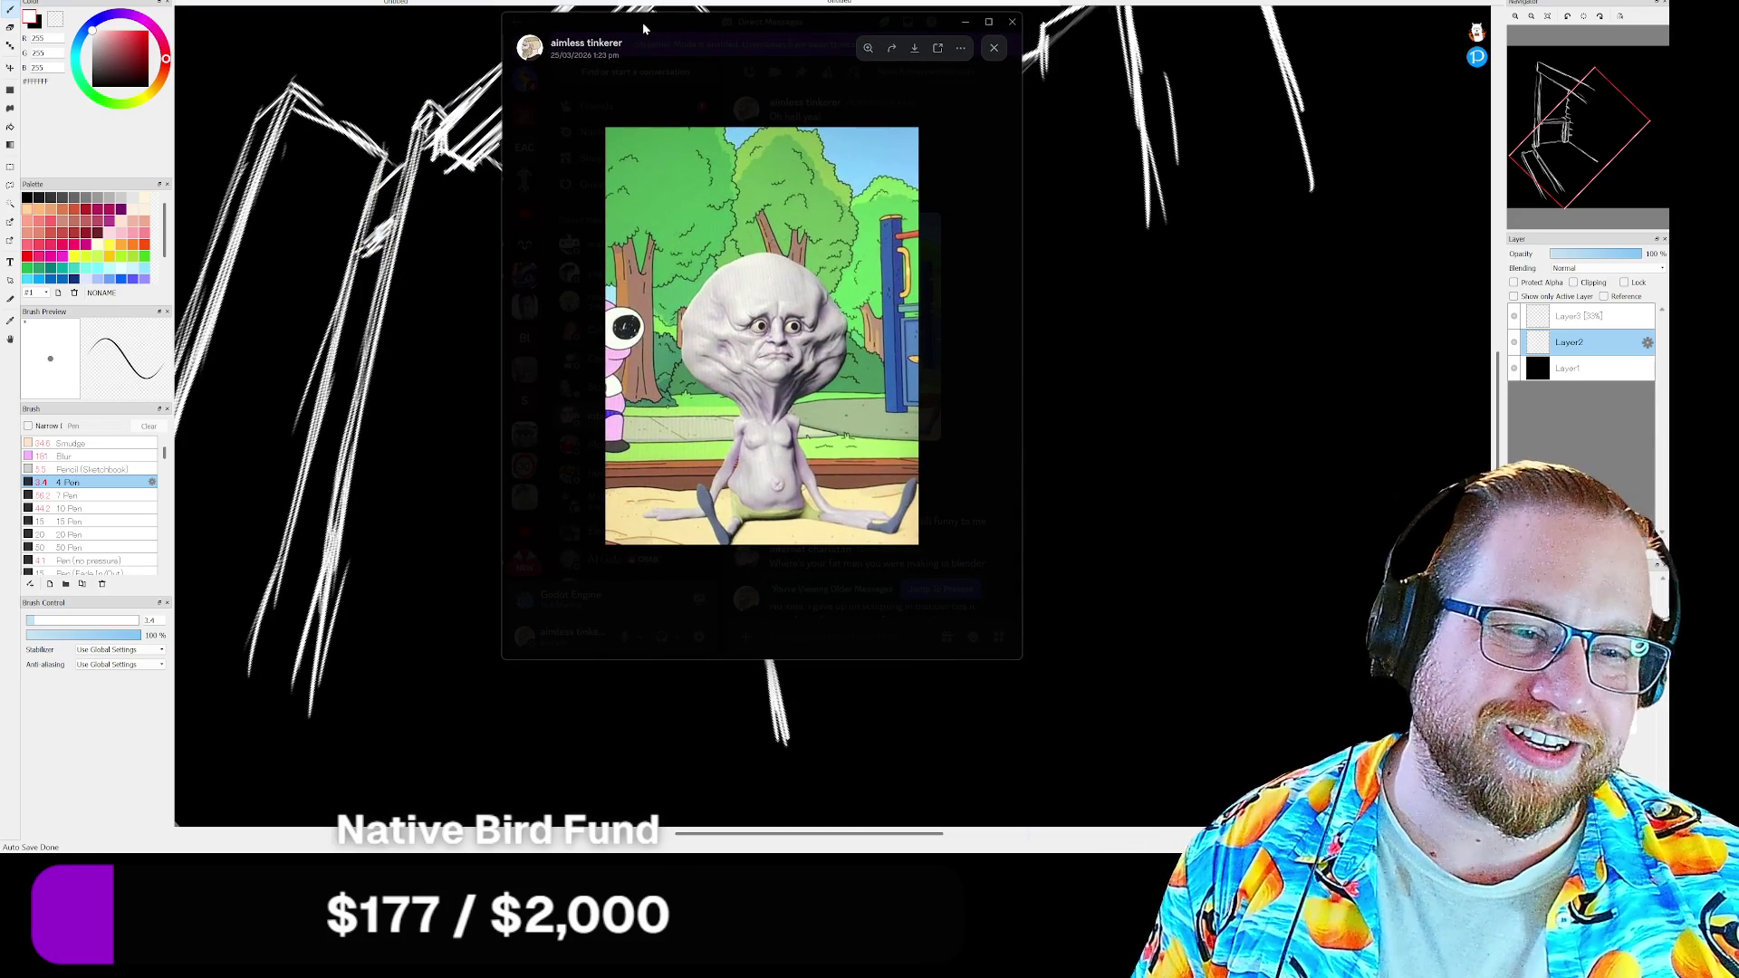
left_click(965, 22)
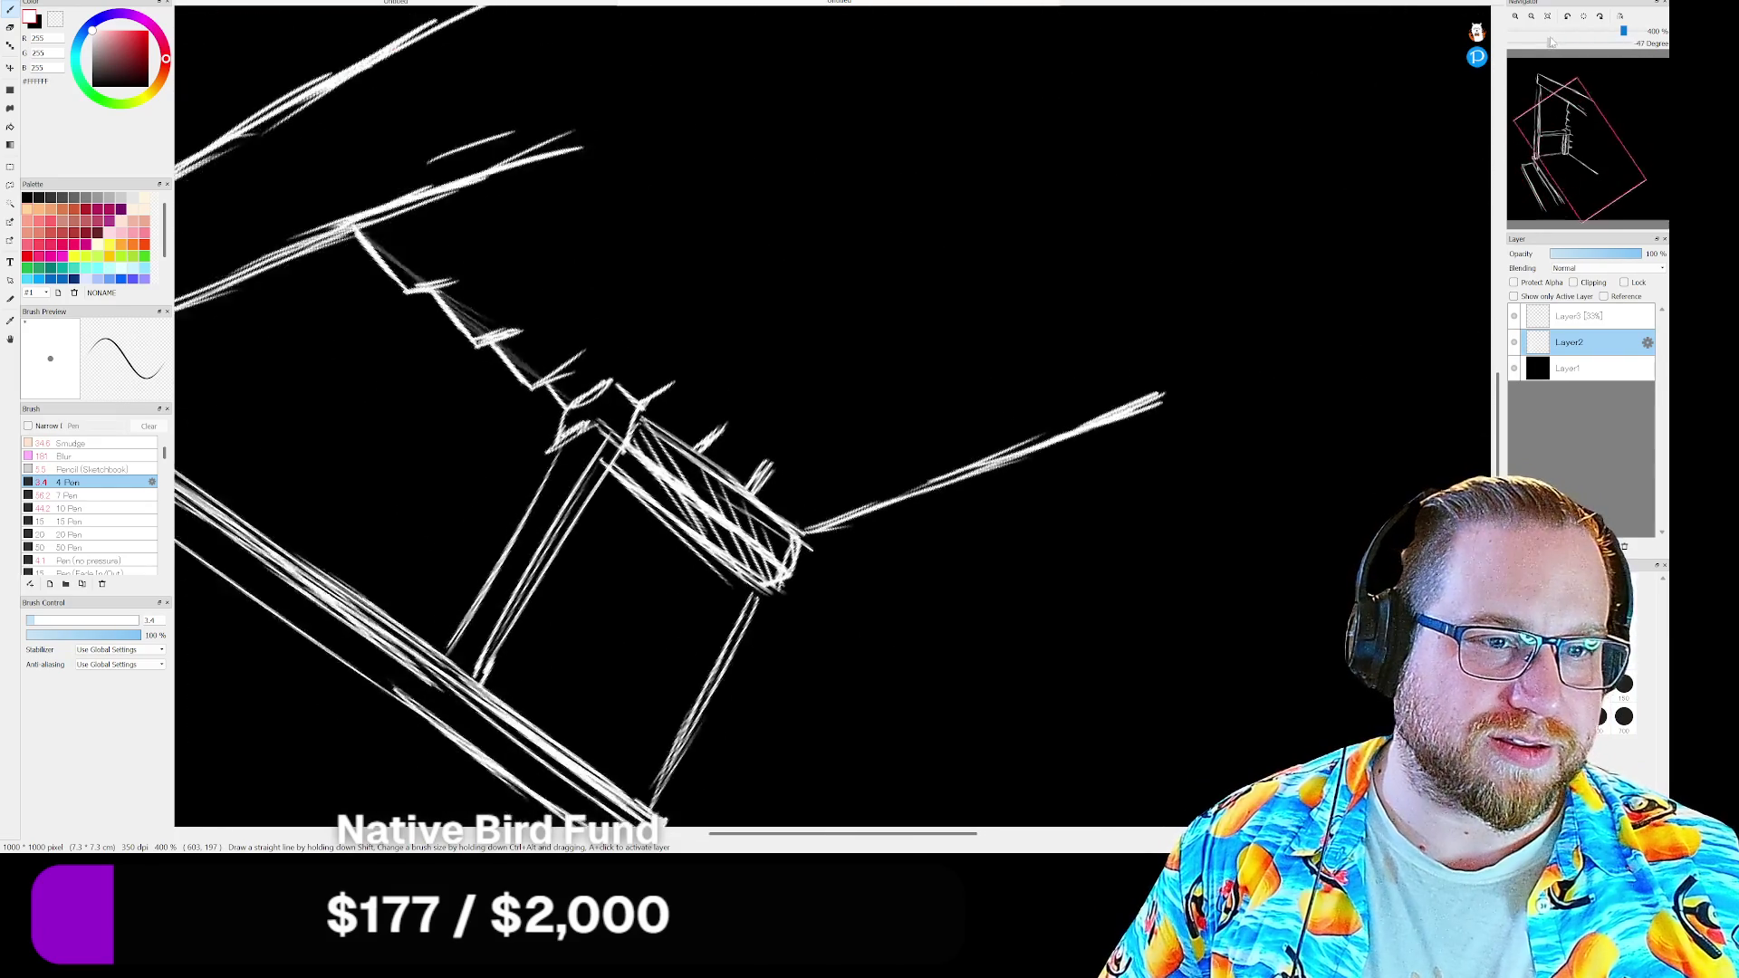
Draw the right-side vertical post and extend the lower and upper roof lines down to the right
mouse_move(1583, 42)
left_mouse_down()
mouse_move(1550, 43)
mouse_move(1567, 42)
left_mouse_up()
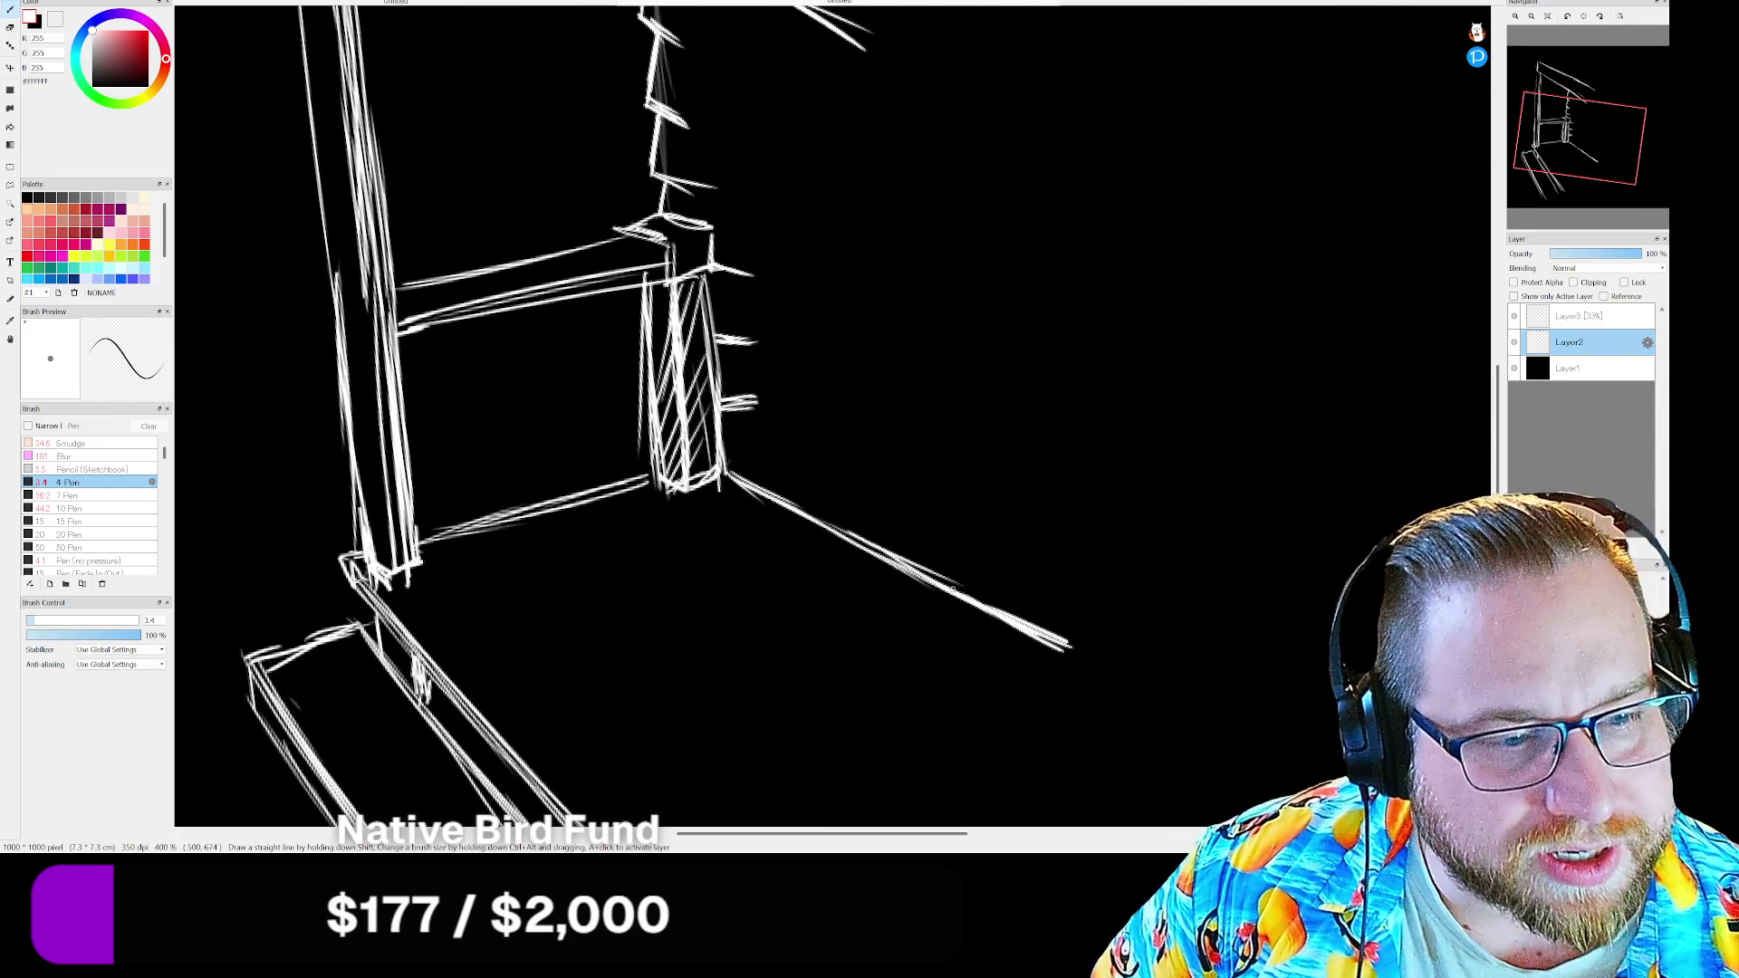
left_click_drag(952, 457, 955, 591)
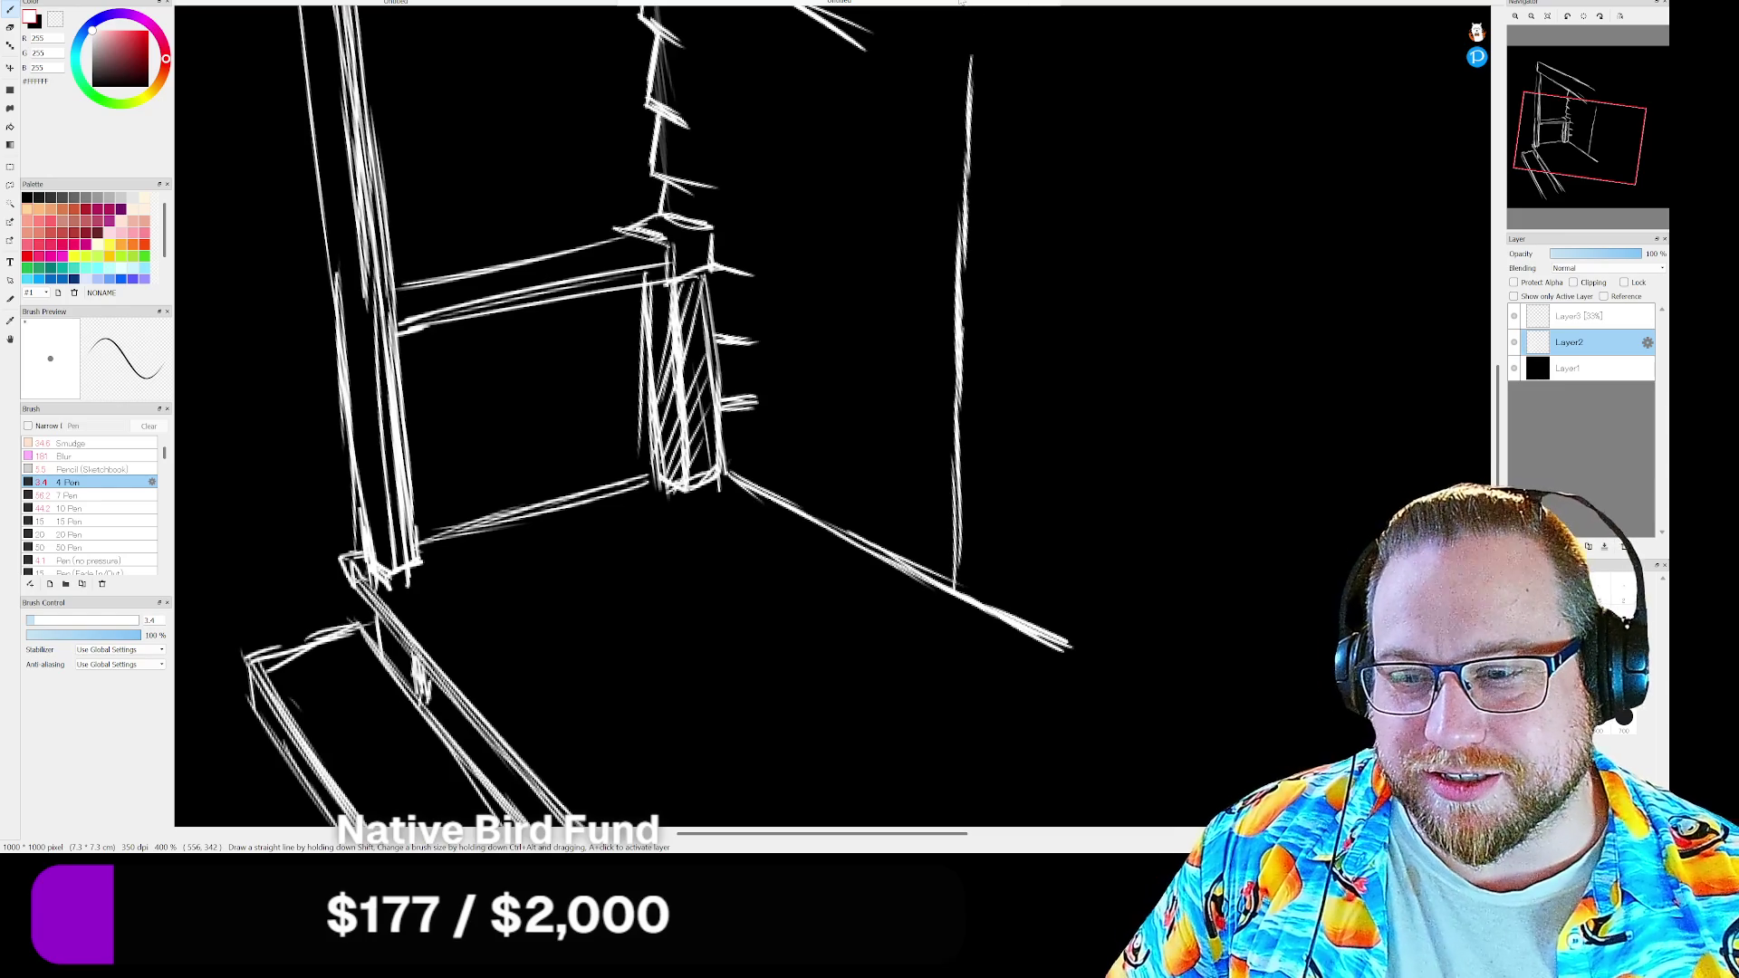
left_click_drag(1593, 131, 1585, 121)
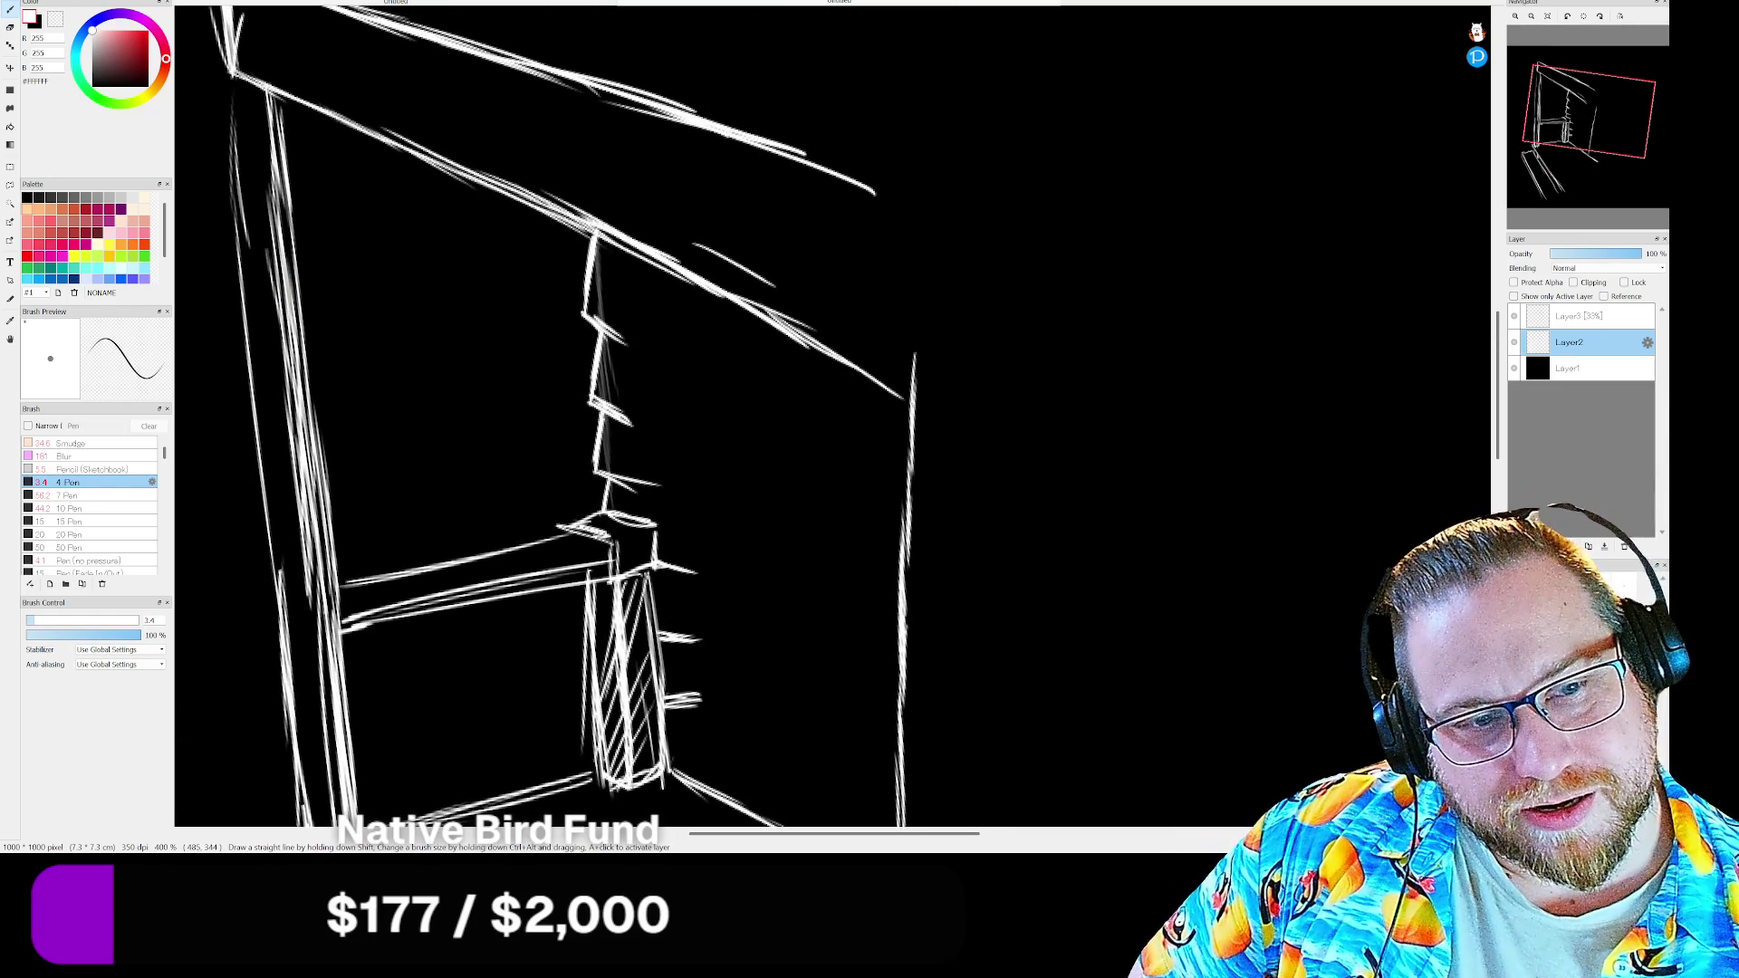
left_click_drag(829, 345, 1109, 527)
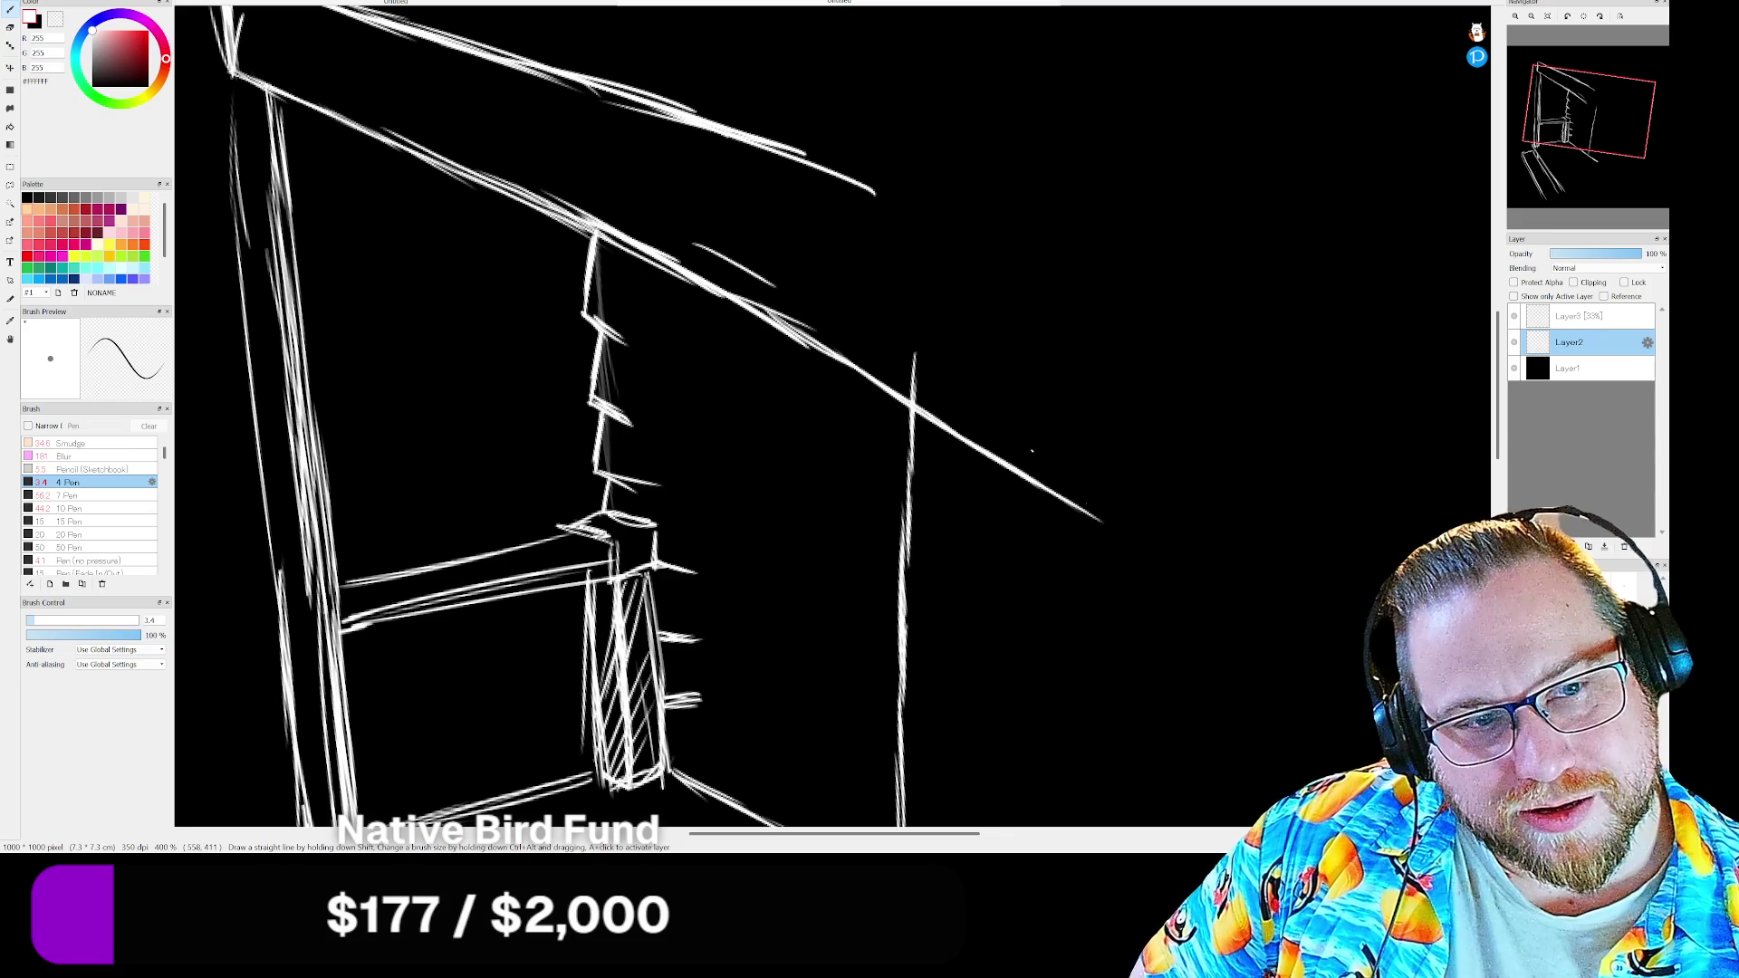
left_click_drag(838, 182, 1038, 292)
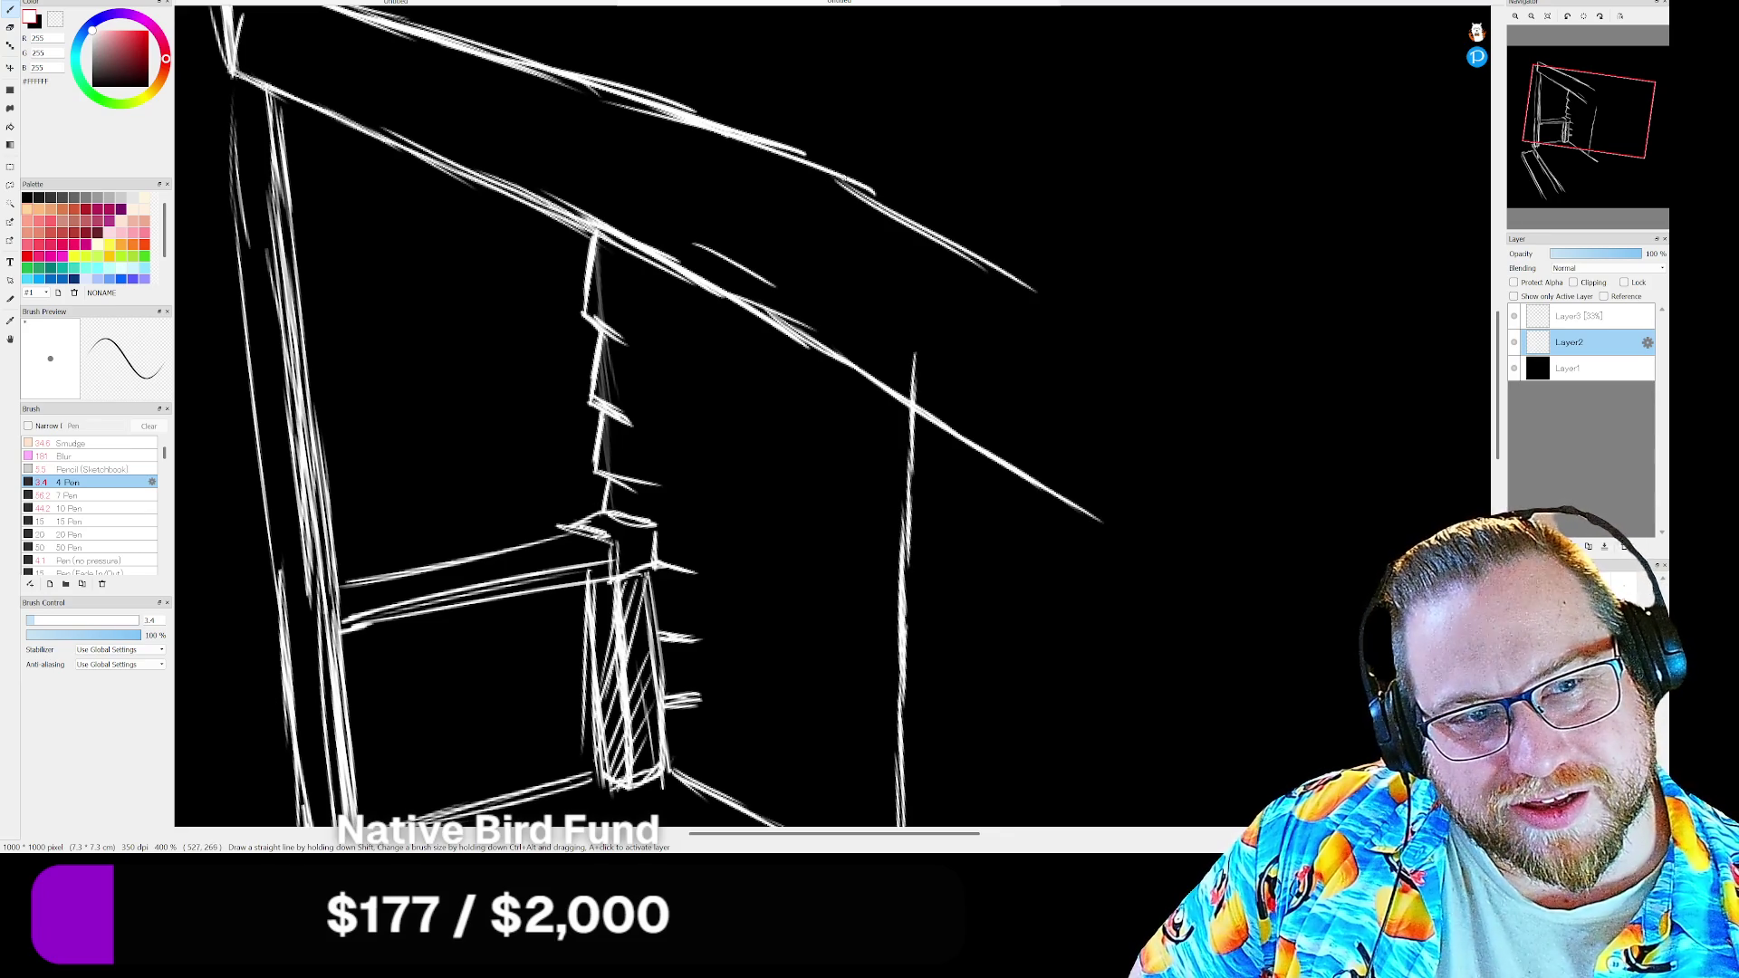
mouse_move(870, 194)
left_mouse_down()
mouse_move(992, 261)
mouse_move(1081, 340)
left_mouse_up()
left_click_drag(951, 263, 1098, 323)
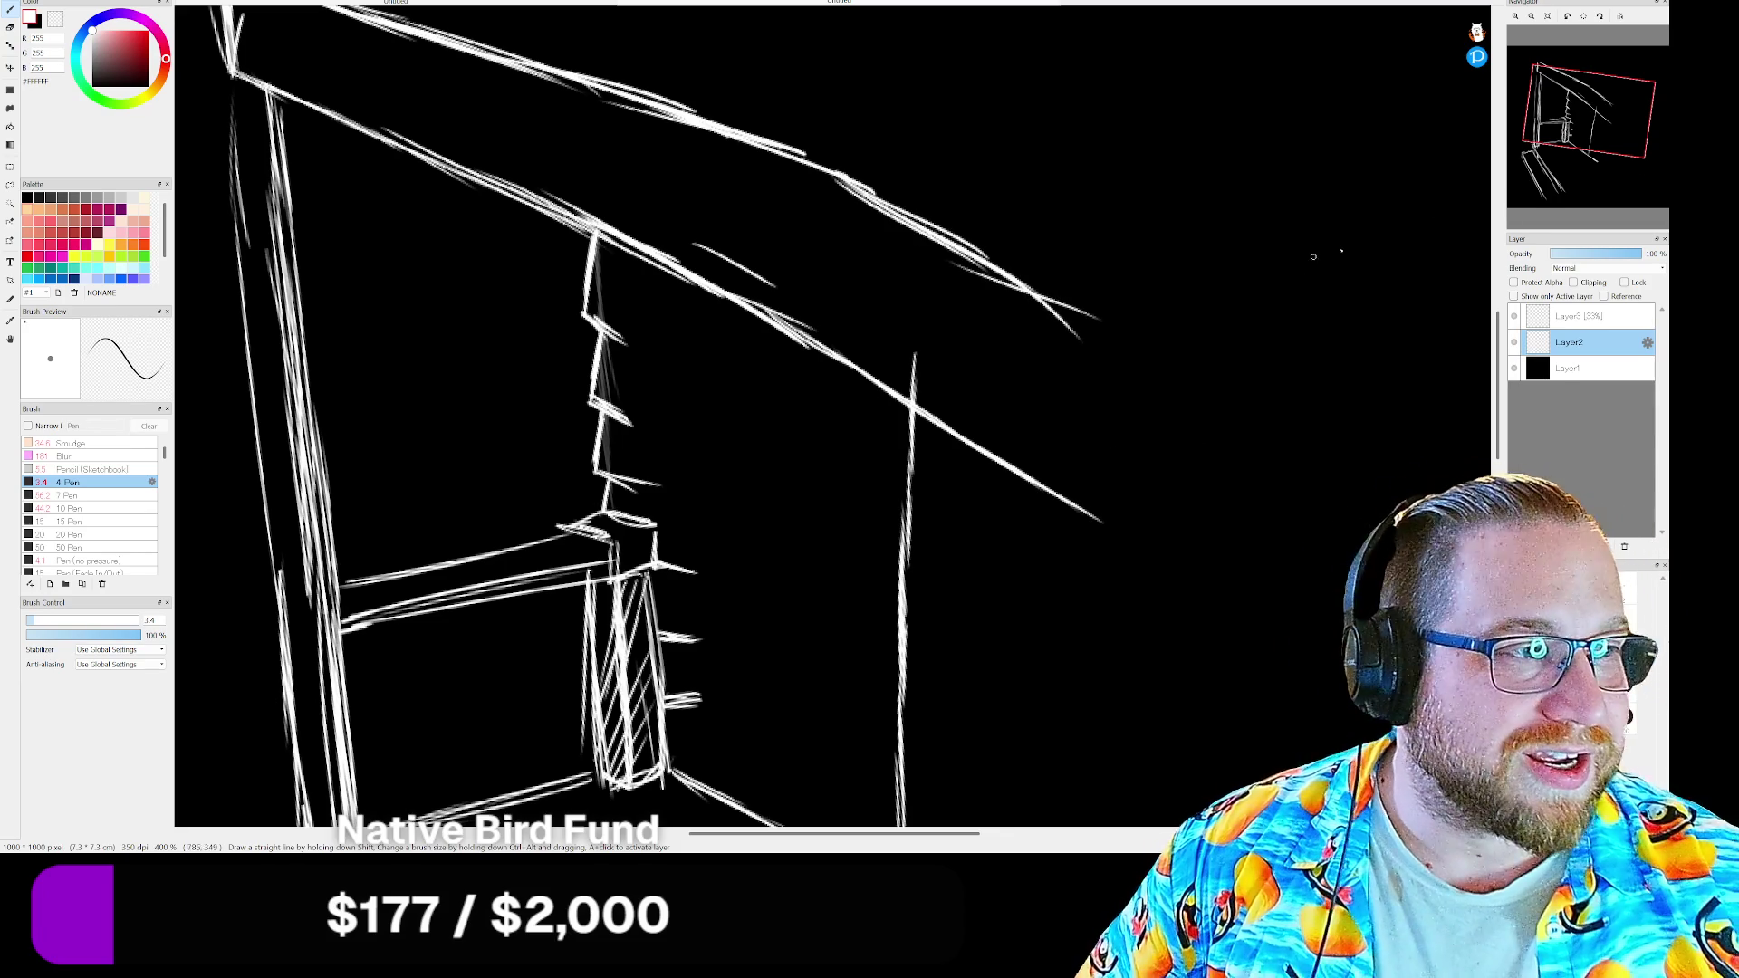
With the canvas rotated steeply, draw a row of diagonal slat lines beneath the roof
left_click_drag(1602, 127, 1595, 156)
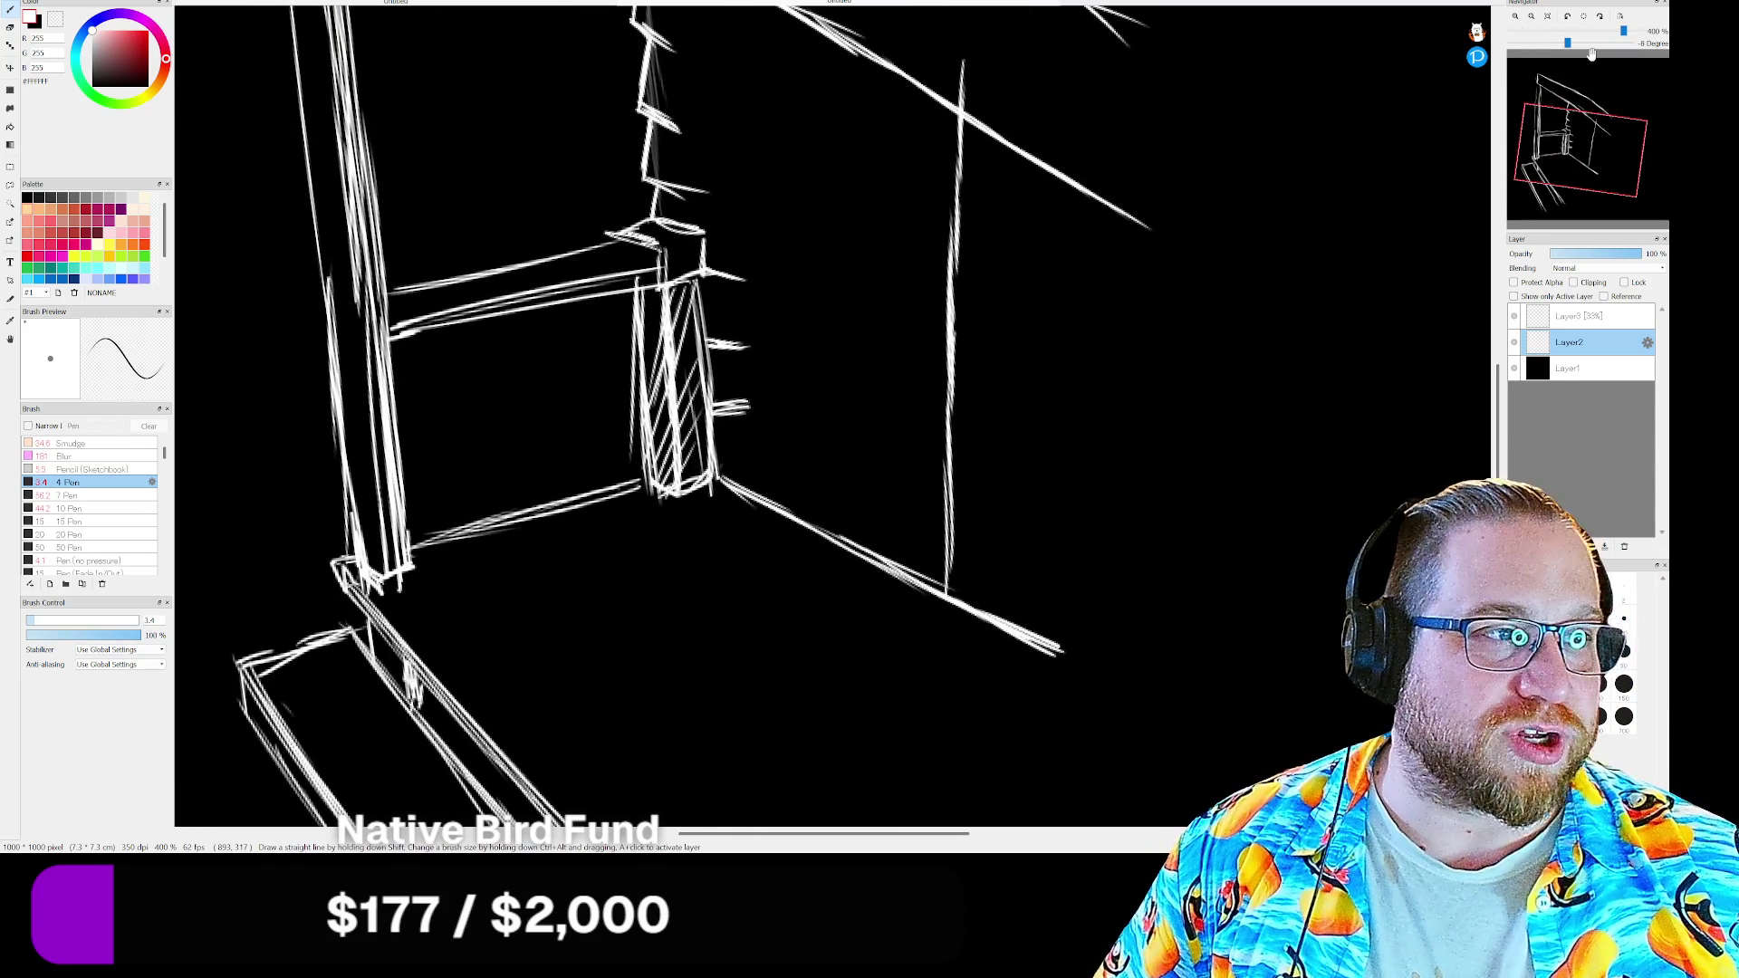
mouse_move(1573, 48)
left_mouse_down()
mouse_move(1548, 50)
mouse_move(1569, 143)
left_mouse_up()
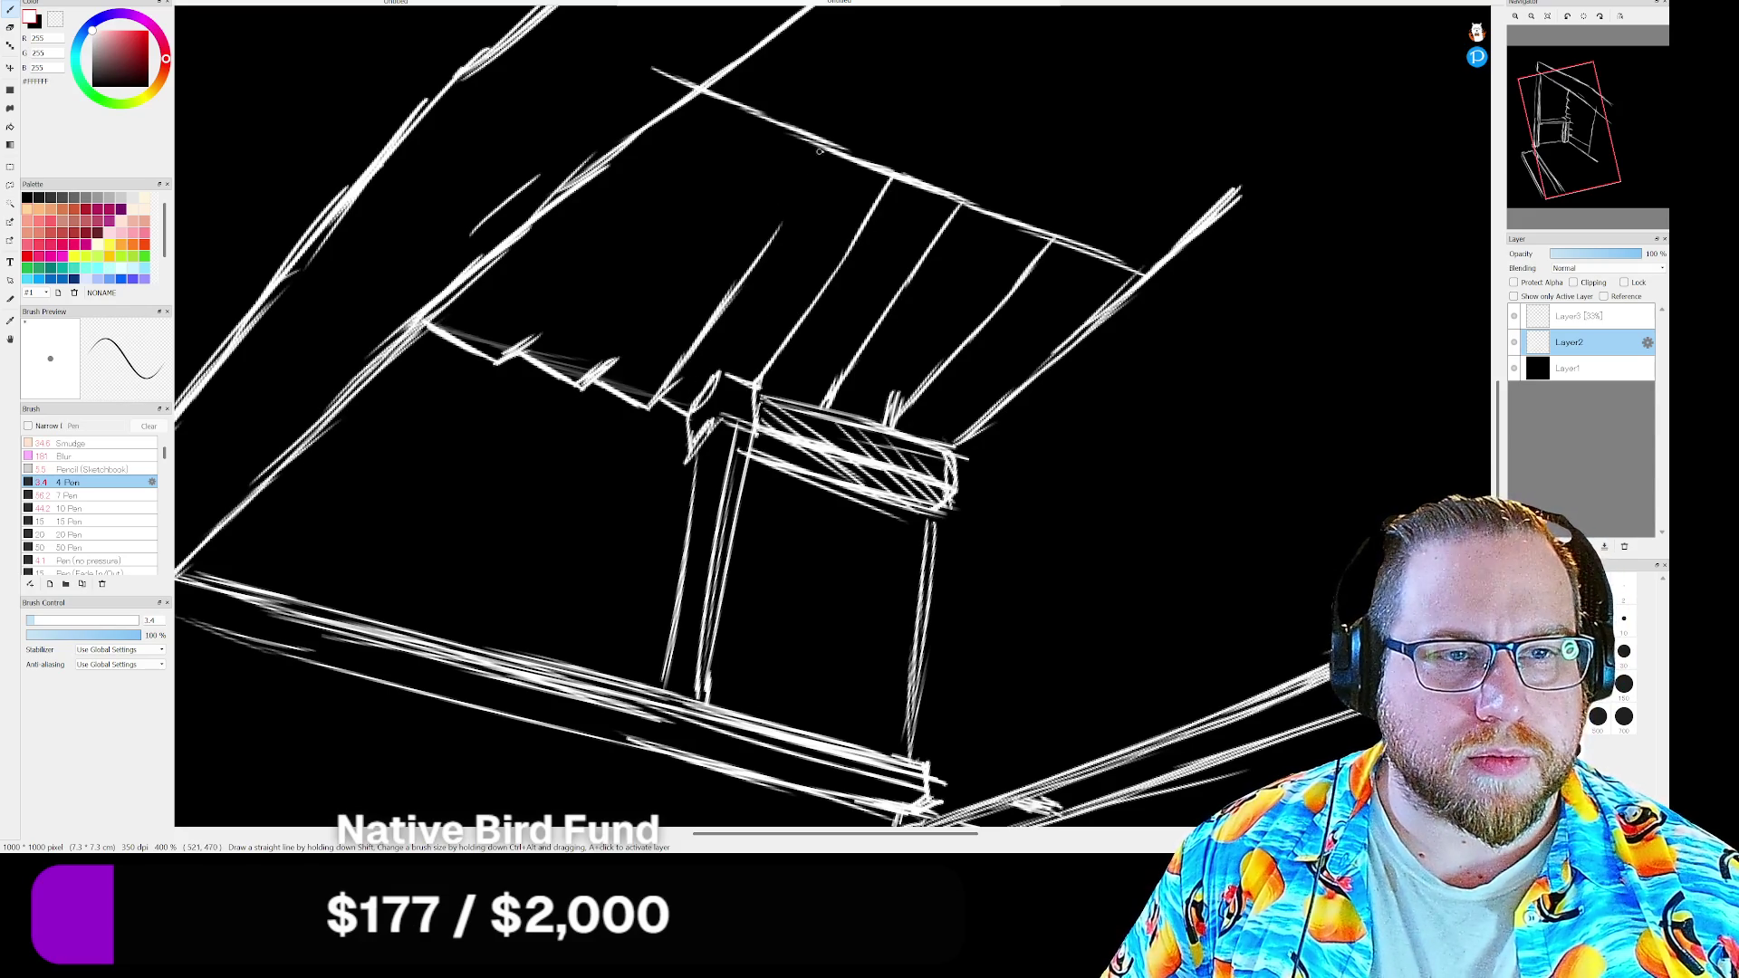
mouse_move(810, 182)
left_mouse_down()
mouse_move(755, 269)
mouse_move(600, 365)
left_mouse_up()
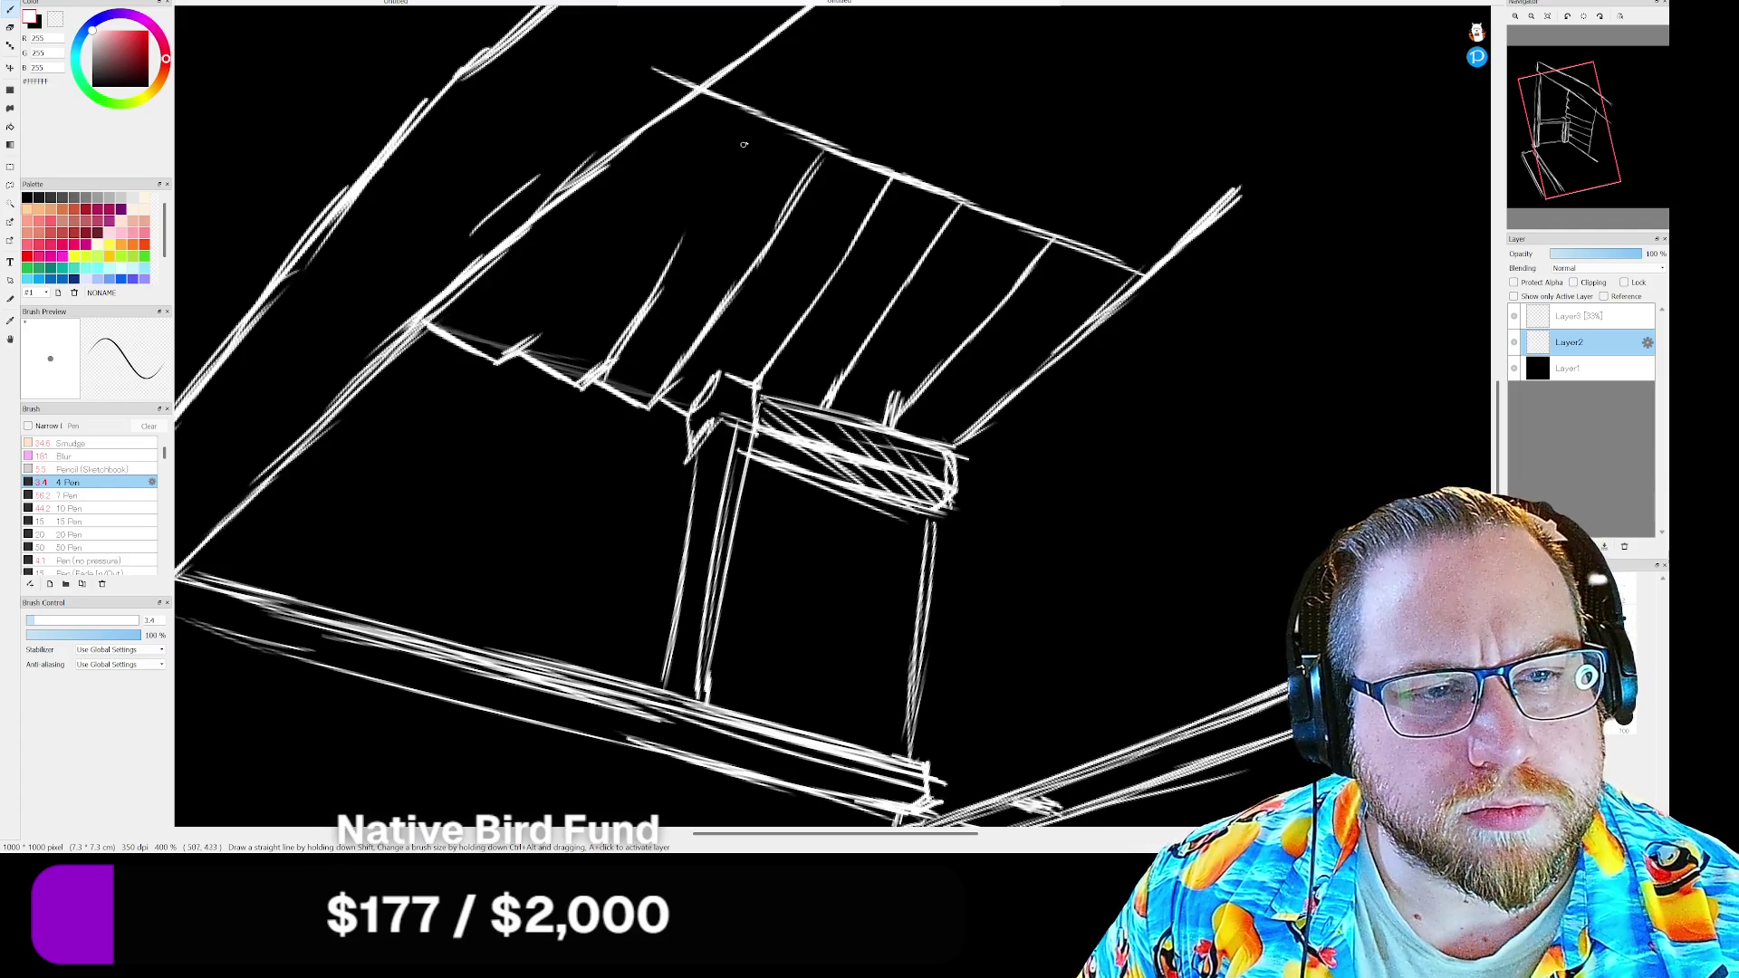
mouse_move(756, 131)
left_mouse_down()
mouse_move(658, 289)
mouse_move(530, 344)
left_mouse_up()
left_click_drag(609, 235, 533, 342)
left_click_drag(660, 174, 584, 282)
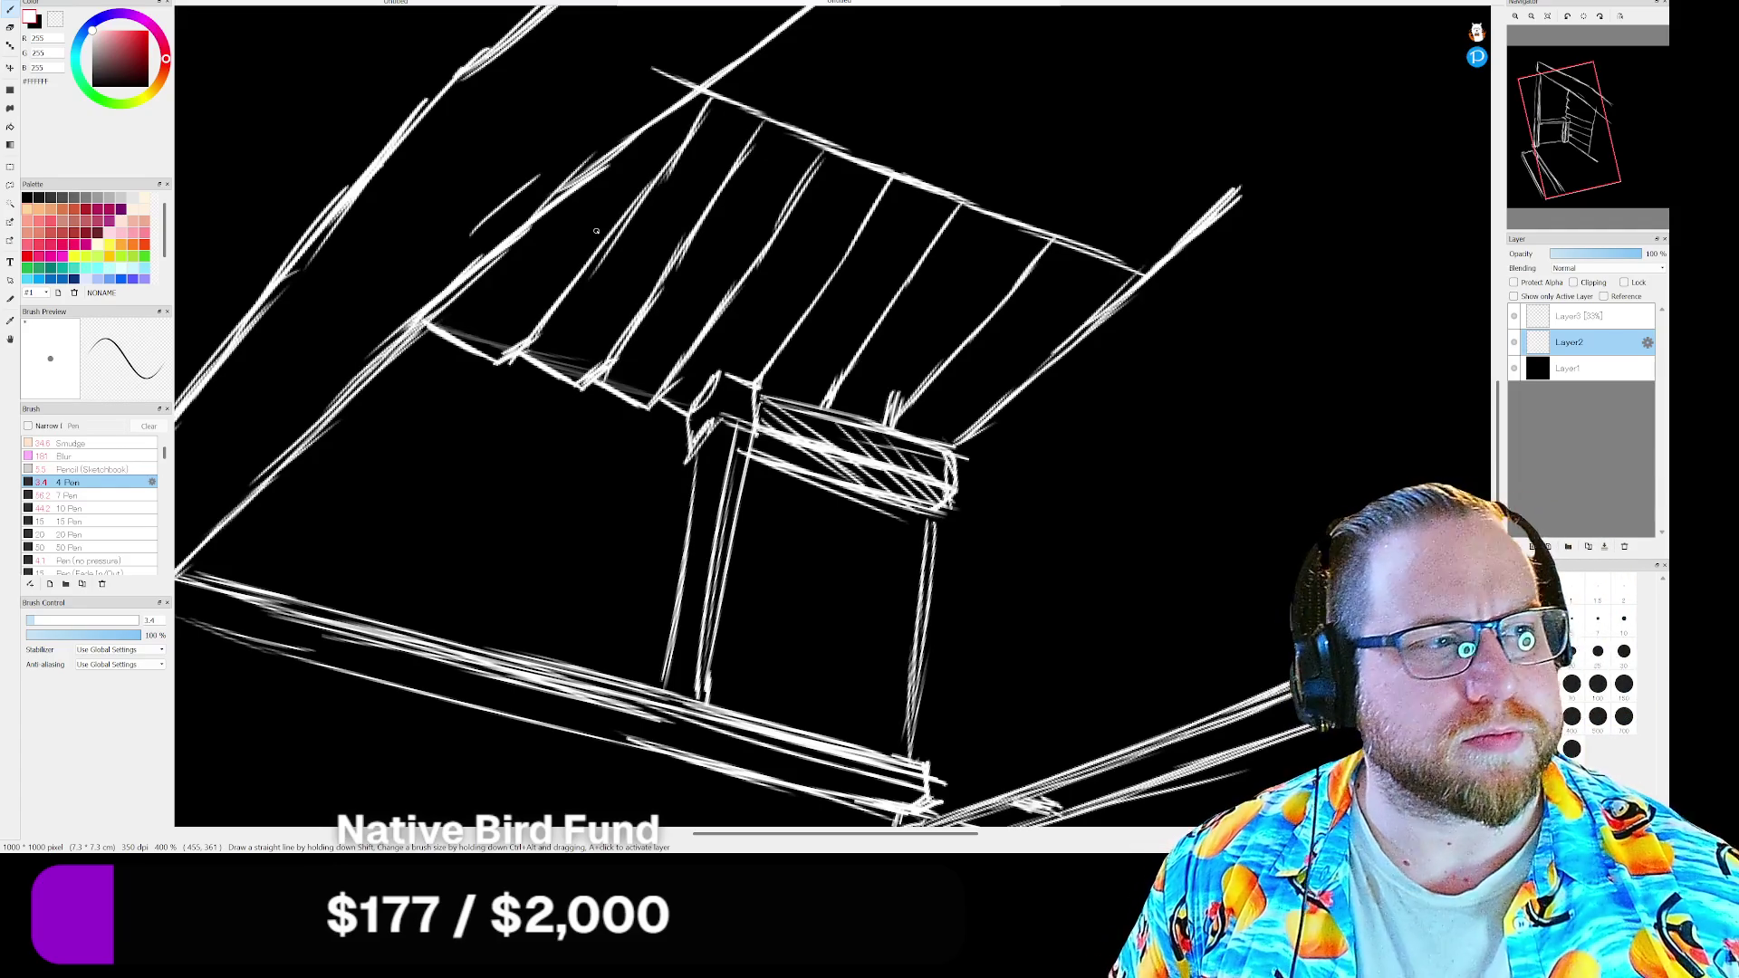
Reset the canvas rotation and thicken the right vertical post with an extra stroke
left_click(1583, 19)
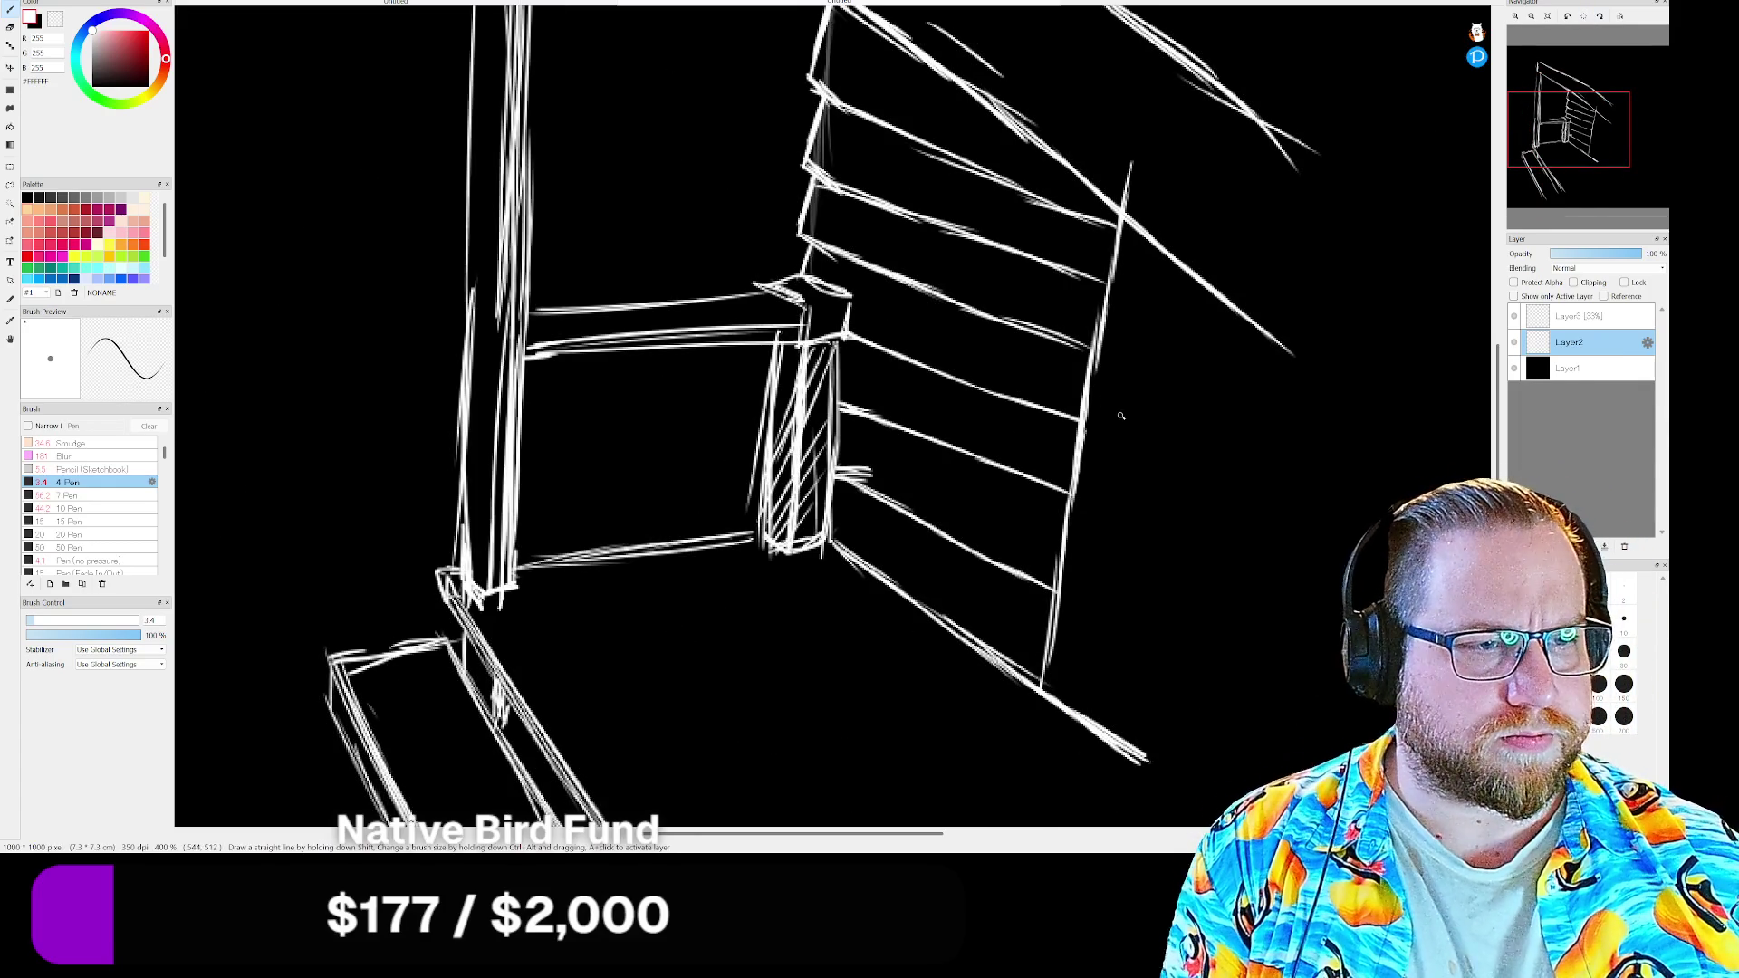
left_click_drag(1569, 130, 1592, 148)
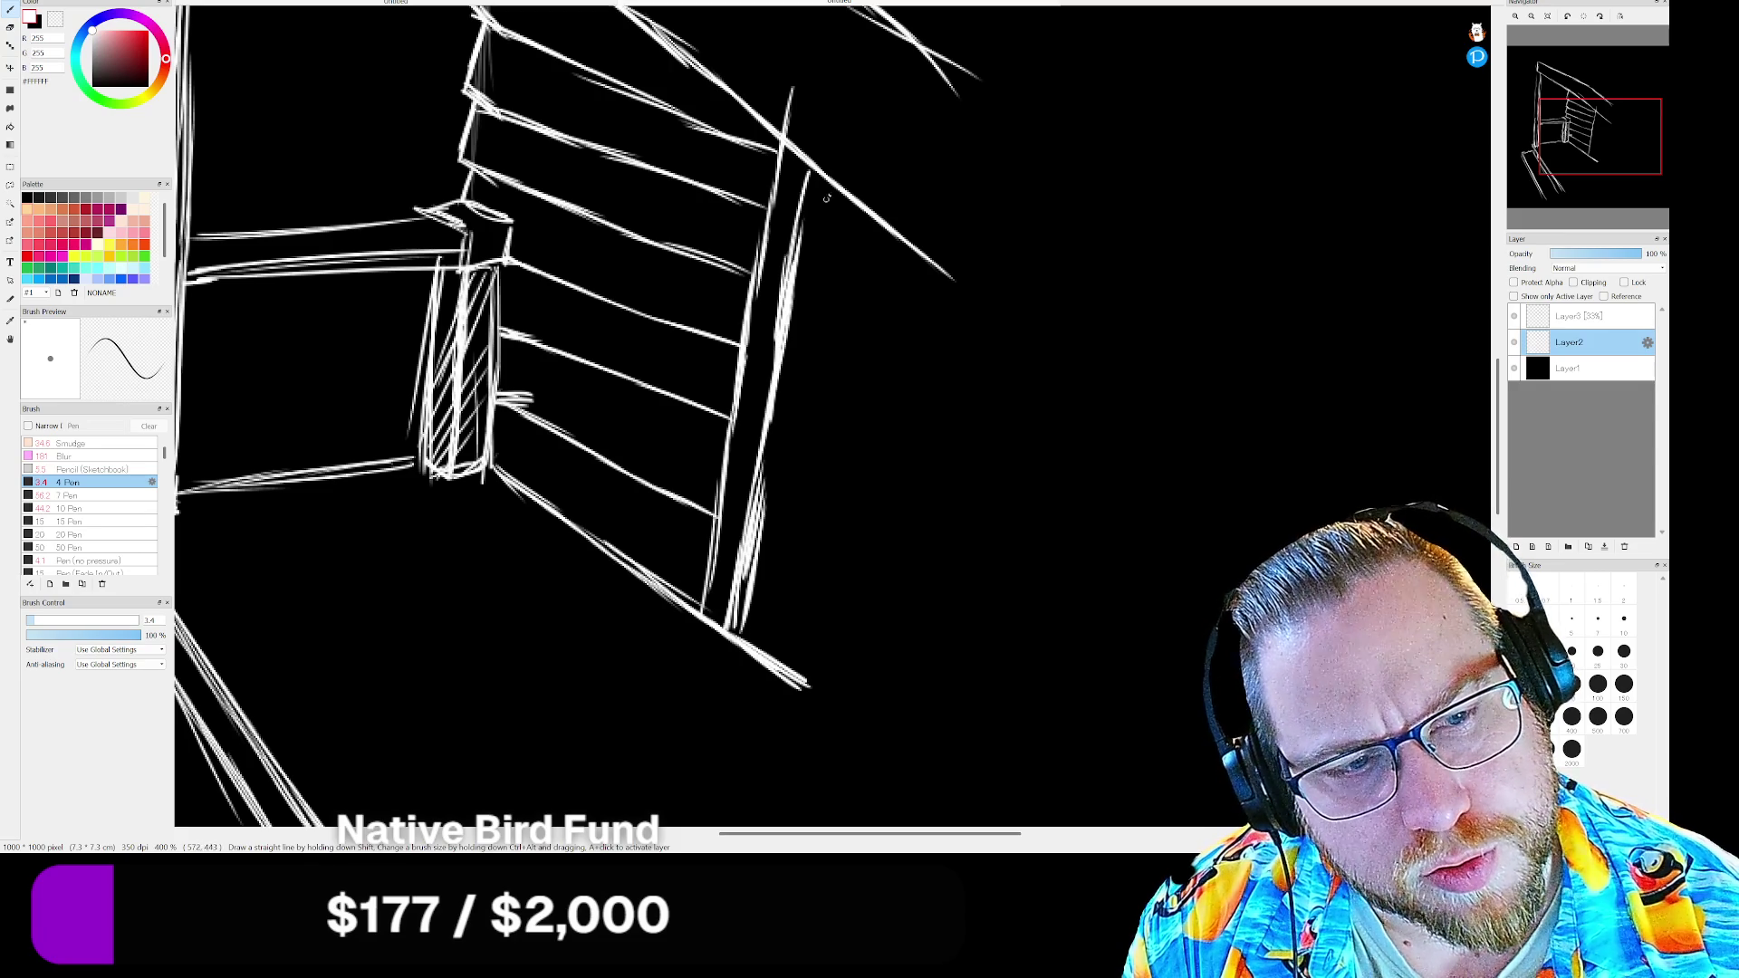
left_click_drag(804, 321, 771, 492)
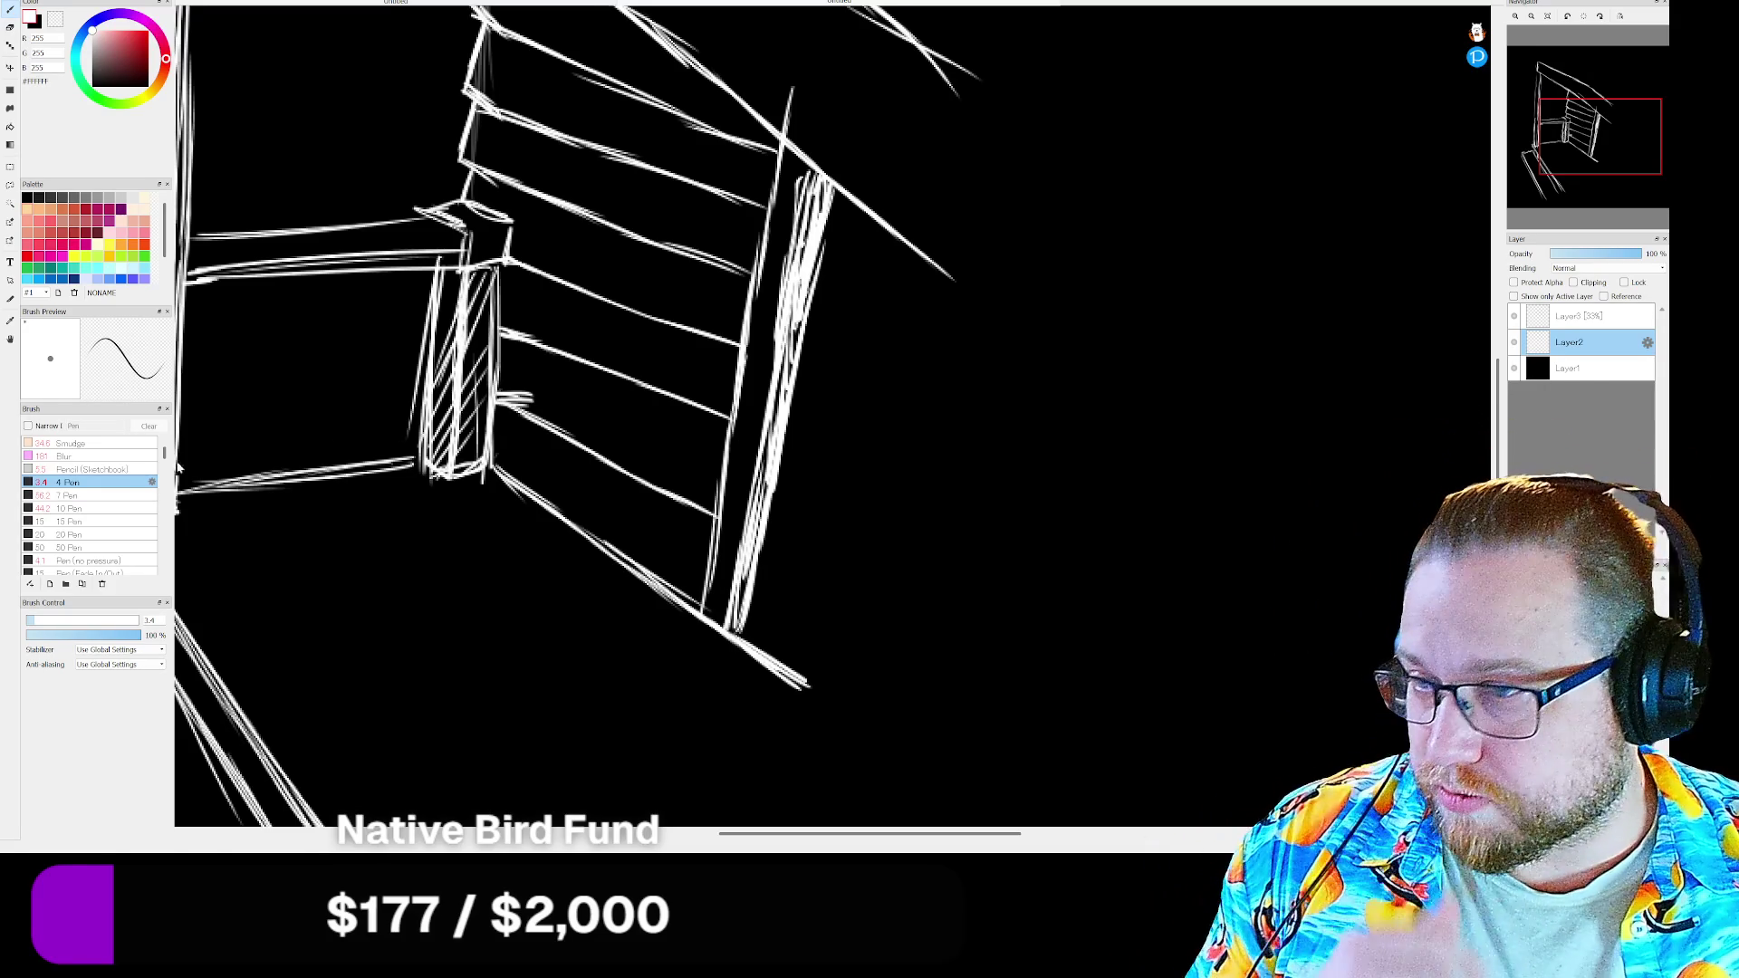
key("alt+Tab")
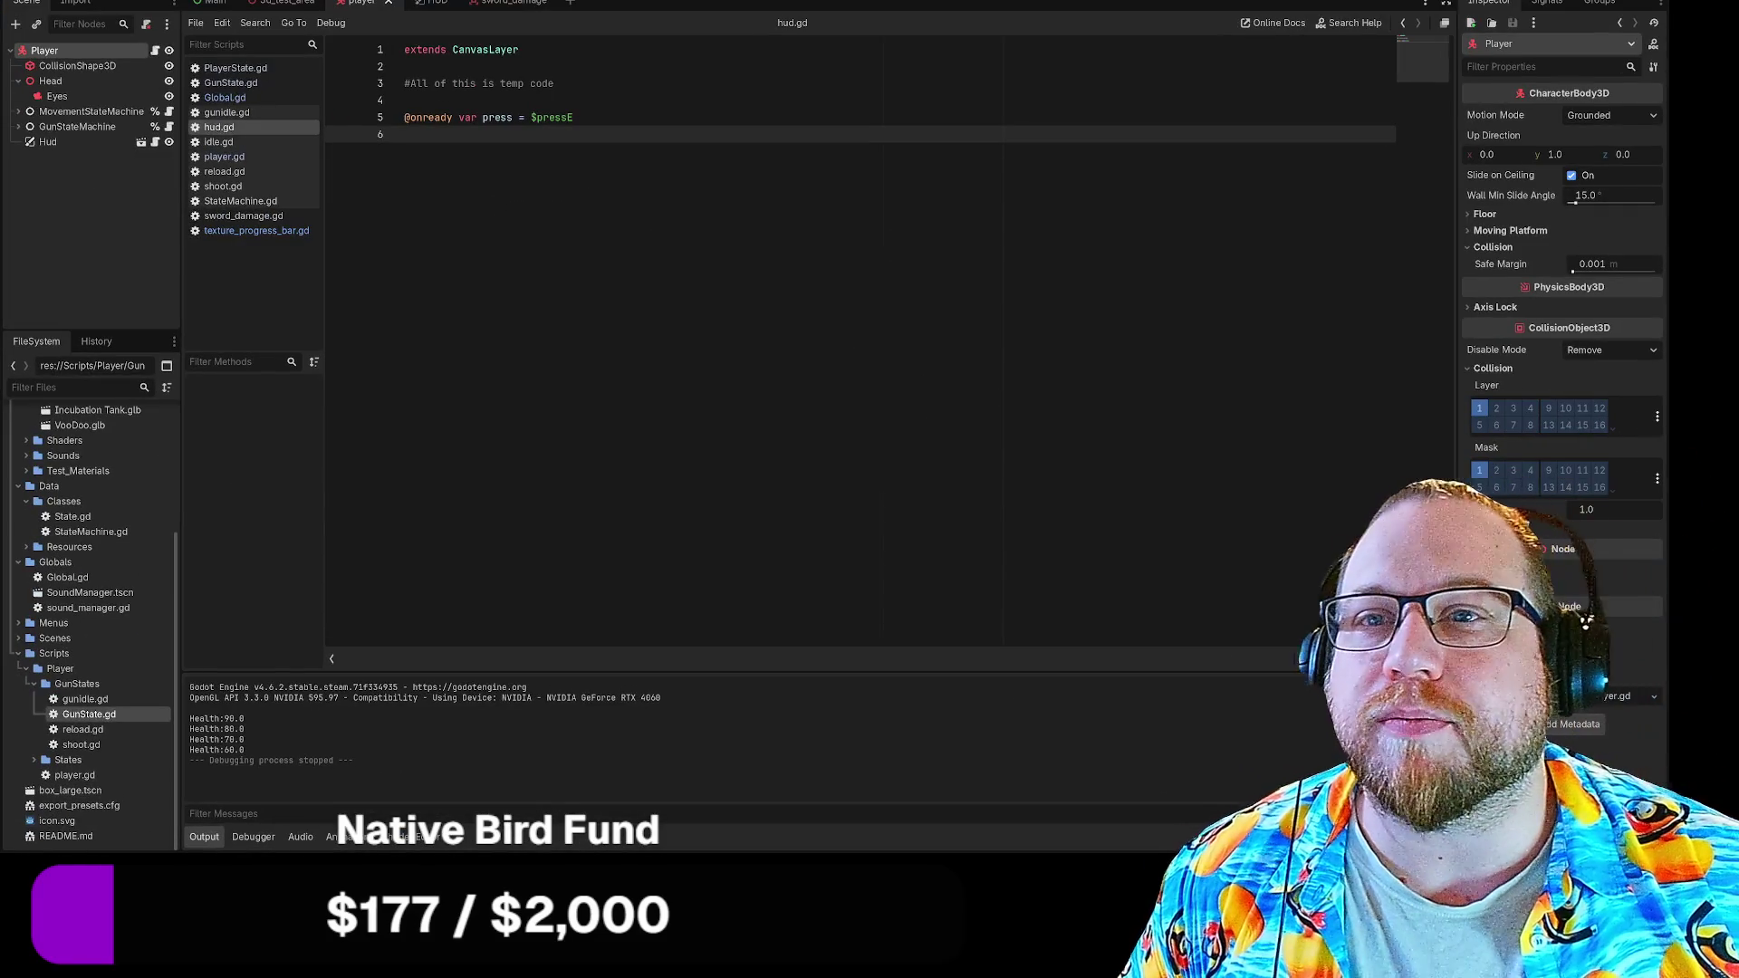
left_click(28, 3)
left_click(74, 79)
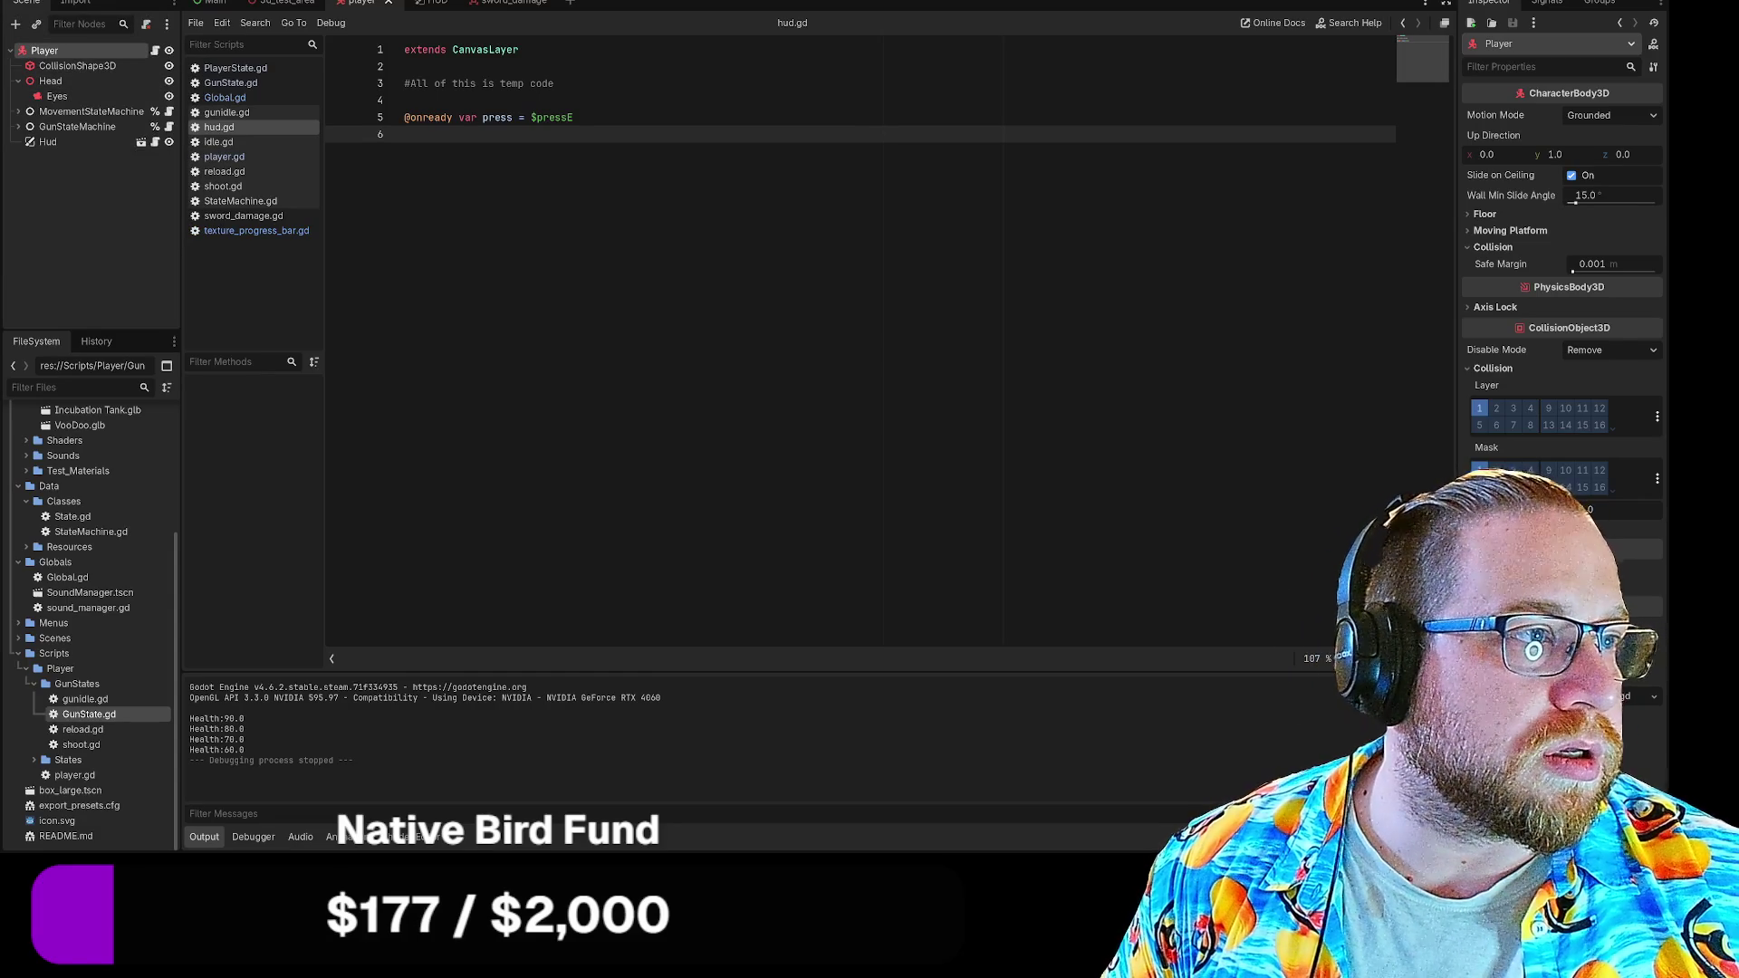
key("alt+Tab")
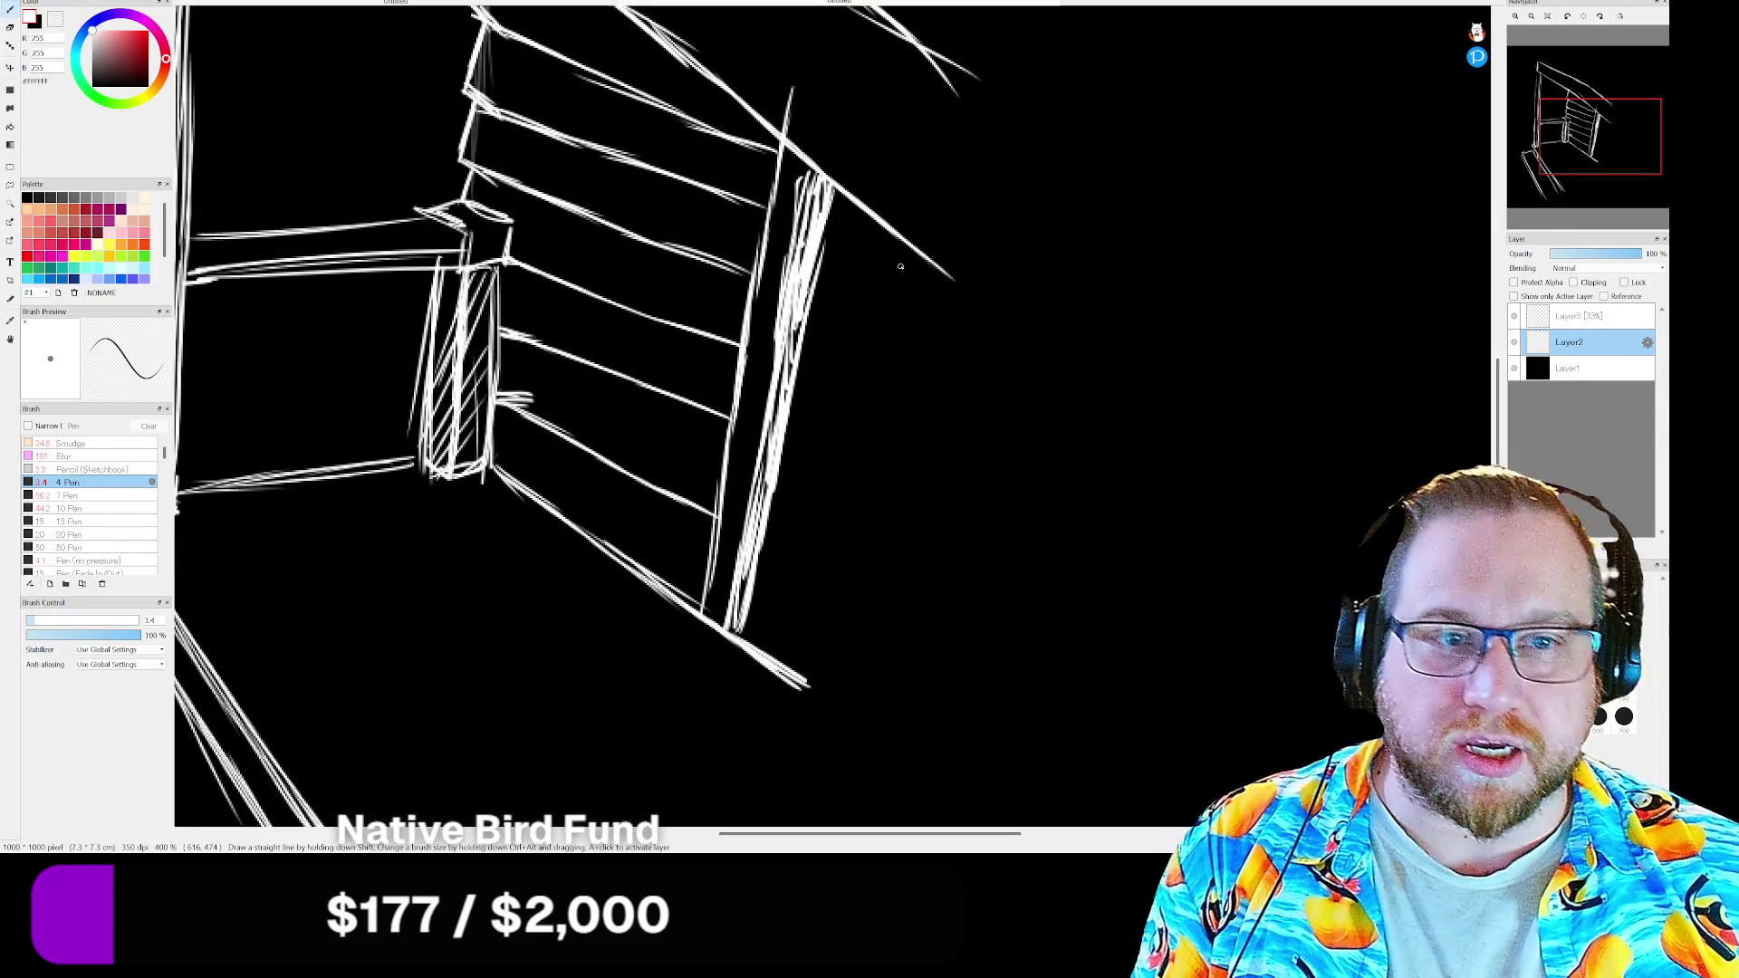
scroll(851, 378, "down", 3)
scroll(851, 378, "up", 1)
scroll(852, 377, "down", 1)
scroll(851, 378, "up", 1)
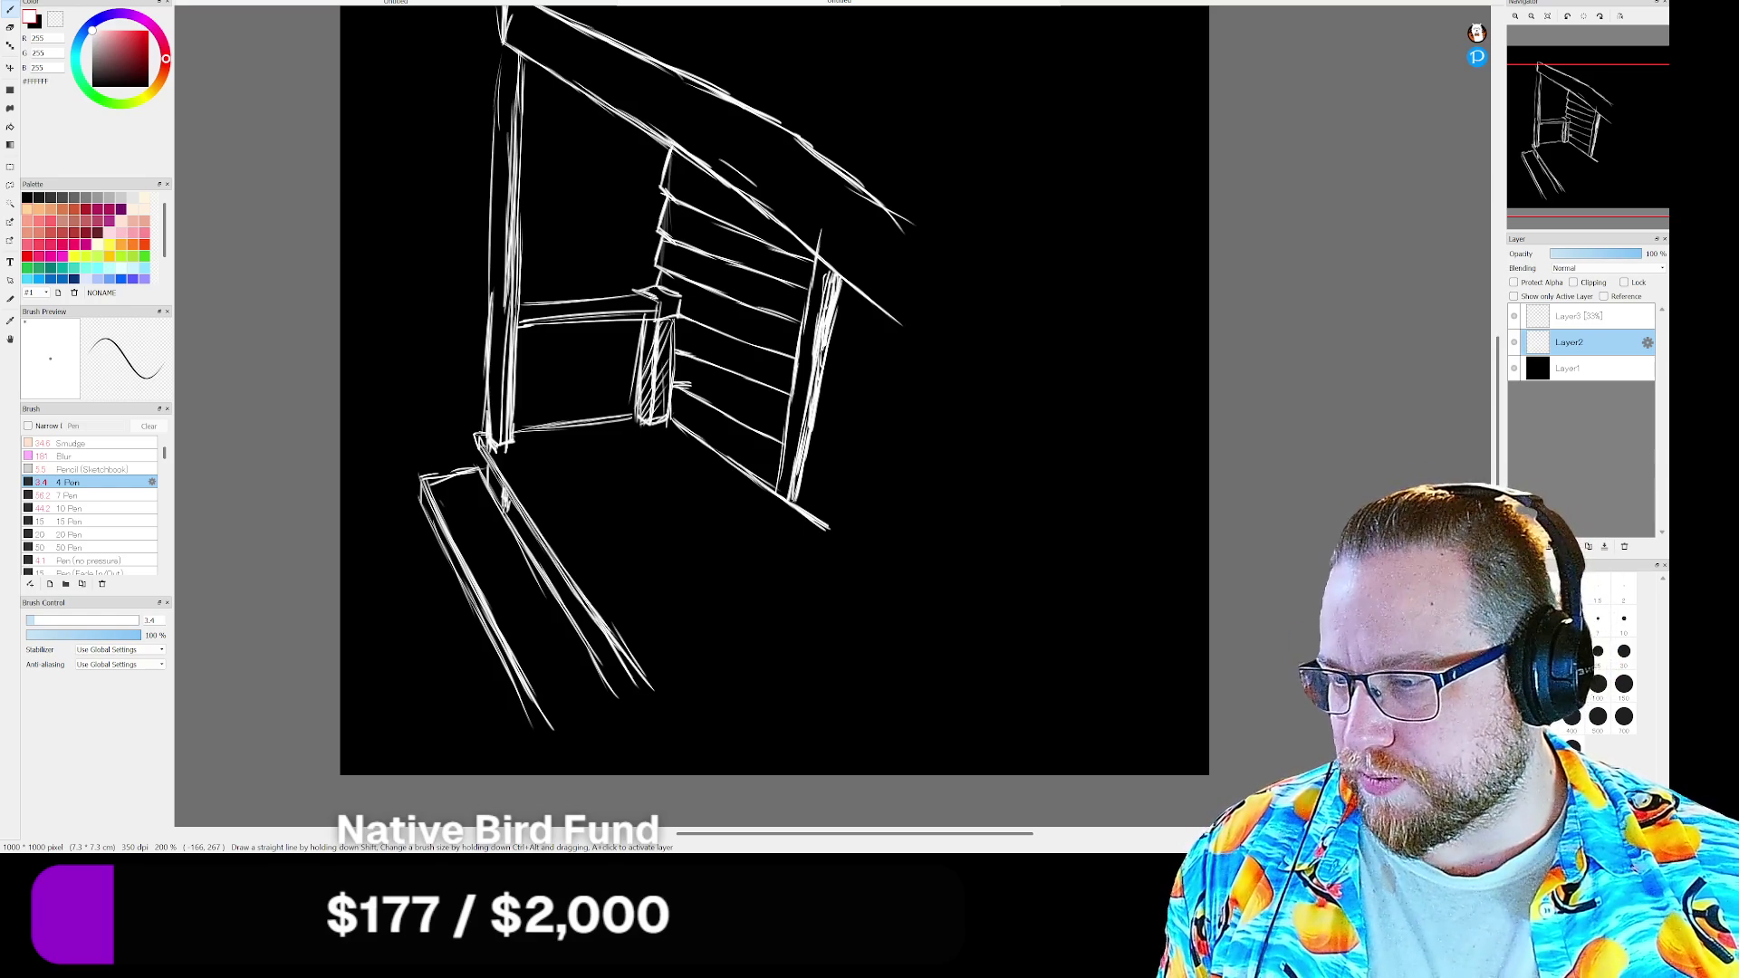
Switch from MediBang Paint Pro to the Steam game library window
key("alt+Tab")
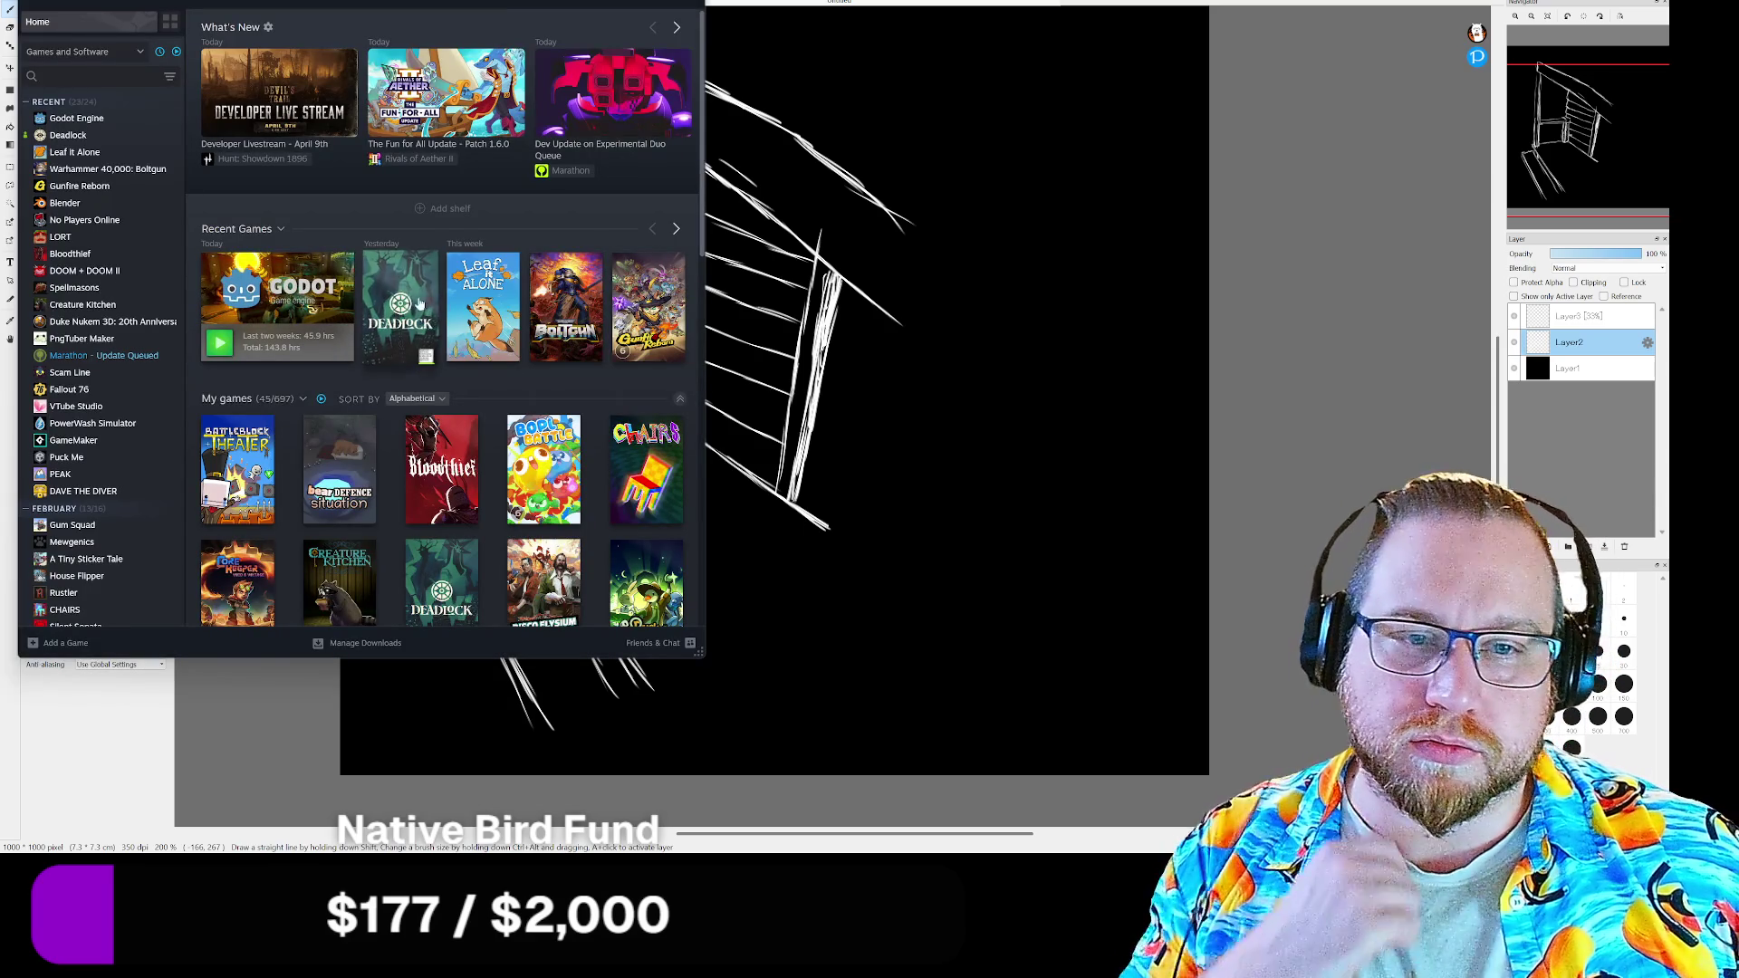
Launch Blender from its Steam library page and move Steam out of the way
left_click(62, 203)
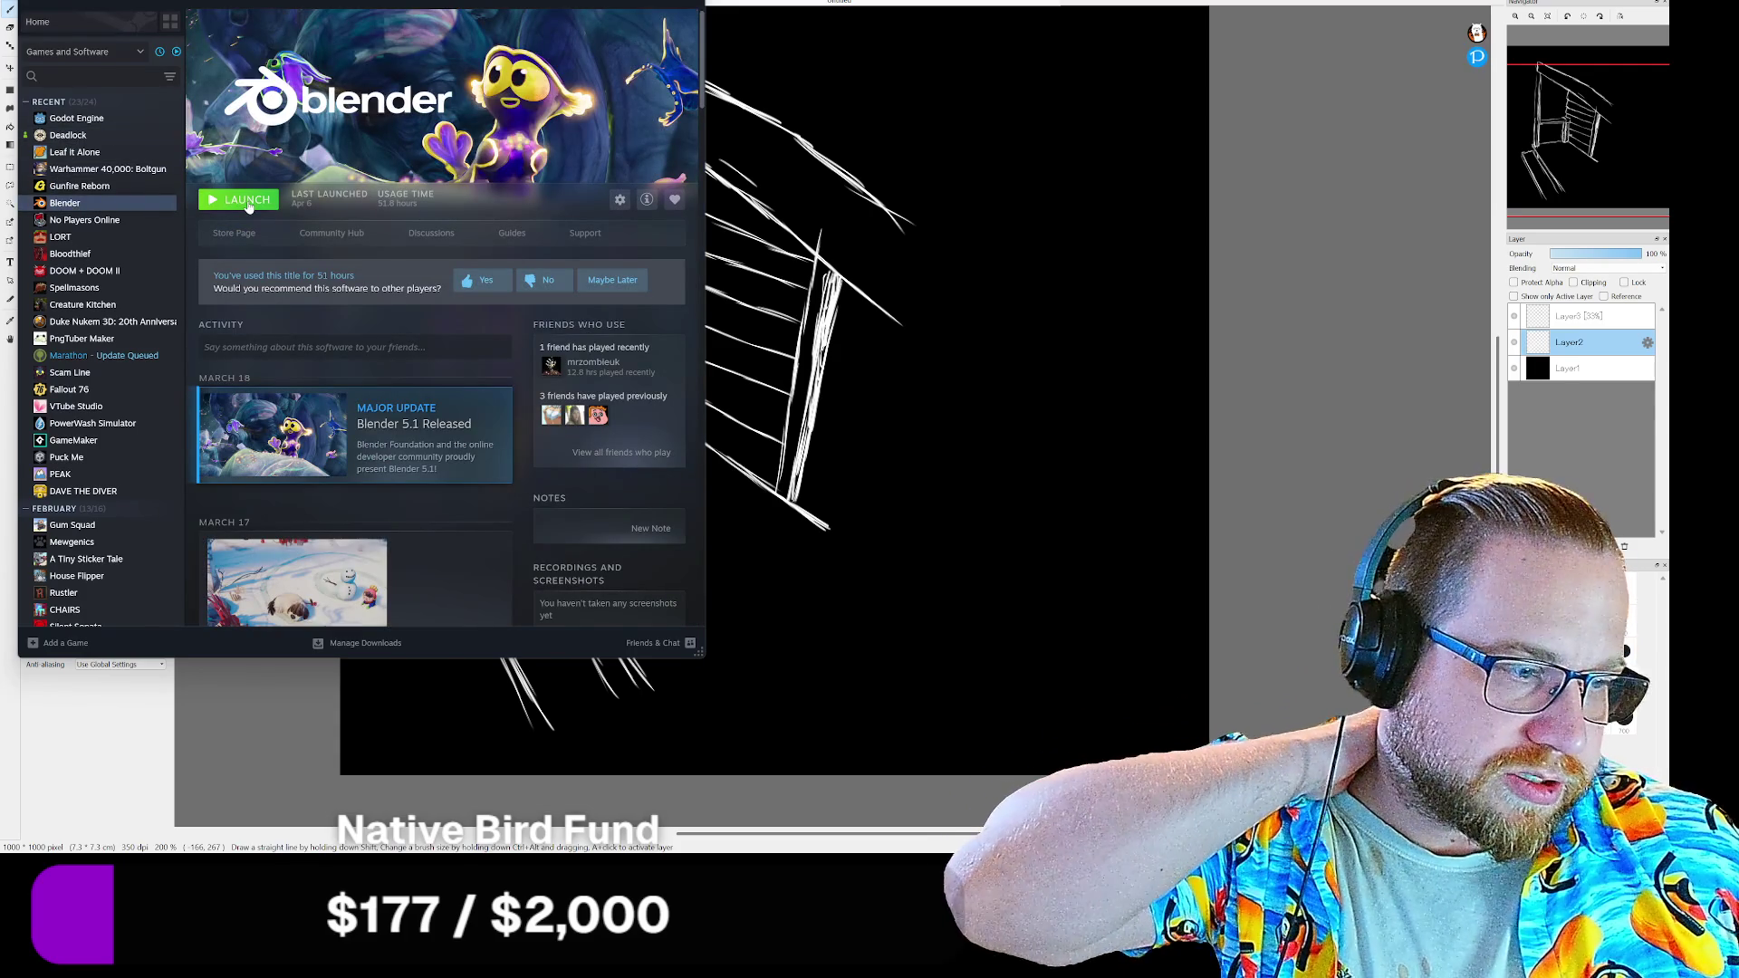
left_click(246, 200)
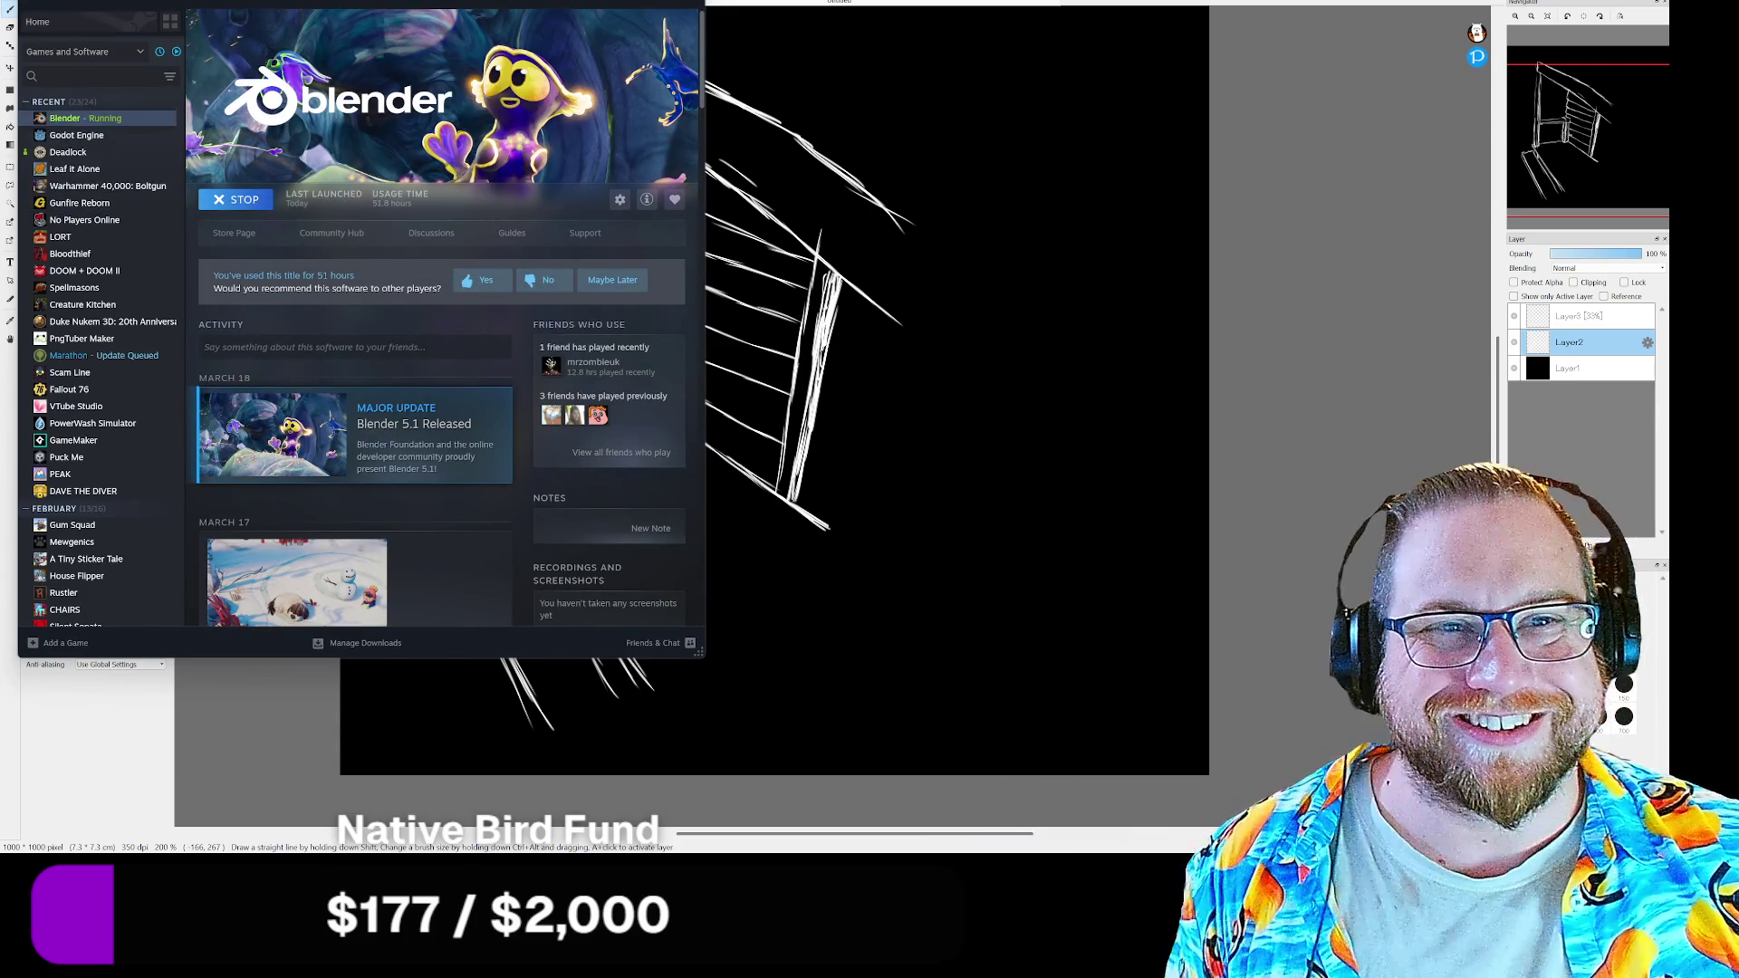
key("alt+Tab")
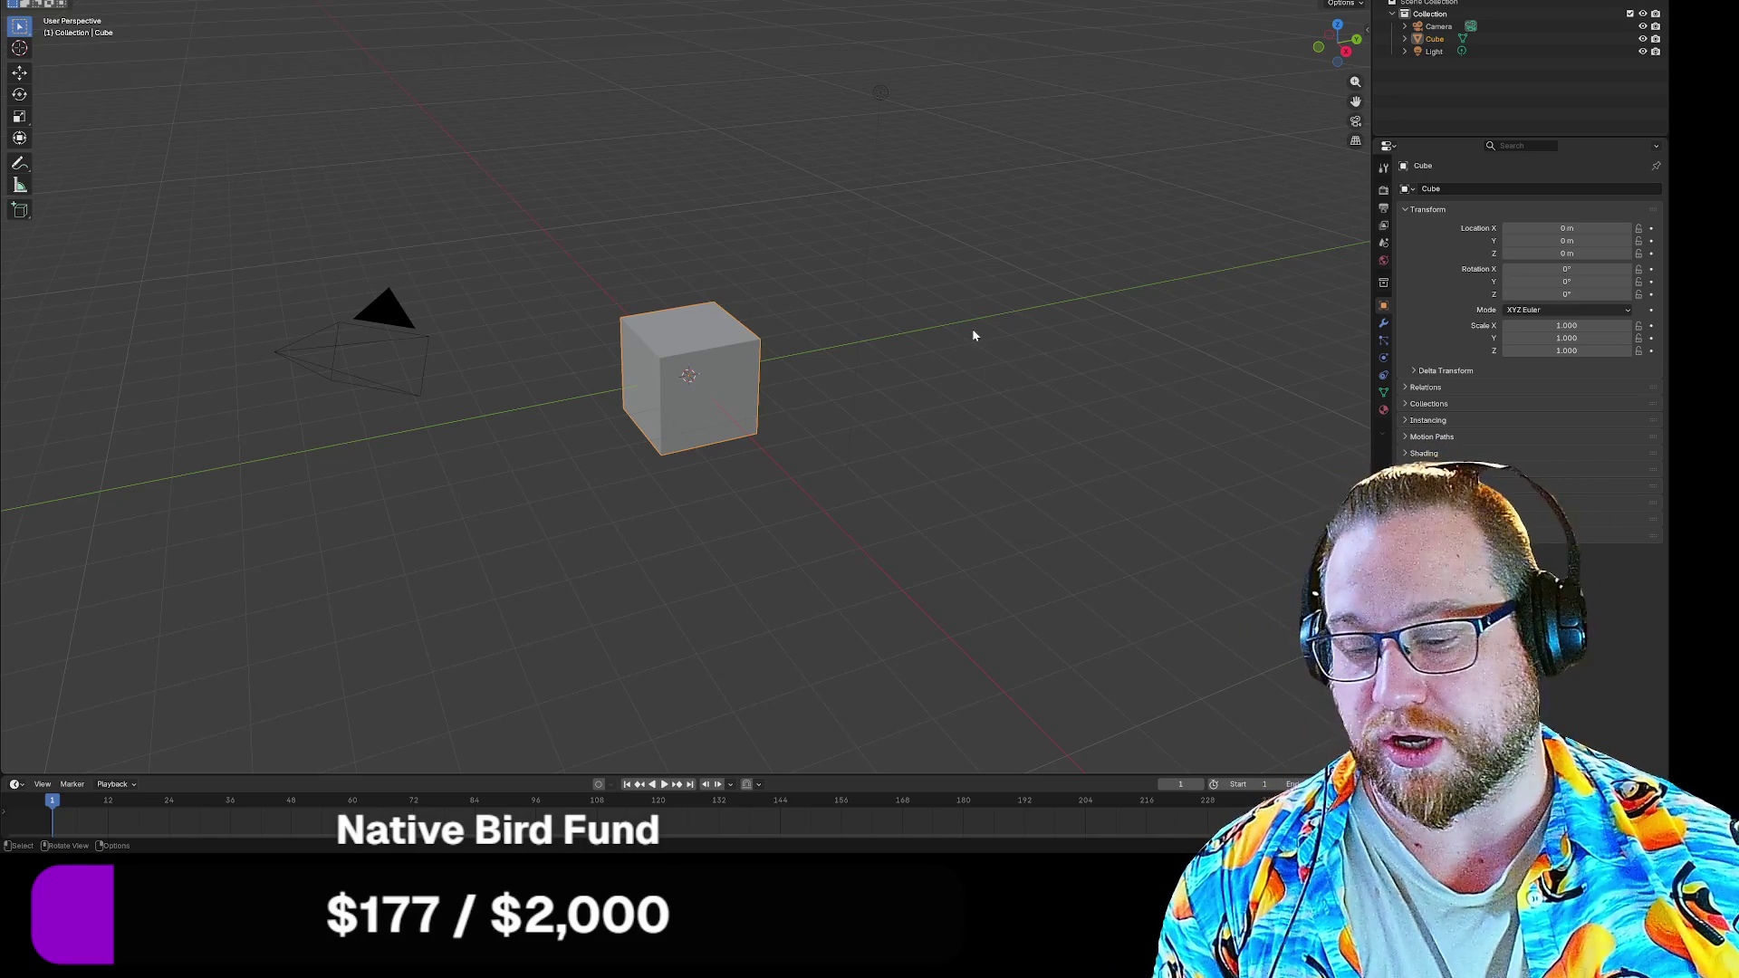
Delete the default cube, camera and light, then bring up the Add menu for a new mesh
key("a")
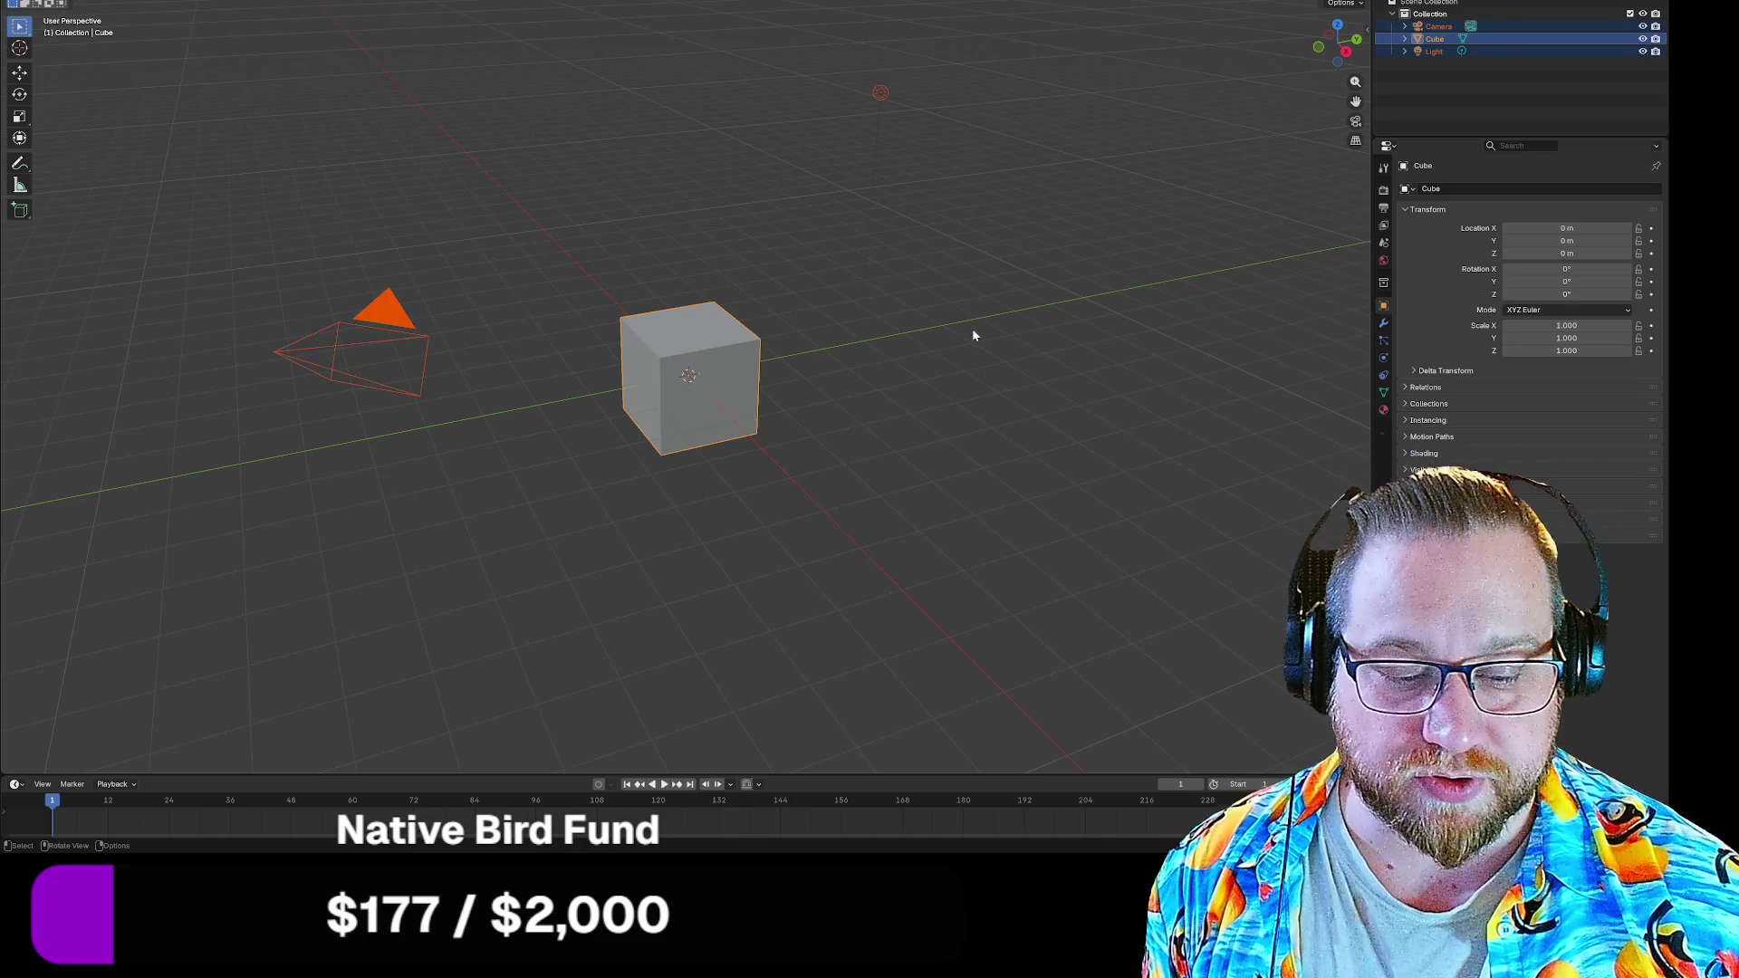
key("Delete")
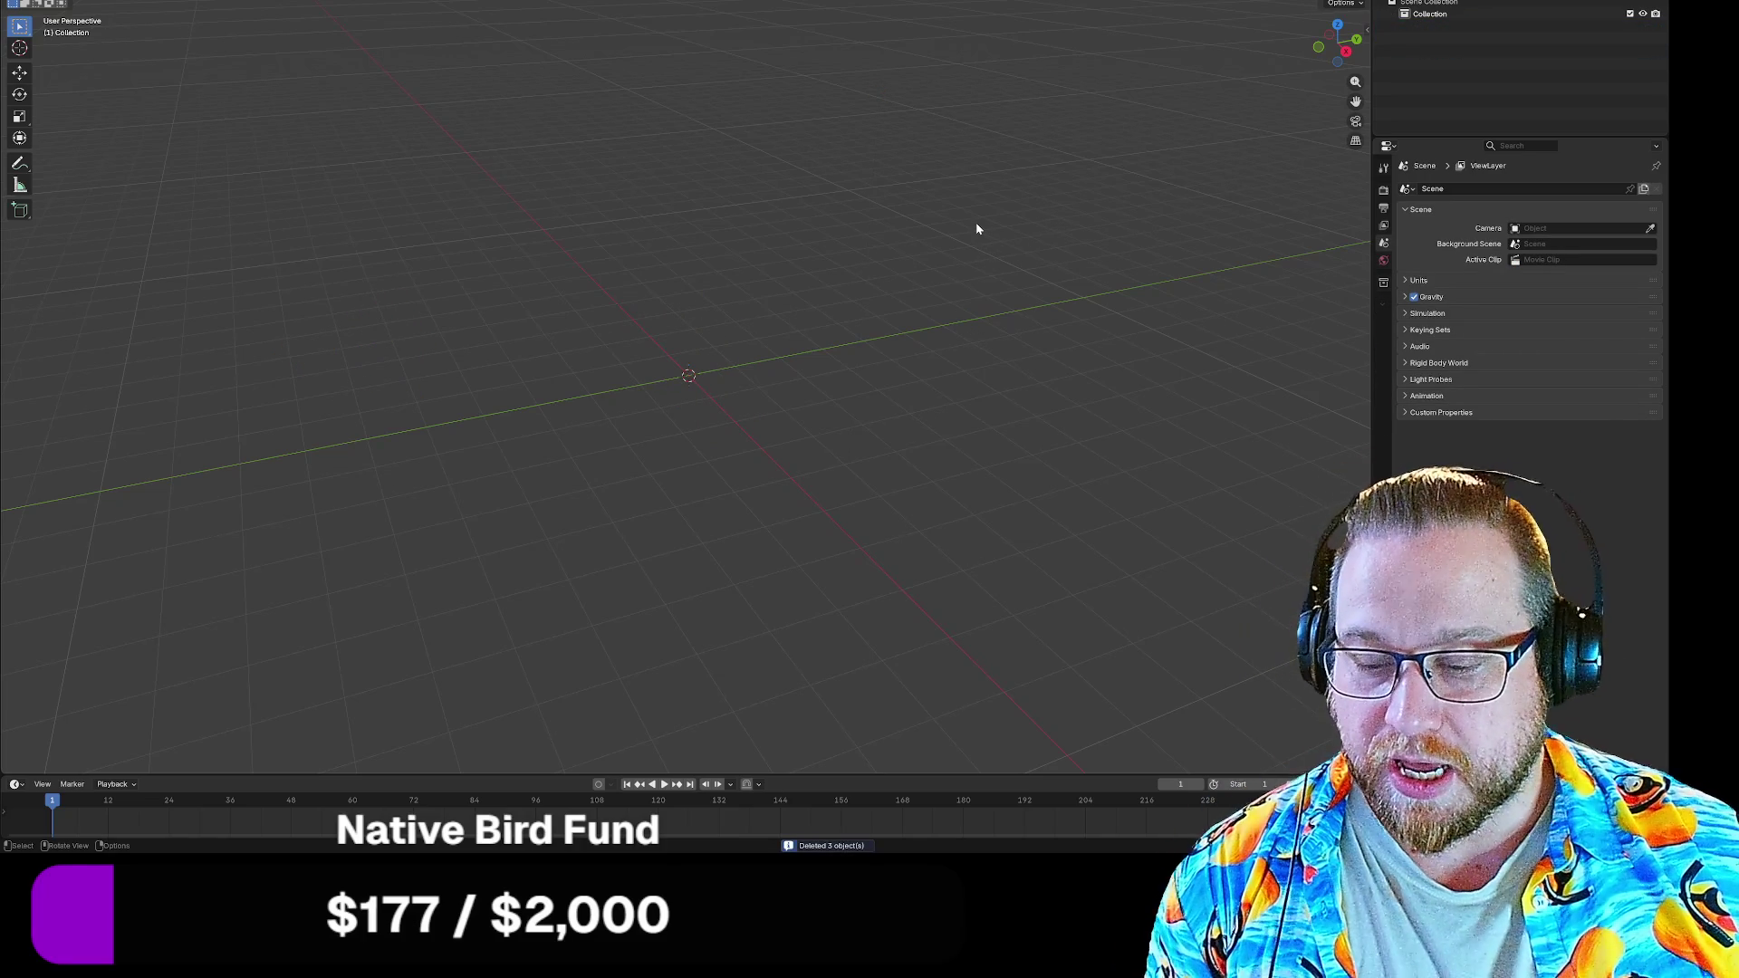
left_click(27, 1)
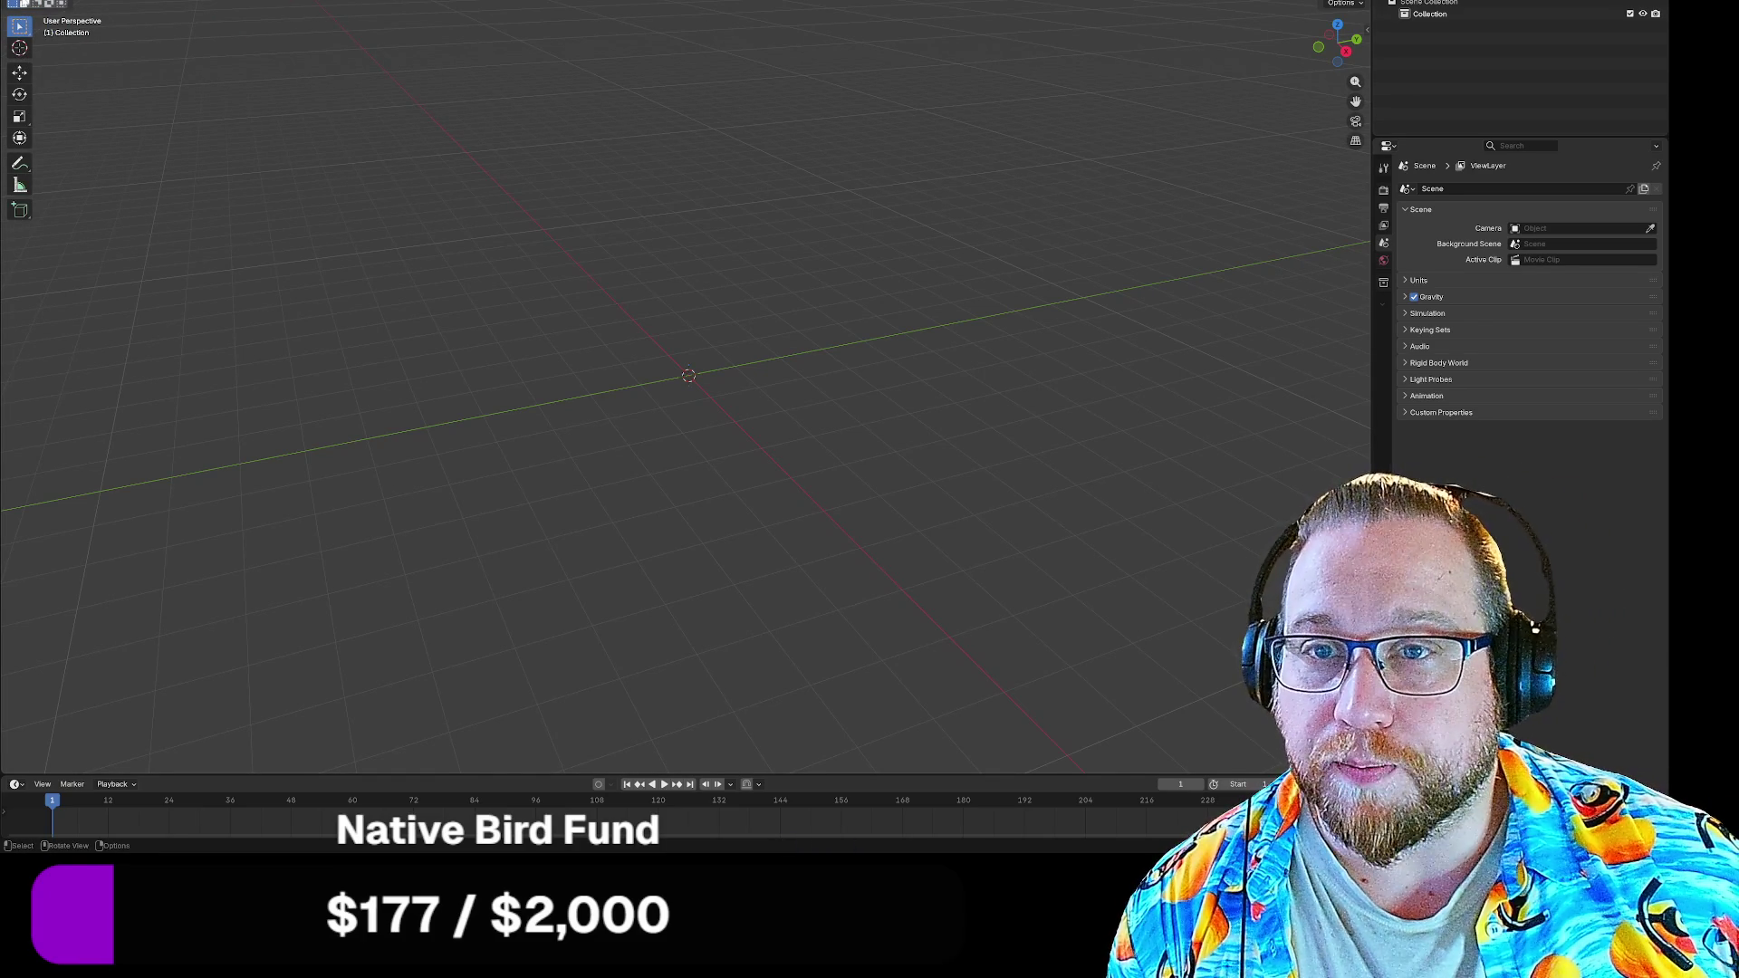
key("shift+a")
mouse_move(196, 2)
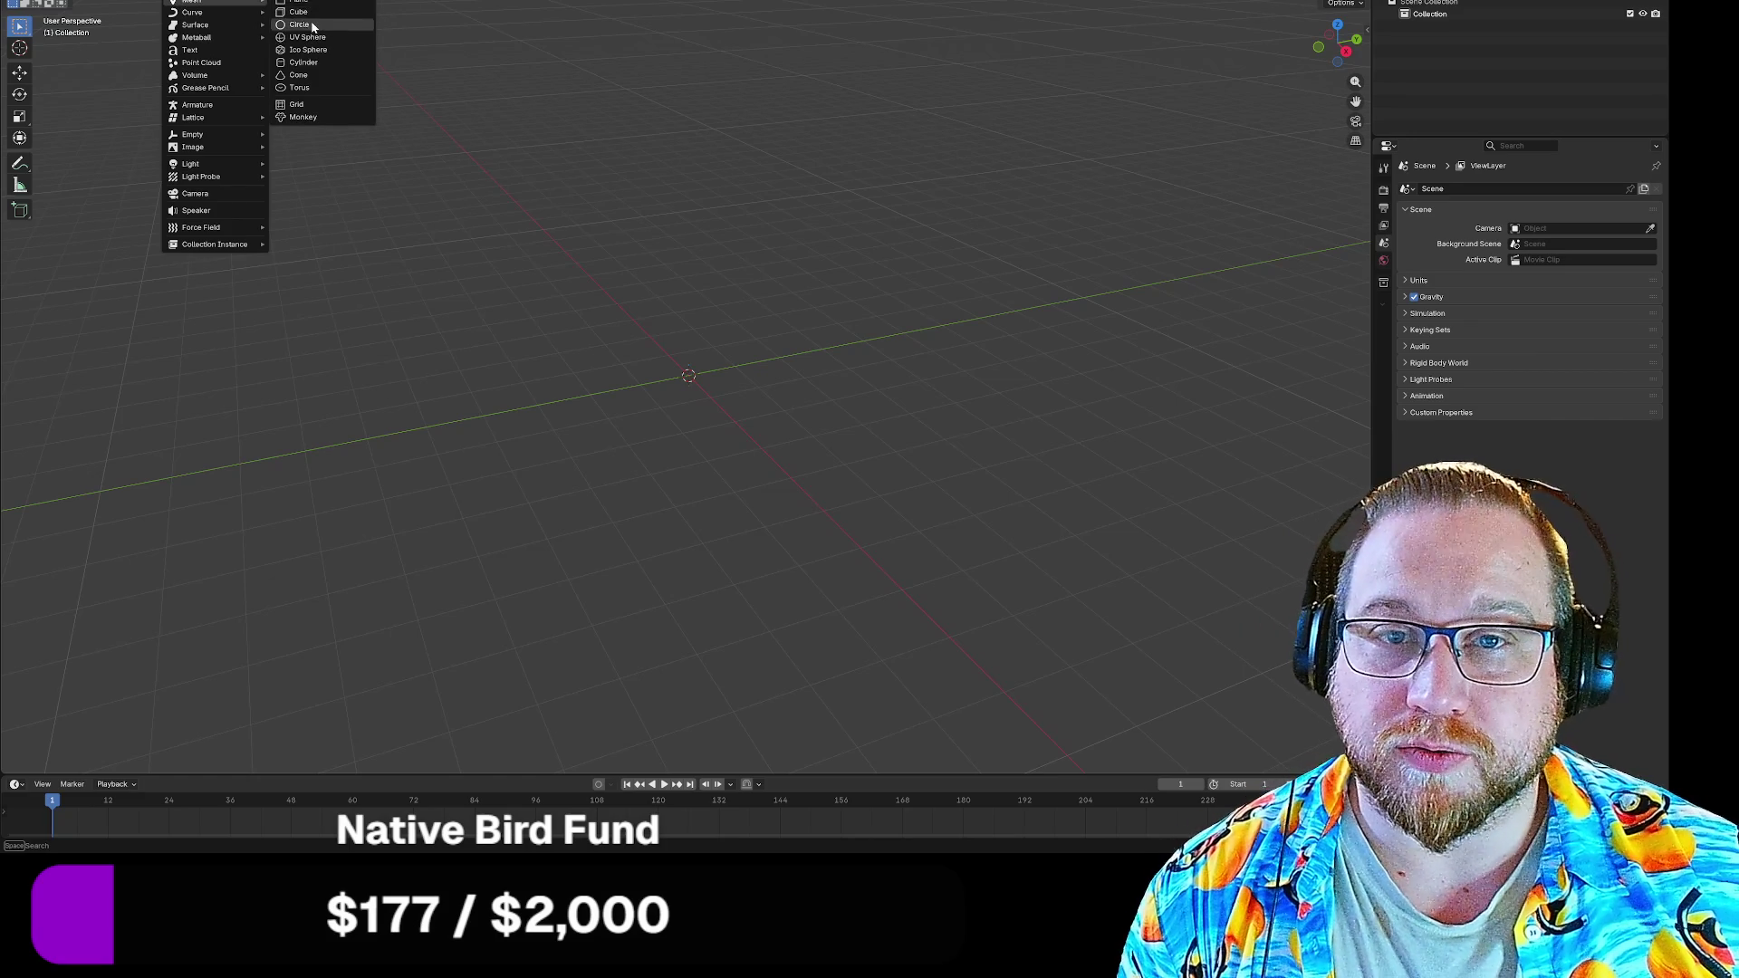
Add a circle mesh at the origin with 12 vertices and a 0.3 m radius
left_click(312, 28)
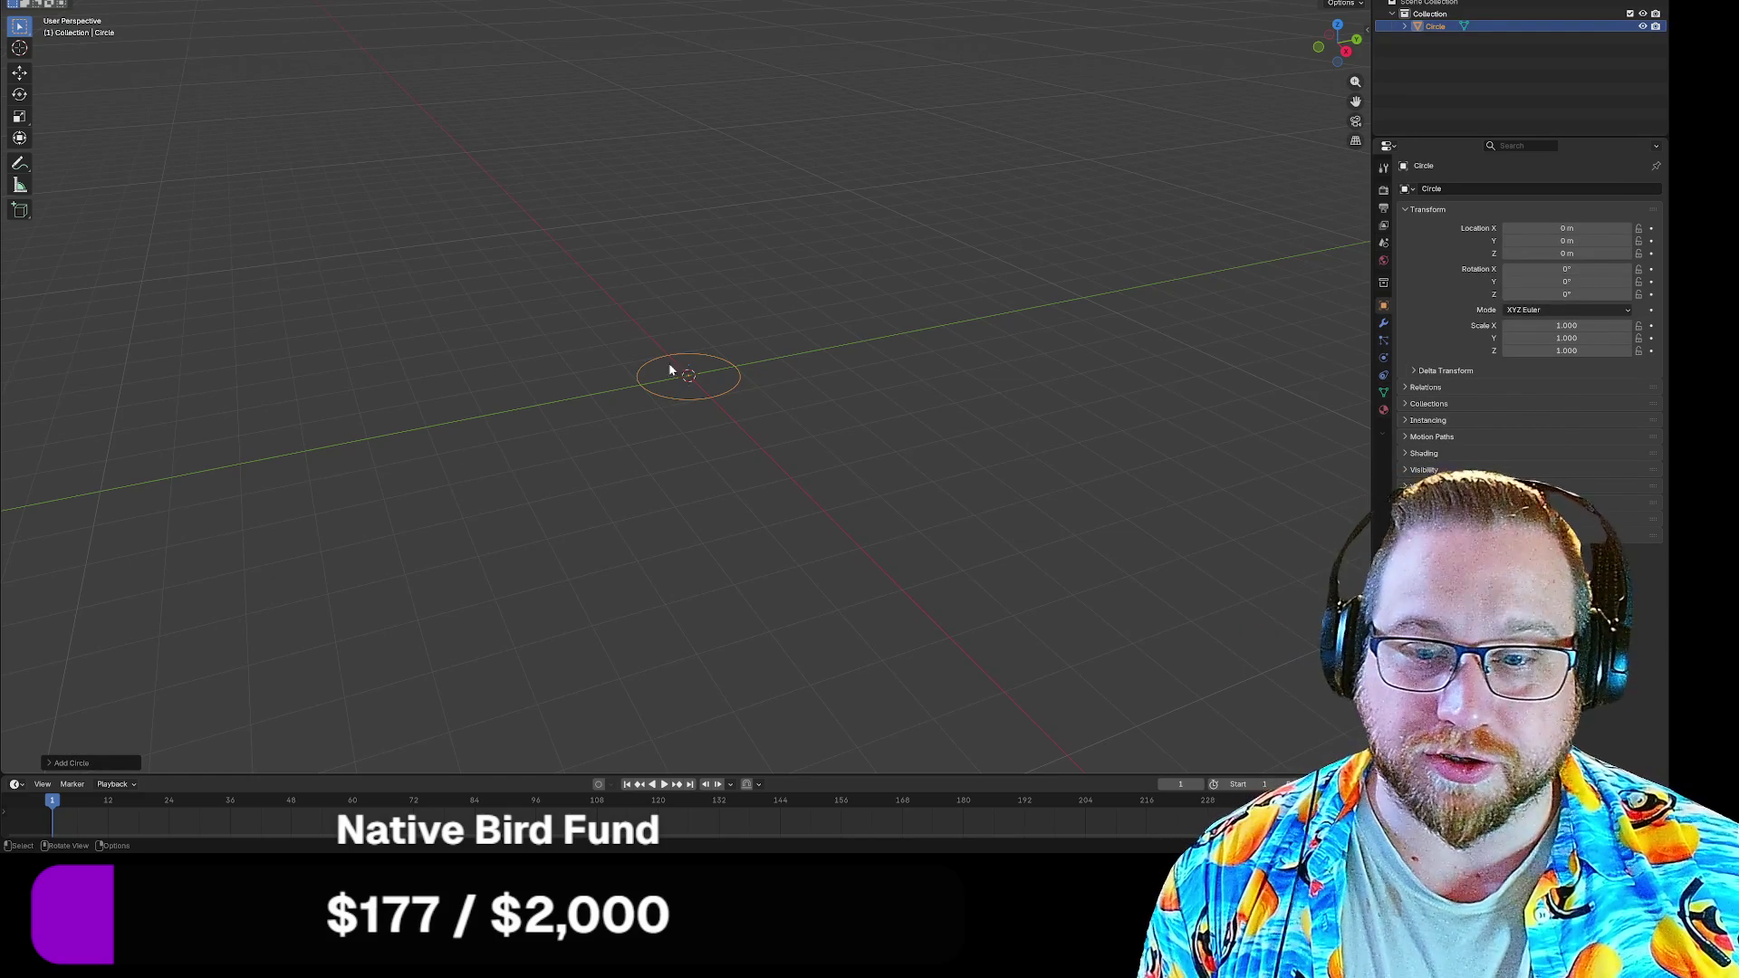
left_click(46, 759)
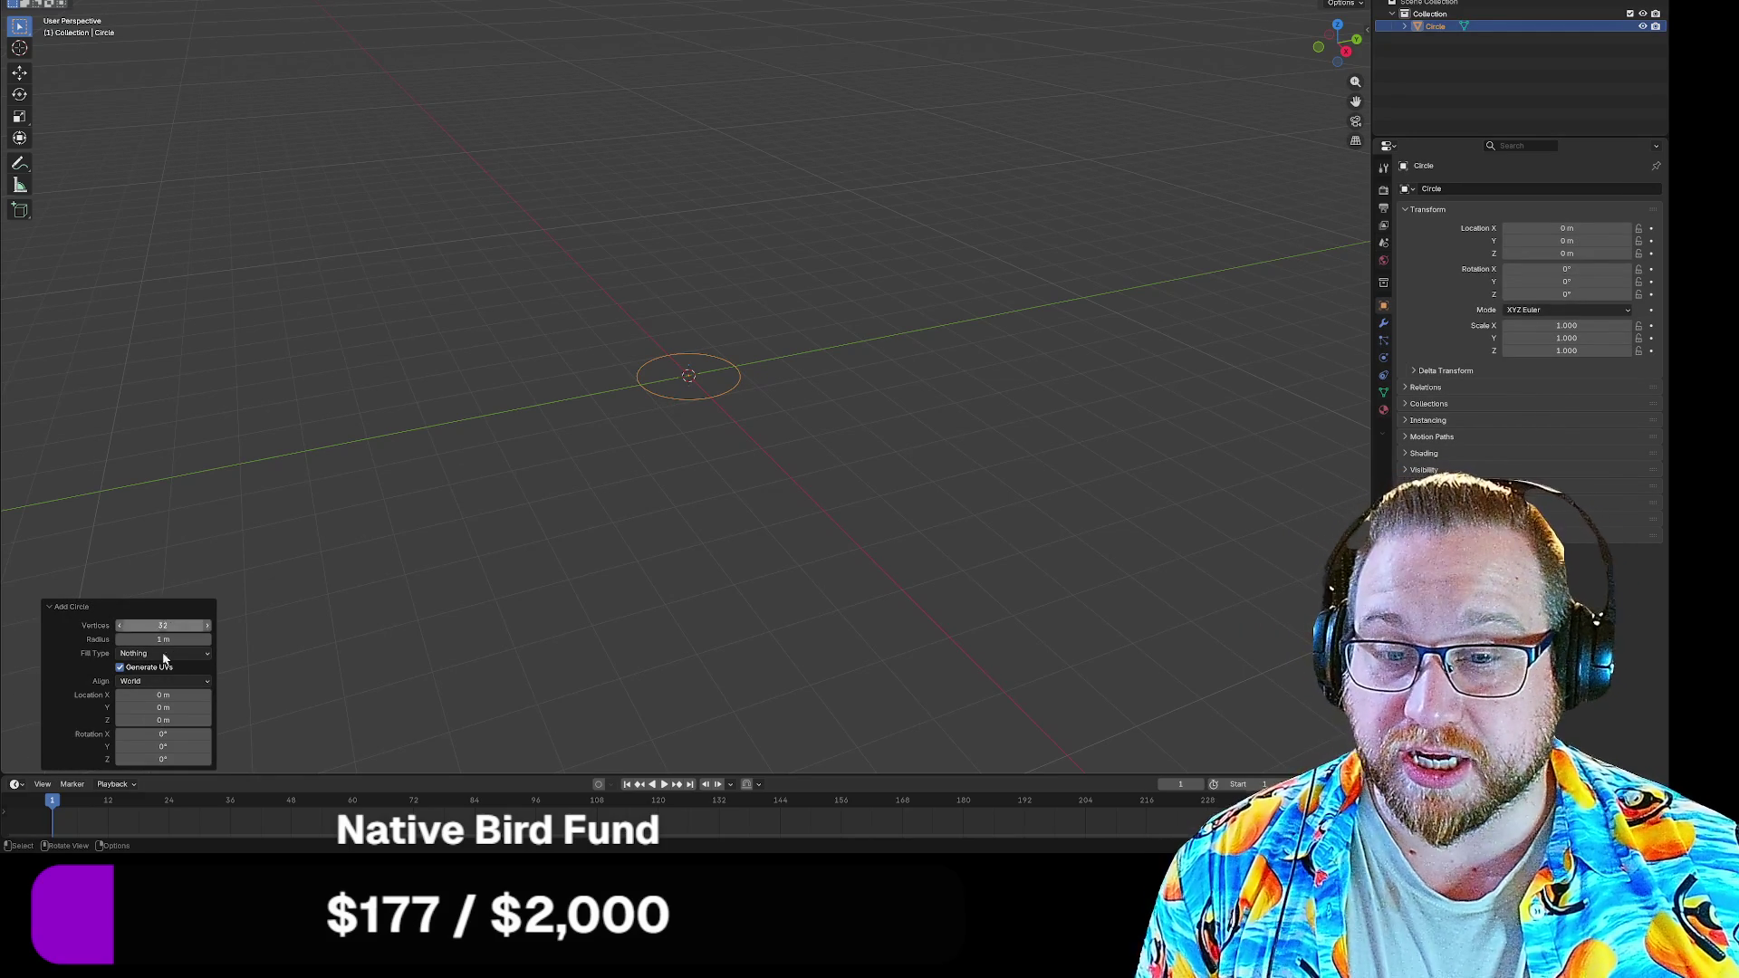
left_click(72, 607)
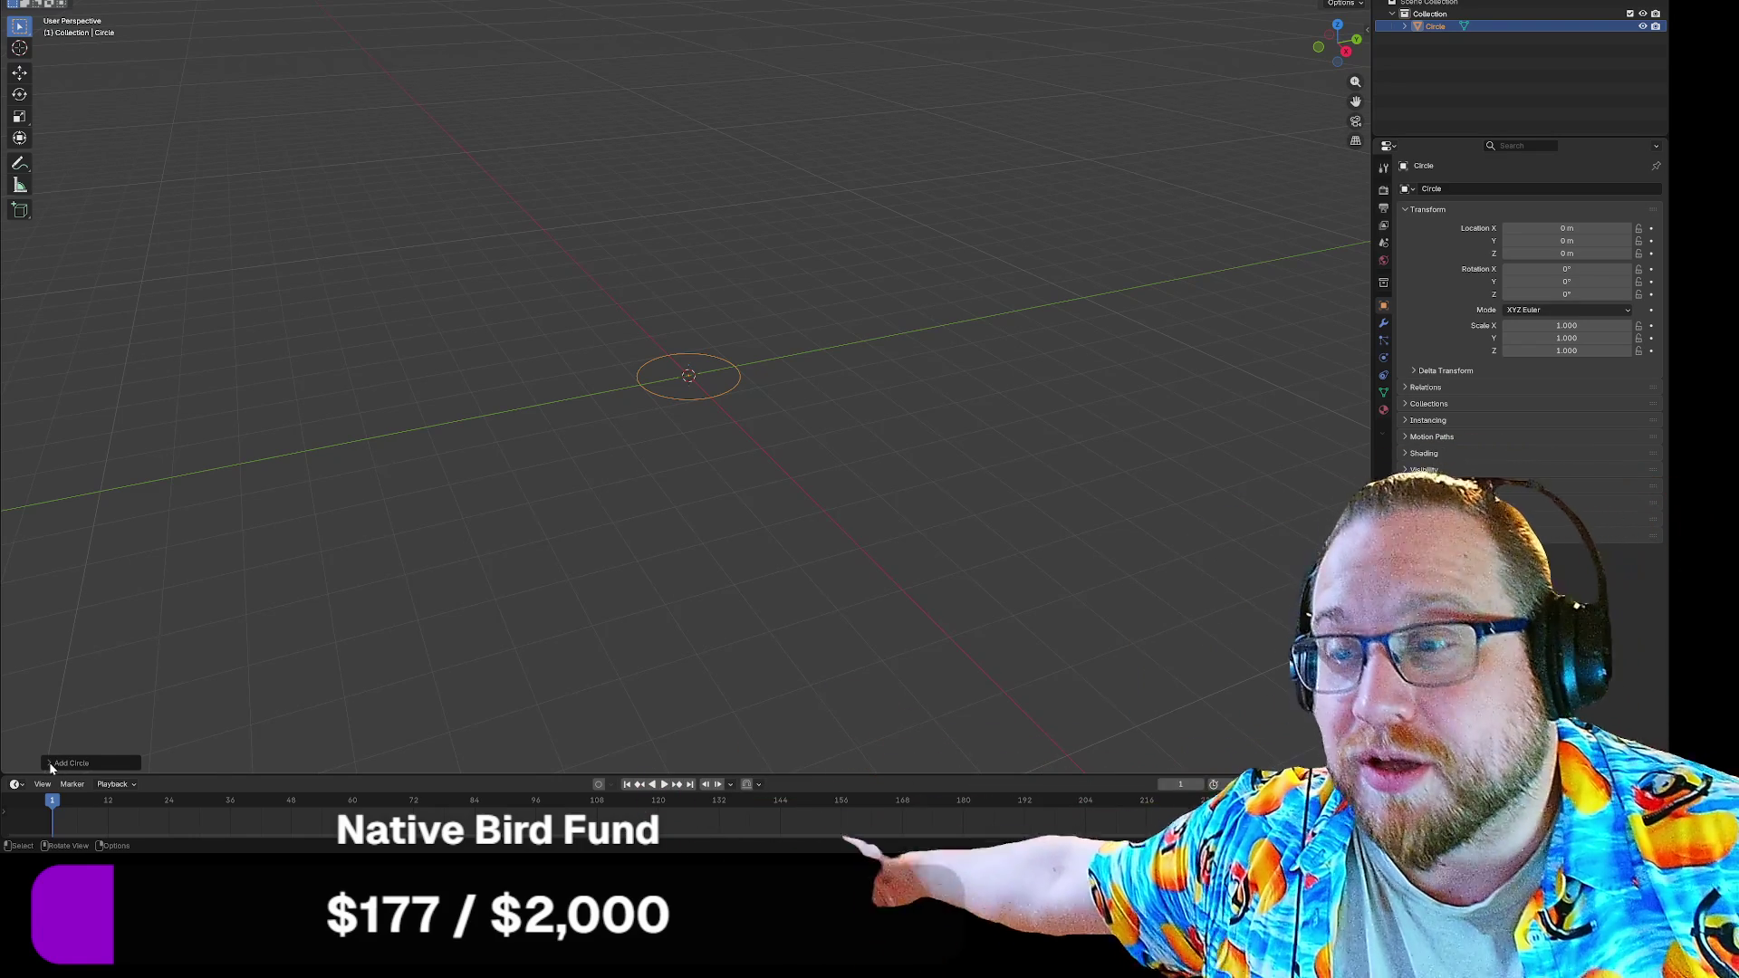
left_click(49, 762)
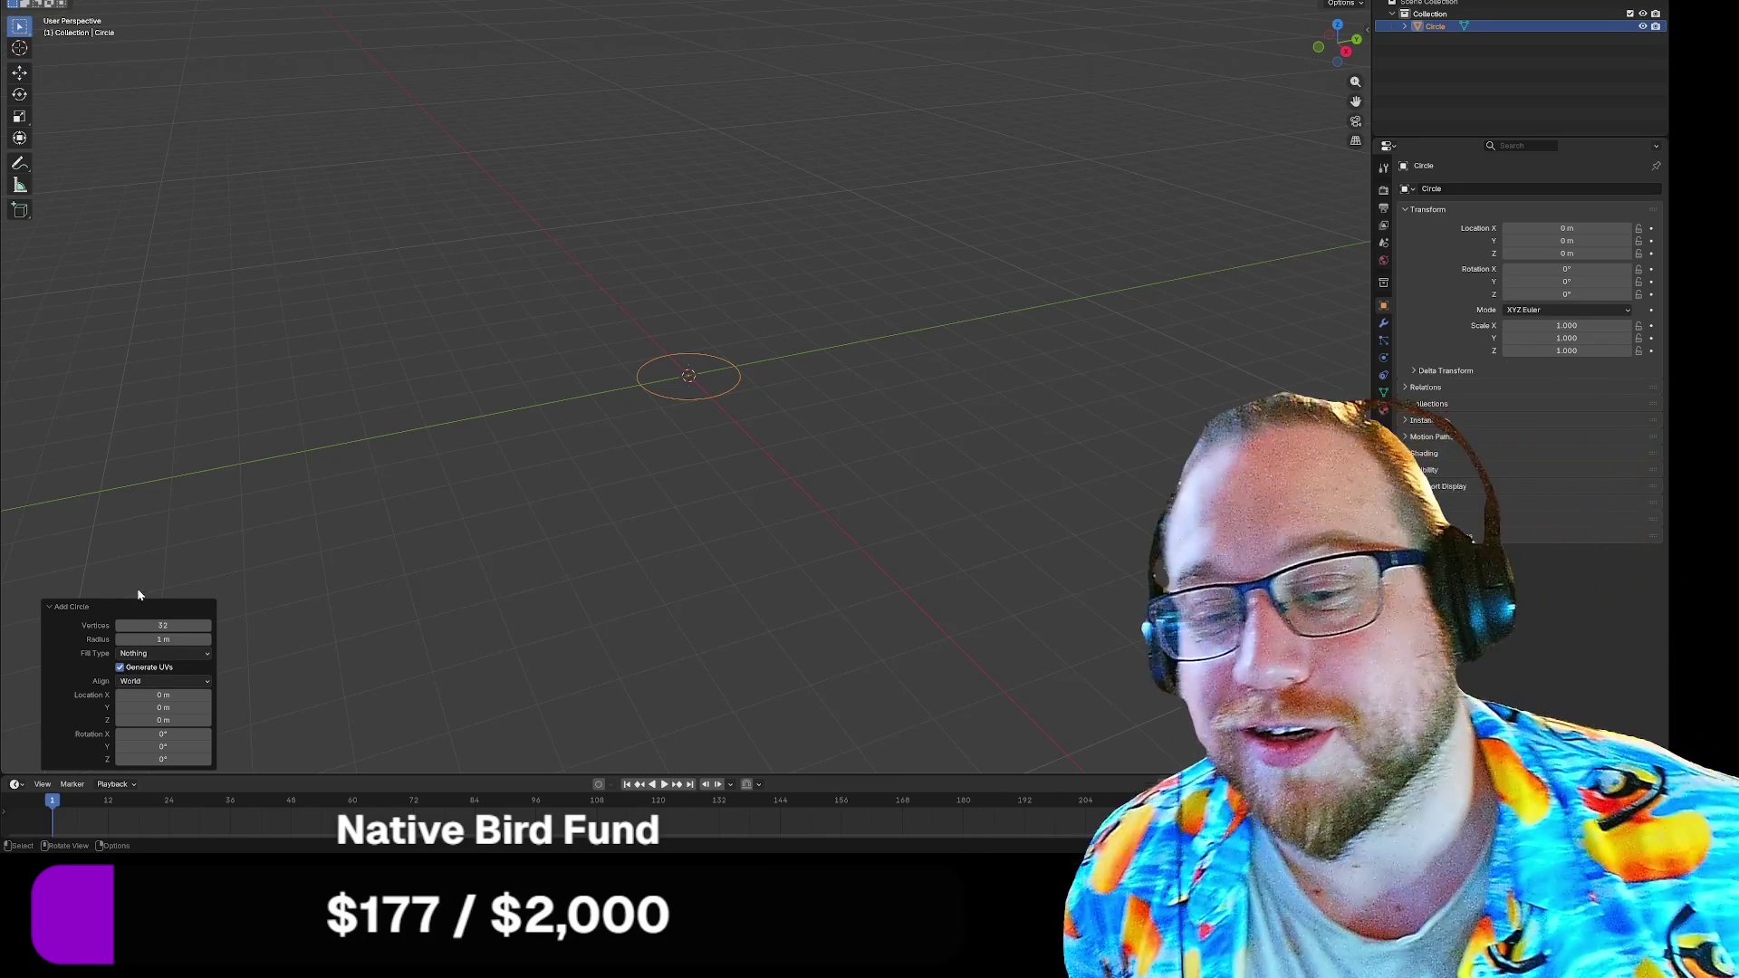
left_click(174, 625)
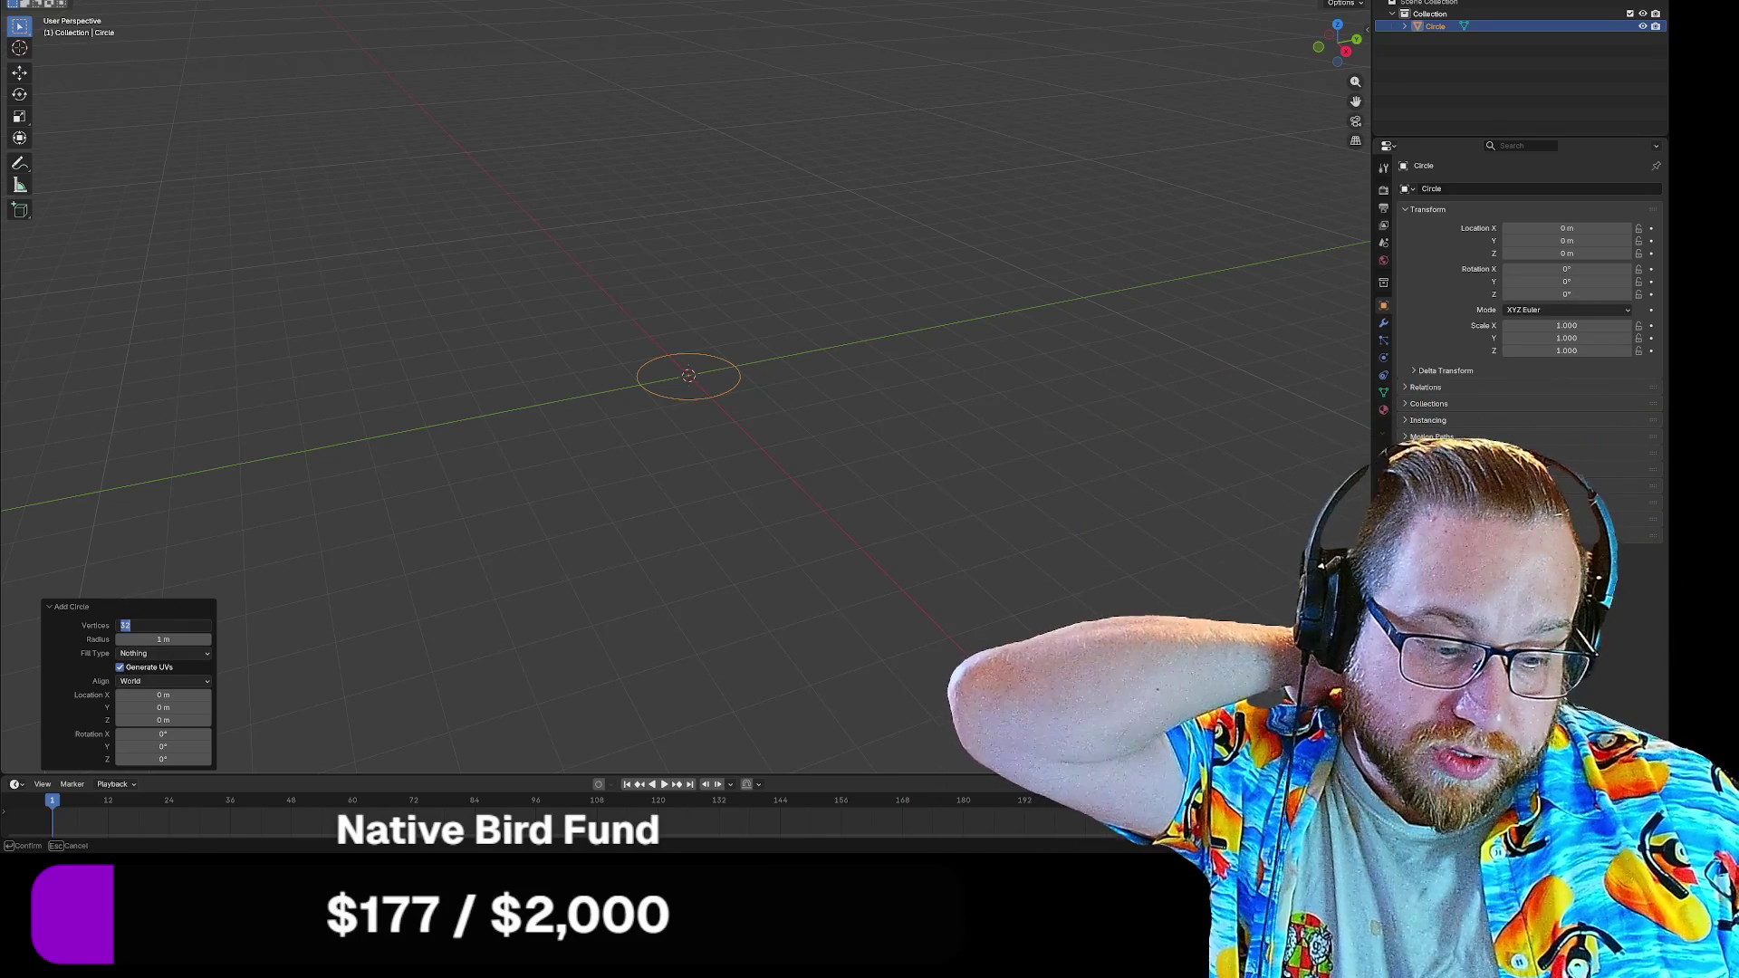
type("12")
key("Return")
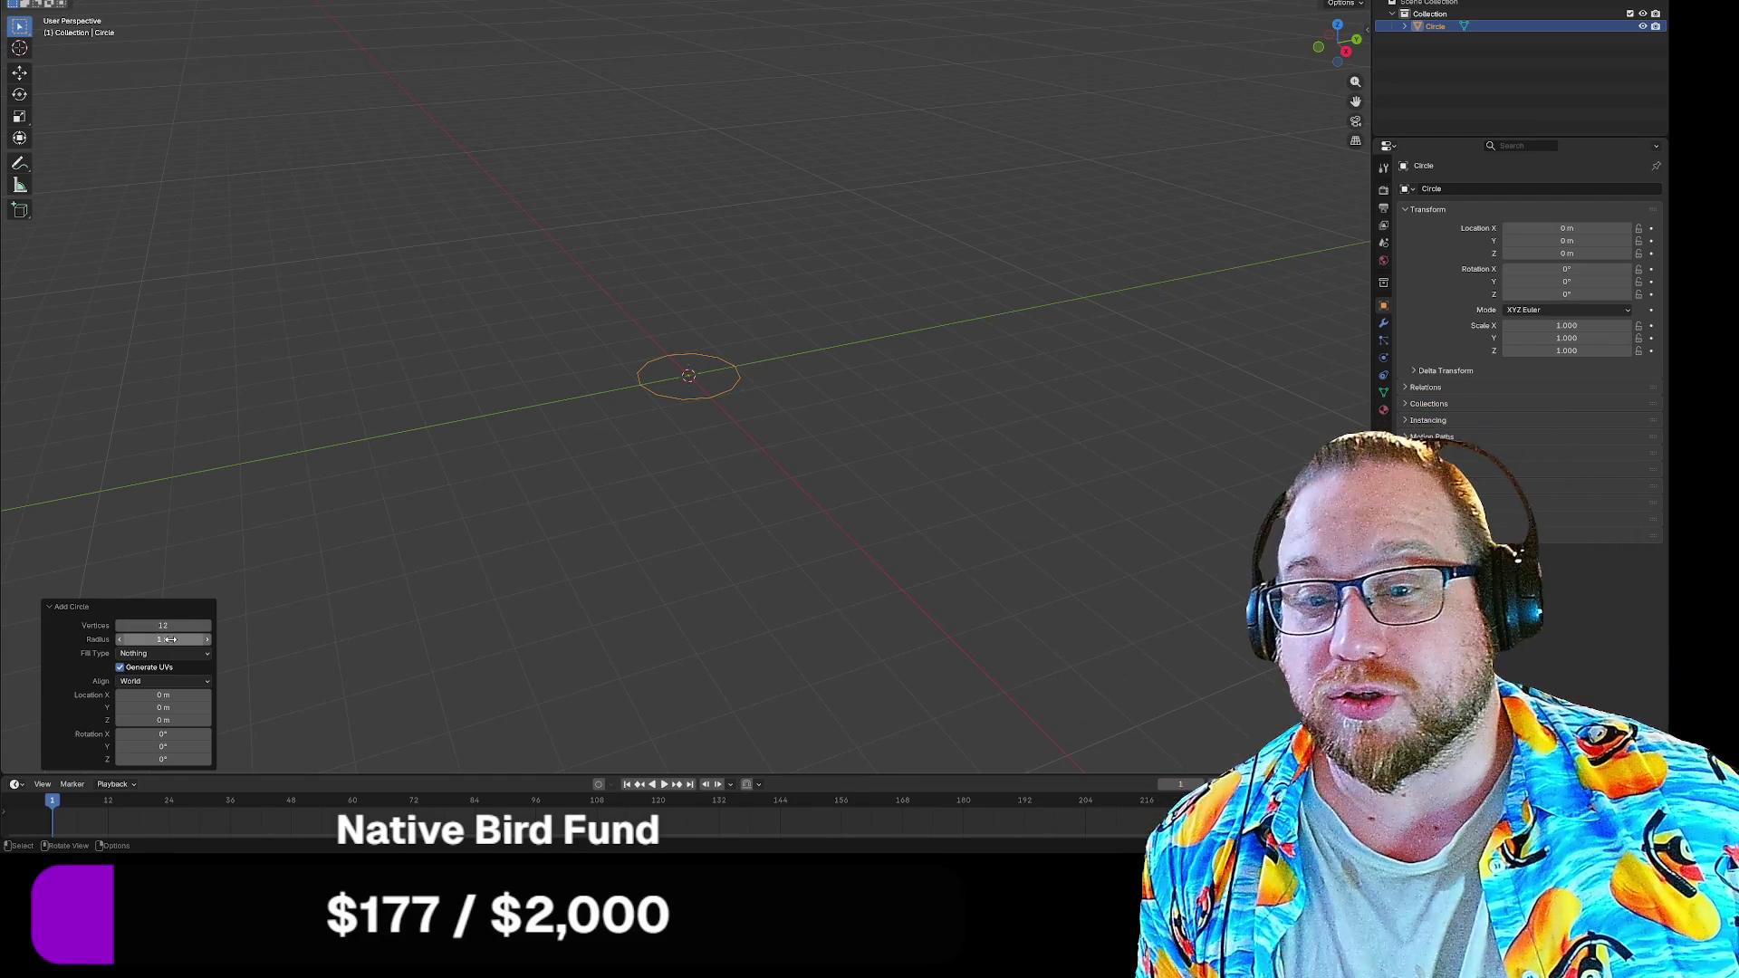
left_click(167, 639)
type("0.5")
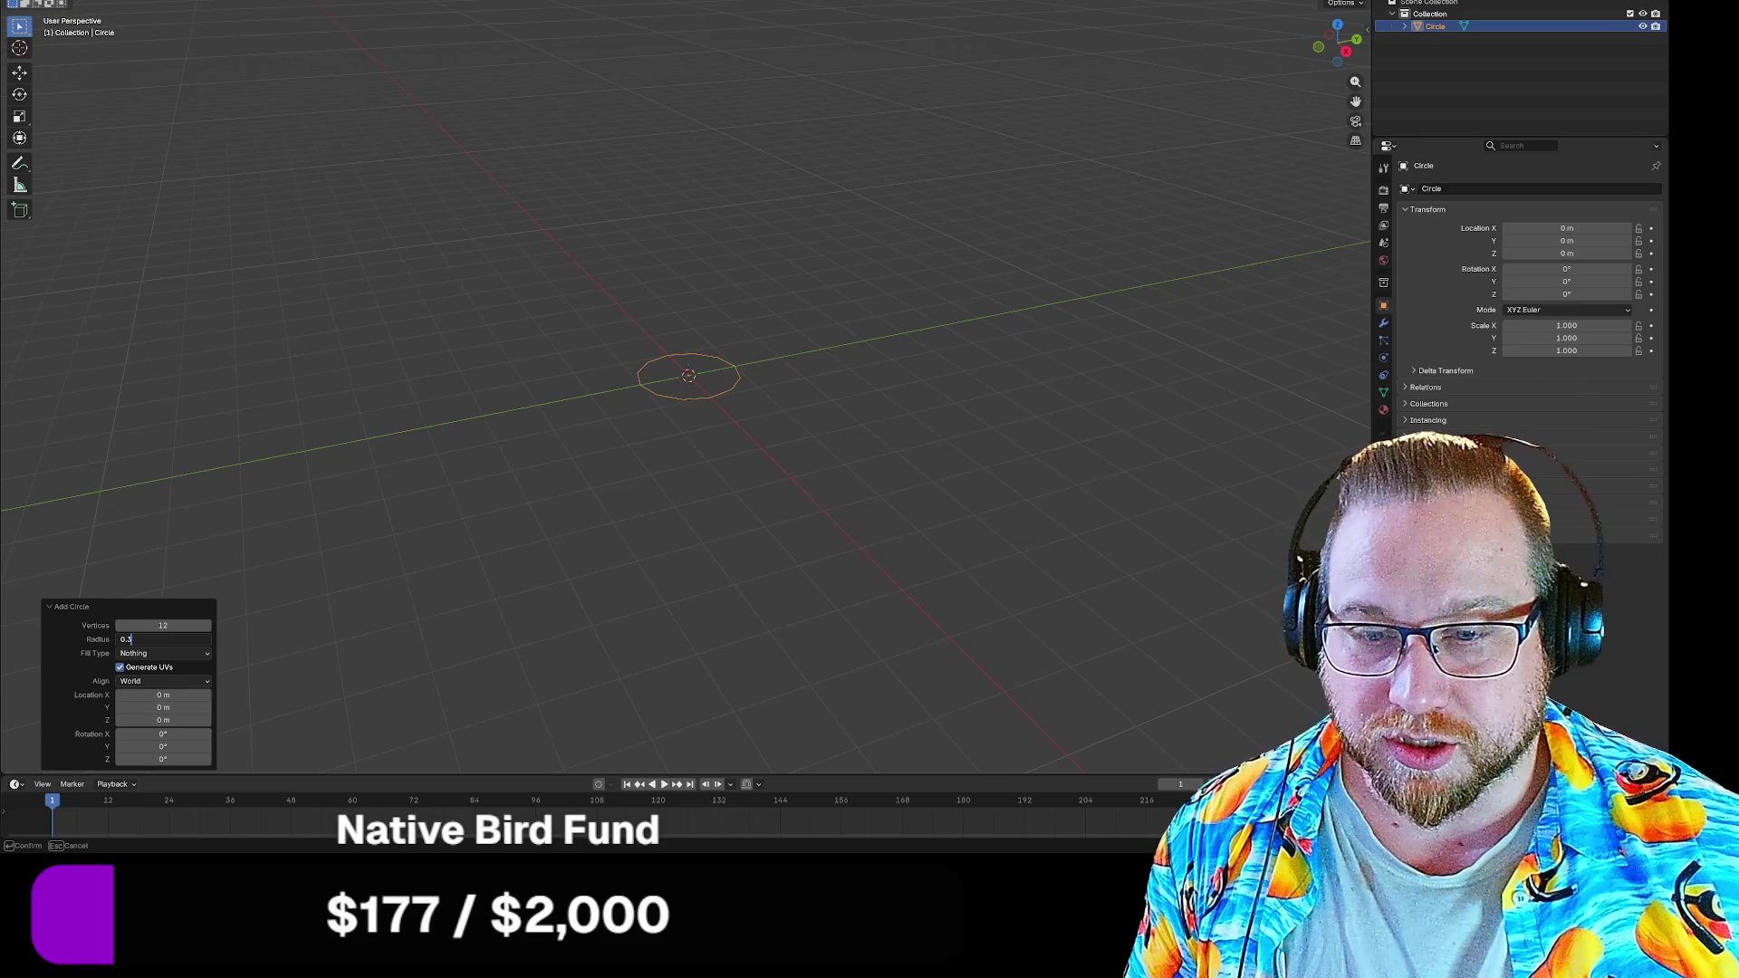
scroll(688, 345, "up", 2)
scroll(690, 335, "up", 3)
scroll(695, 336, "up", 3)
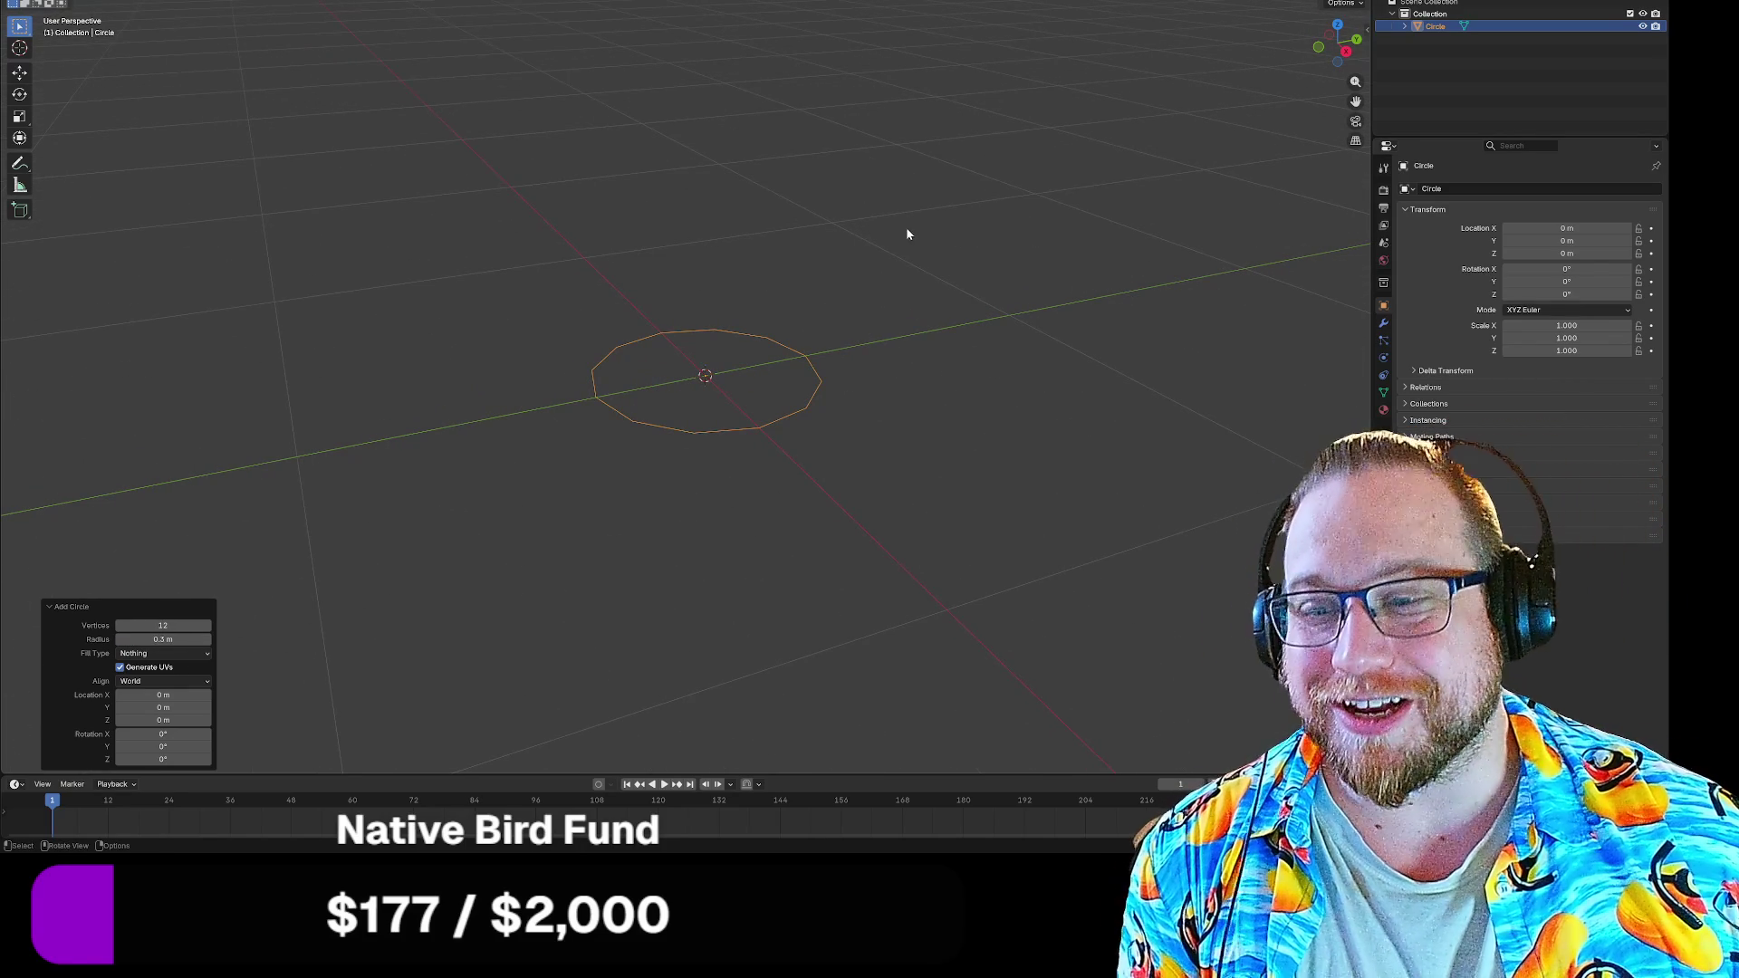
Orbit the view to look down on the new circle
left_click_drag(905, 265, 1294, 206)
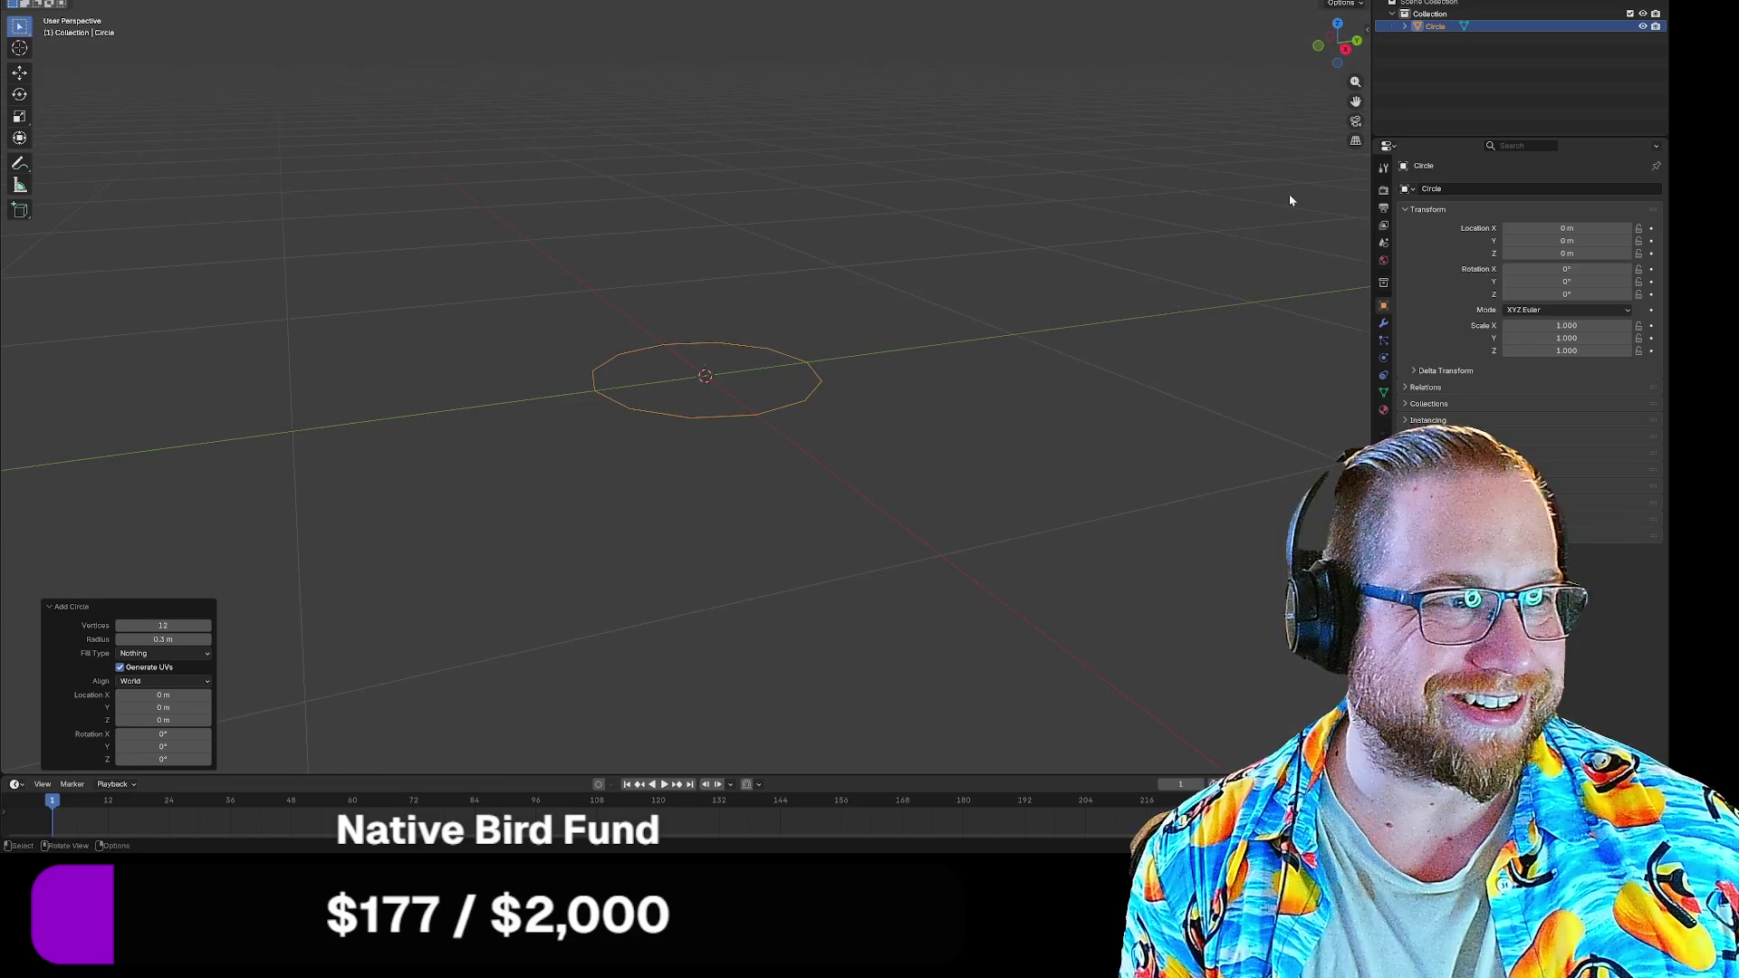
scroll(1100, 257, "down", 2)
left_click_drag(1095, 260, 948, 244)
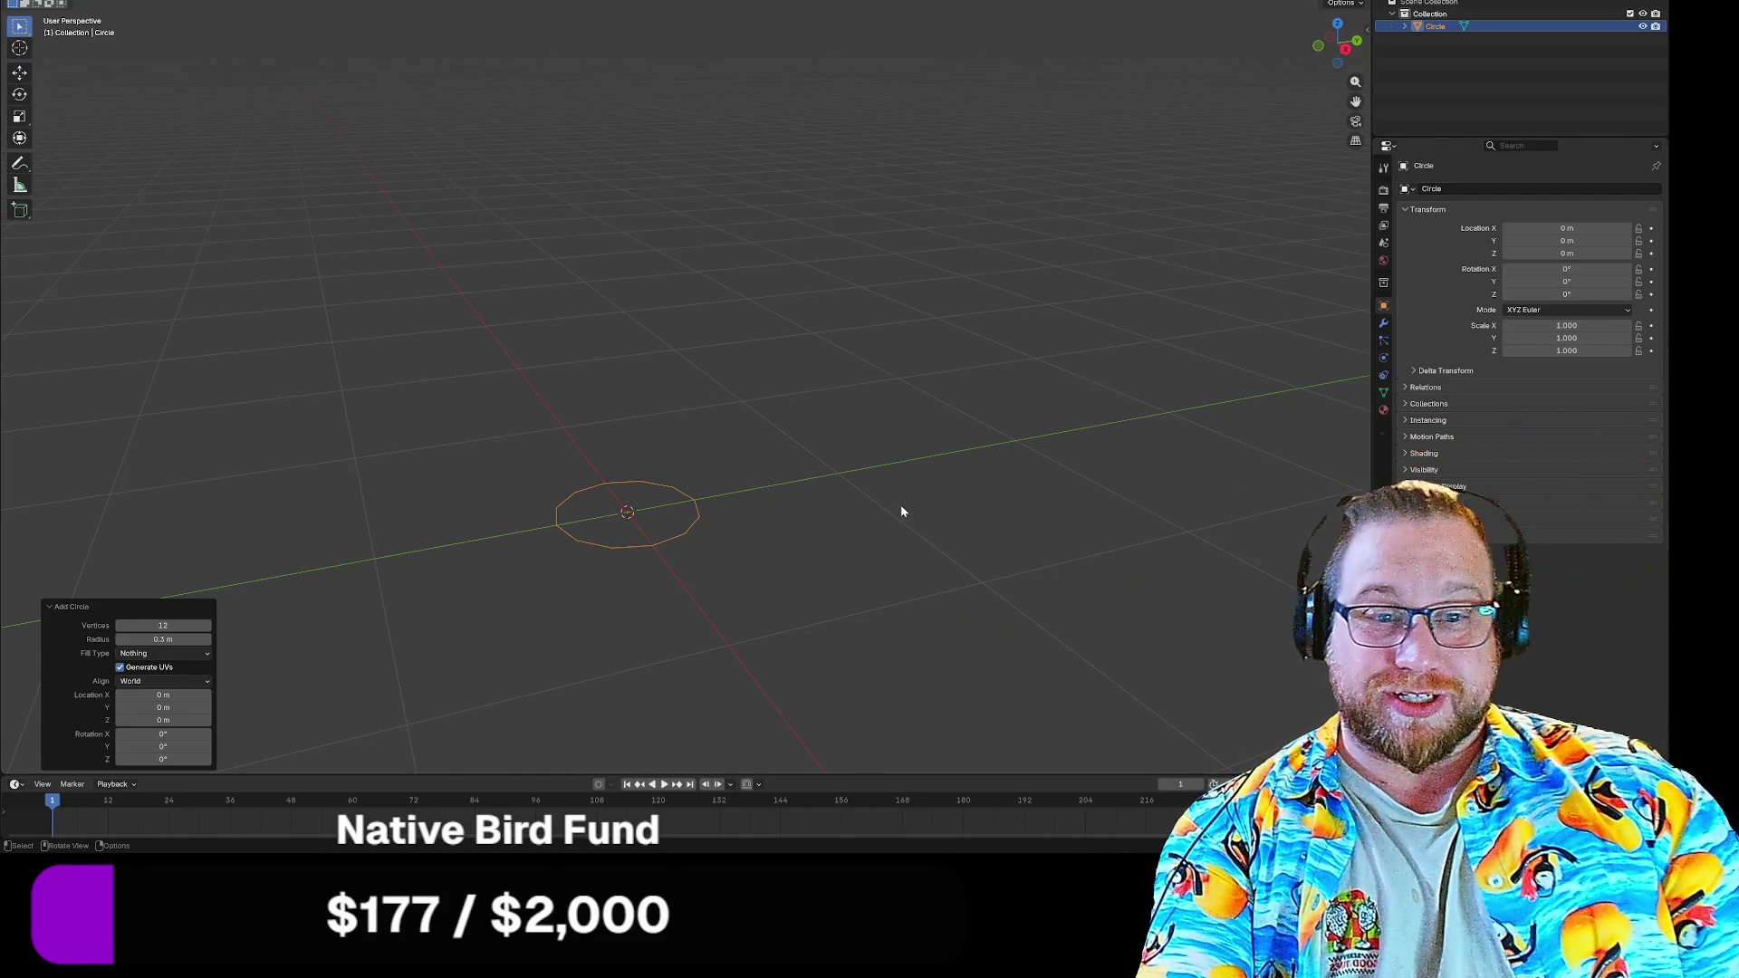
Deselect and reselect the circle, then bring up the interaction mode list
left_click(752, 506)
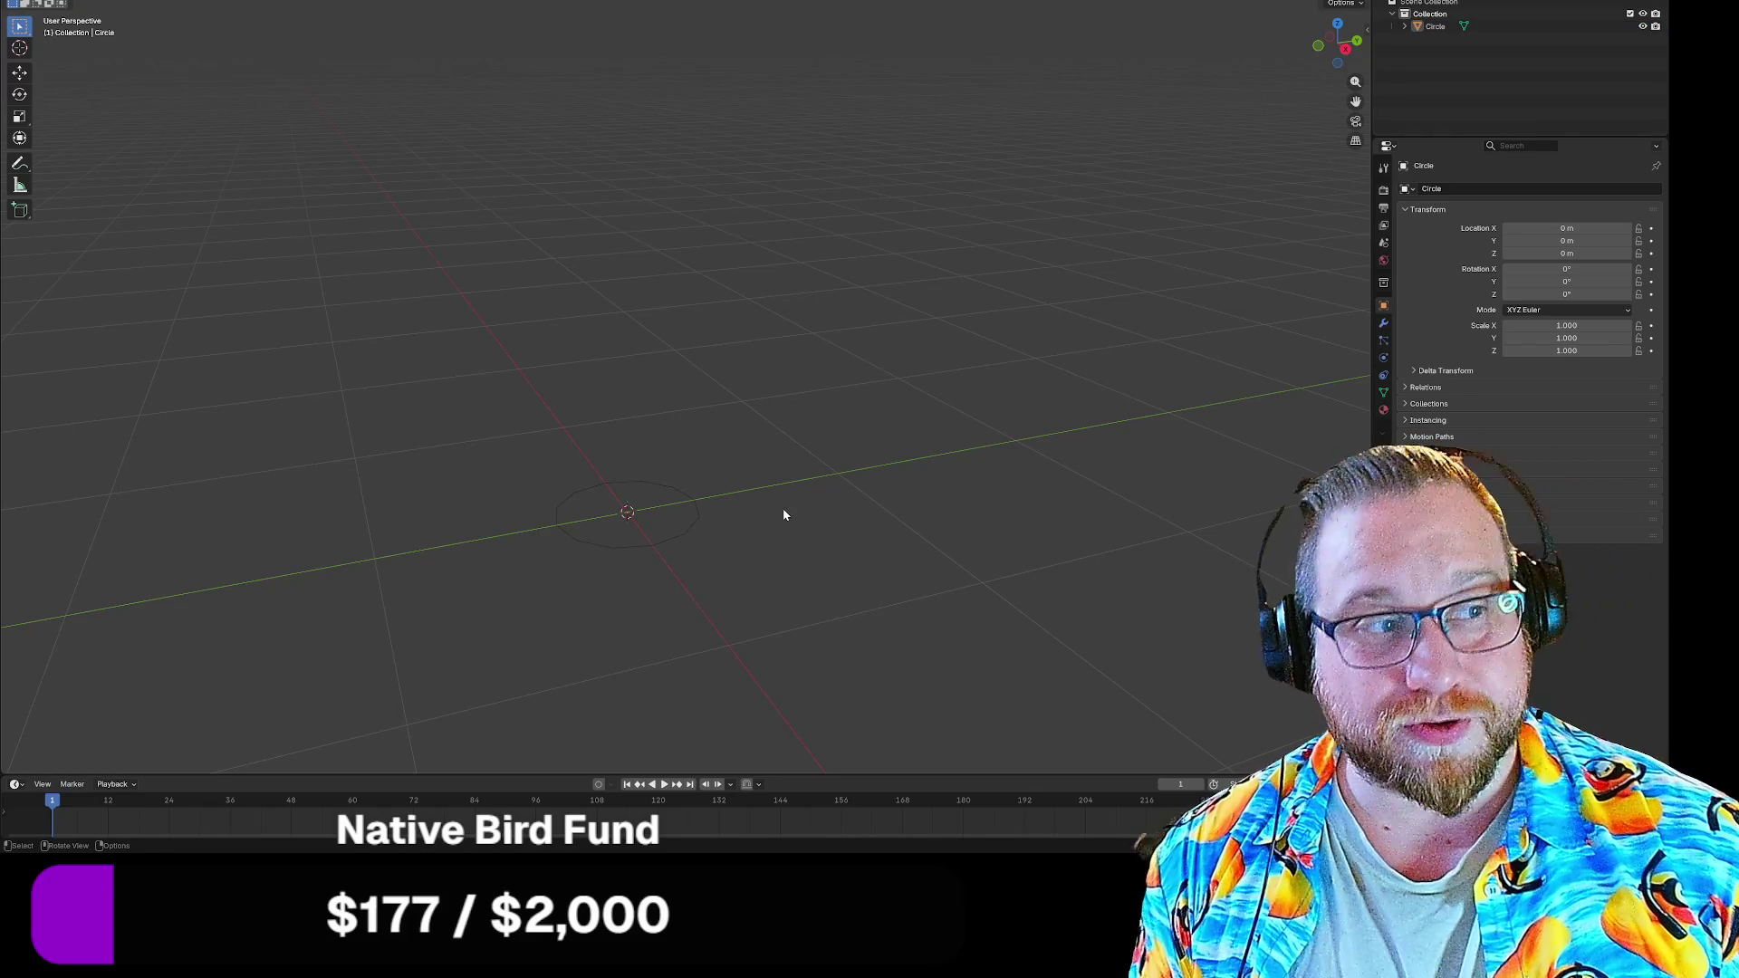
mouse_move(738, 439)
left_mouse_down()
mouse_move(731, 413)
mouse_move(761, 415)
left_mouse_up()
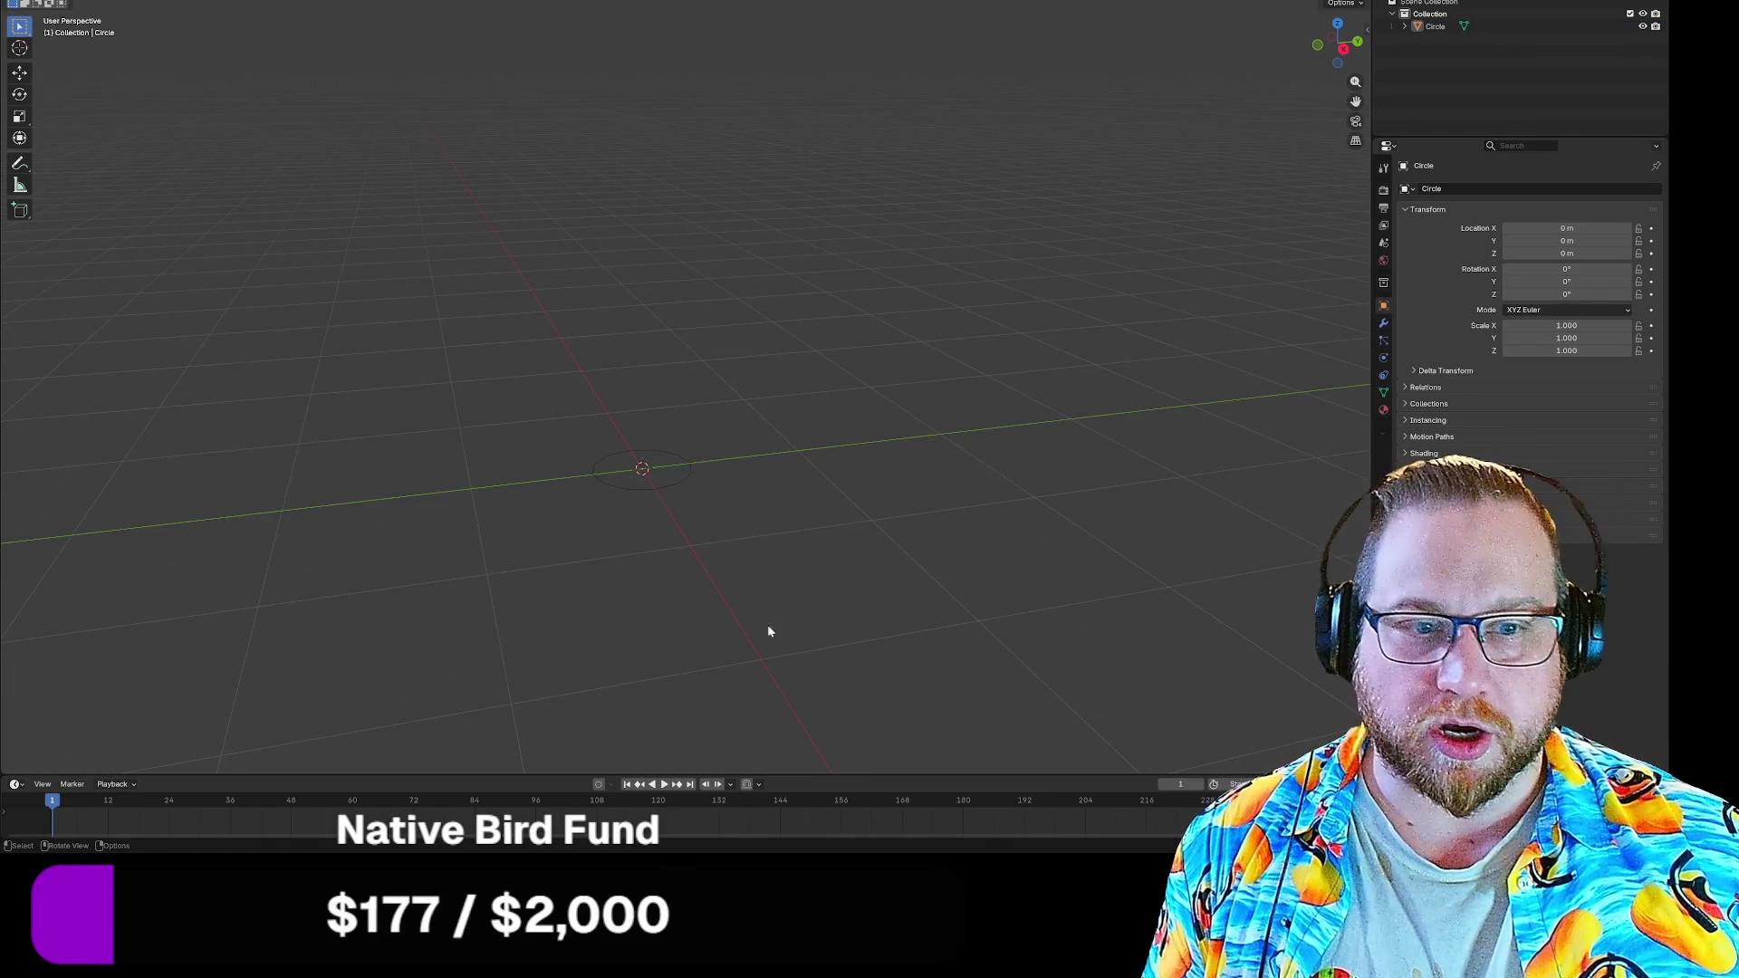
left_click(668, 487)
left_click(61, 4)
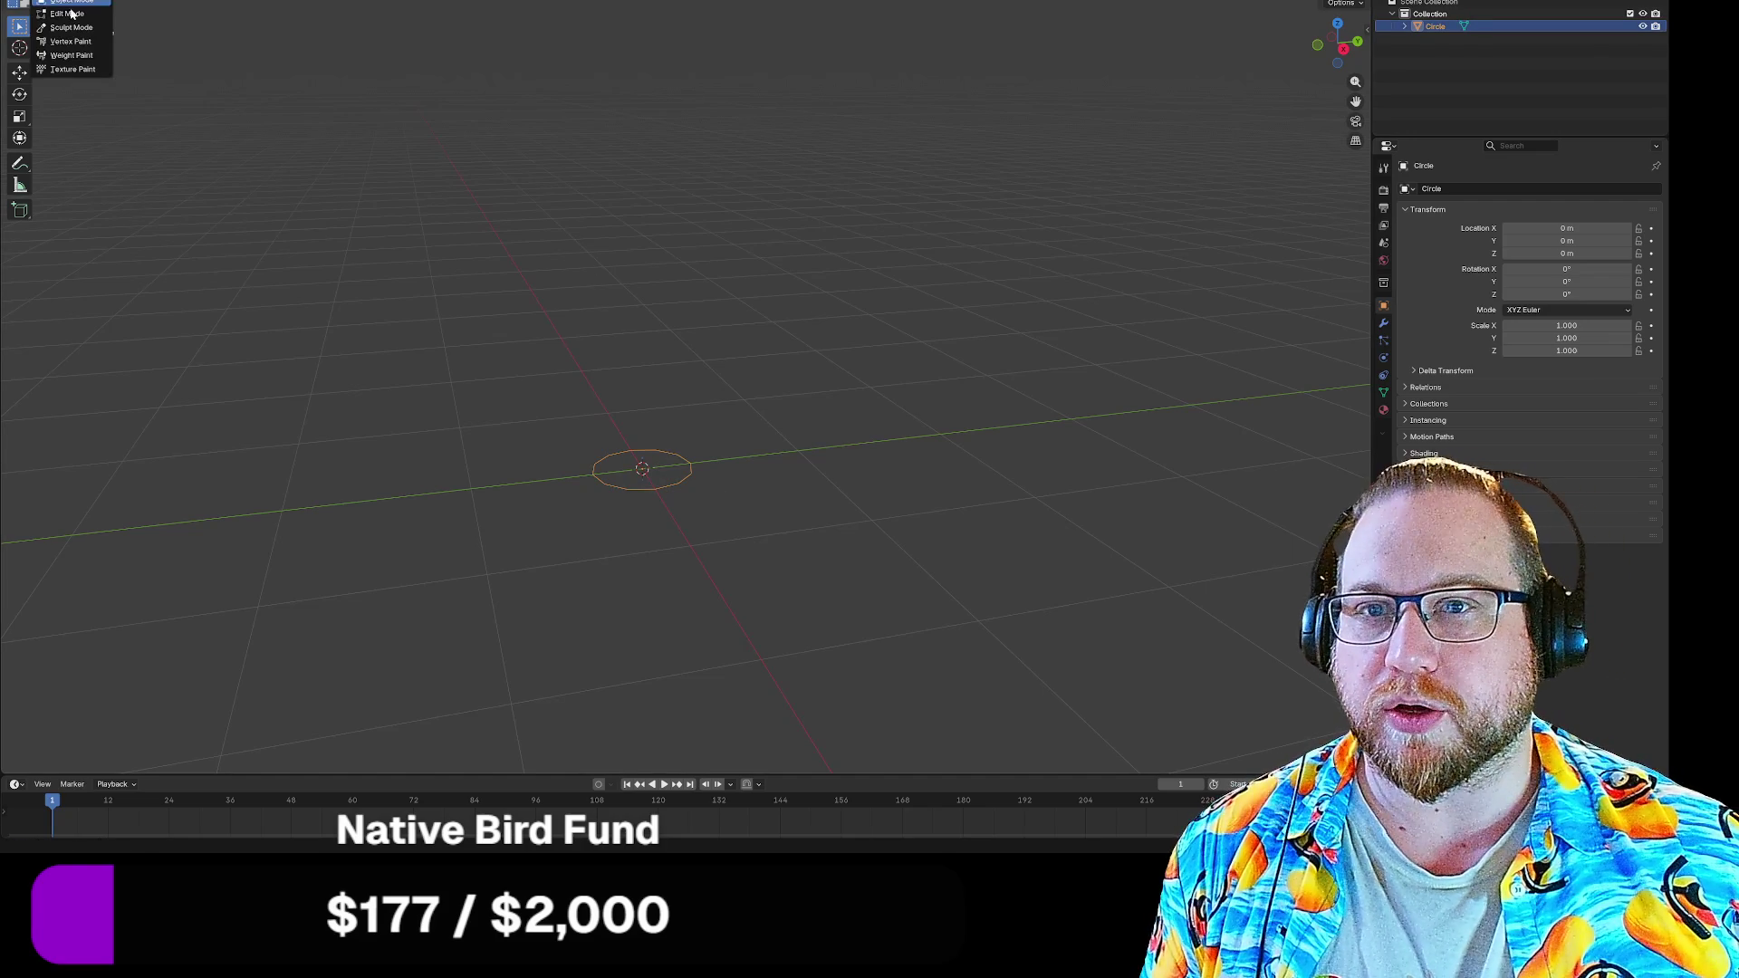
Toggle the circle between edit and object mode and dismiss an accidental Add menu
left_click(67, 13)
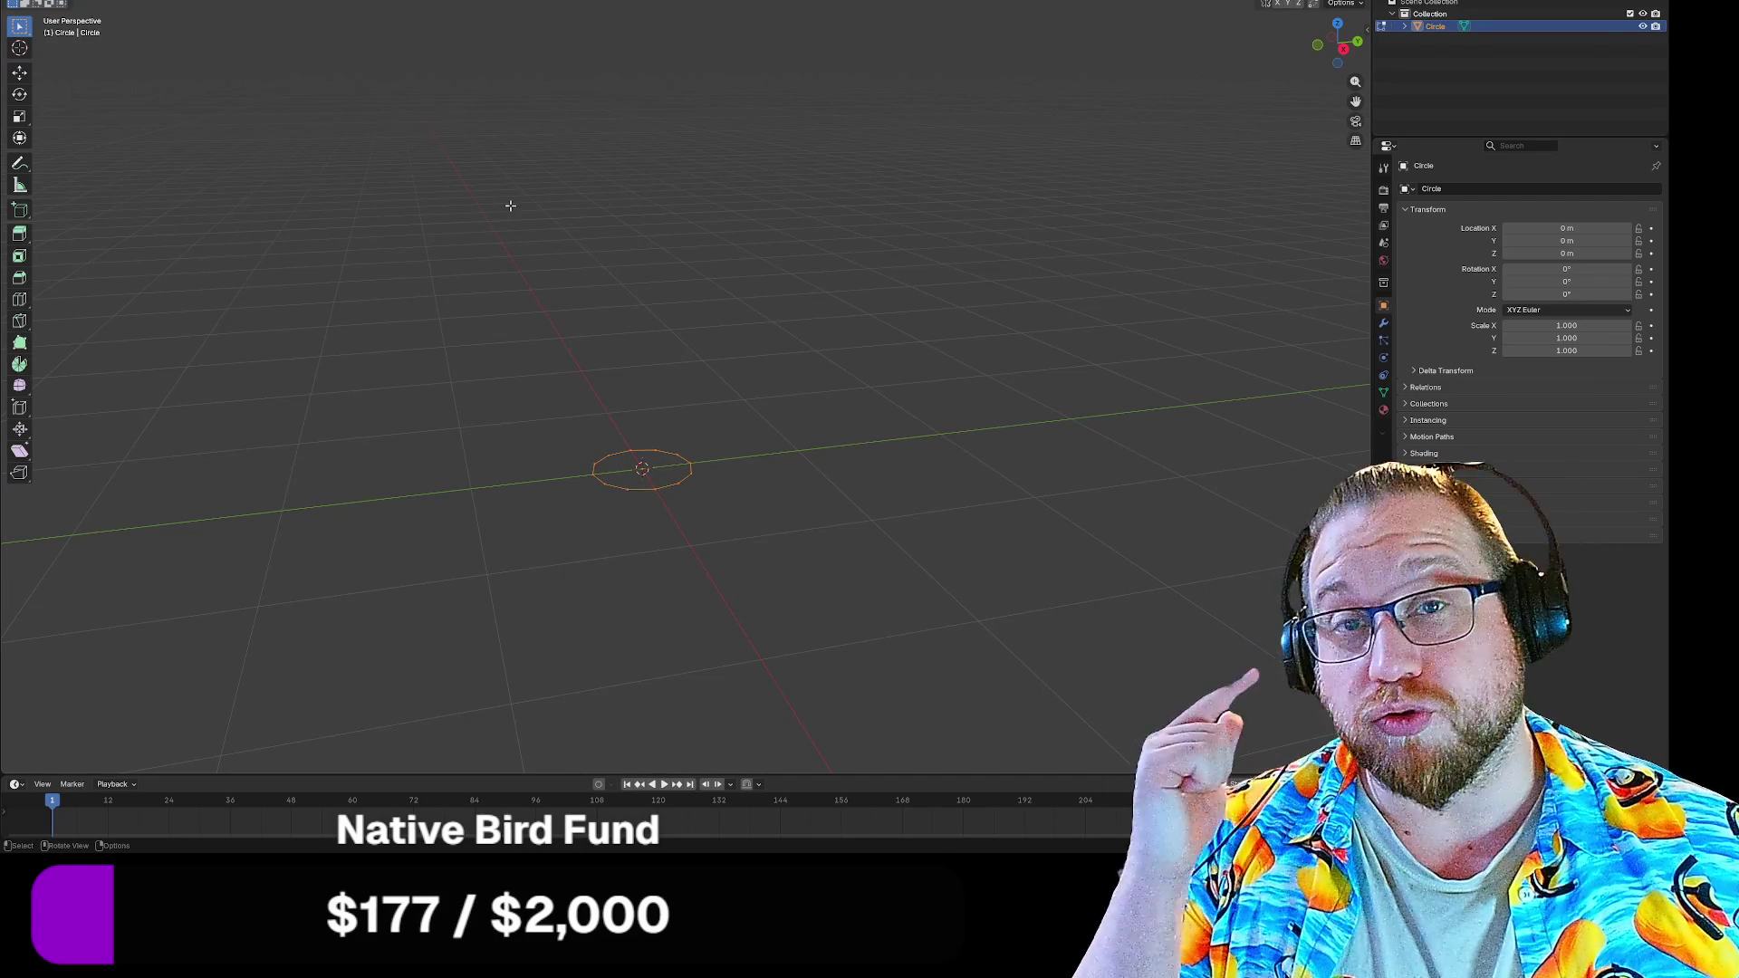
key("Tab")
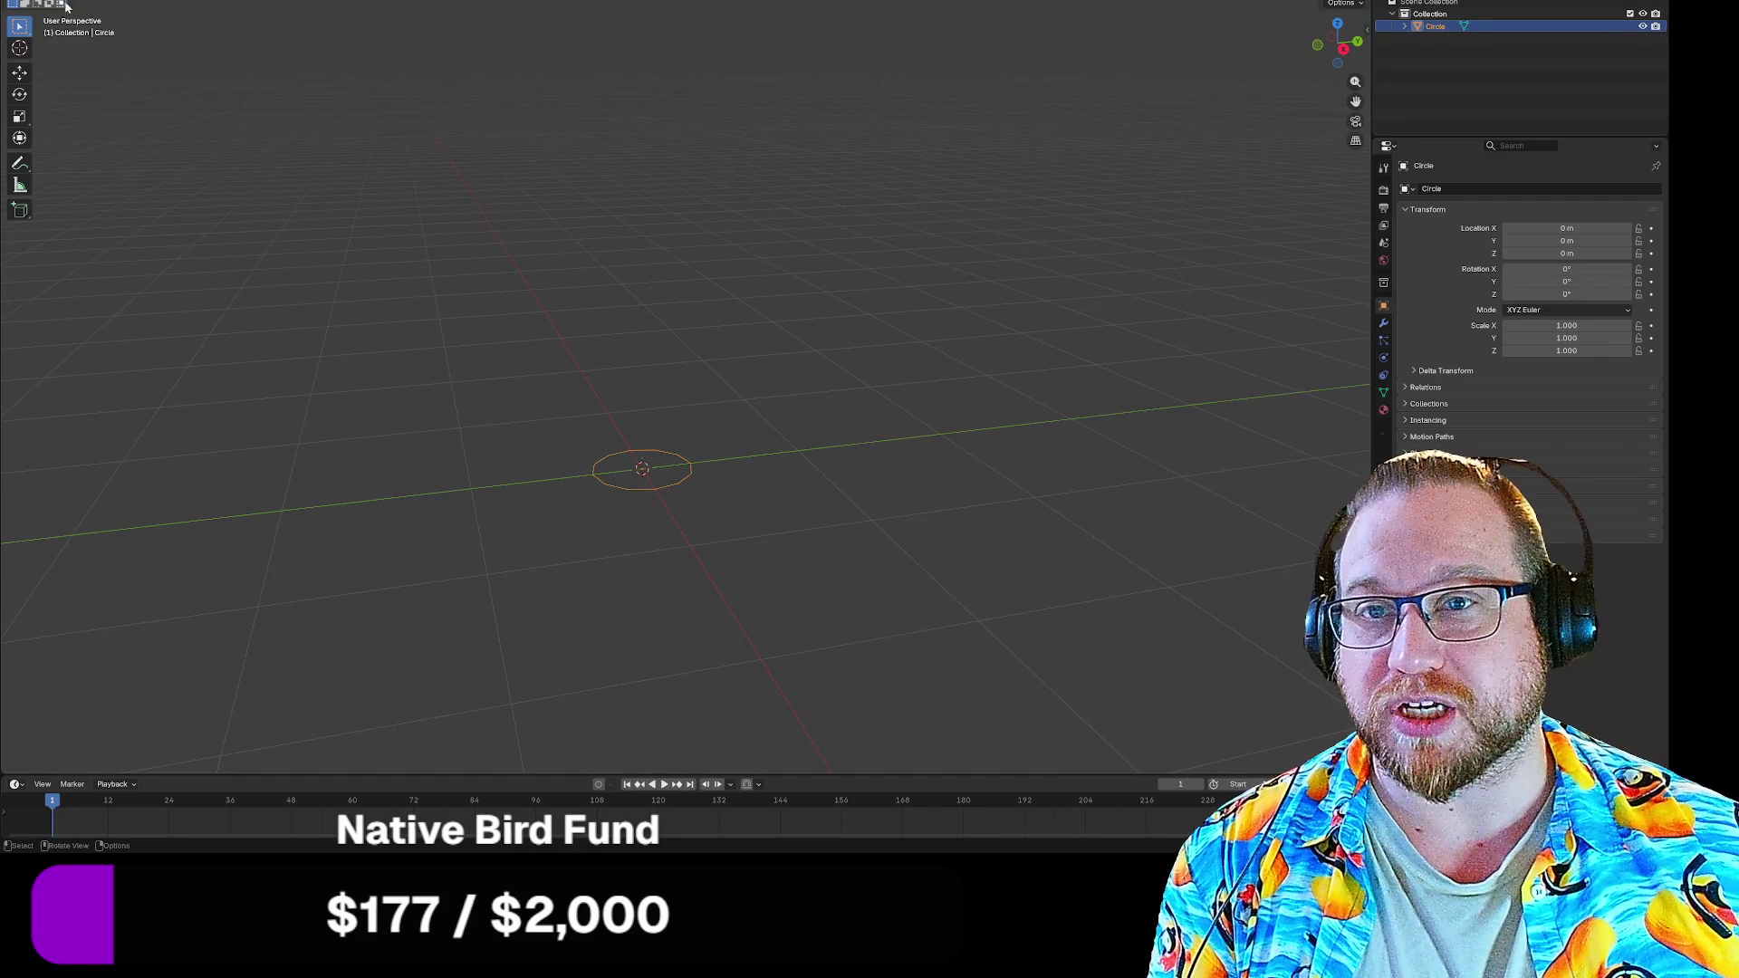
key("Tab")
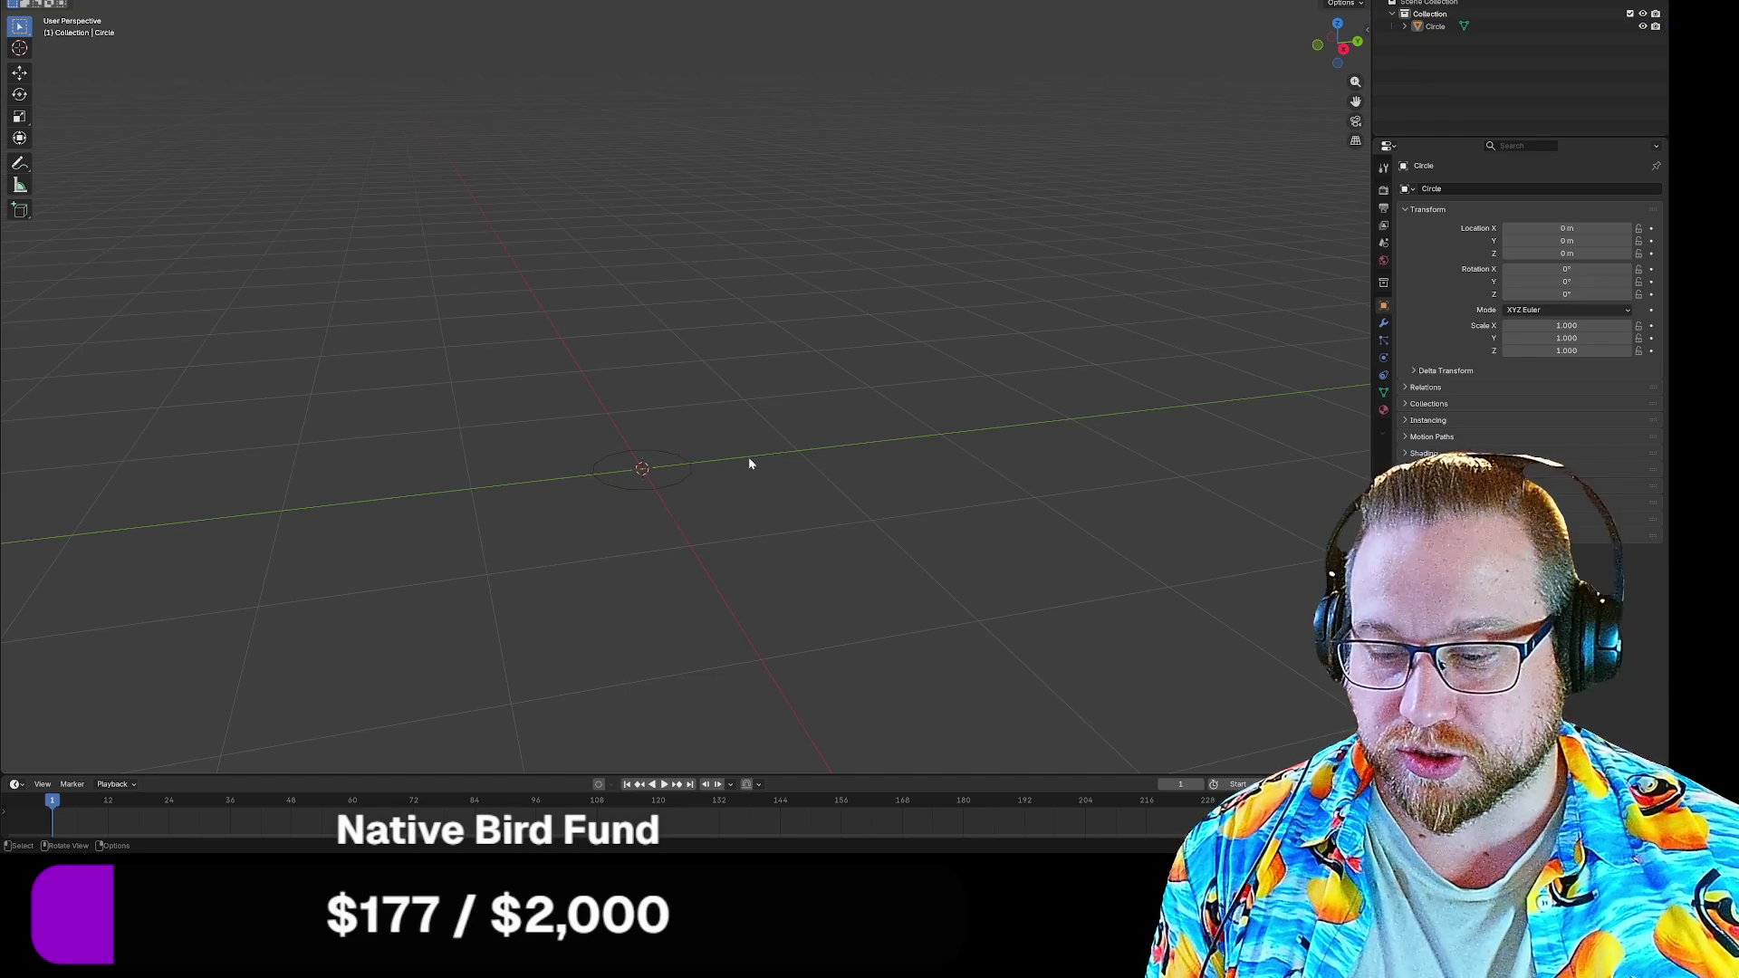
key("shift+a")
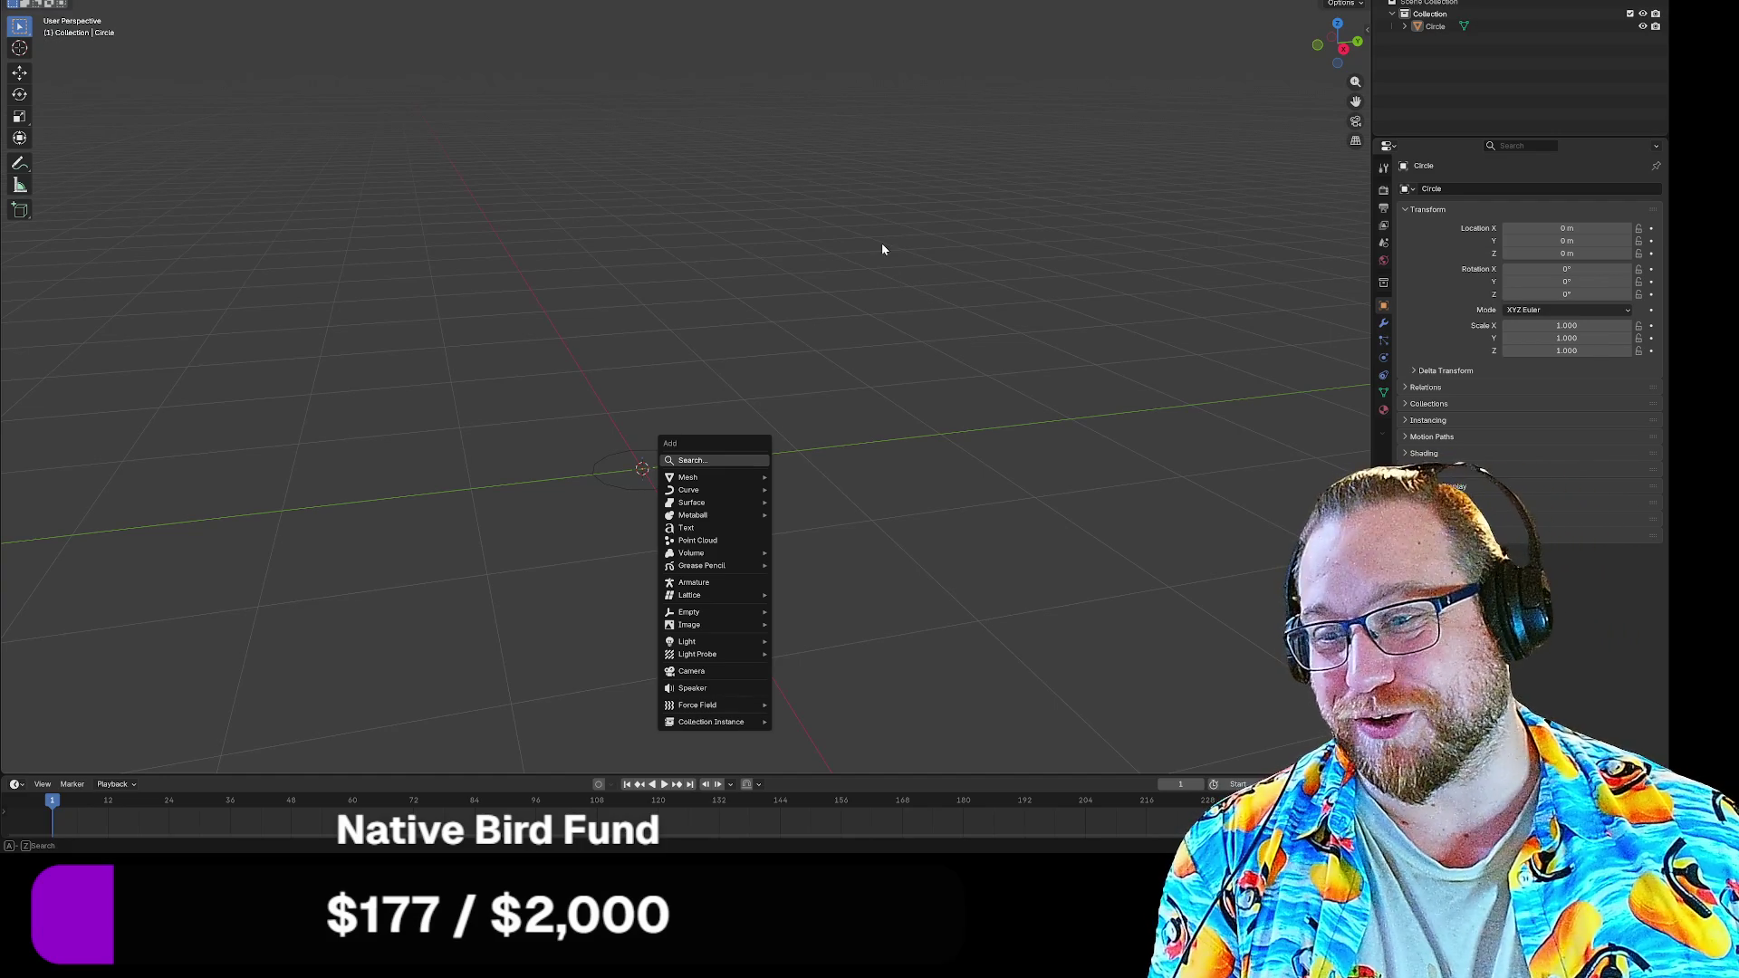
key("Escape")
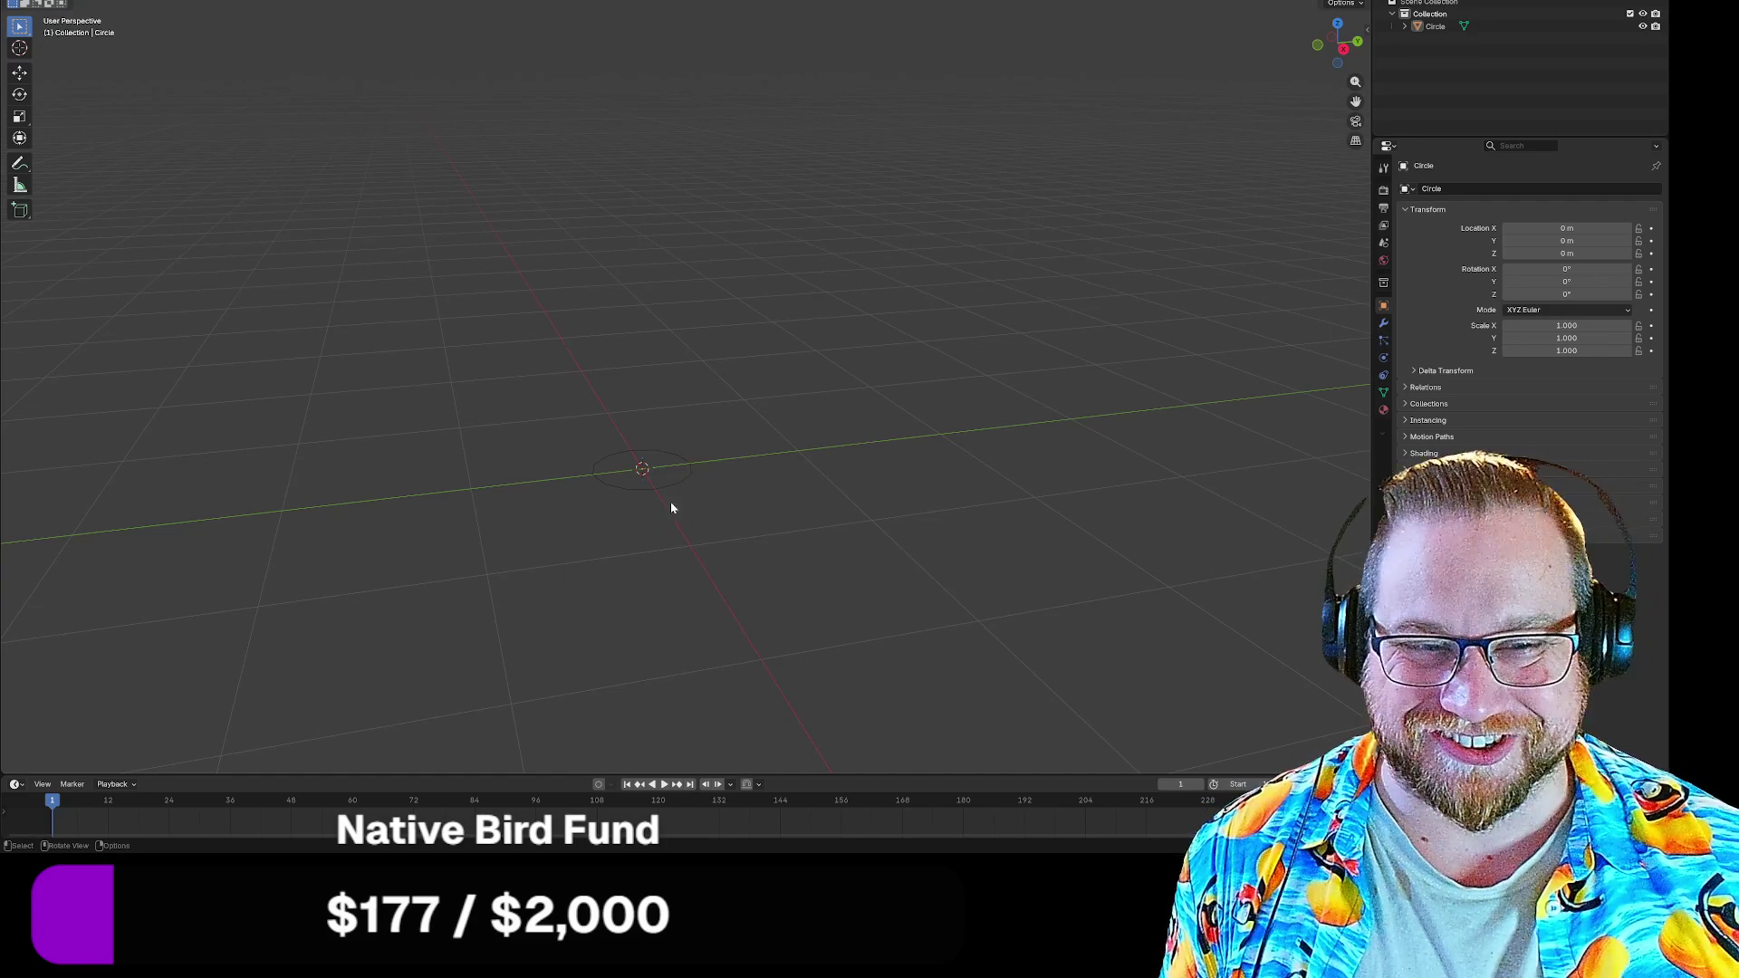
Put the circle into Edit Mode and bring up the Mesh editing operations
key("Tab")
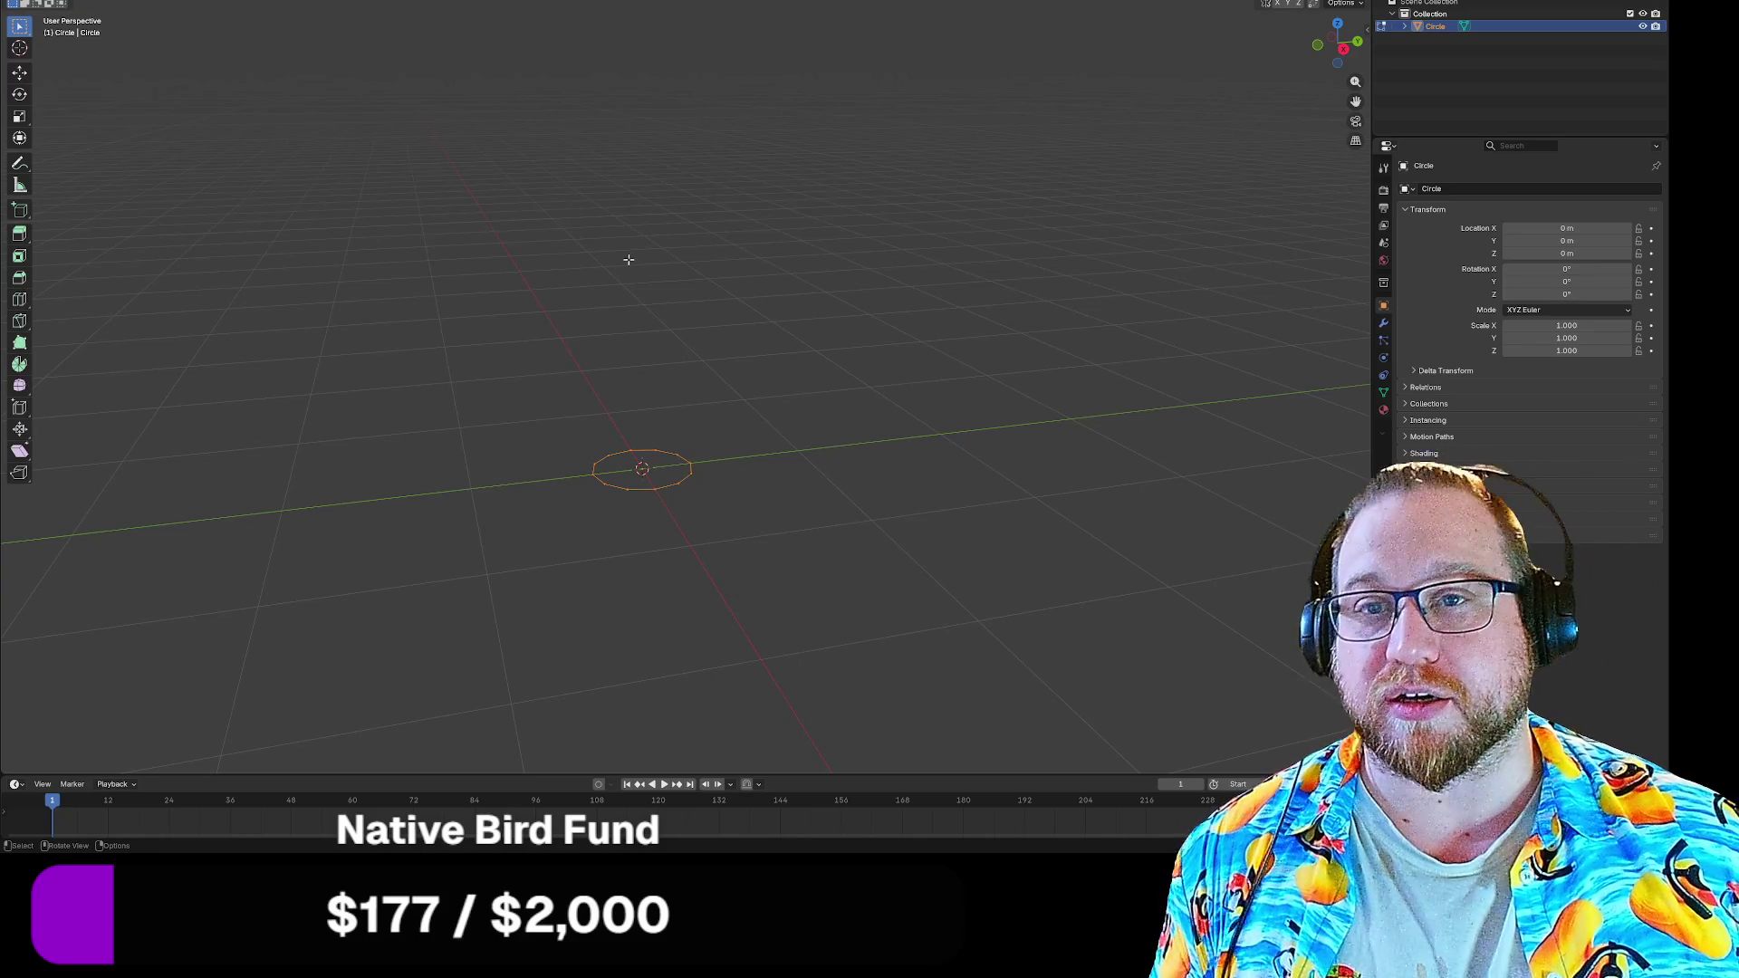
left_click(244, 0)
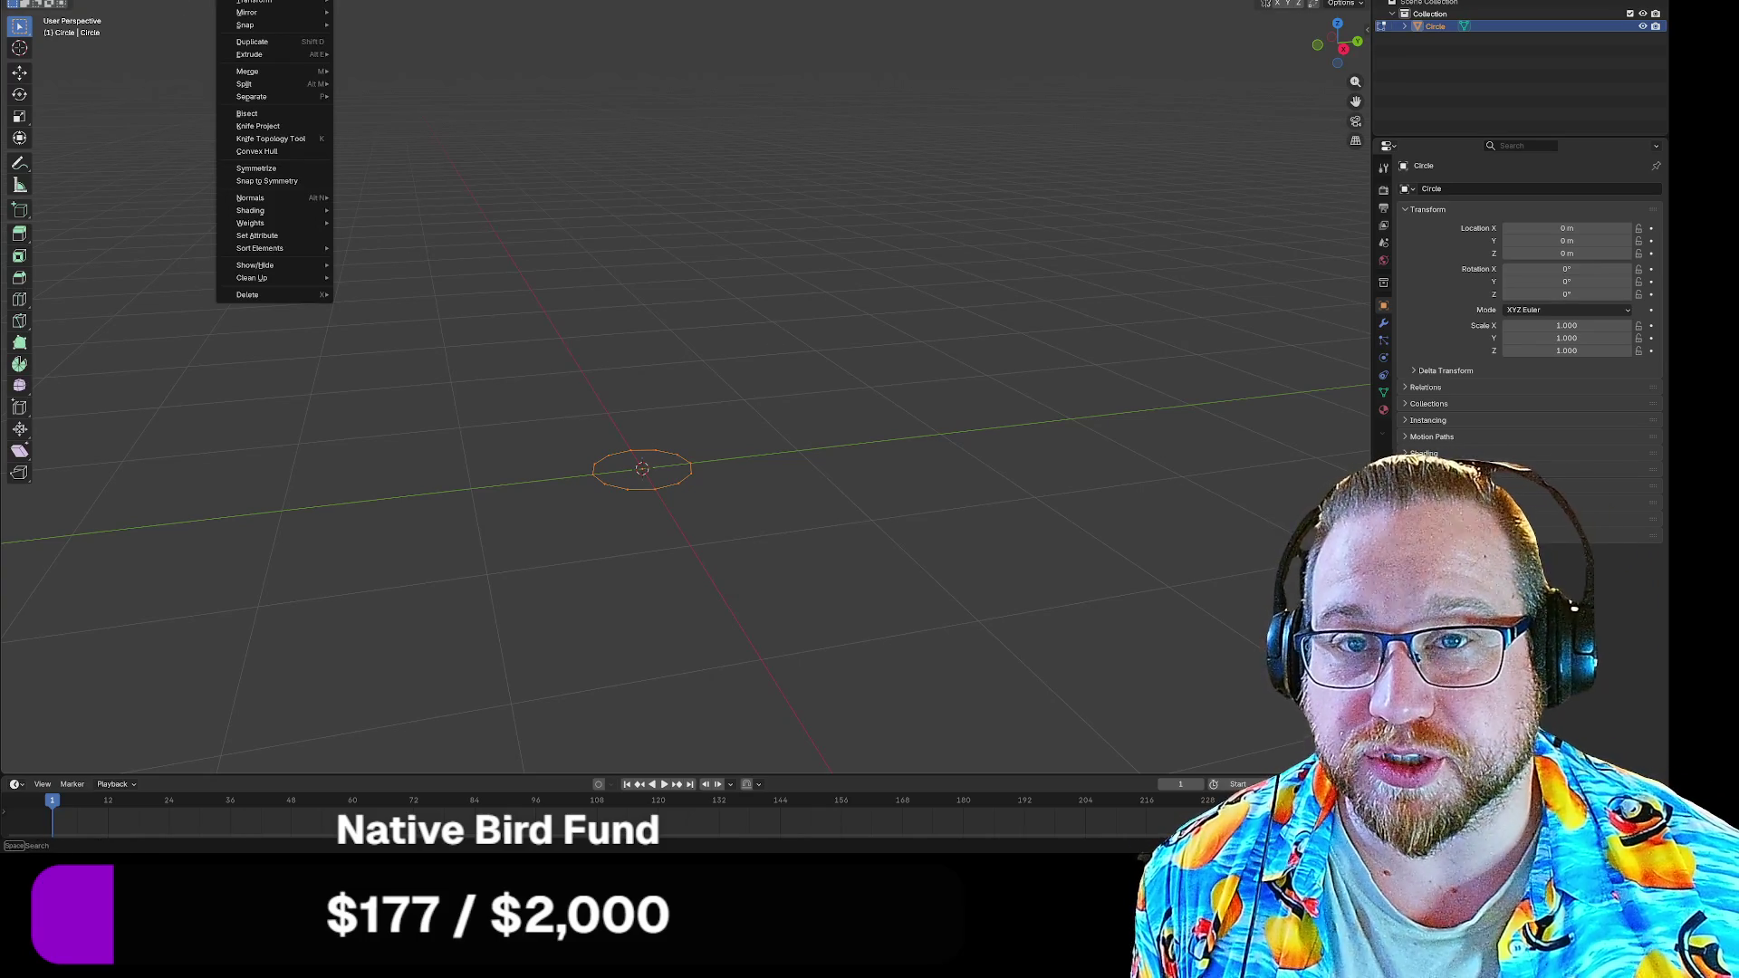
mouse_move(258, 53)
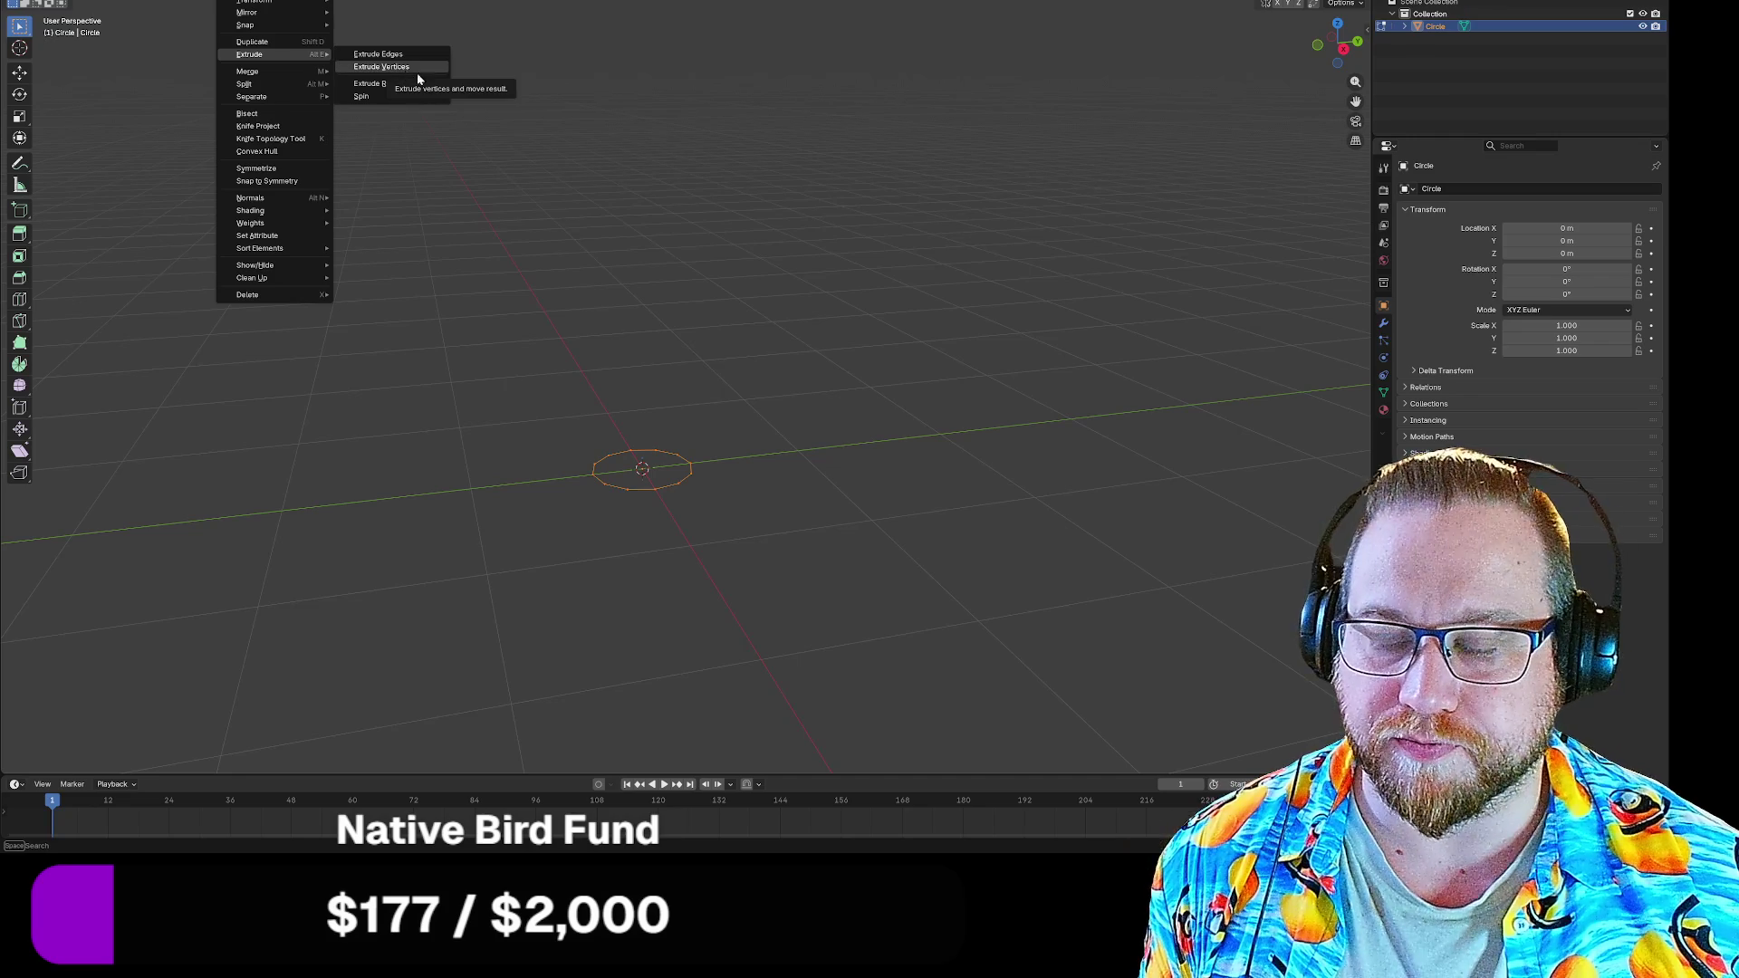
left_click(708, 474)
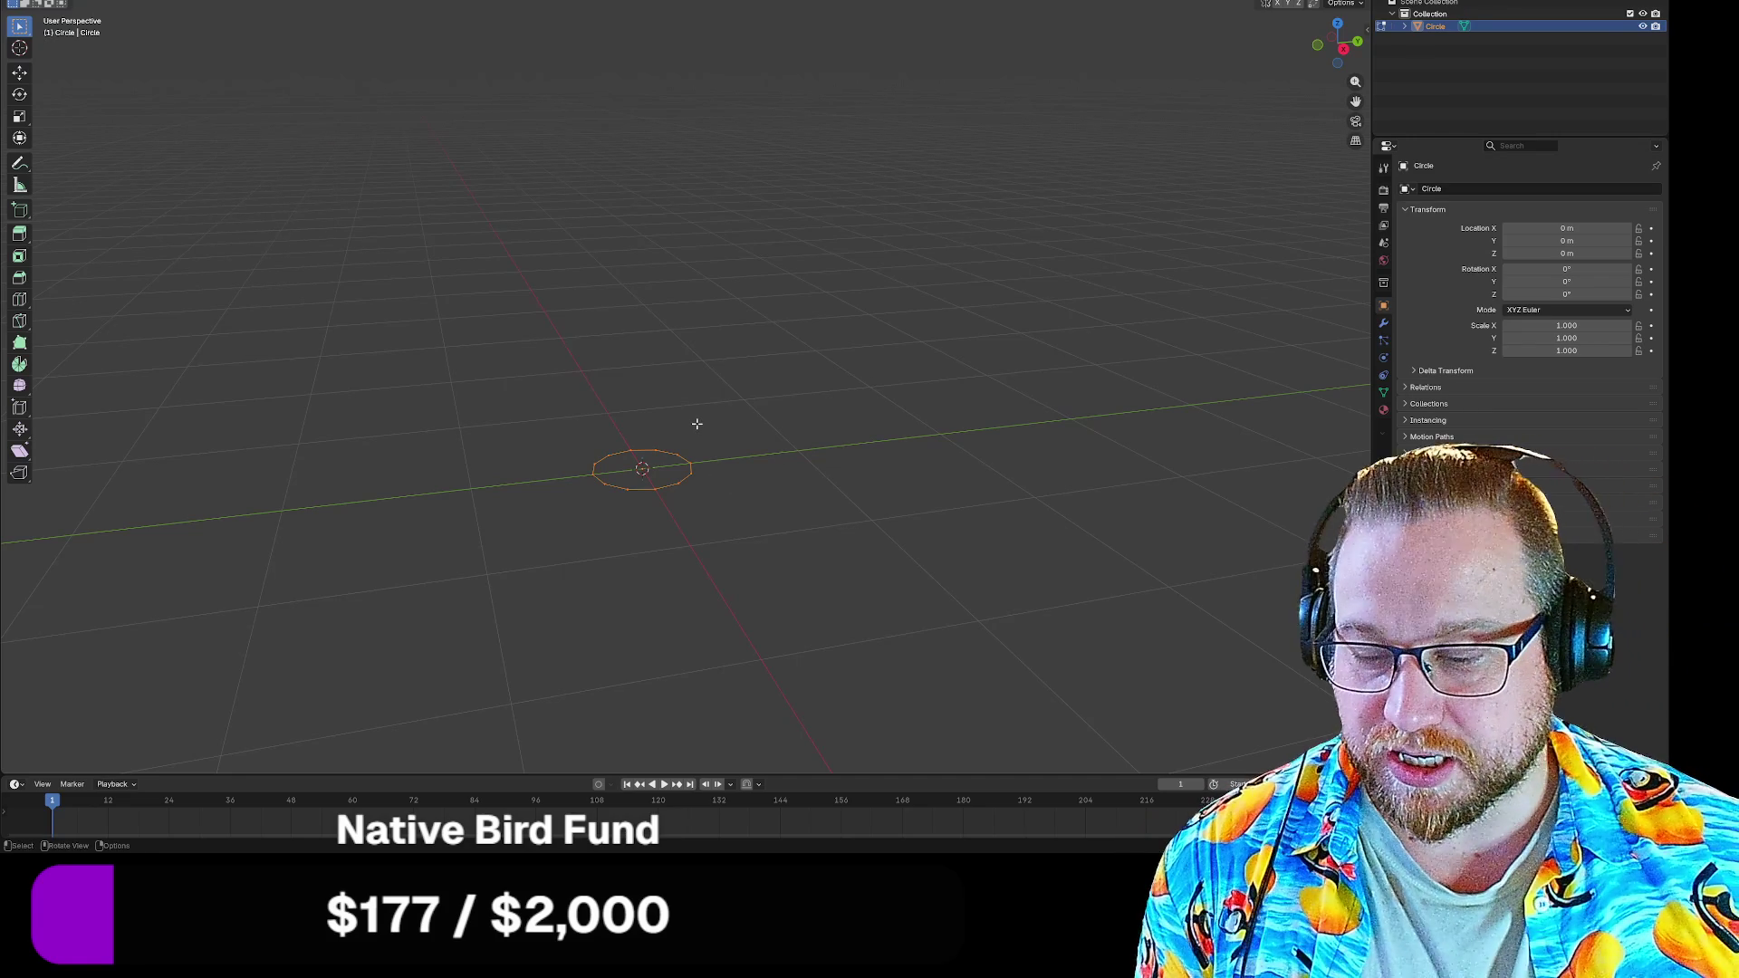
key("e")
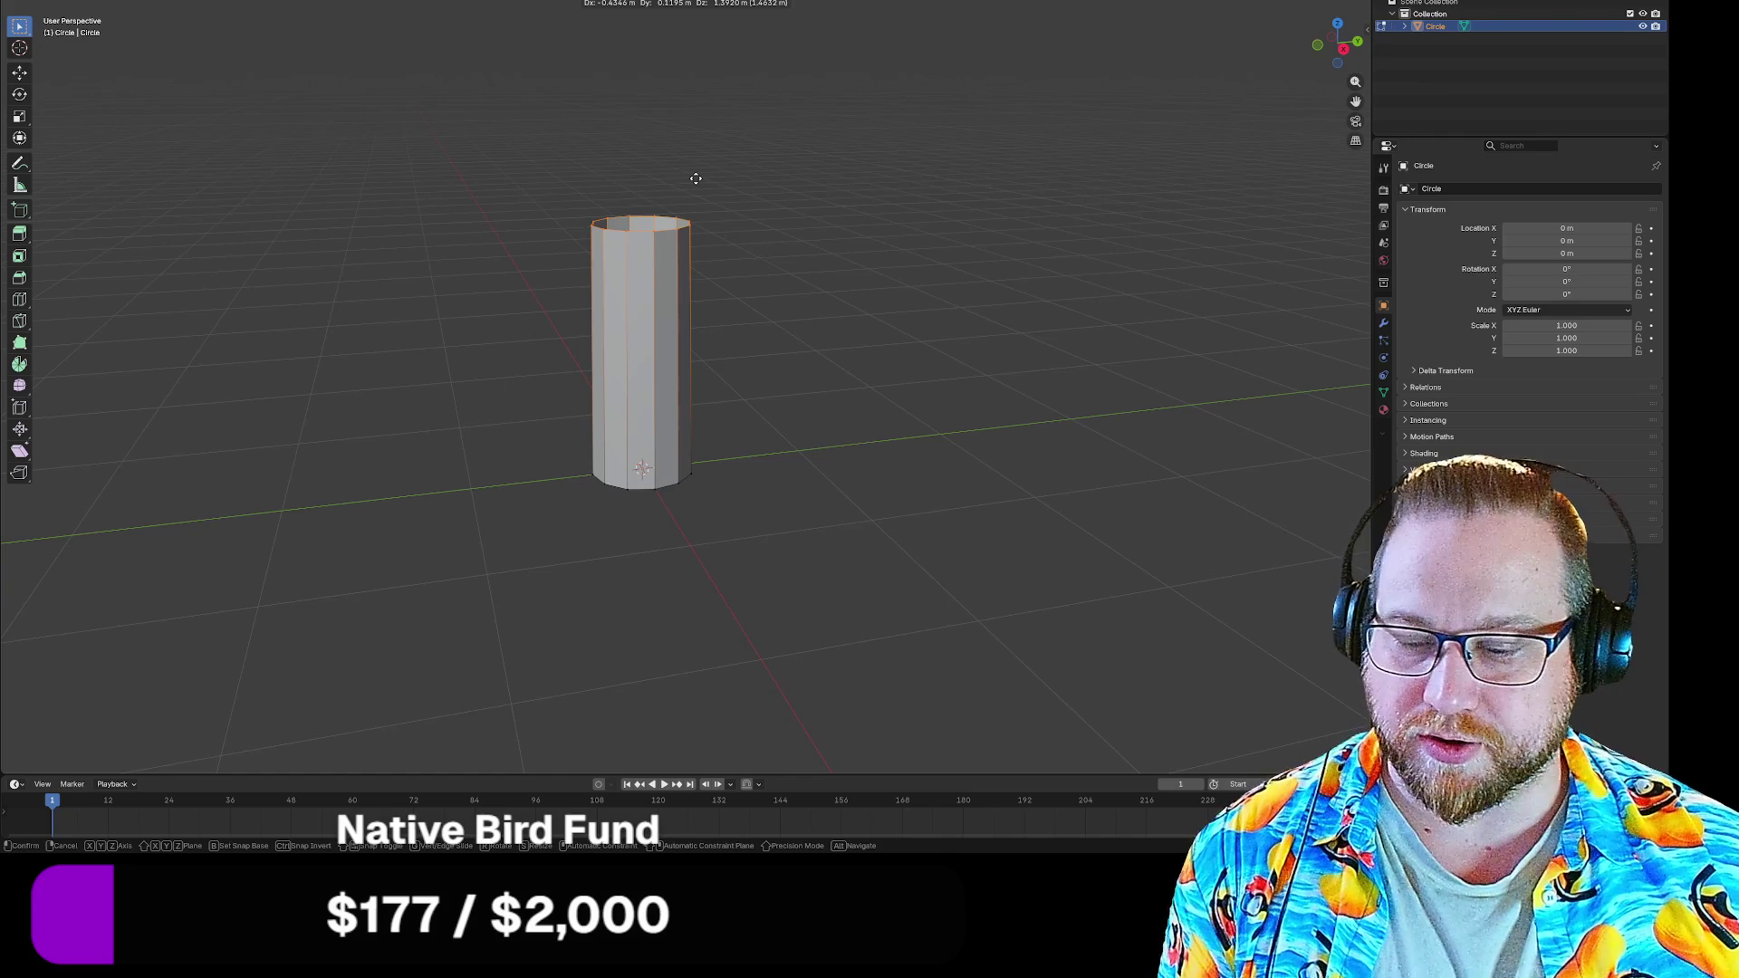
key("z")
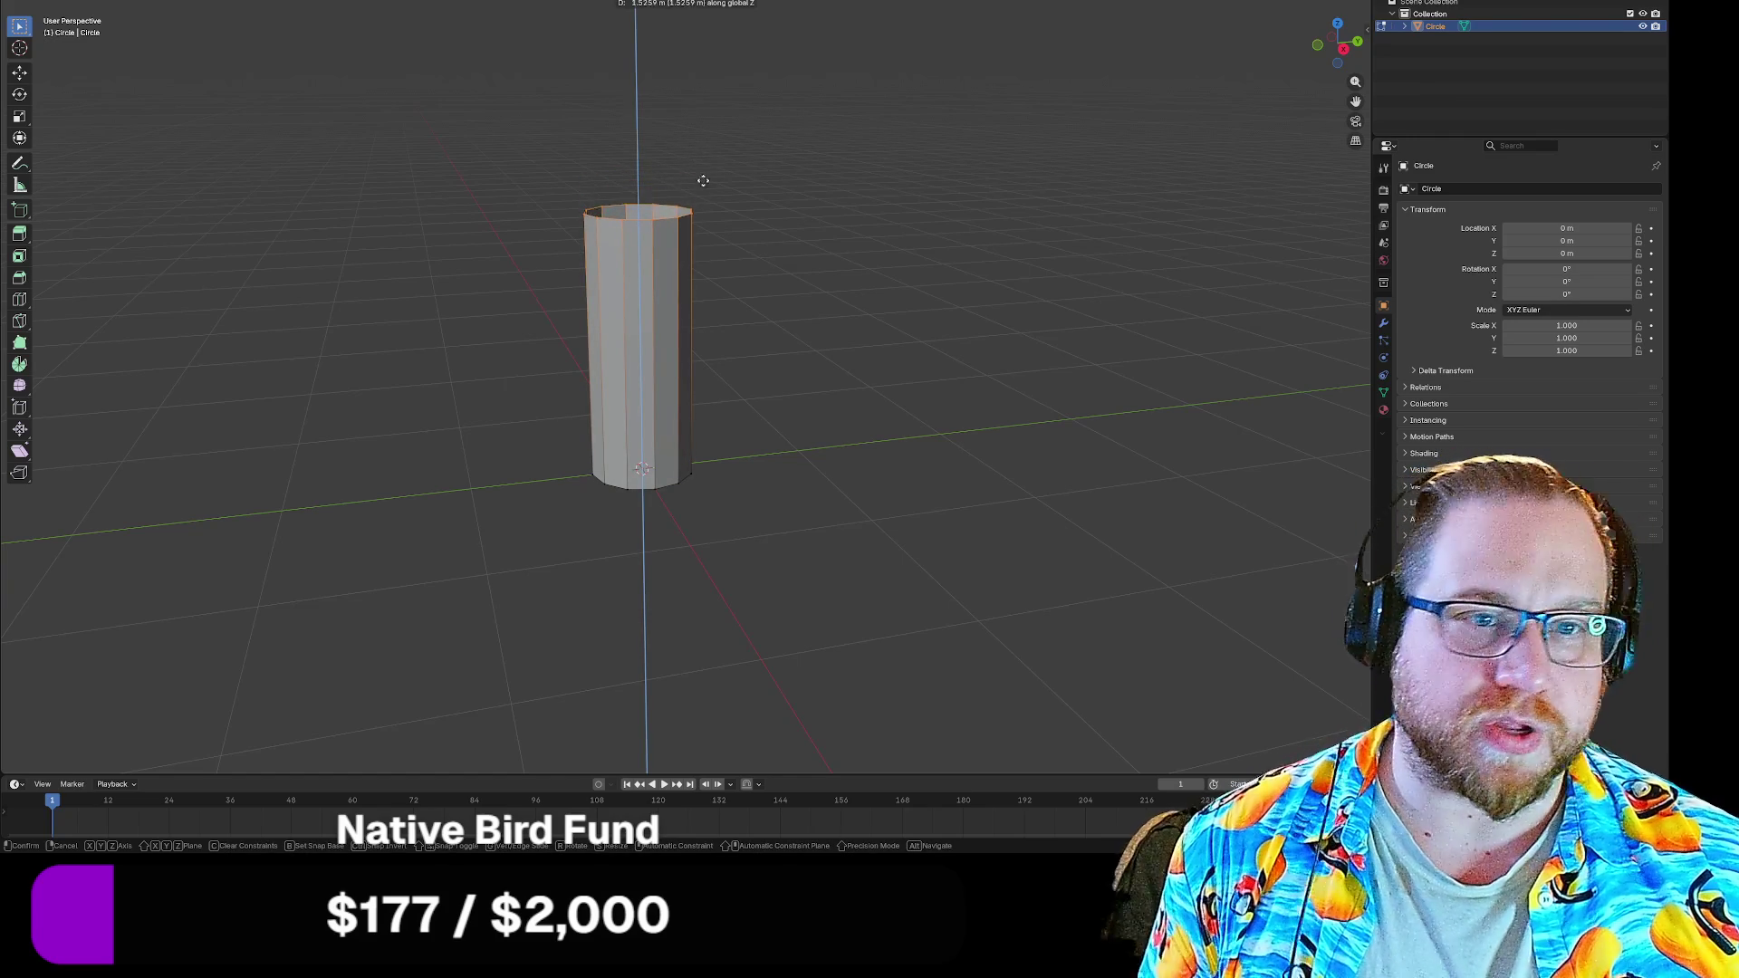
left_click(738, 123)
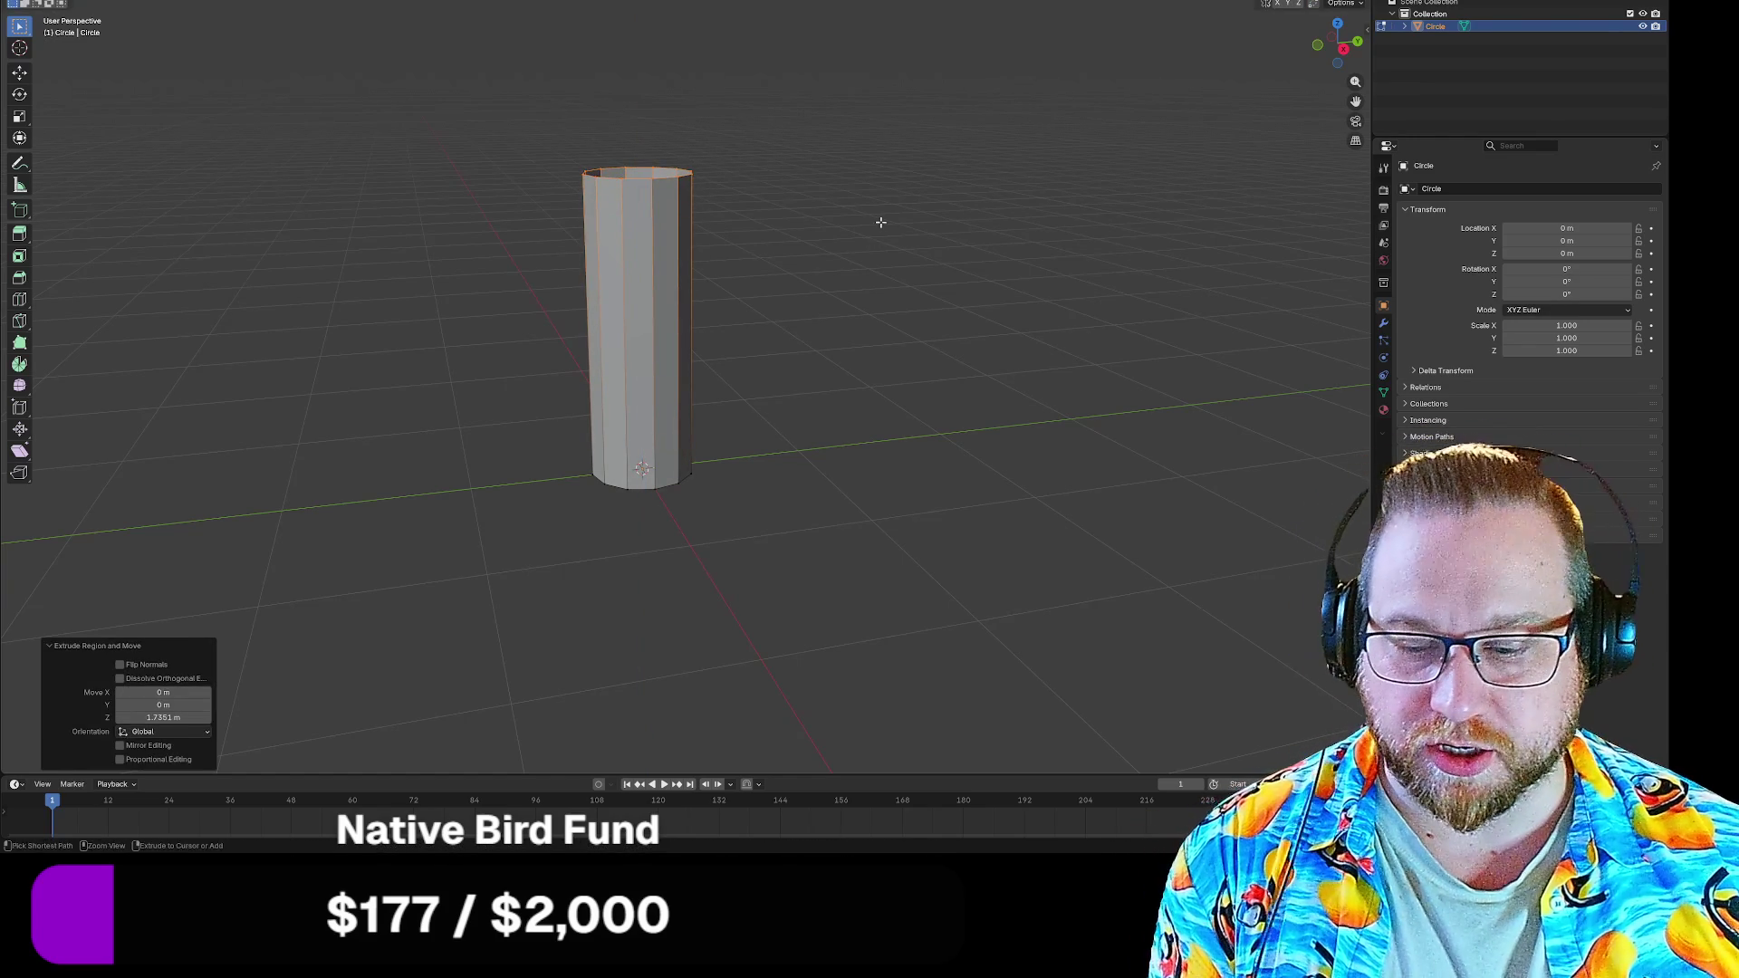
key("ctrl+z")
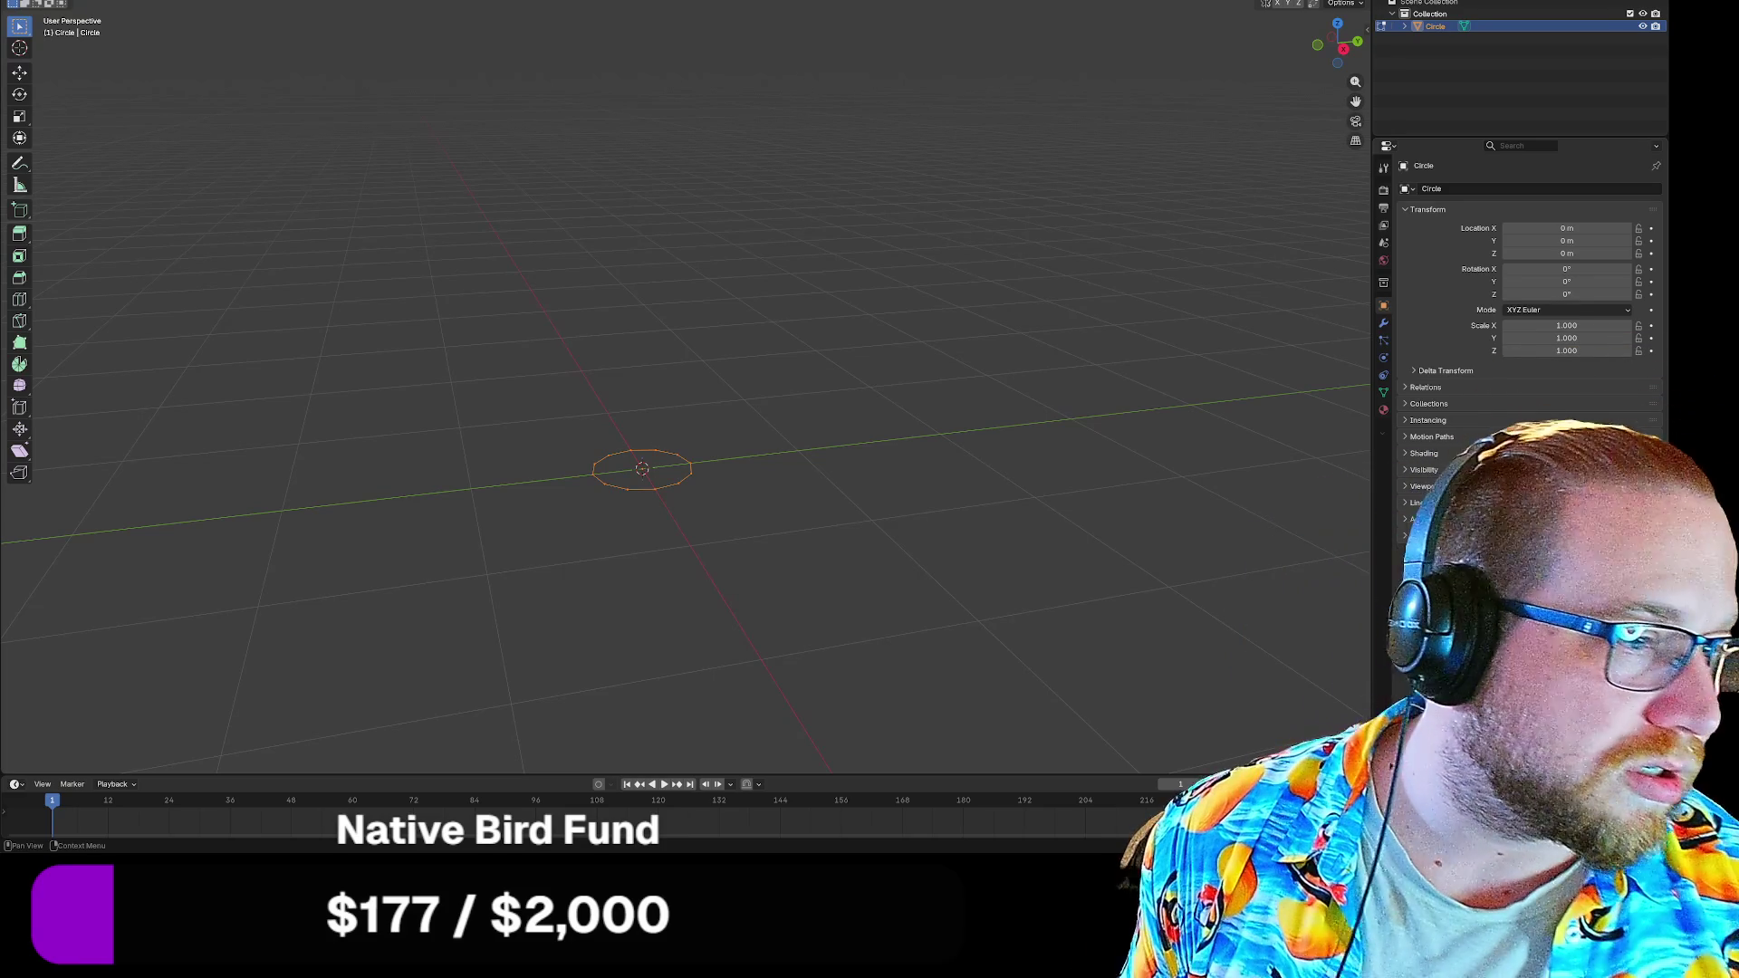
Browse the circle's Modifier, Material, Data and Constraints pages, ending on its Object transform properties
left_click(1383, 326)
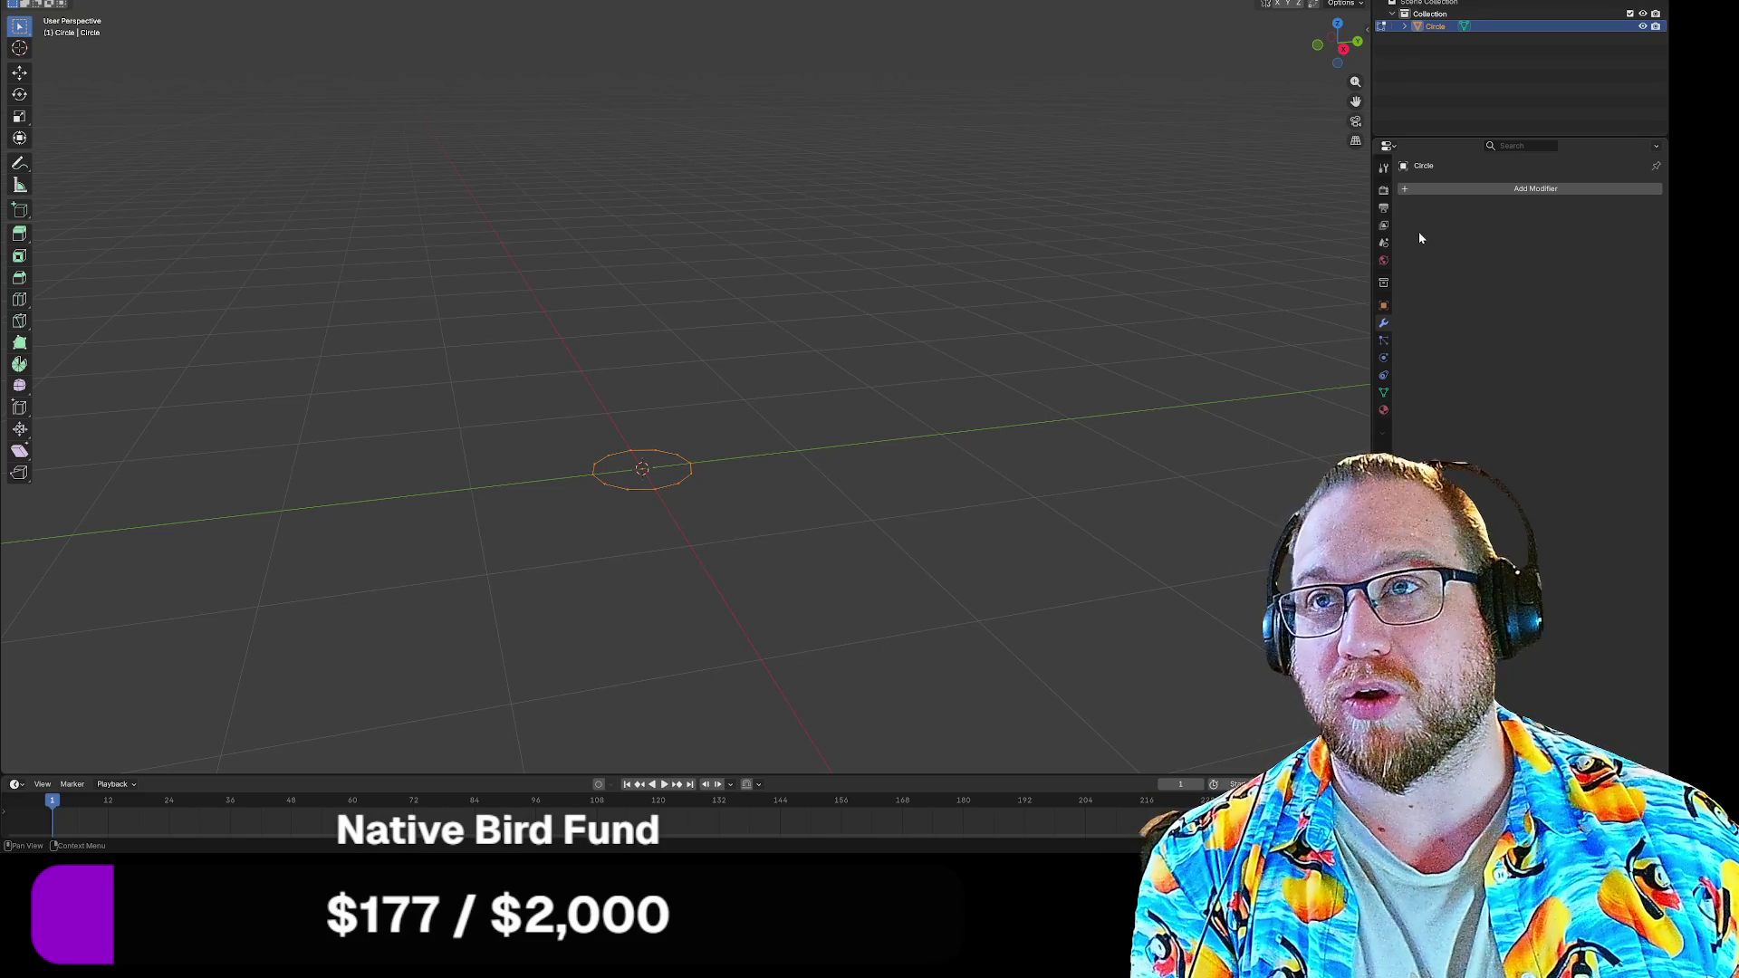
left_click(1384, 393)
left_click(1383, 409)
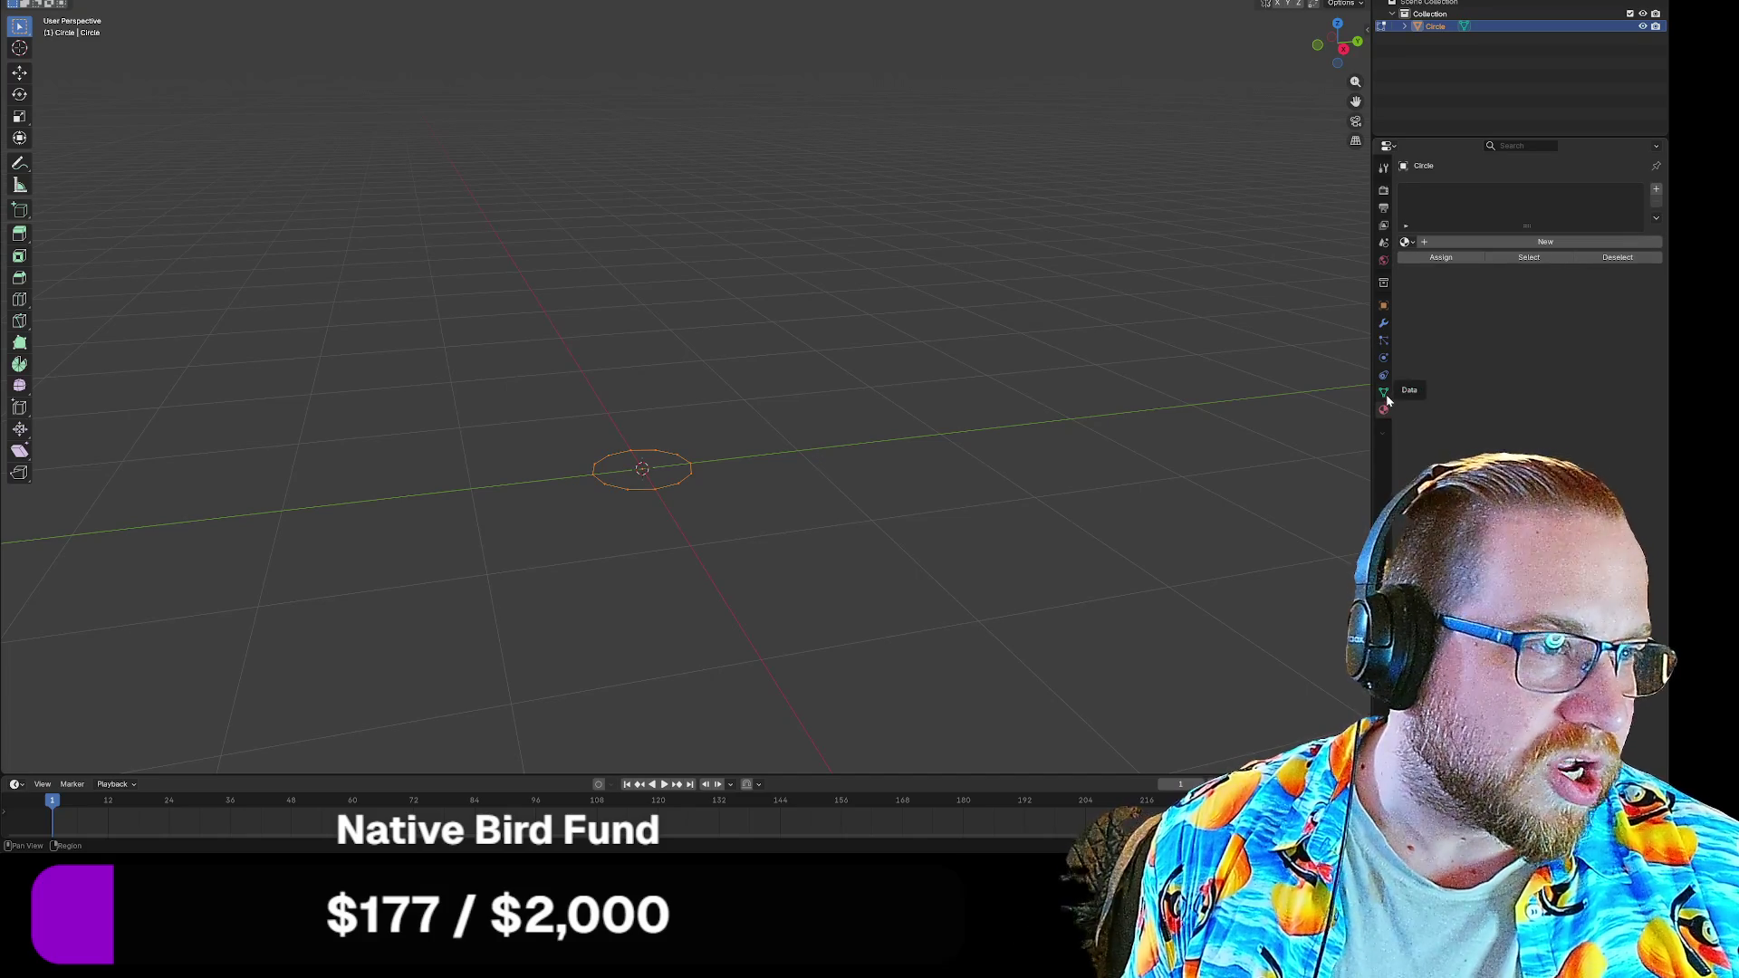
left_click(1383, 394)
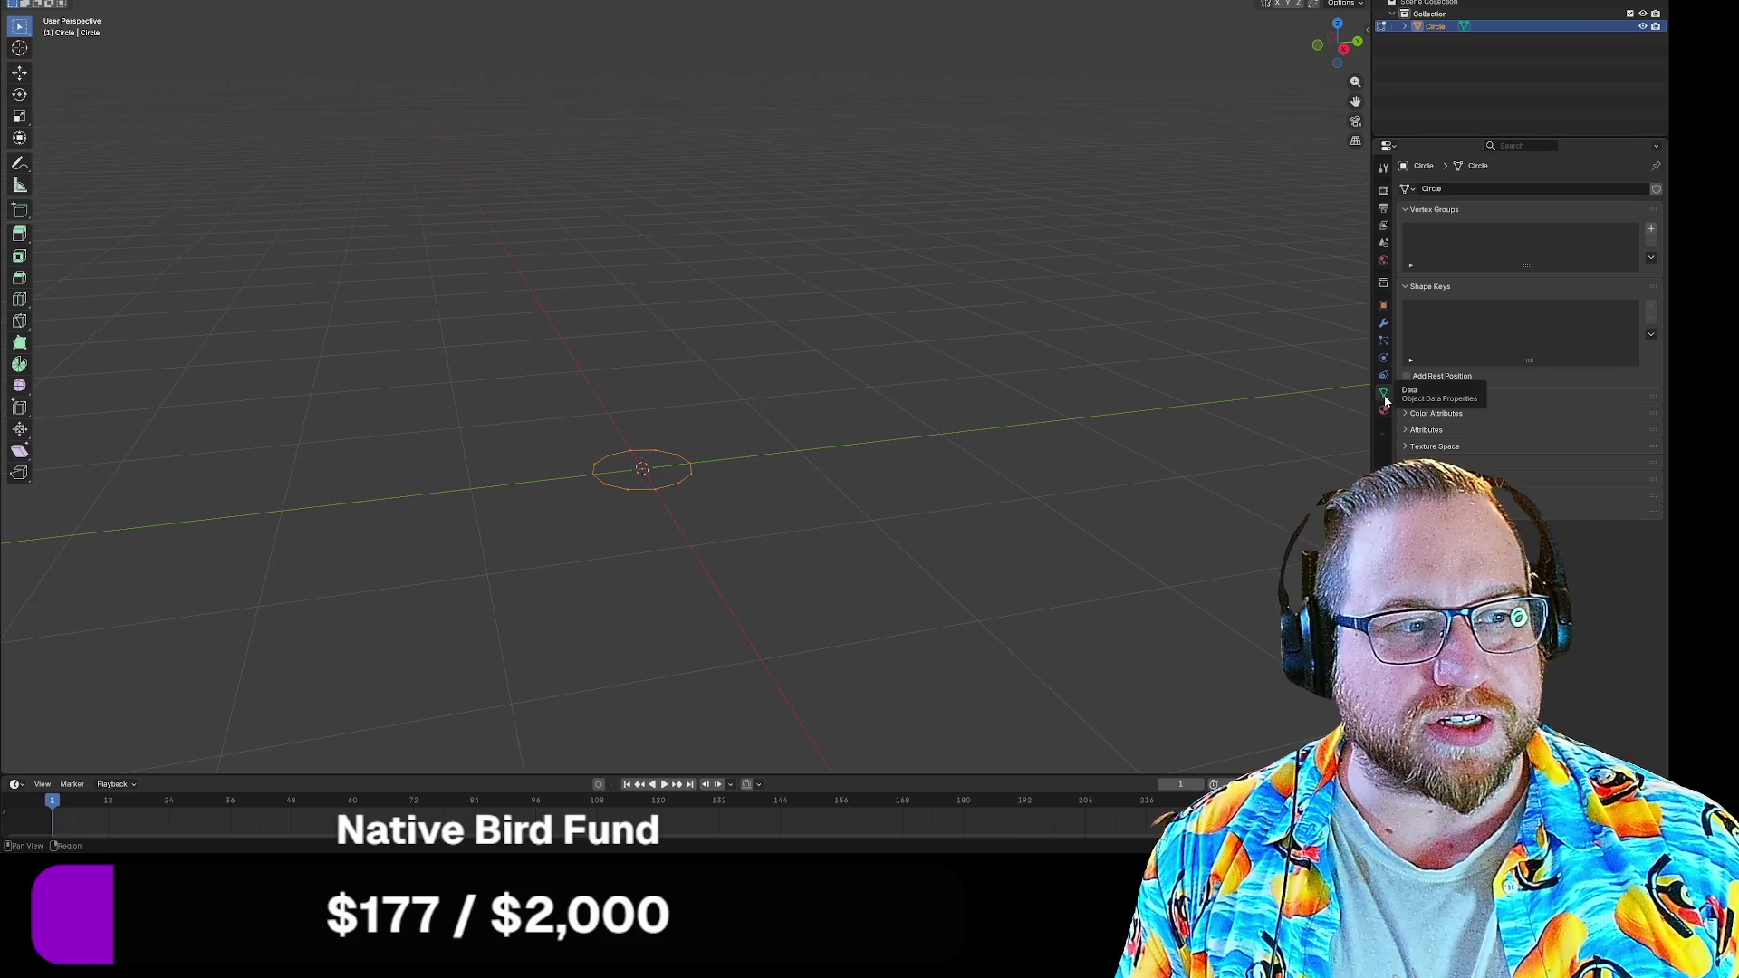
left_click(1383, 357)
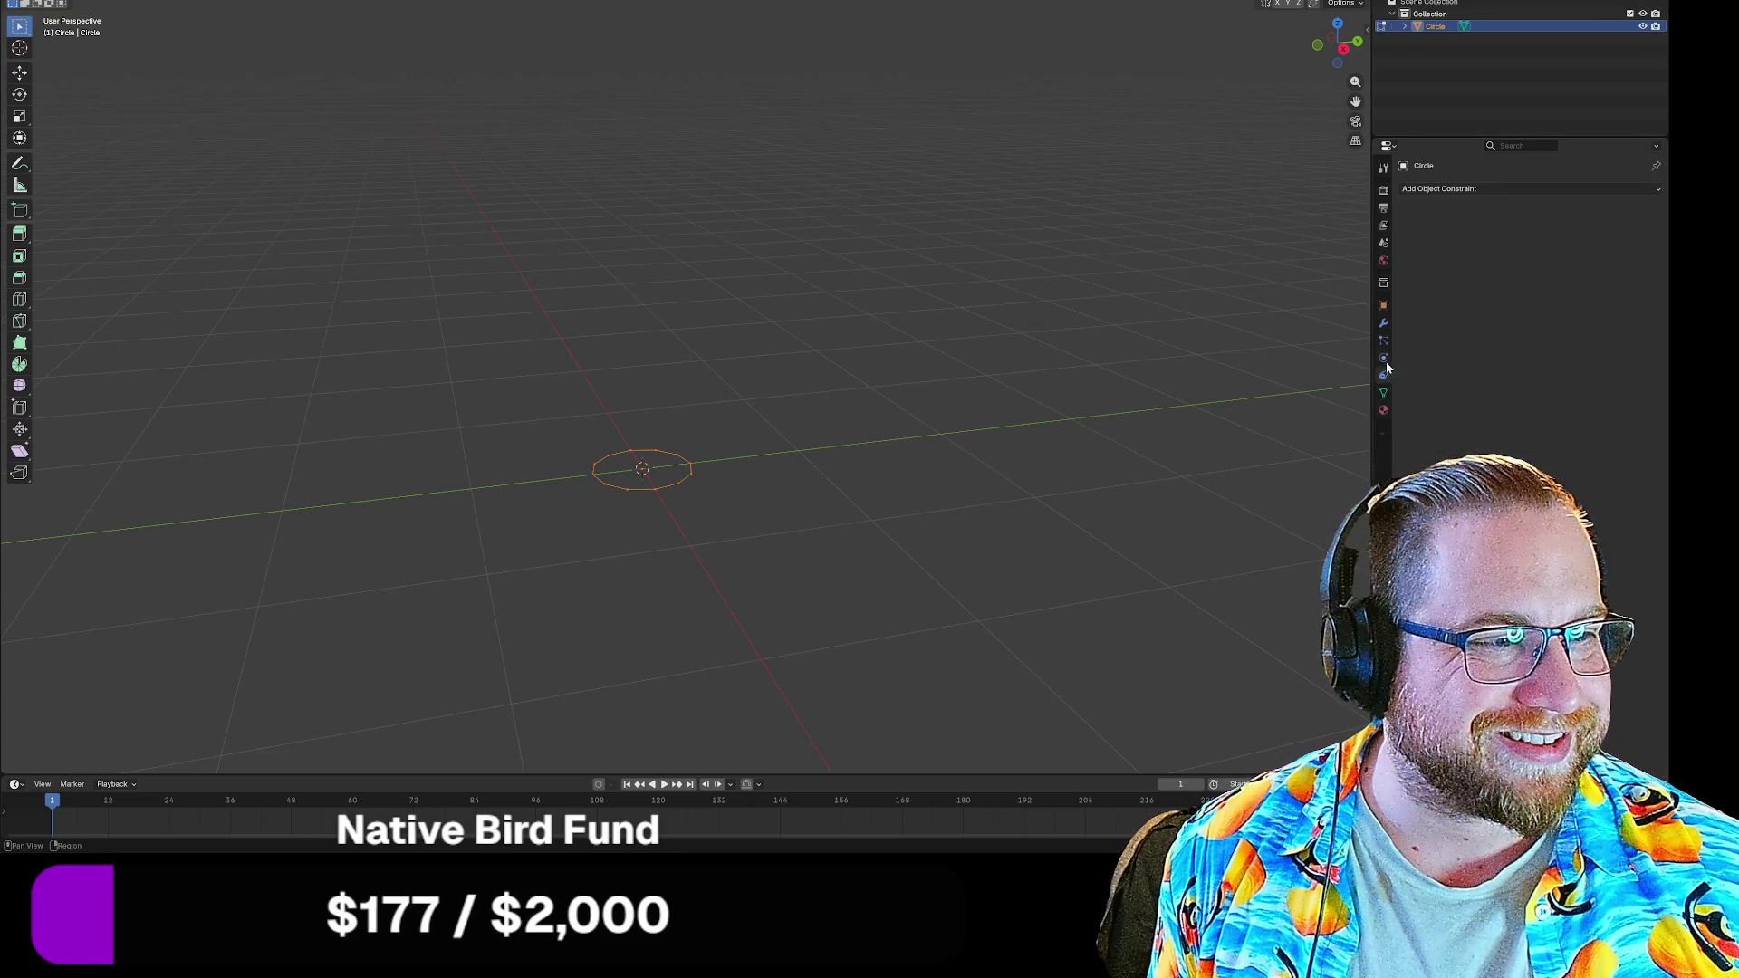
left_click(1384, 327)
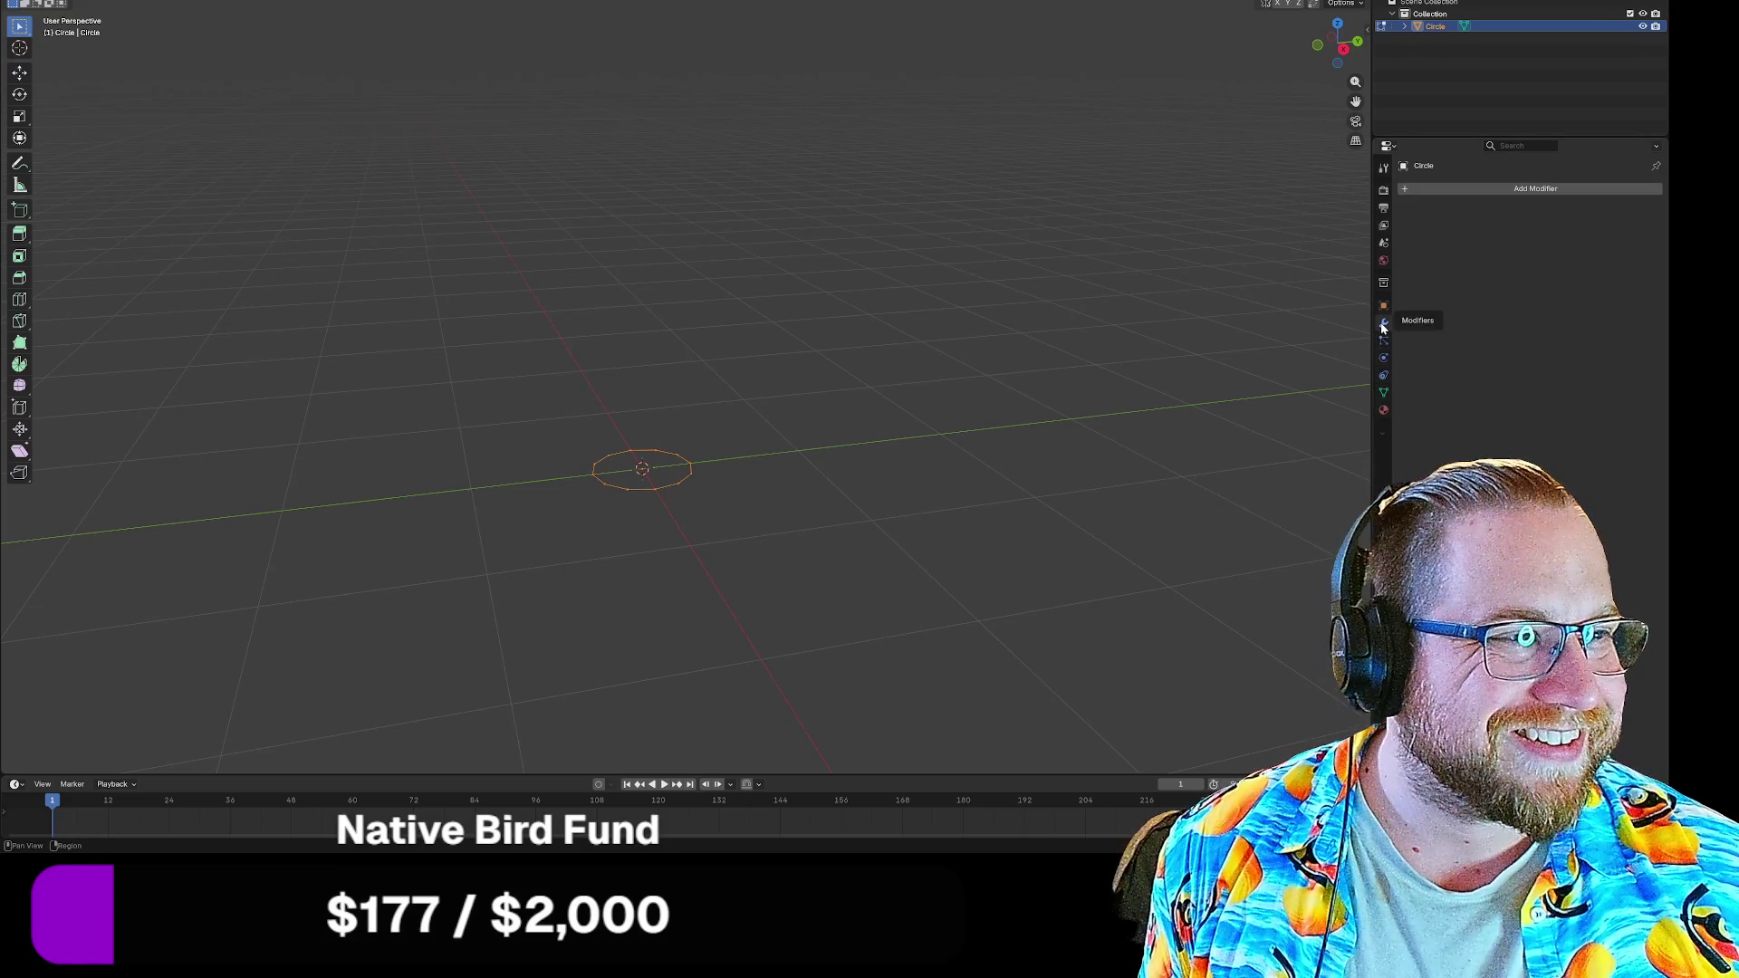
left_click(1383, 306)
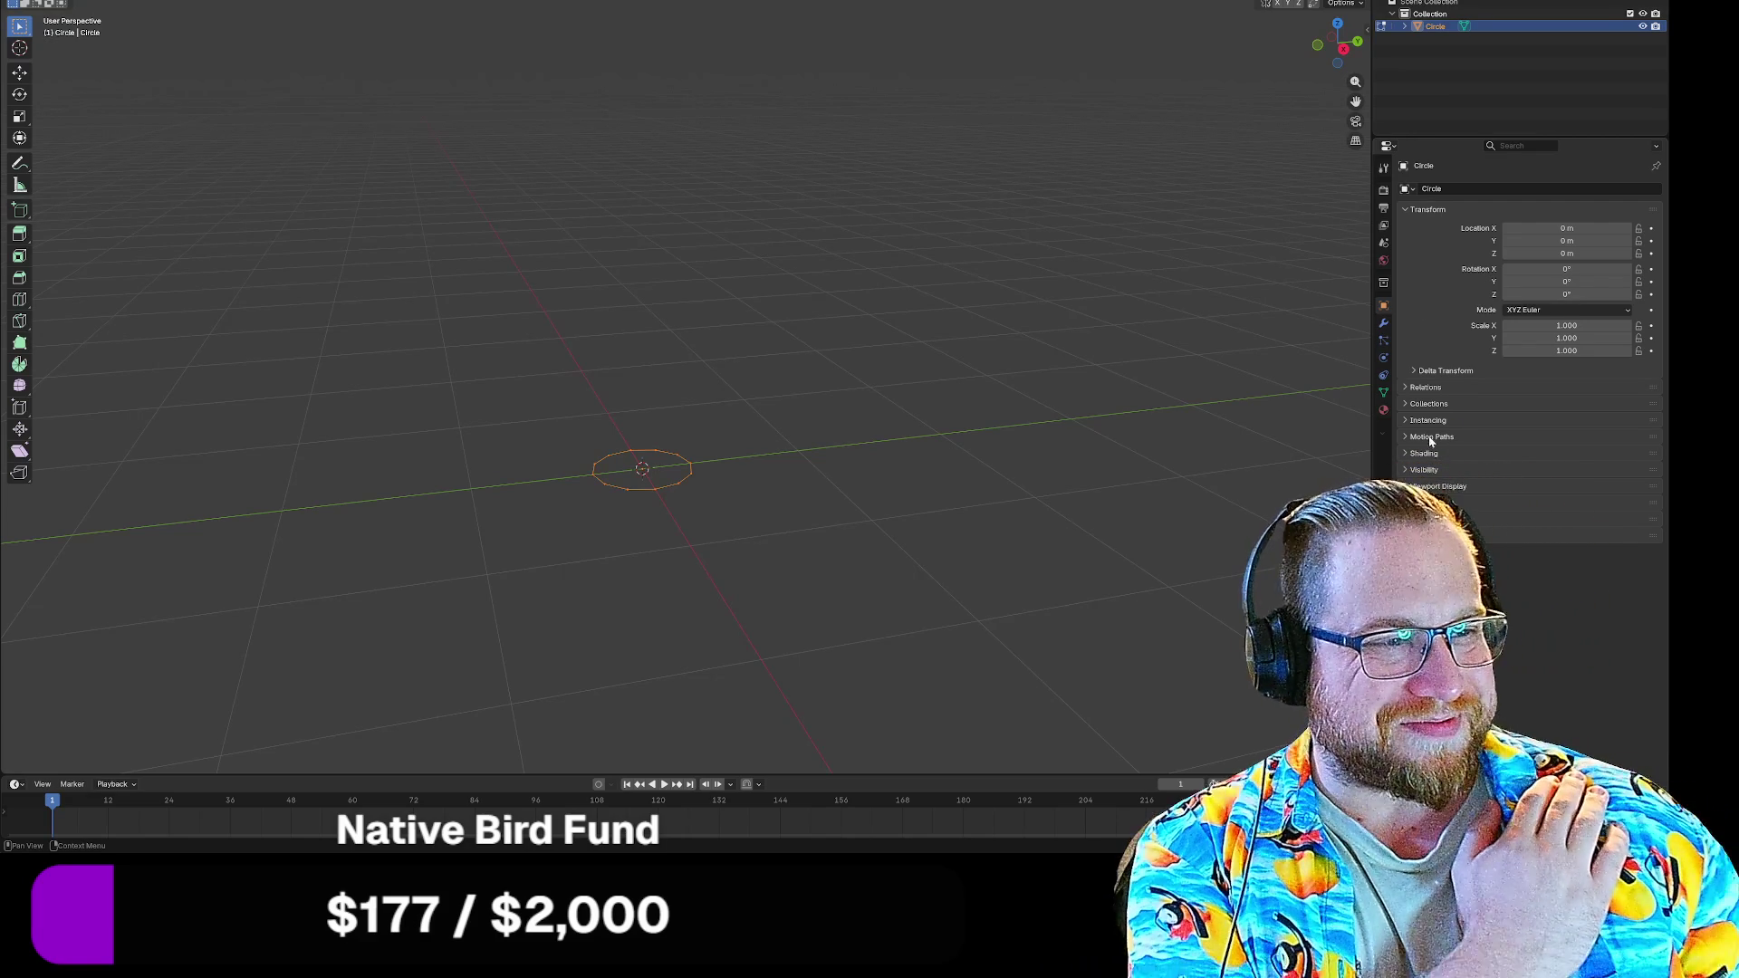
In Scene Properties, keep the Metric unit system and set Length to Millimeters
left_click(1383, 241)
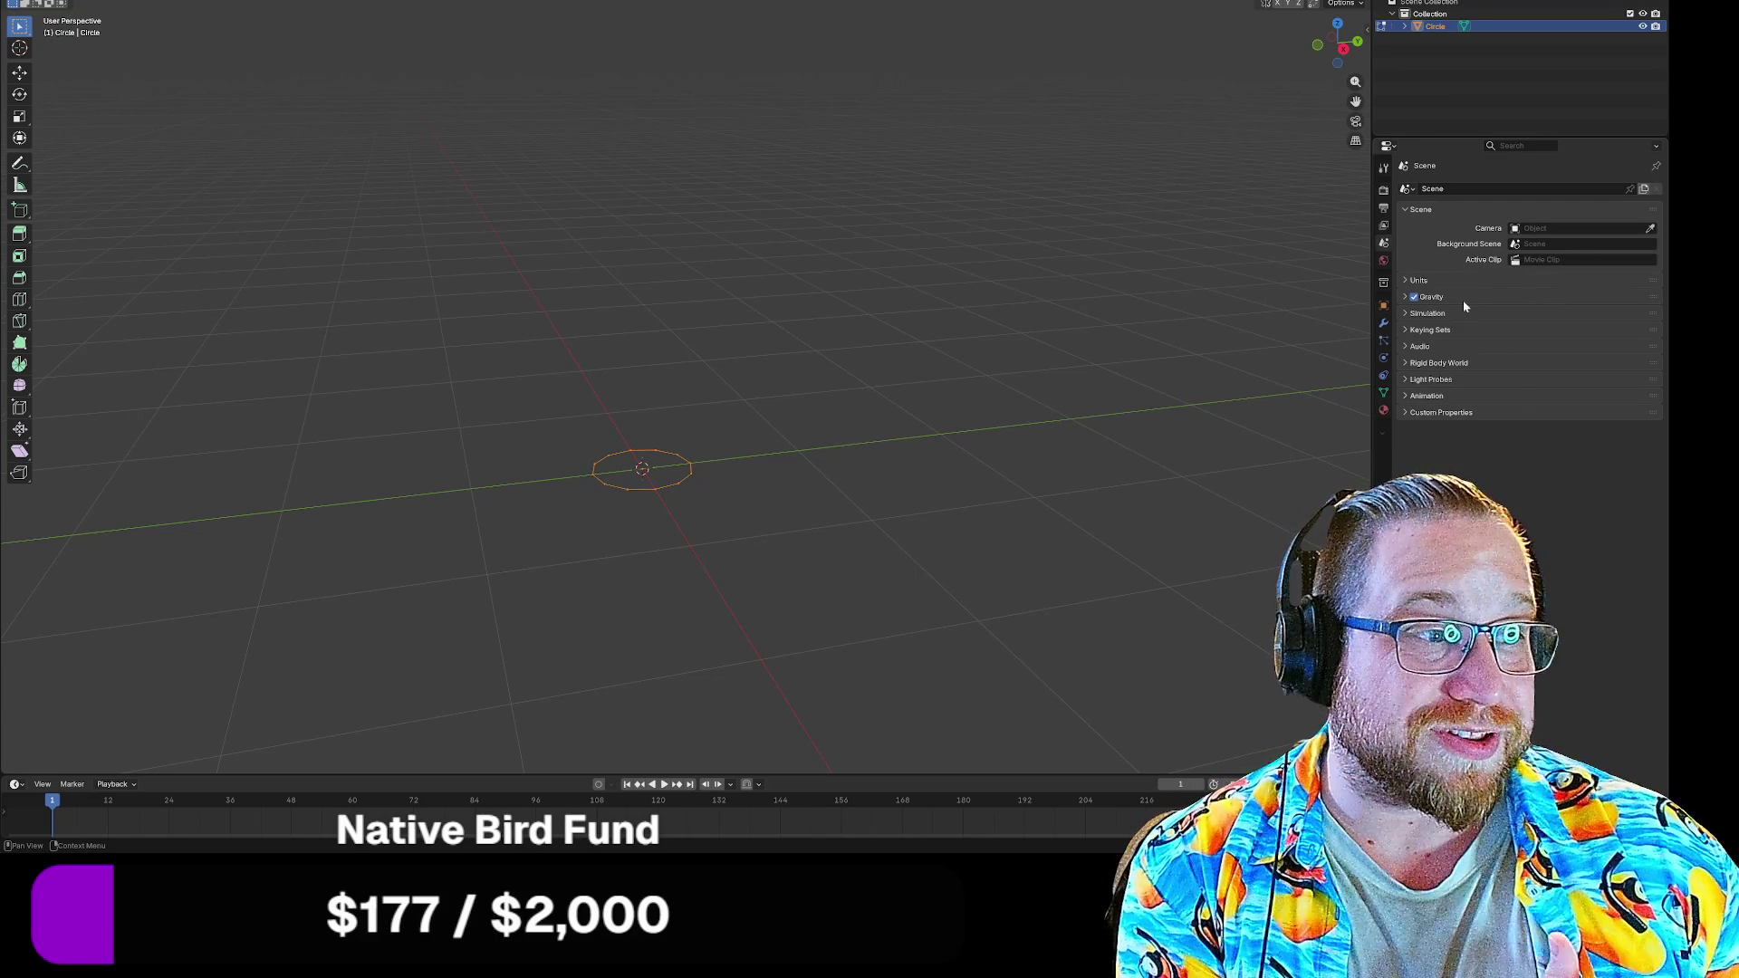
left_click(1464, 278)
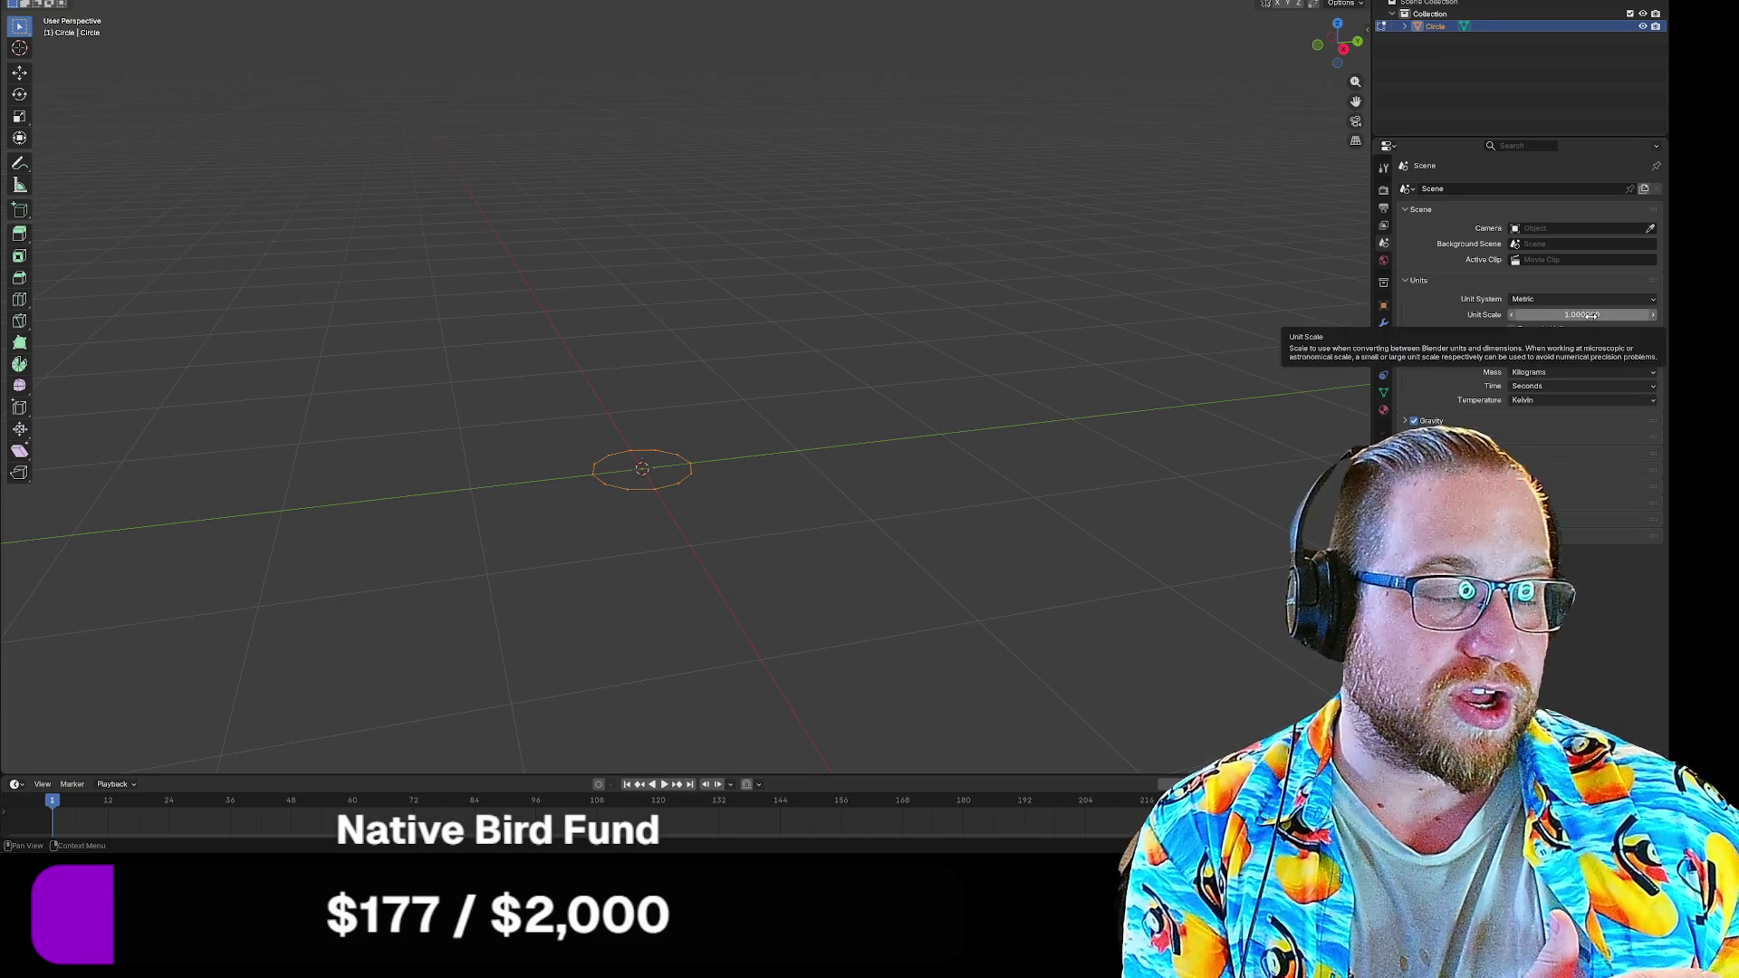
left_click(1576, 299)
left_click(1562, 328)
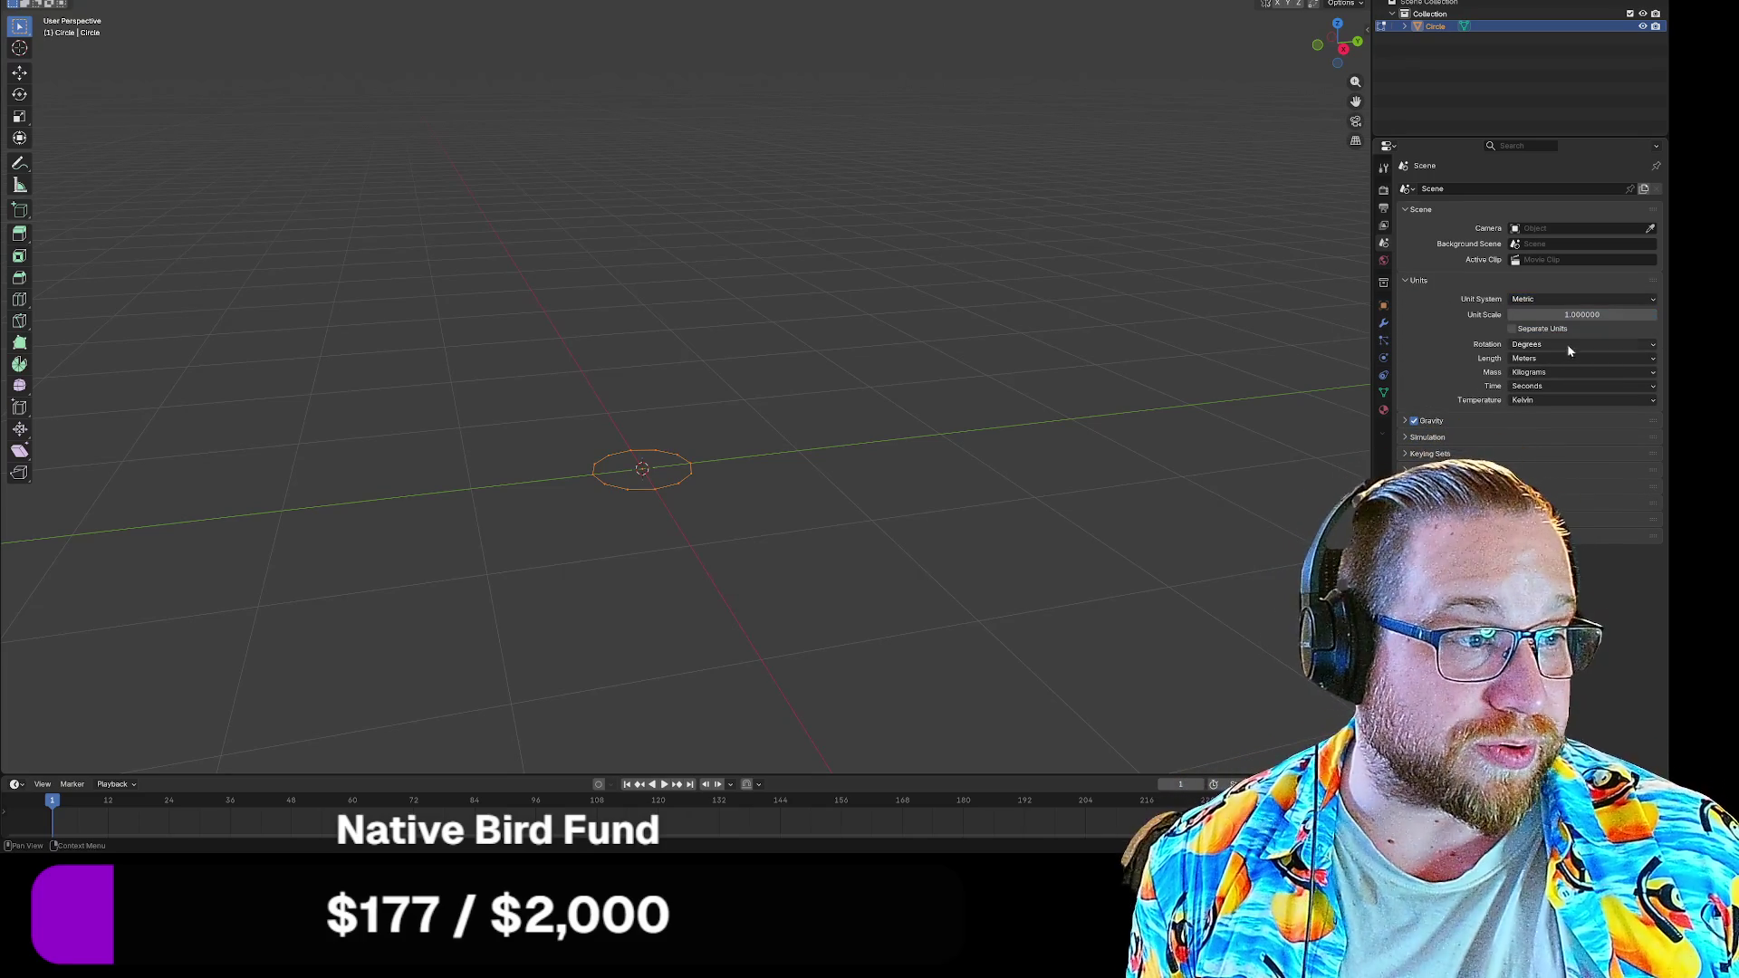
left_click(1563, 358)
left_click(1542, 428)
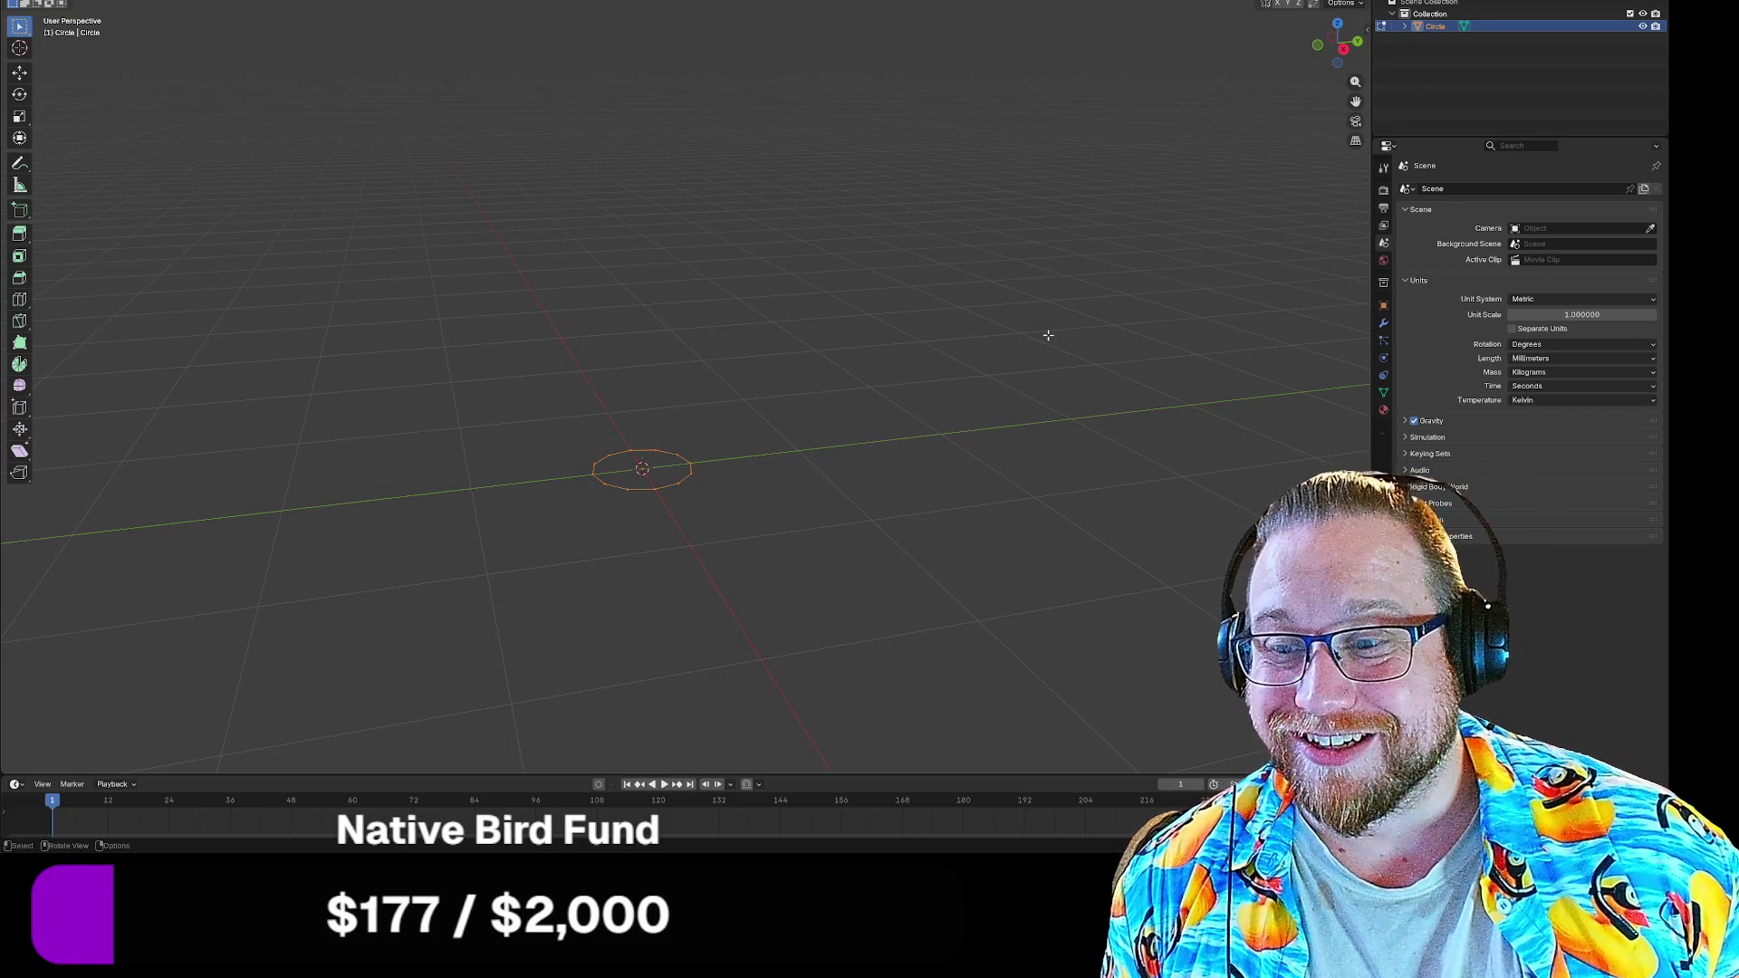
Extrude the circle up along Z by 1200 mm, then another 1200 mm for a second section
key("e")
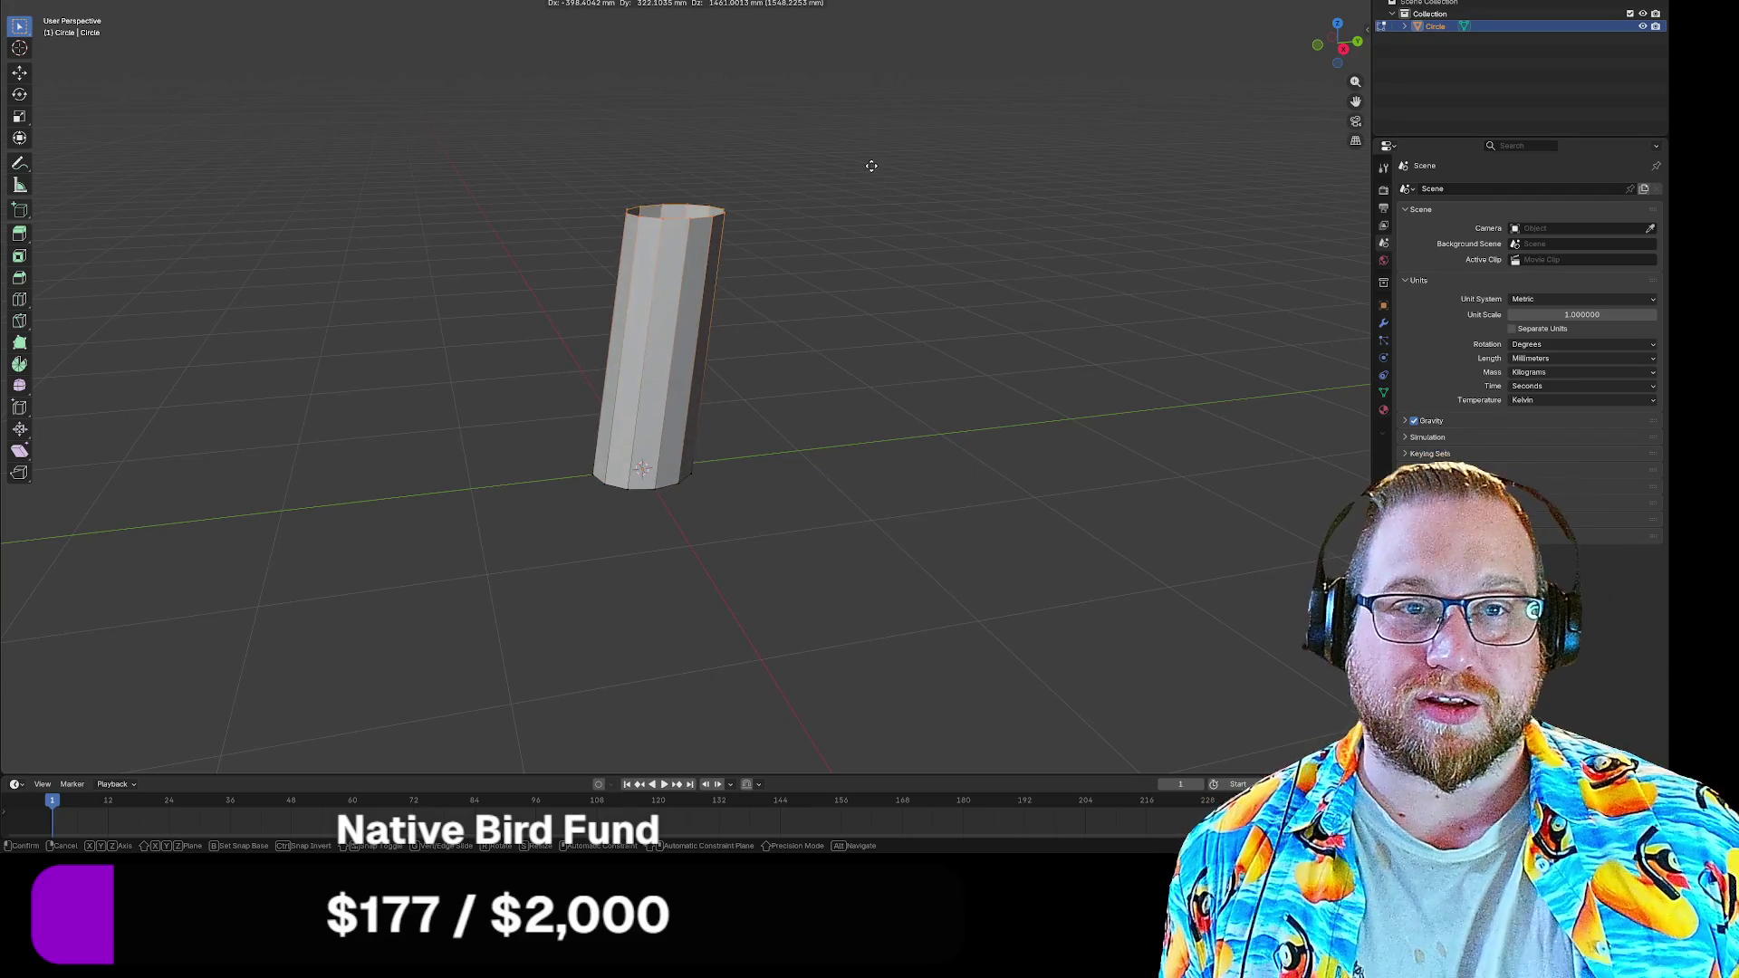
key("z")
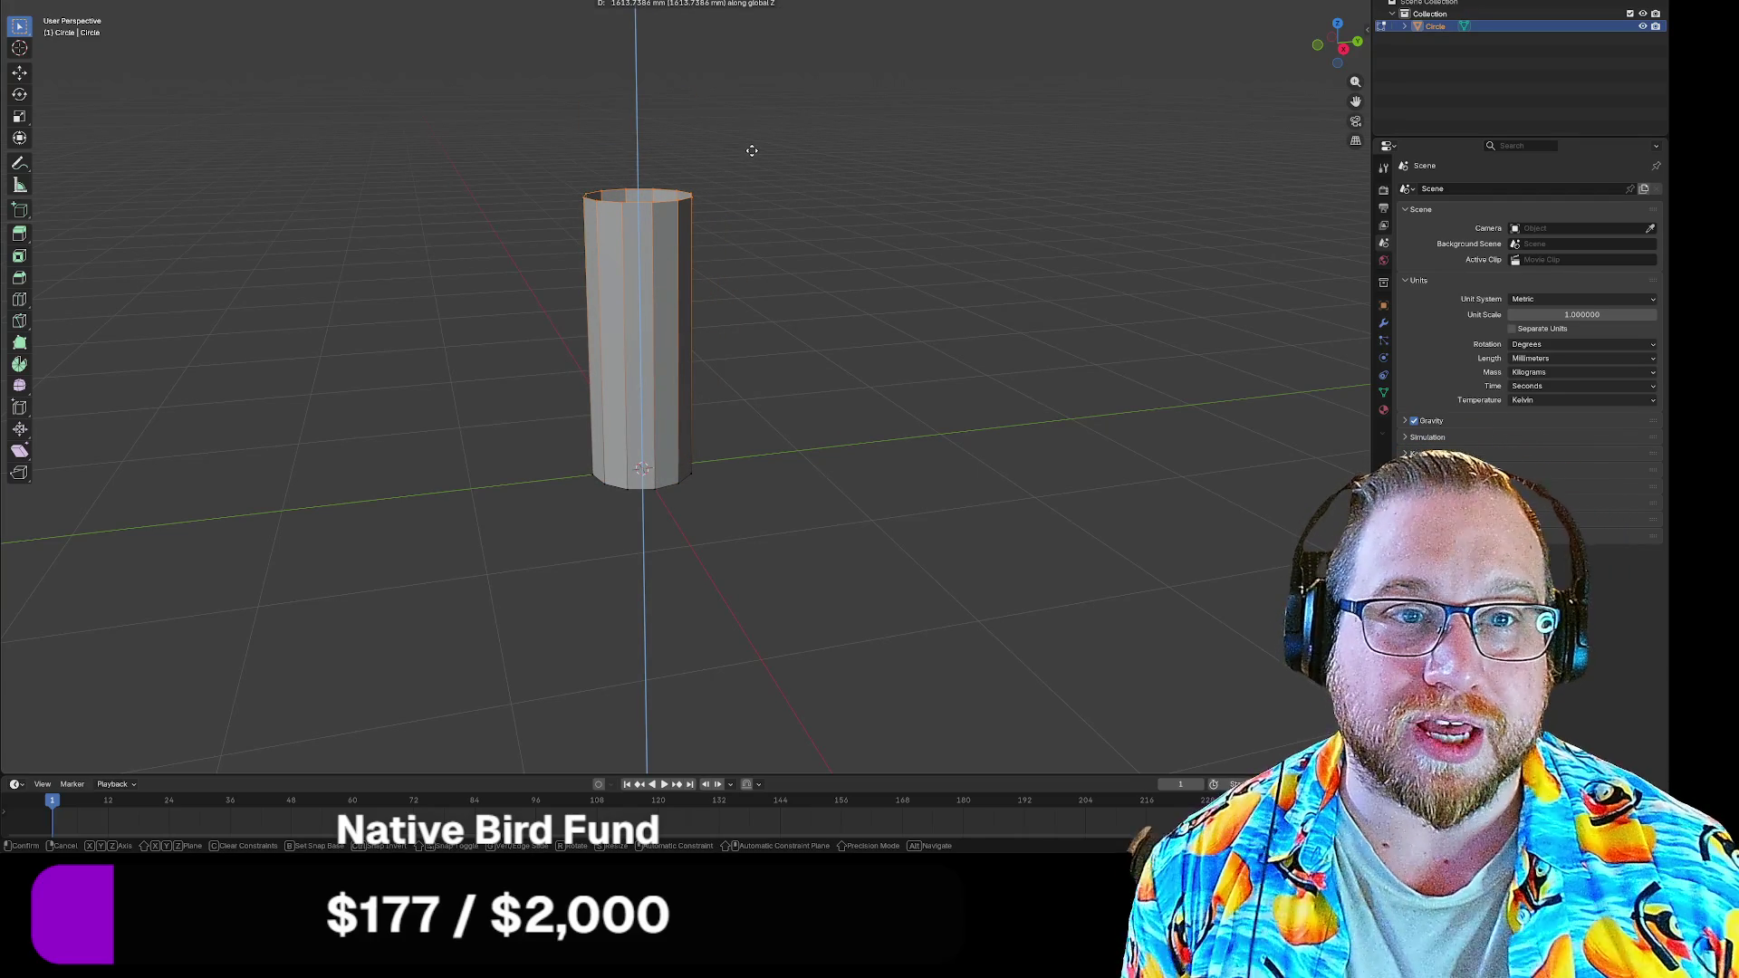
type("600")
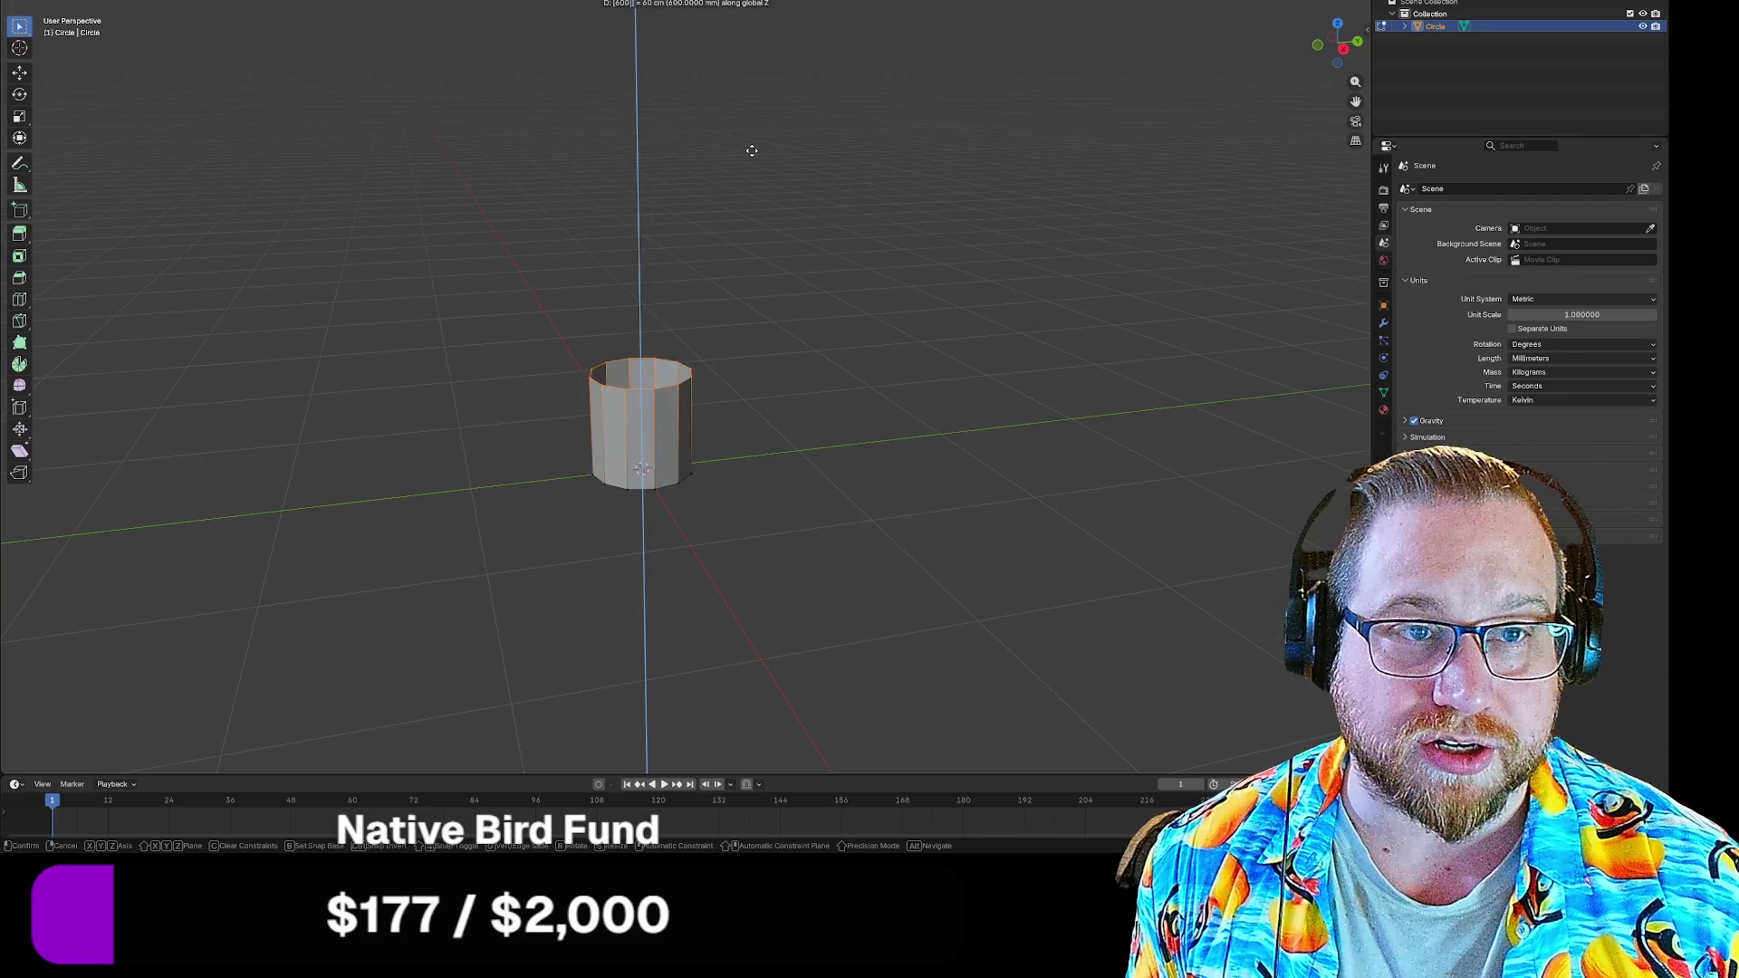
key("BackSpace")
type("12")
key("BackSpace")
key("BackSpace")
key("BackSpace")
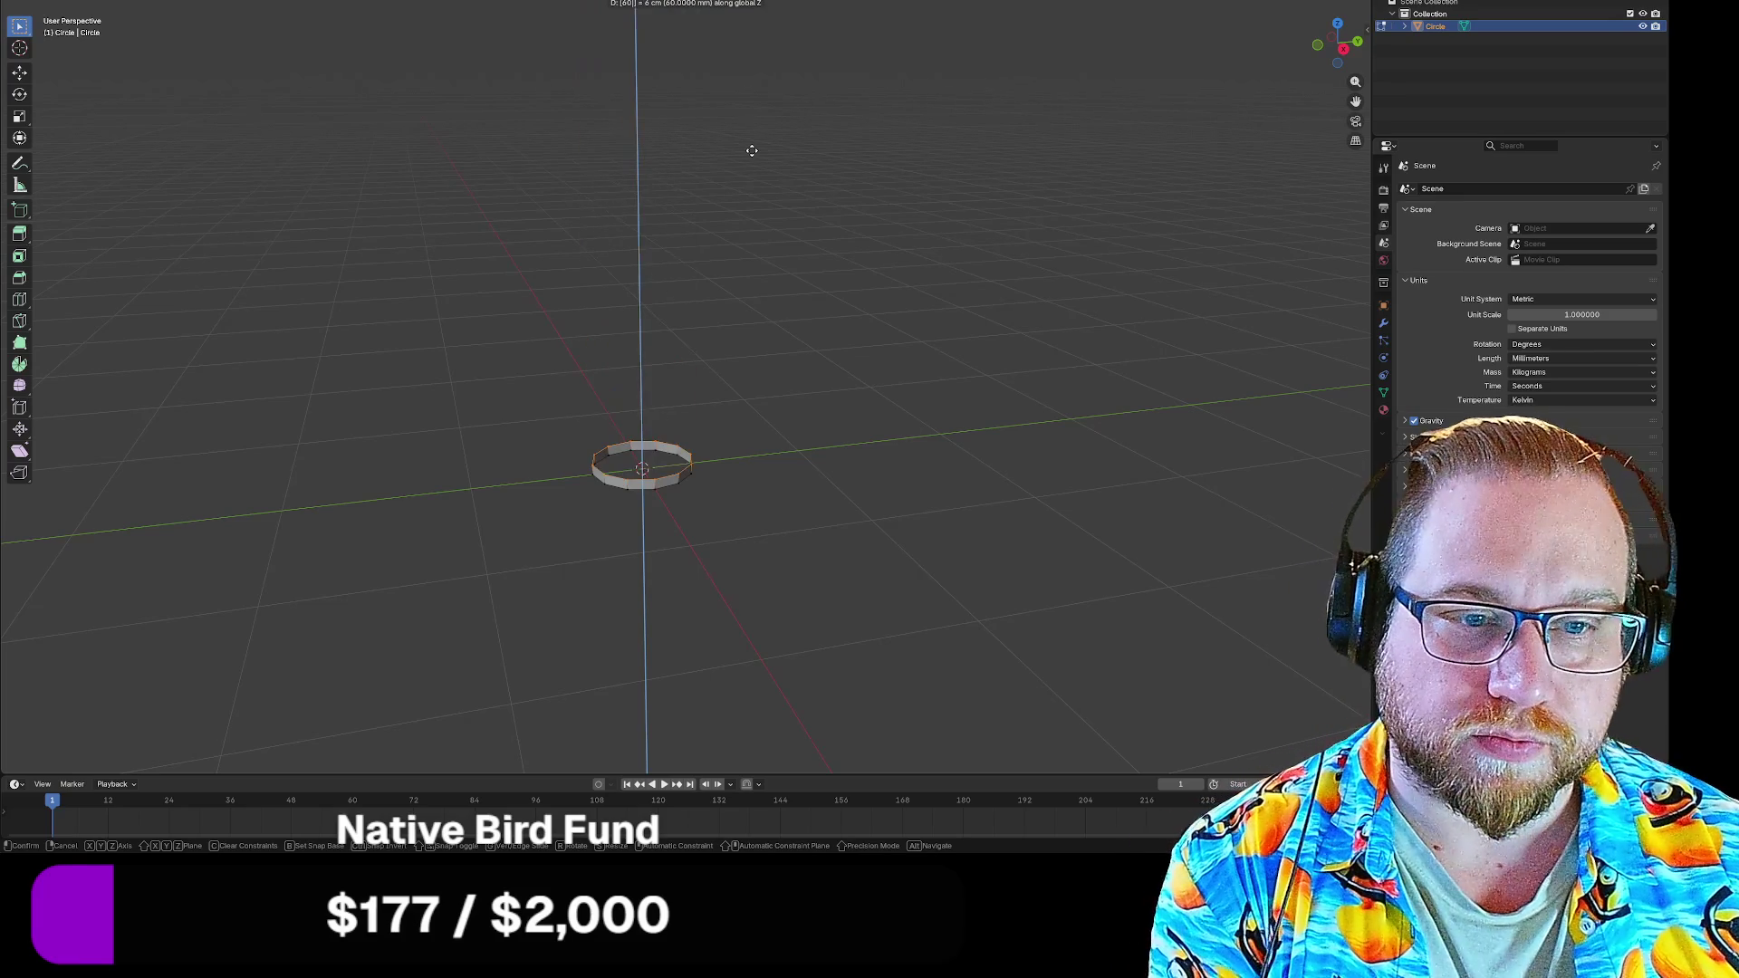
type("120")
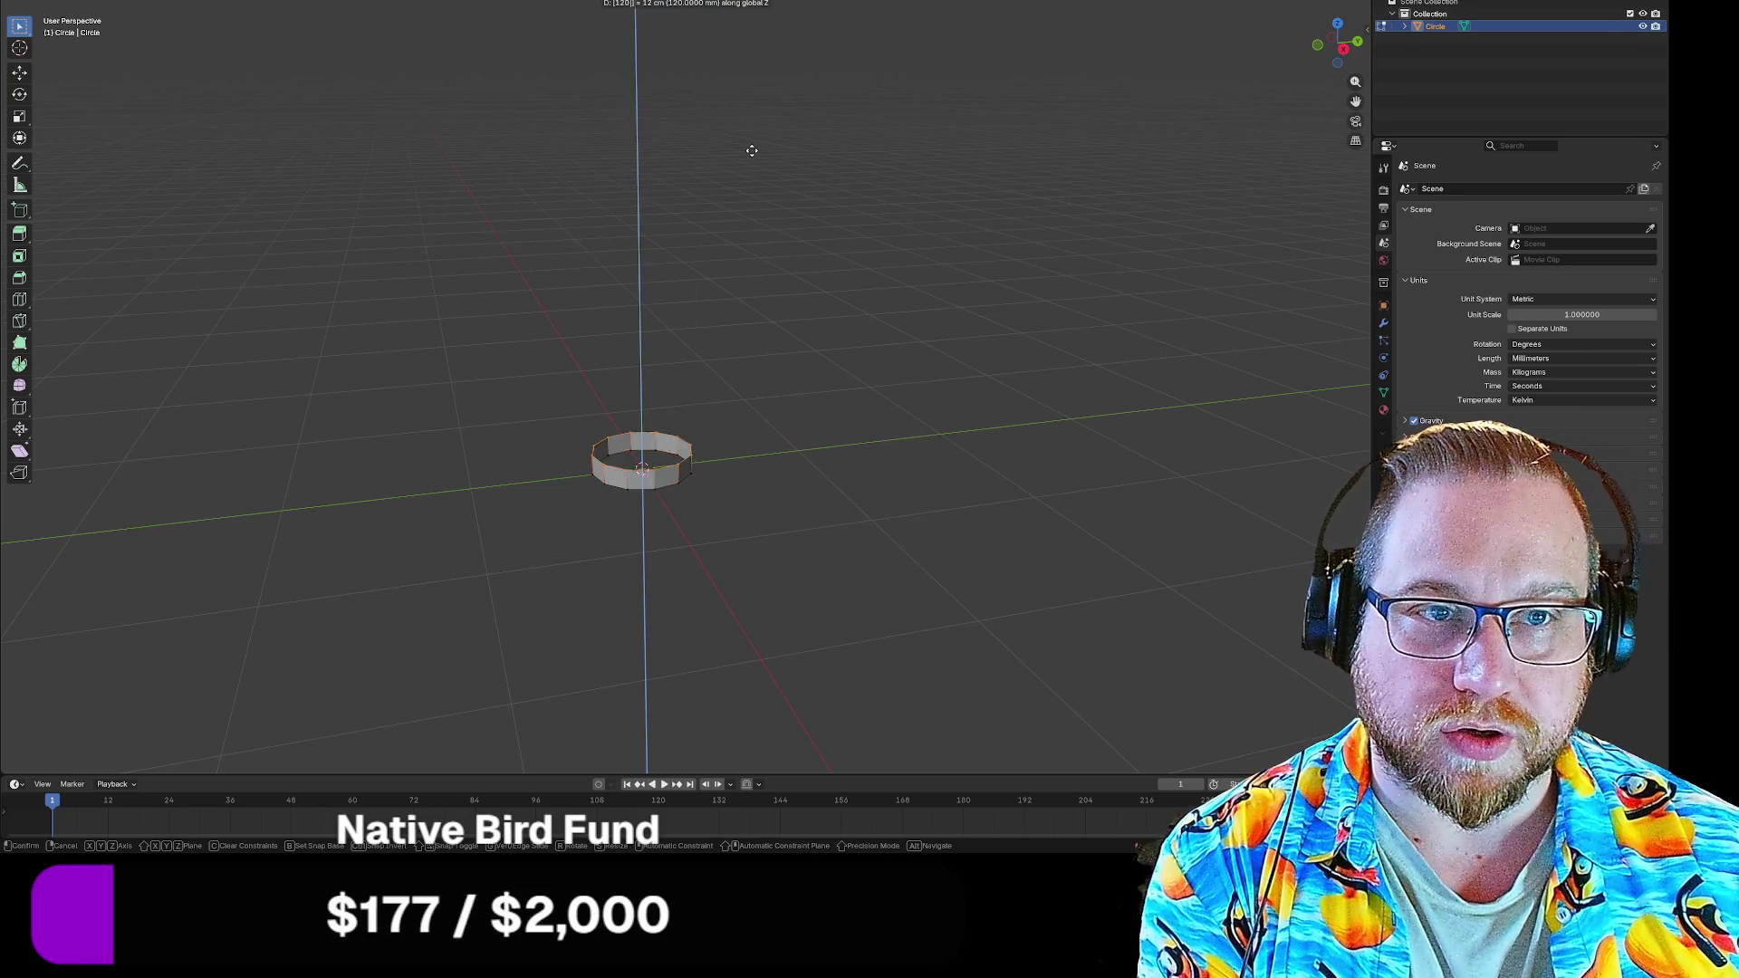
type("0")
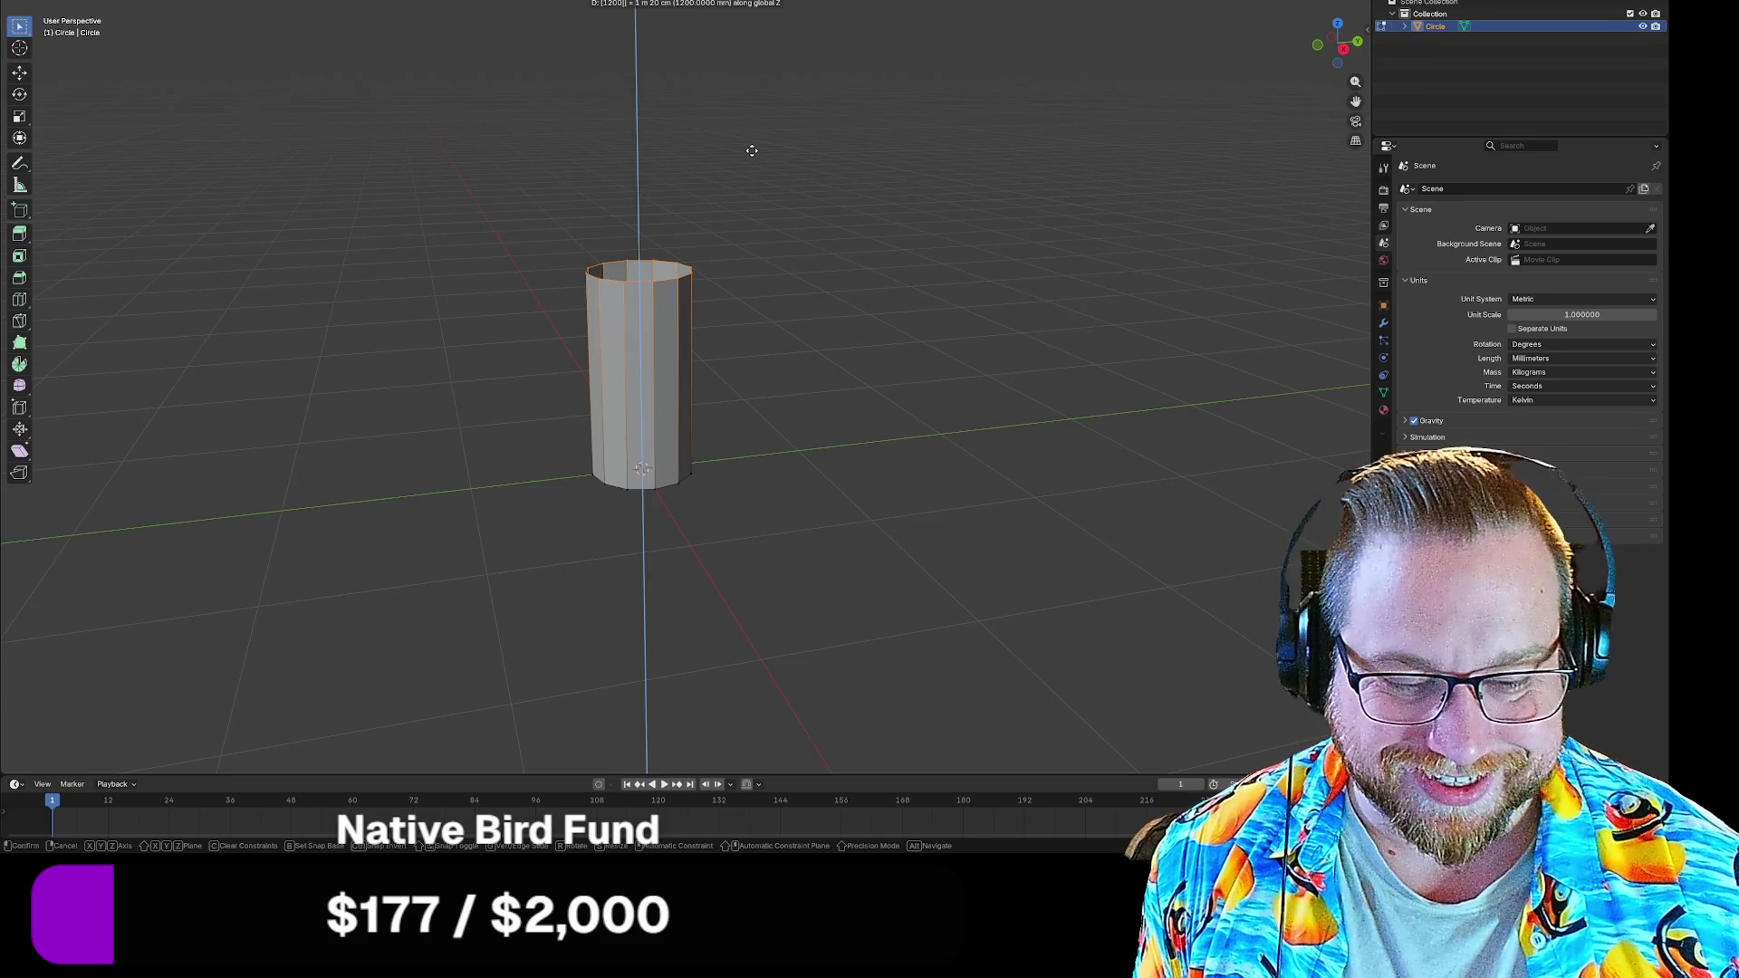
key("Return")
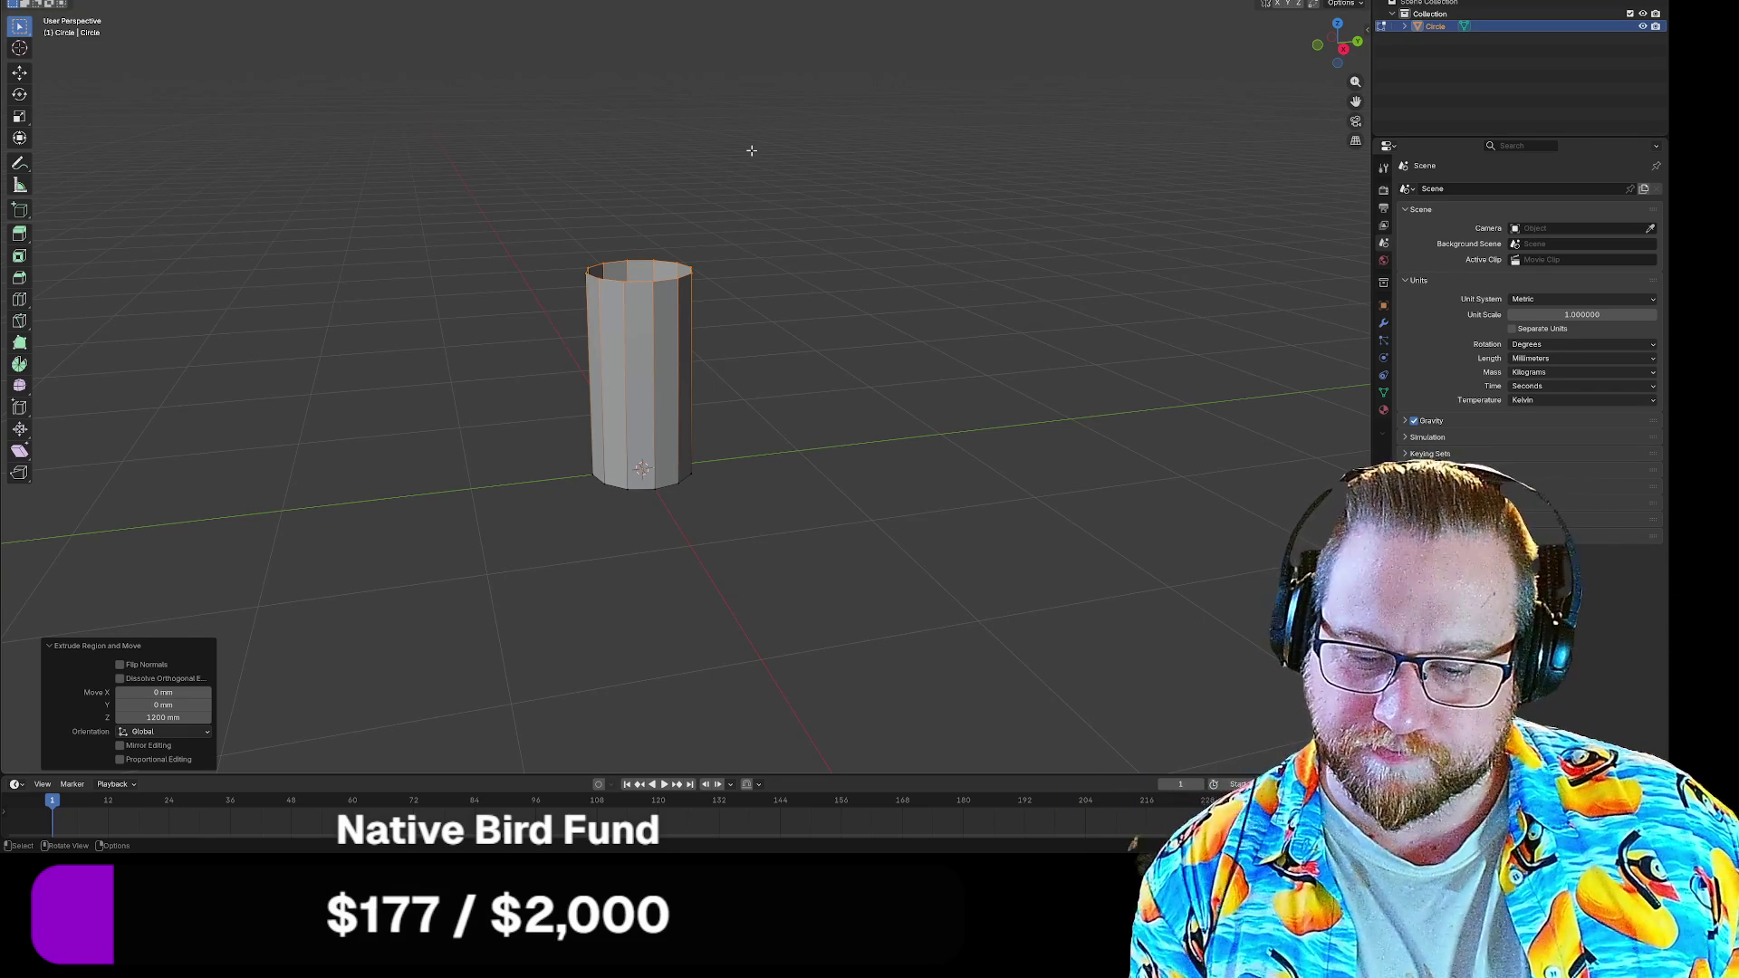
type("e1200")
key("Return")
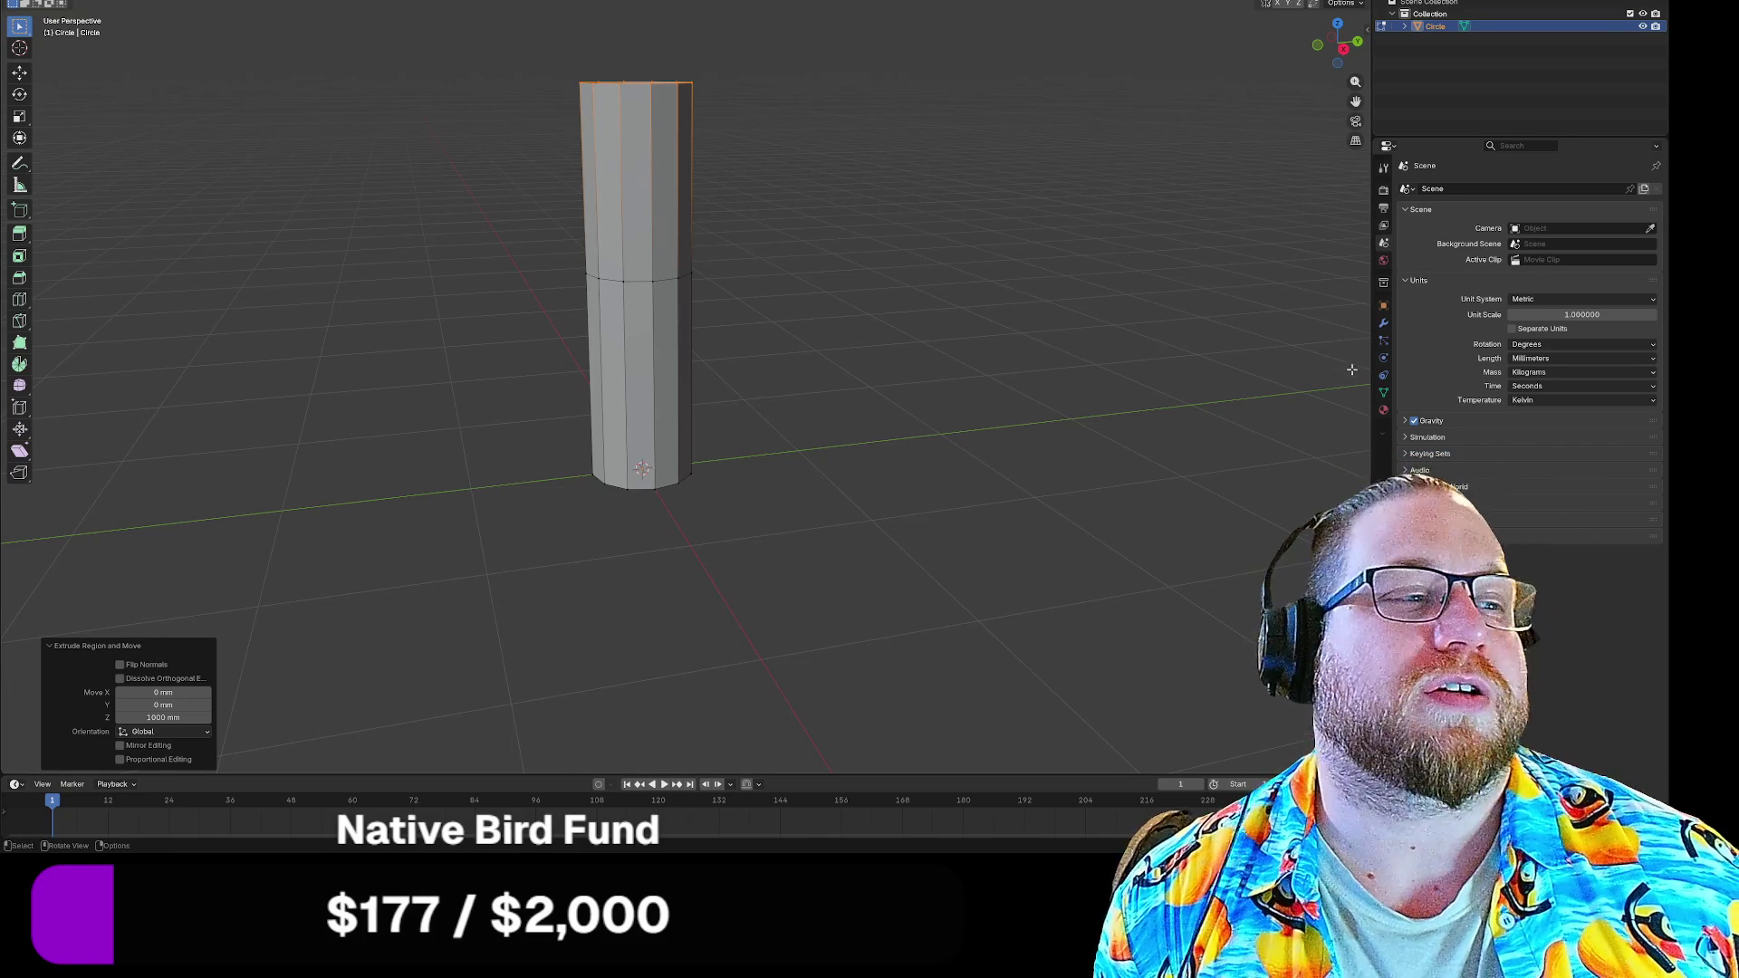
Try scaling the top ring but leave it near full width, viewing from a lower angle
left_click(1384, 411)
left_click_drag(1120, 184, 1130, 242)
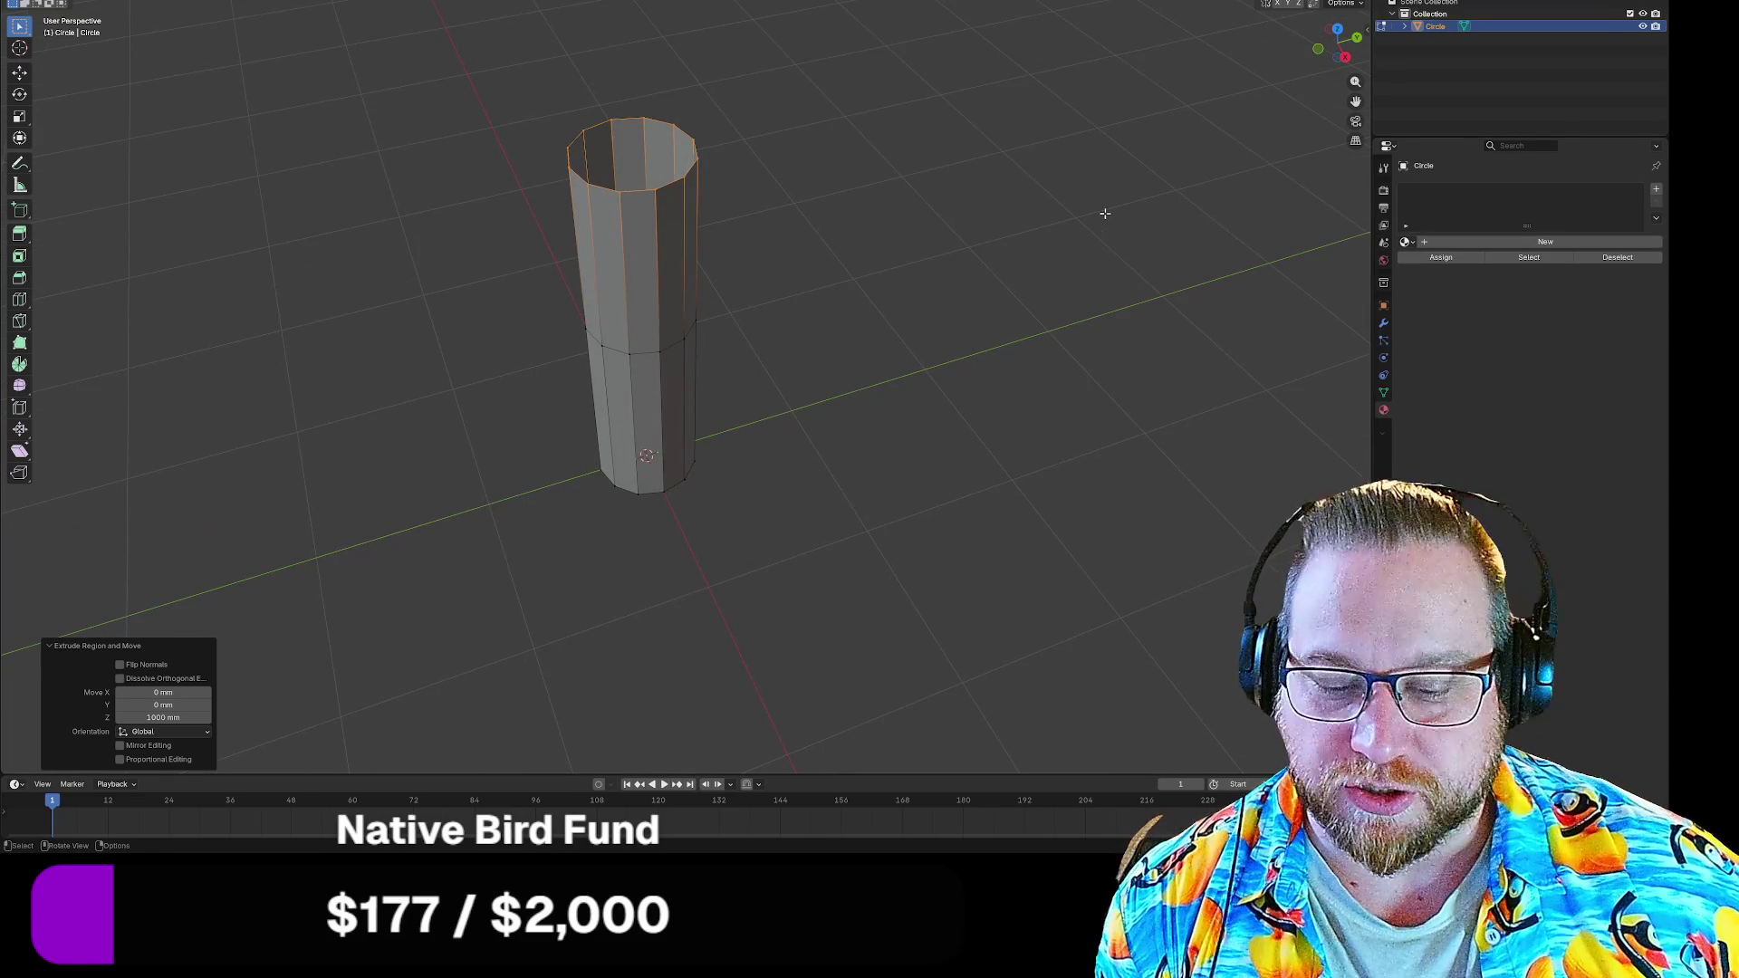
key("s")
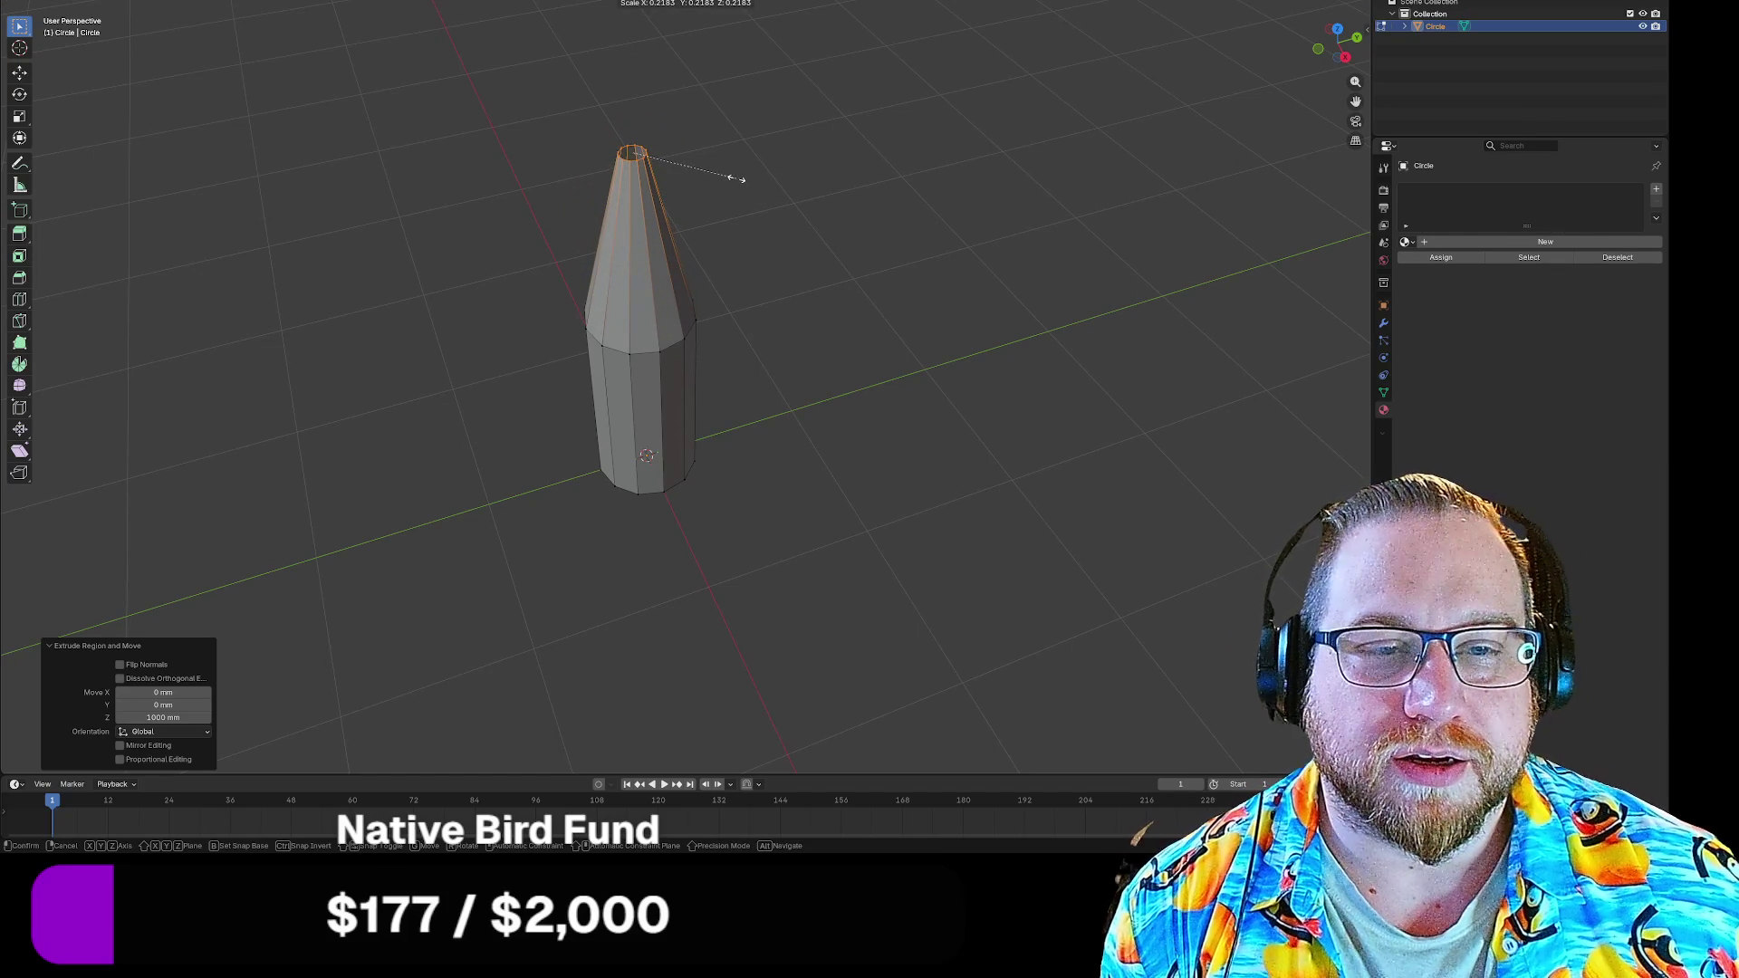
left_click(1067, 265)
left_click_drag(1075, 271, 976, 281)
key("ctrl+r")
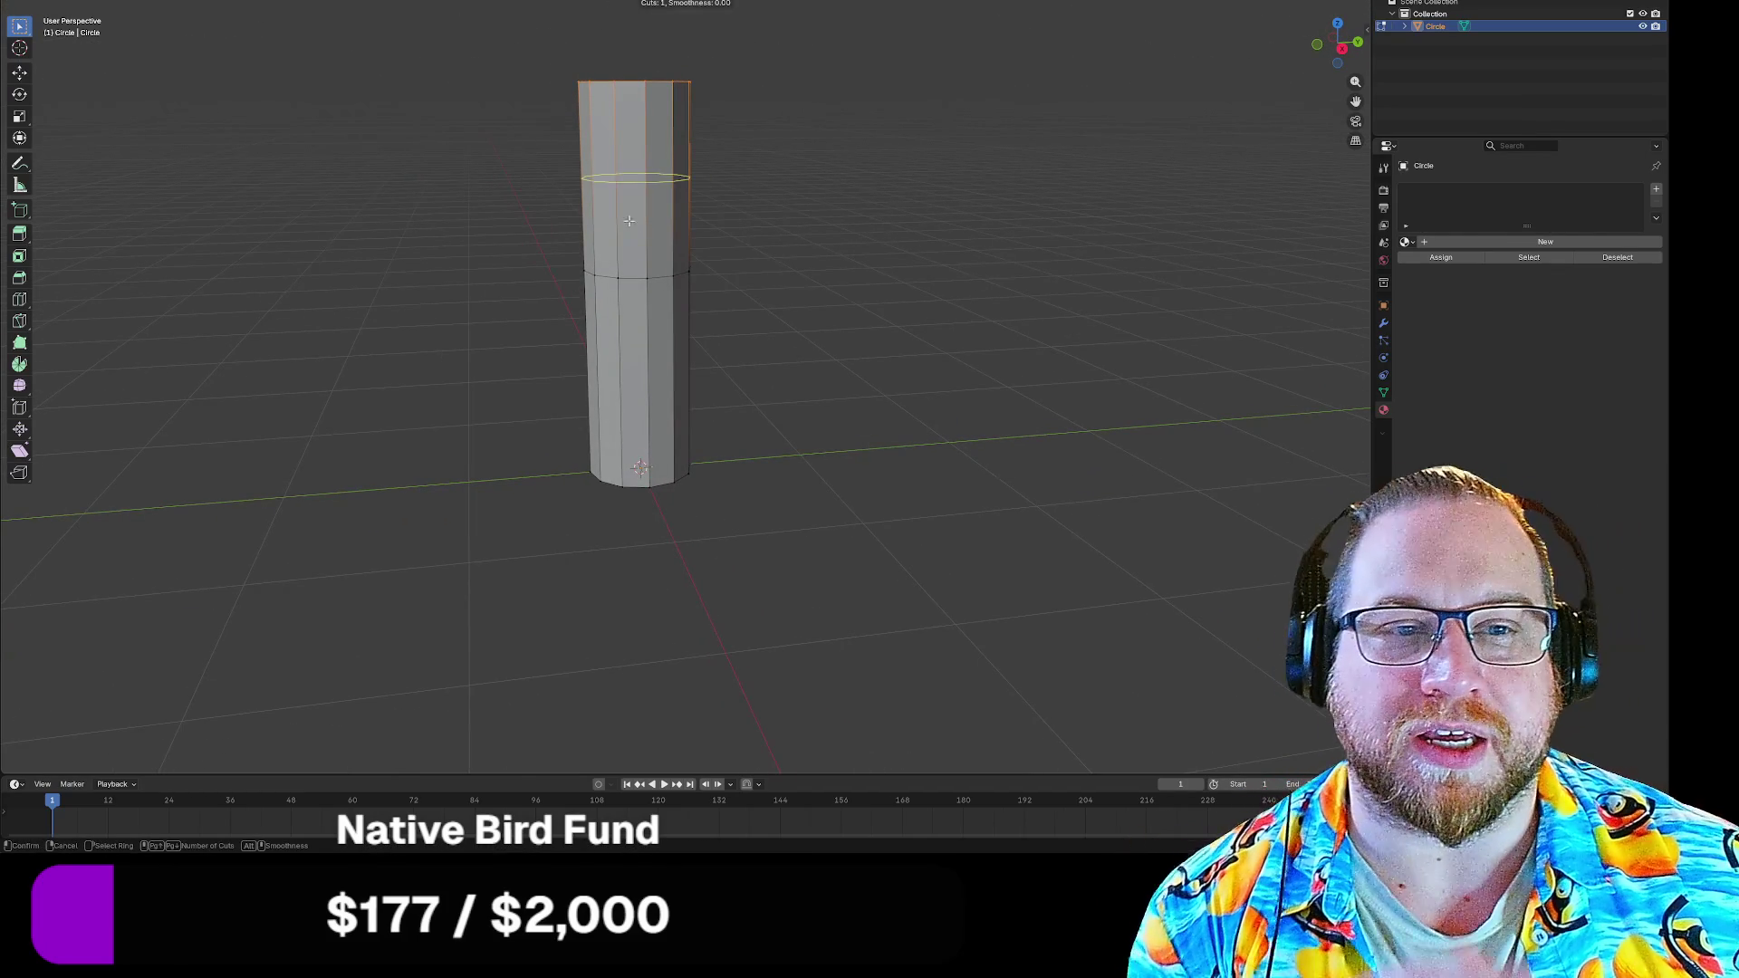
scroll(620, 207, "up", 2)
scroll(620, 206, "up", 2)
scroll(620, 206, "up", 2)
scroll(620, 207, "down", 2)
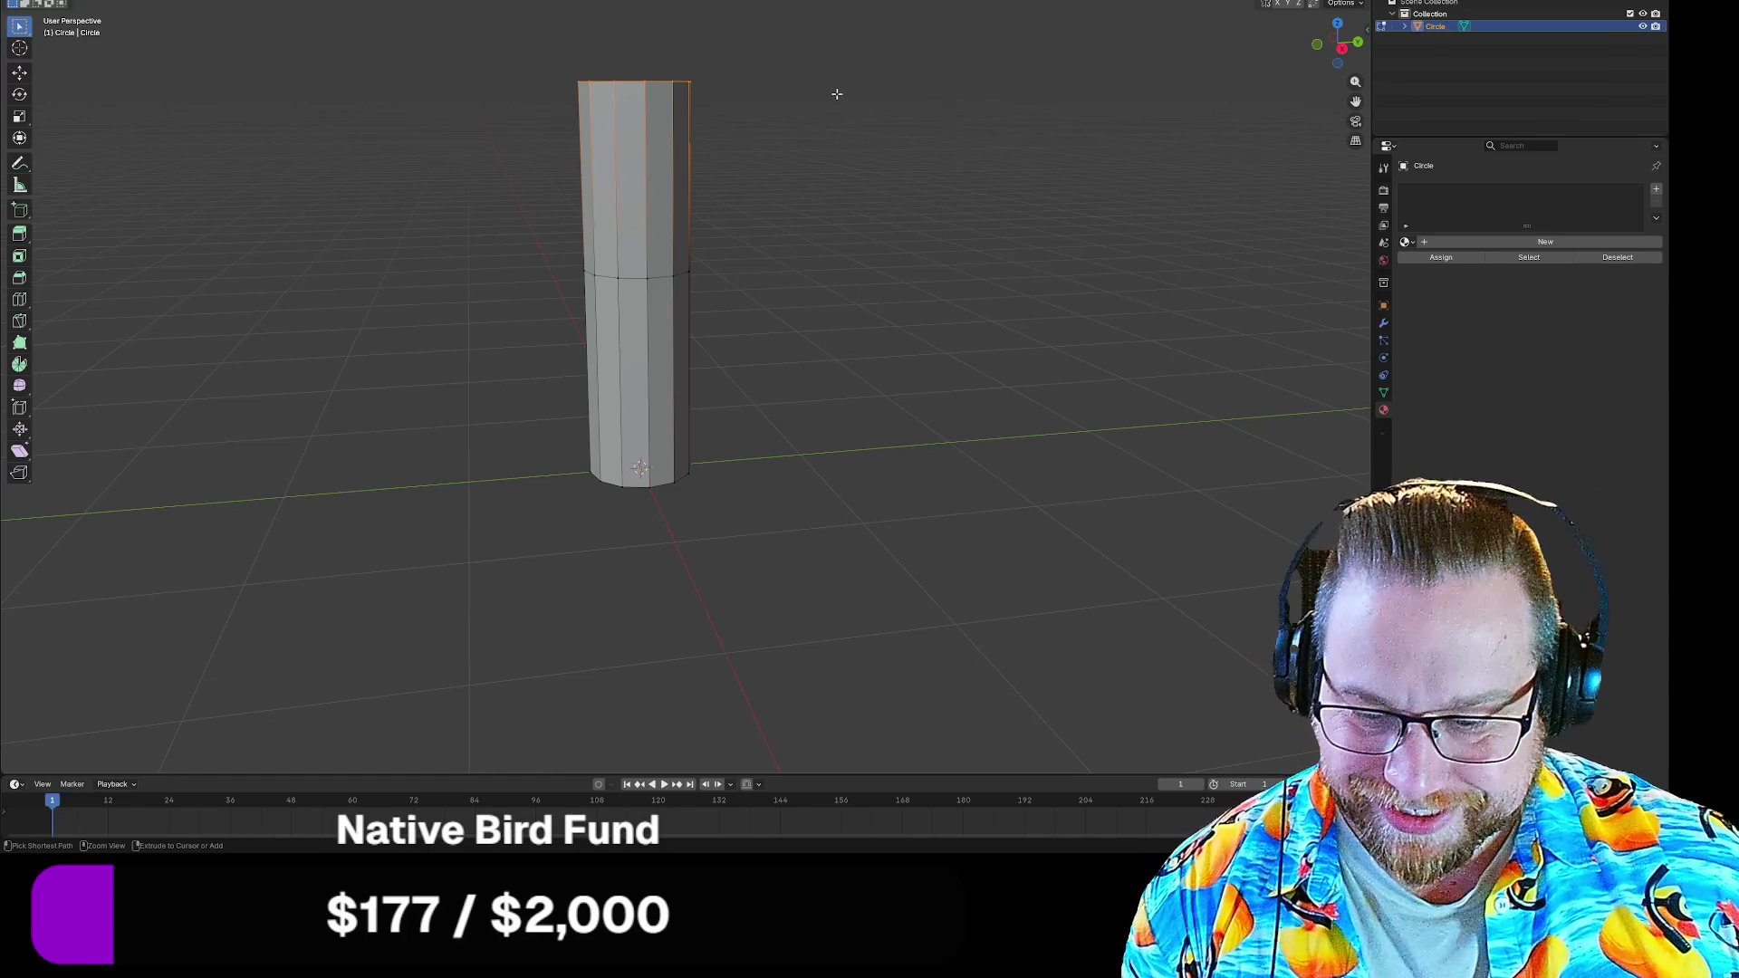
scroll(652, 203, "up", 3)
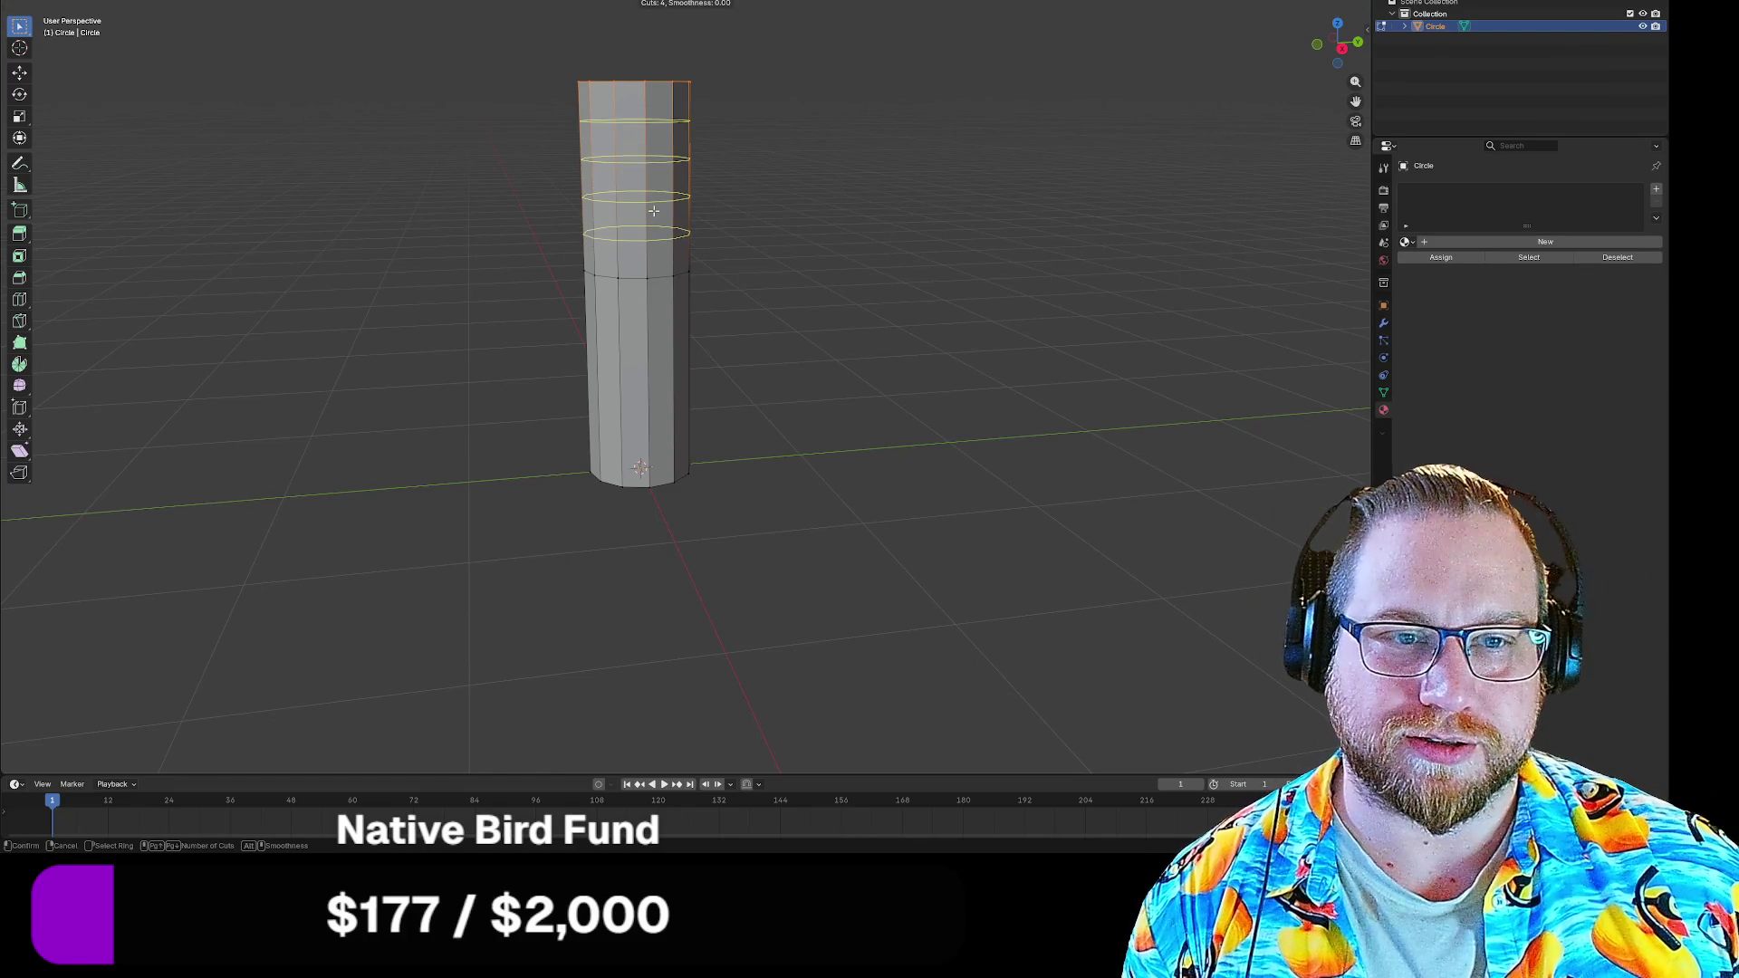
Confirm four loop cuts on the upper section and switch to X-ray side view
left_click(654, 204)
right_click(654, 204)
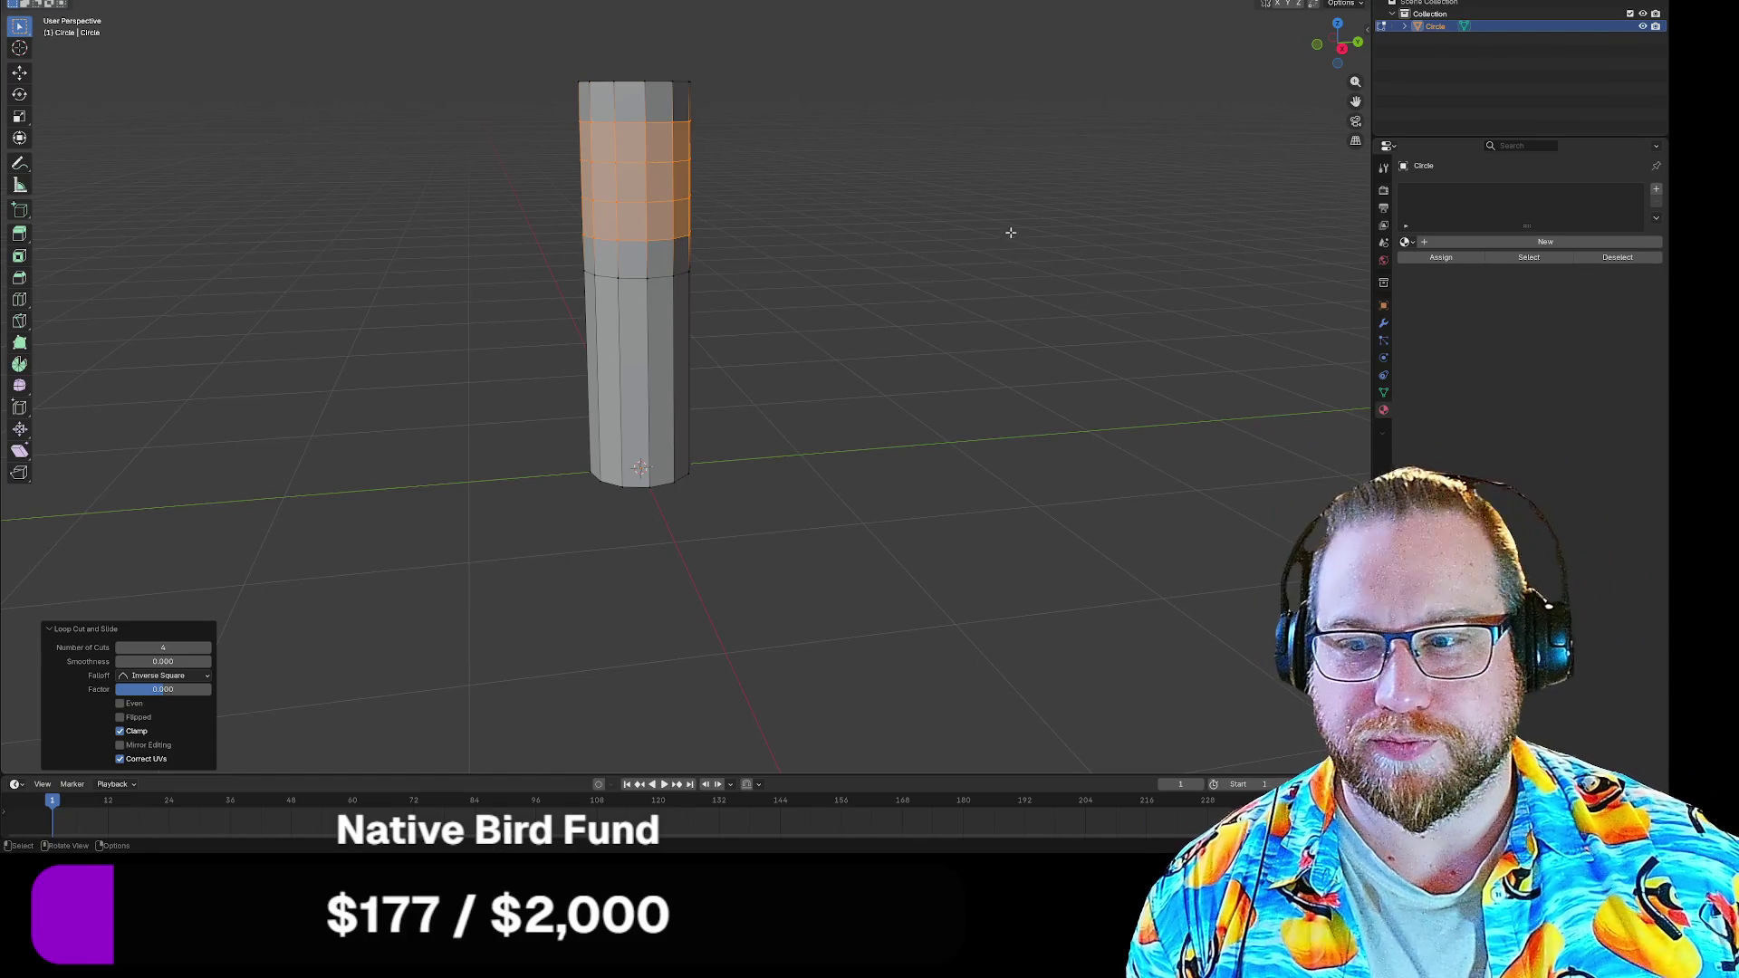
left_click(1050, 238)
mouse_move(883, 200)
left_mouse_down()
mouse_move(866, 209)
mouse_move(878, 183)
left_mouse_up()
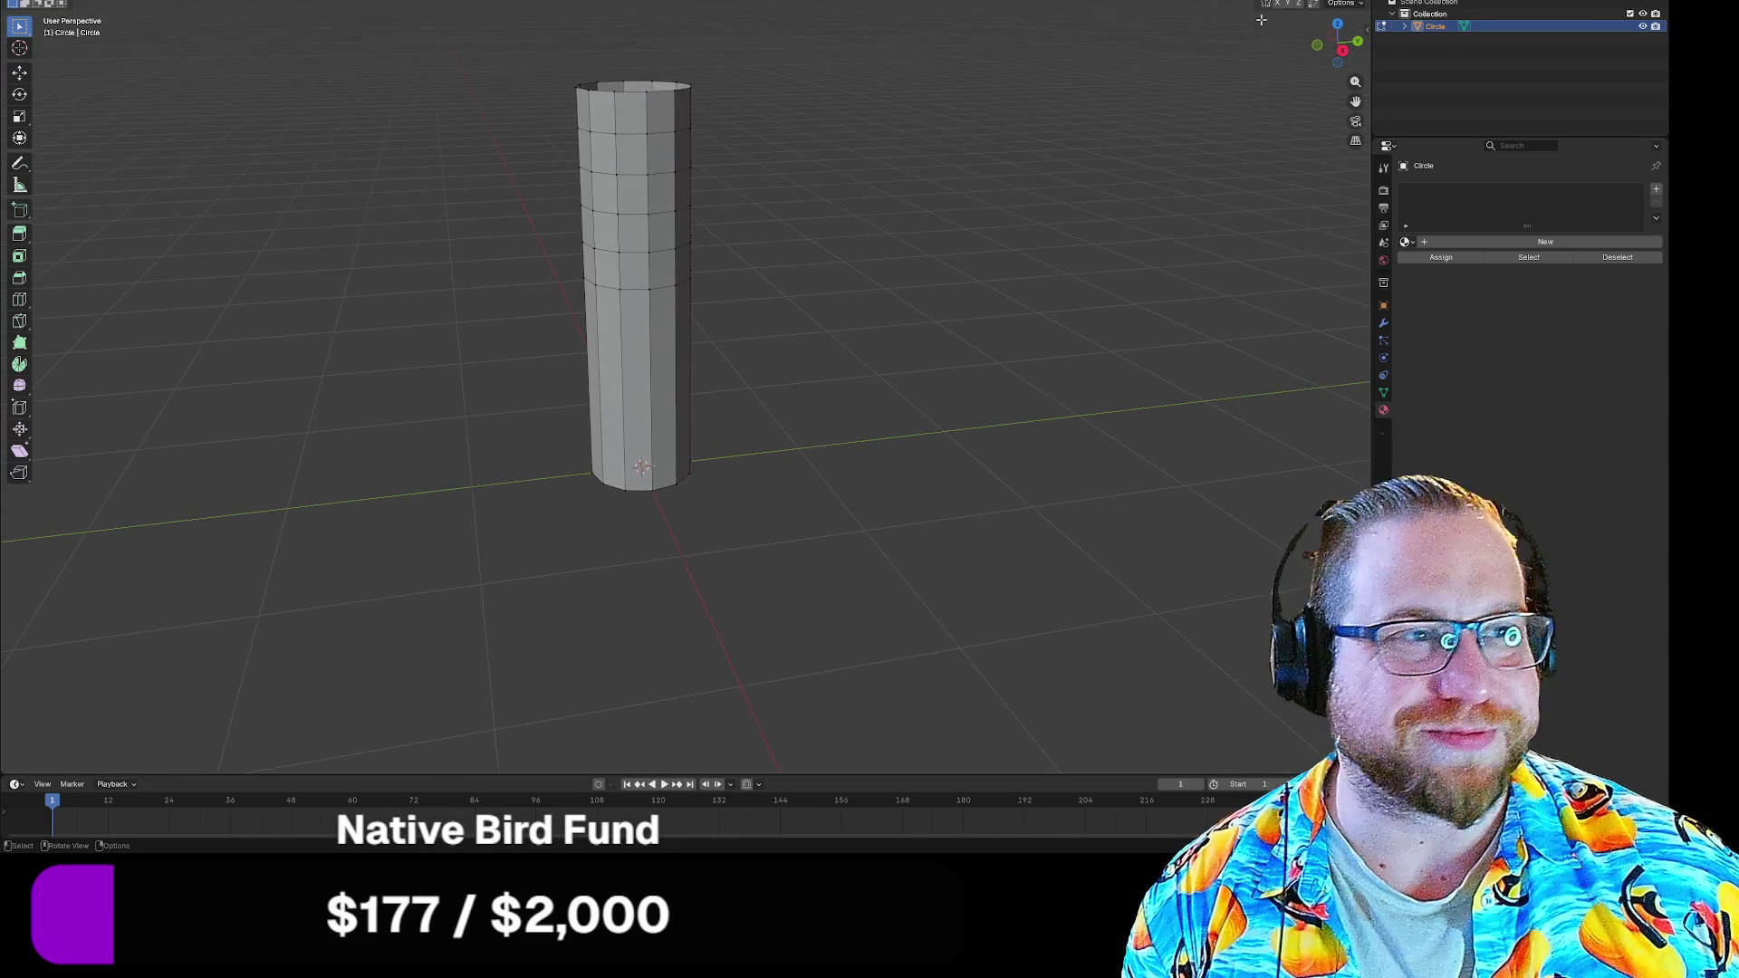
key("alt+z")
left_click(1343, 50)
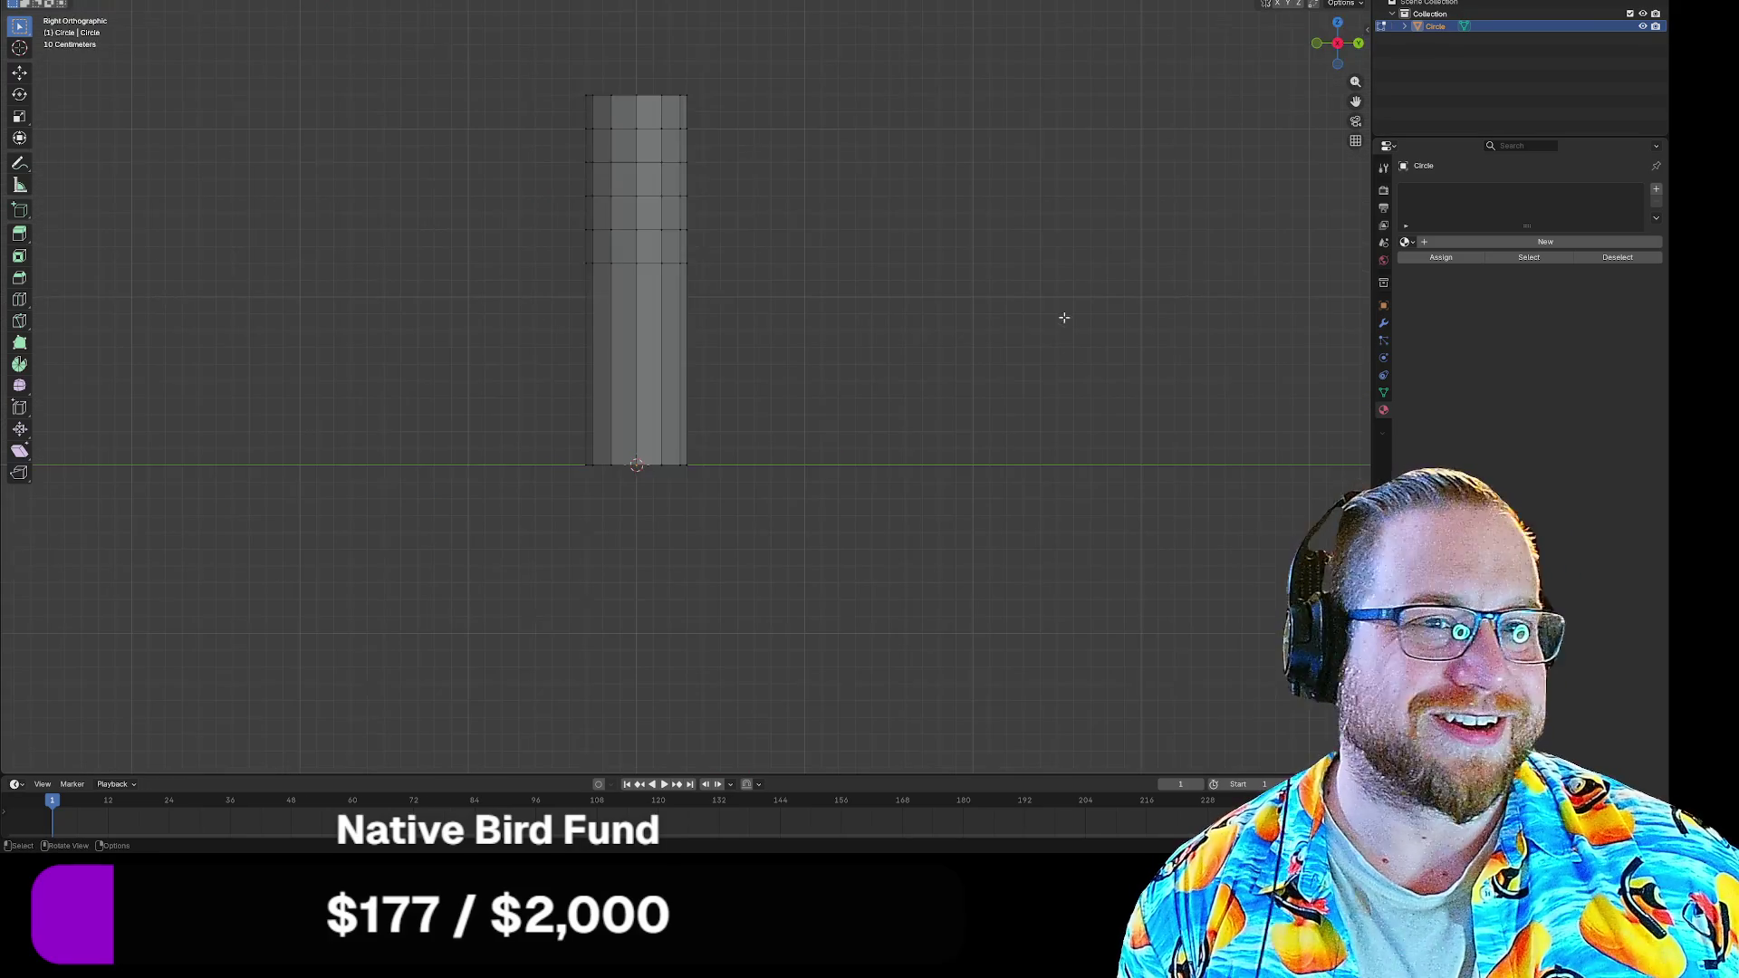
Box-select the top vertices and scale them narrower with height locked (Shift+Z)
left_click_drag(533, 35, 736, 123)
key("s")
key("Escape")
key("ctrl+z")
left_click_drag(552, 46, 825, 218)
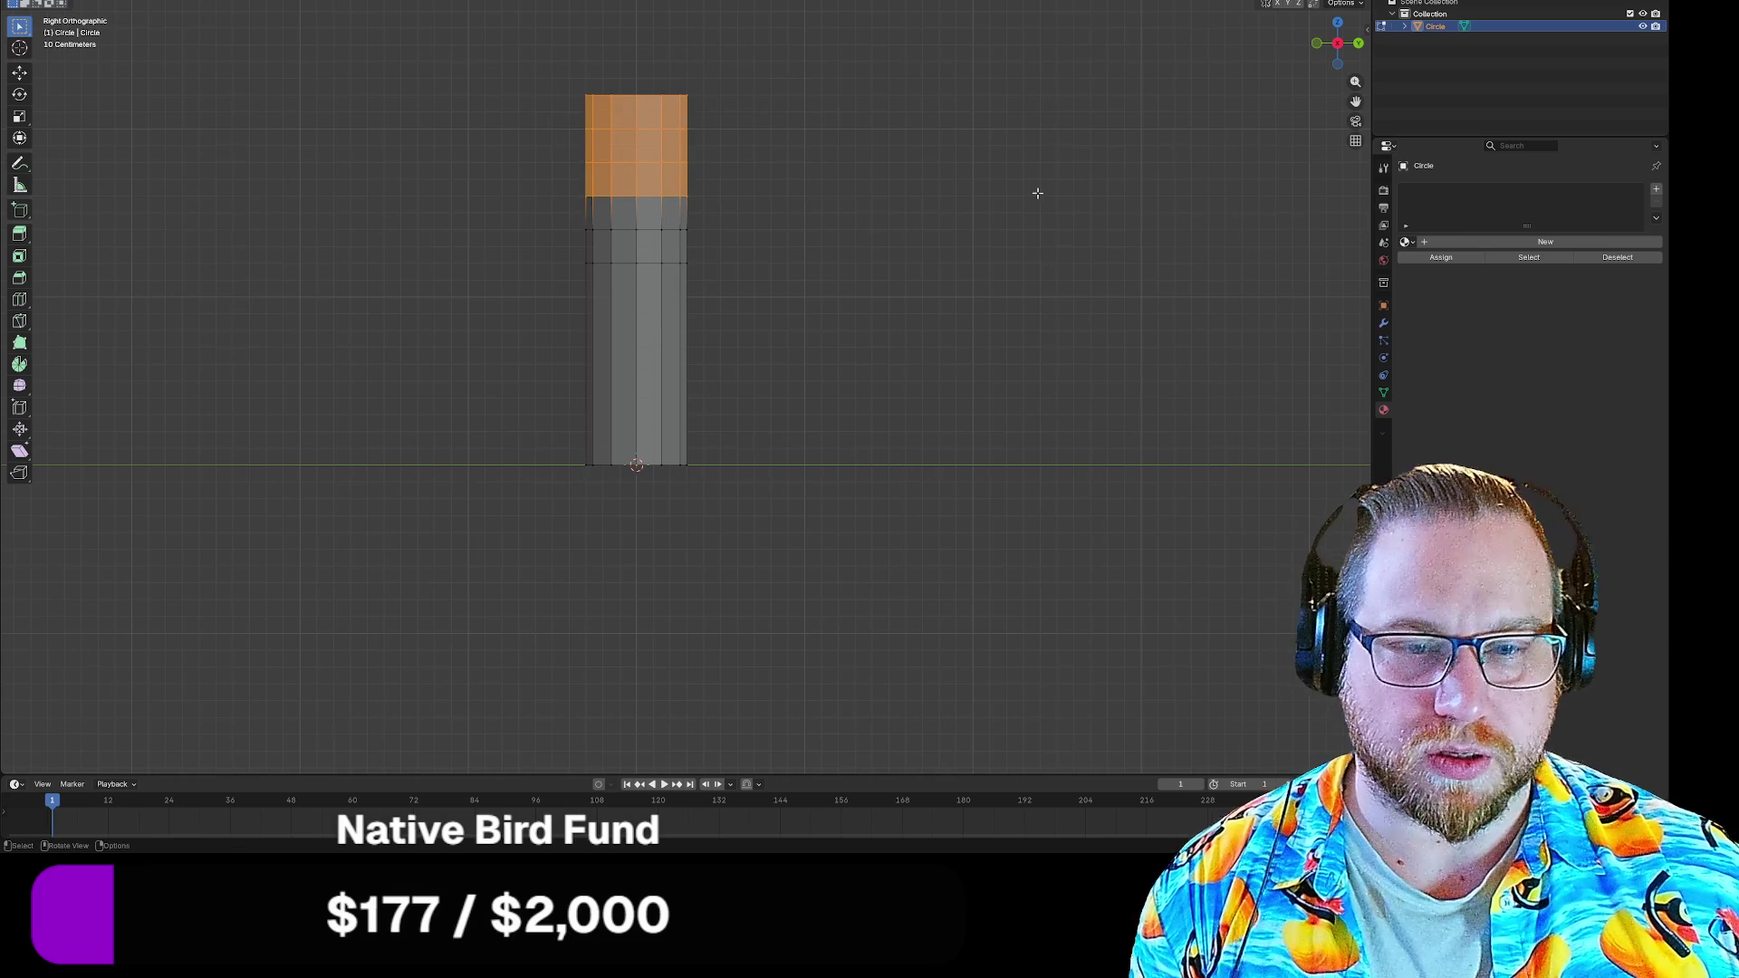
key("s")
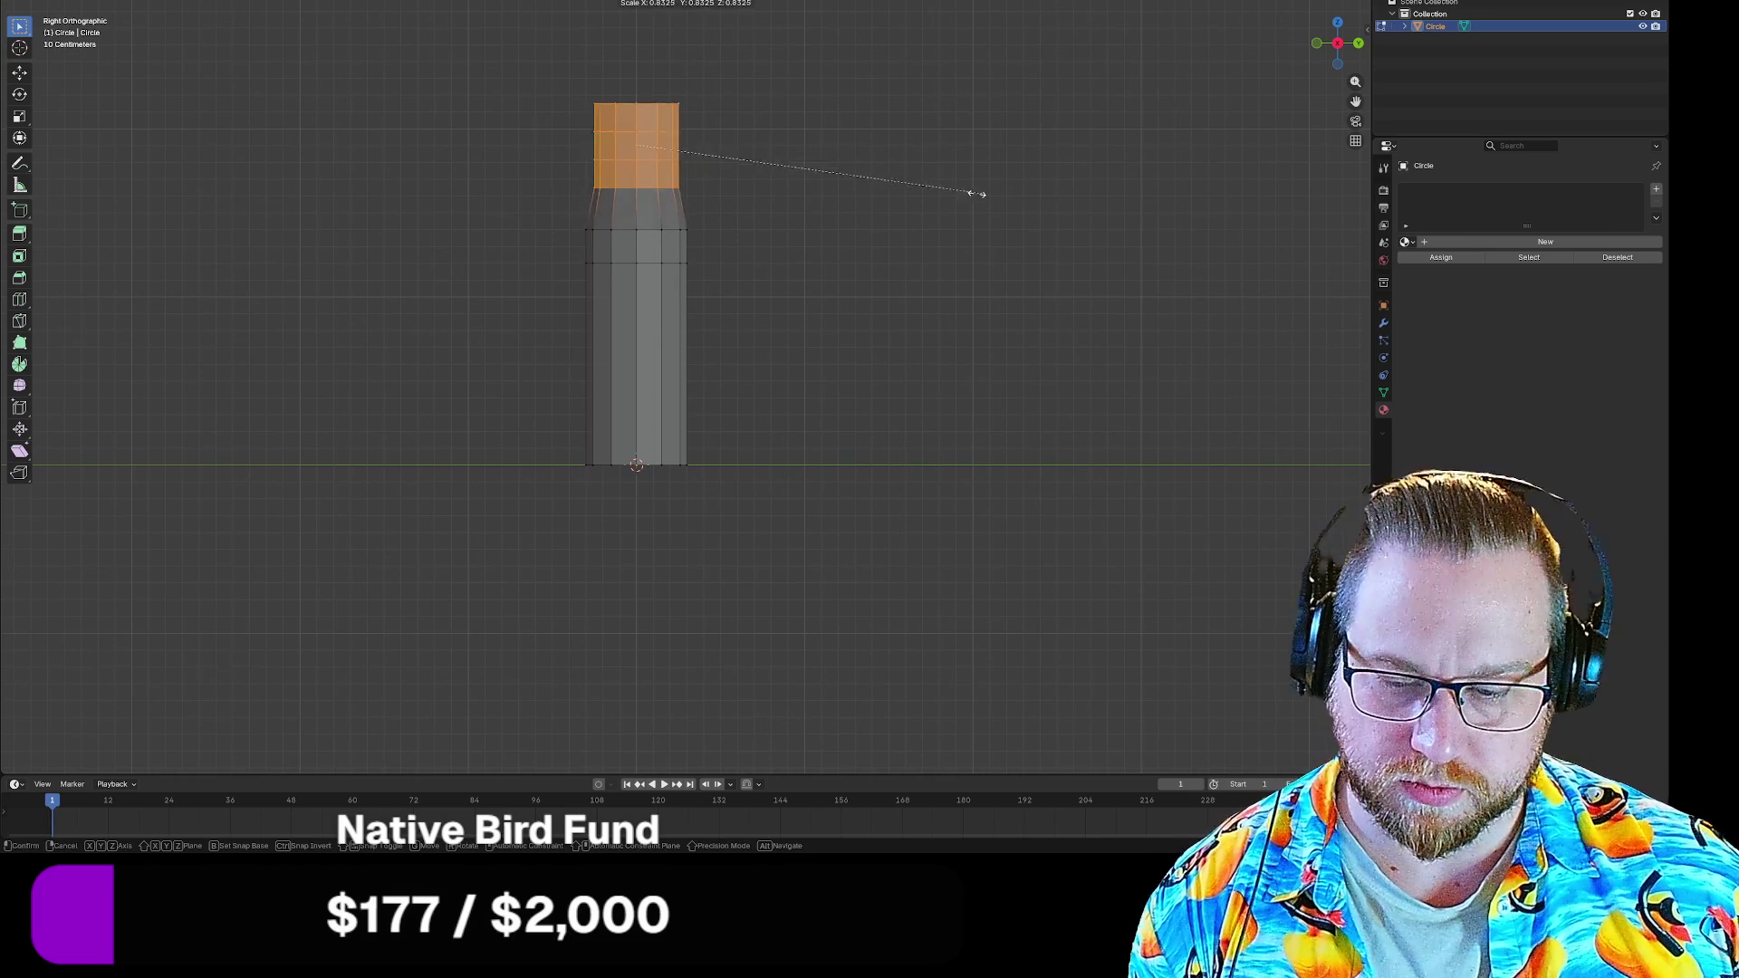
key("z")
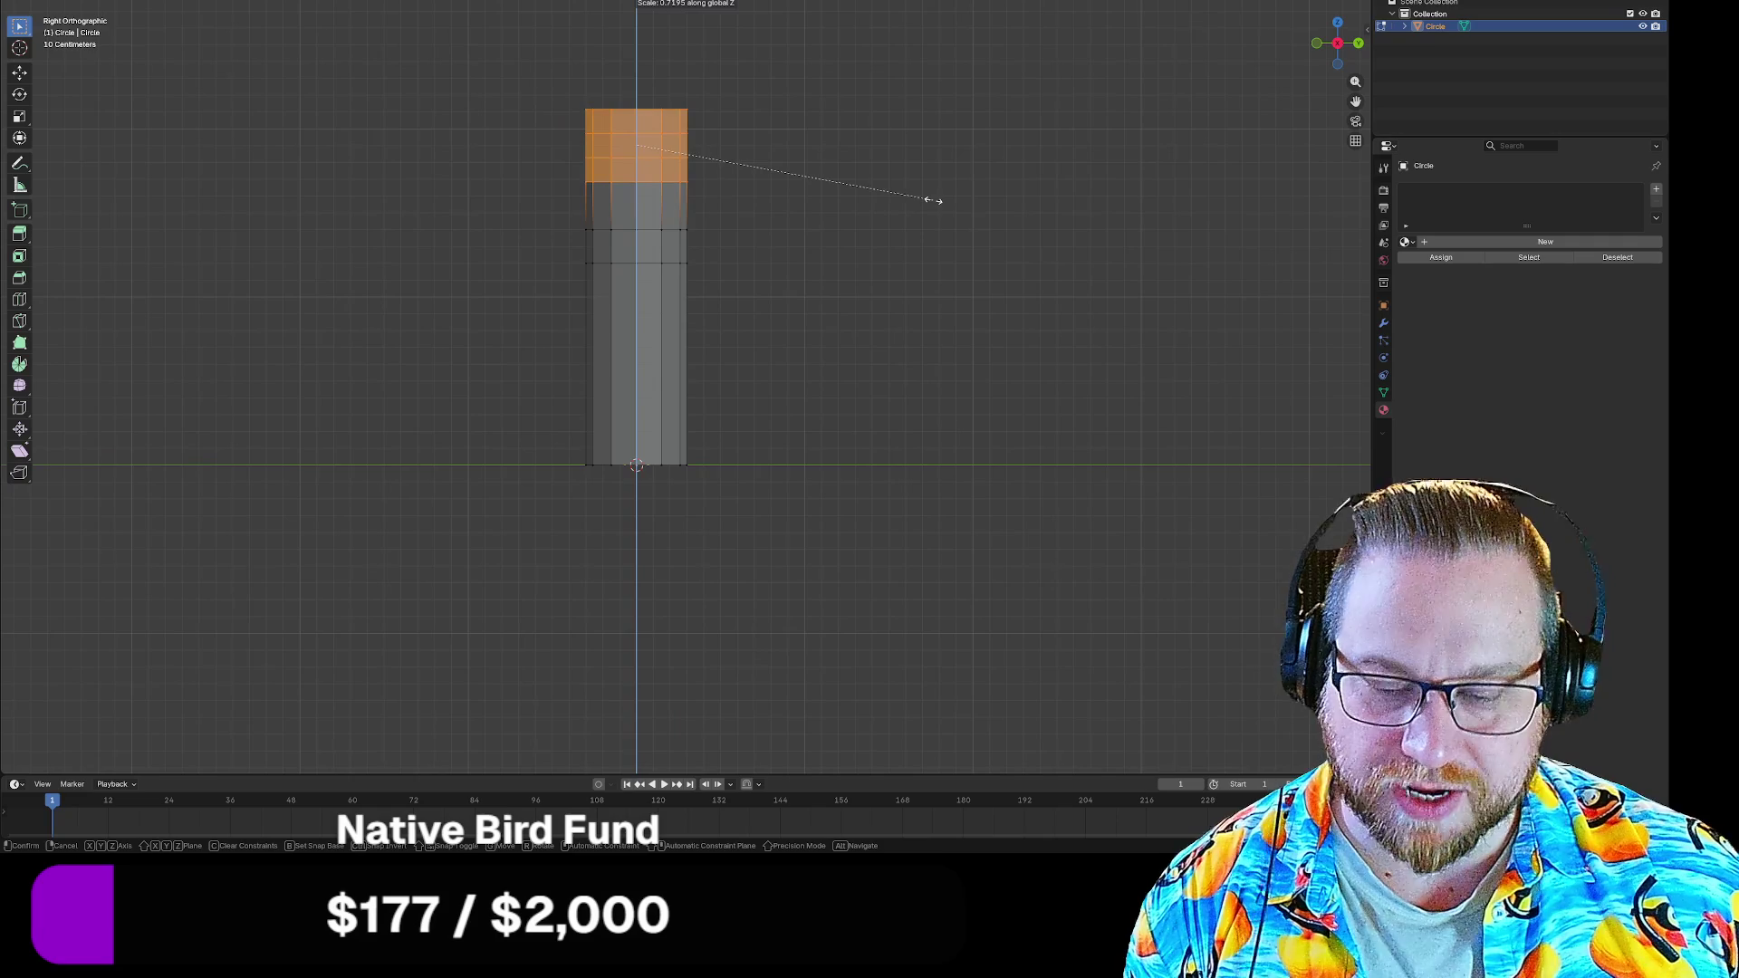
key("shift+z")
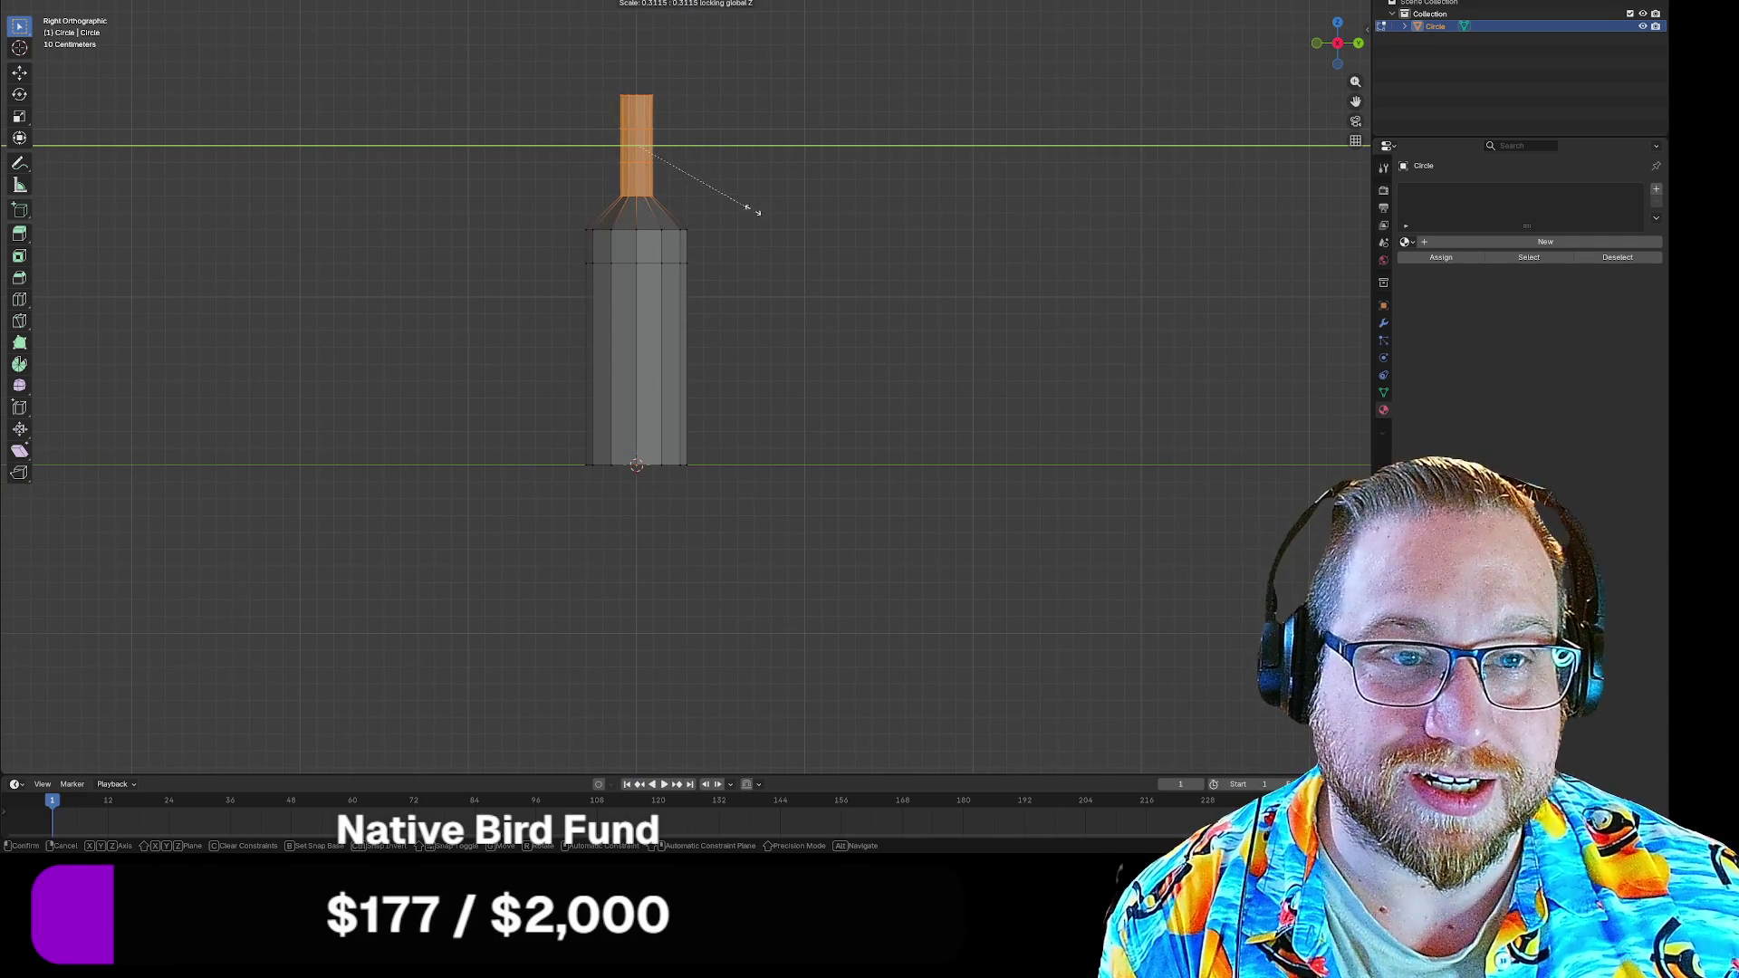
left_click(748, 207)
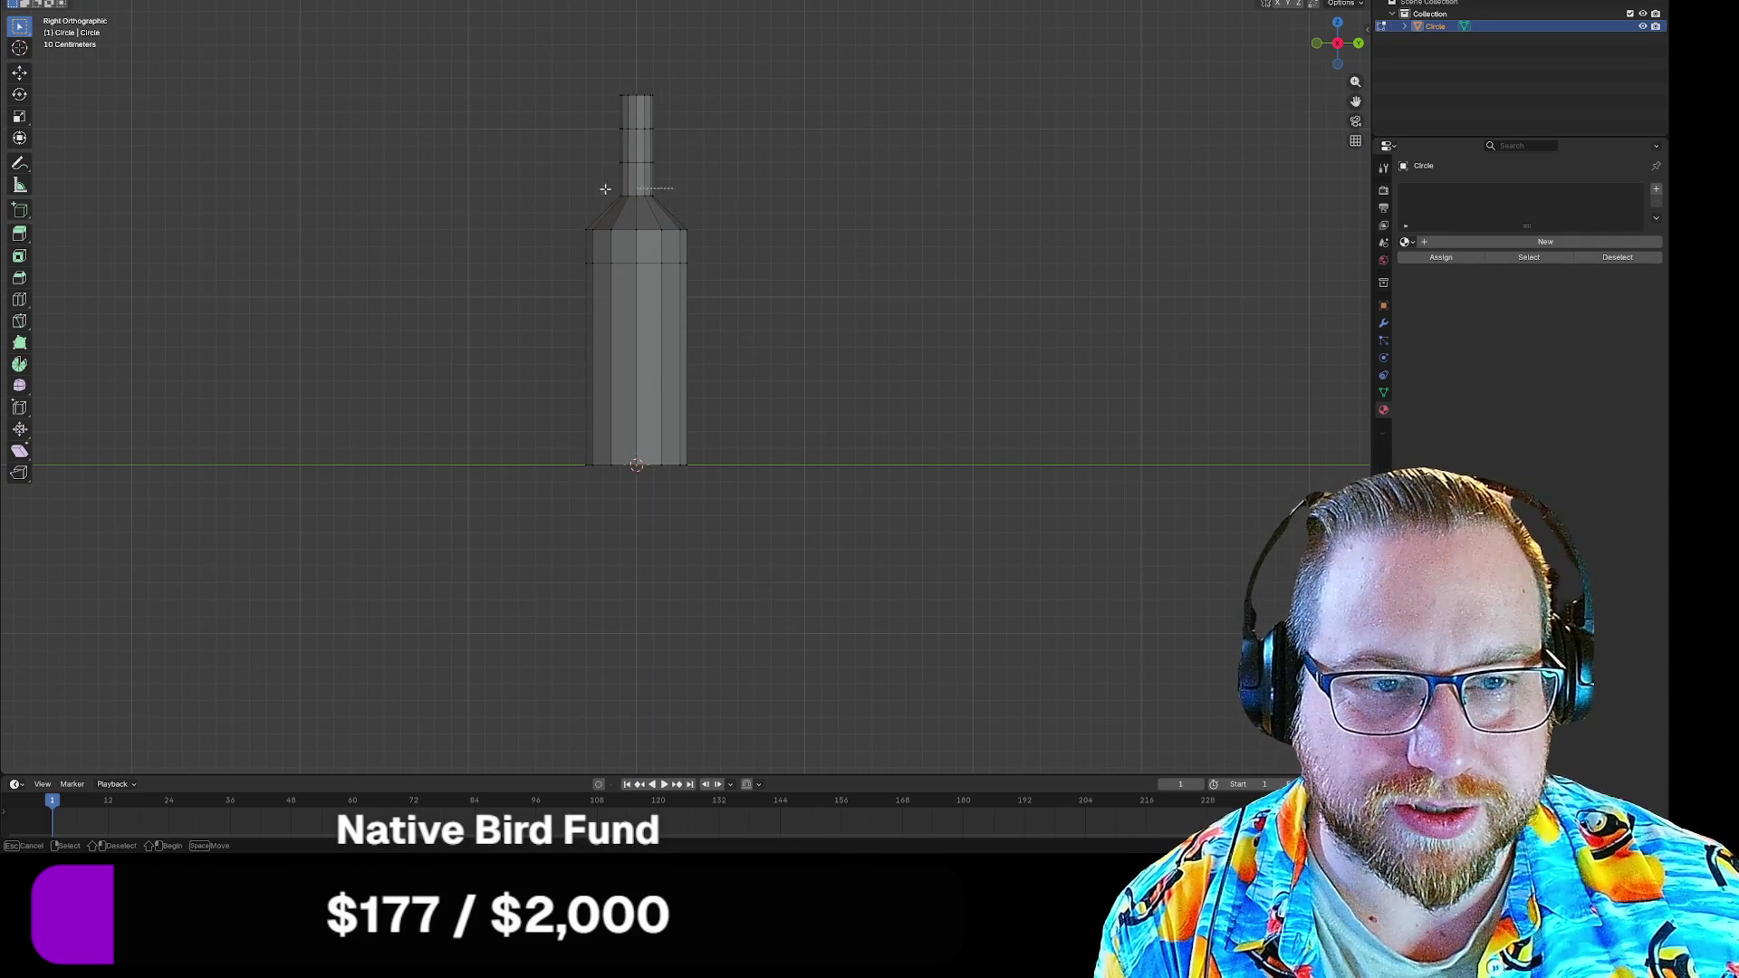
Scale the shoulder, neck-base and upper neck rings into a sloped taper
left_click_drag(542, 182, 677, 213)
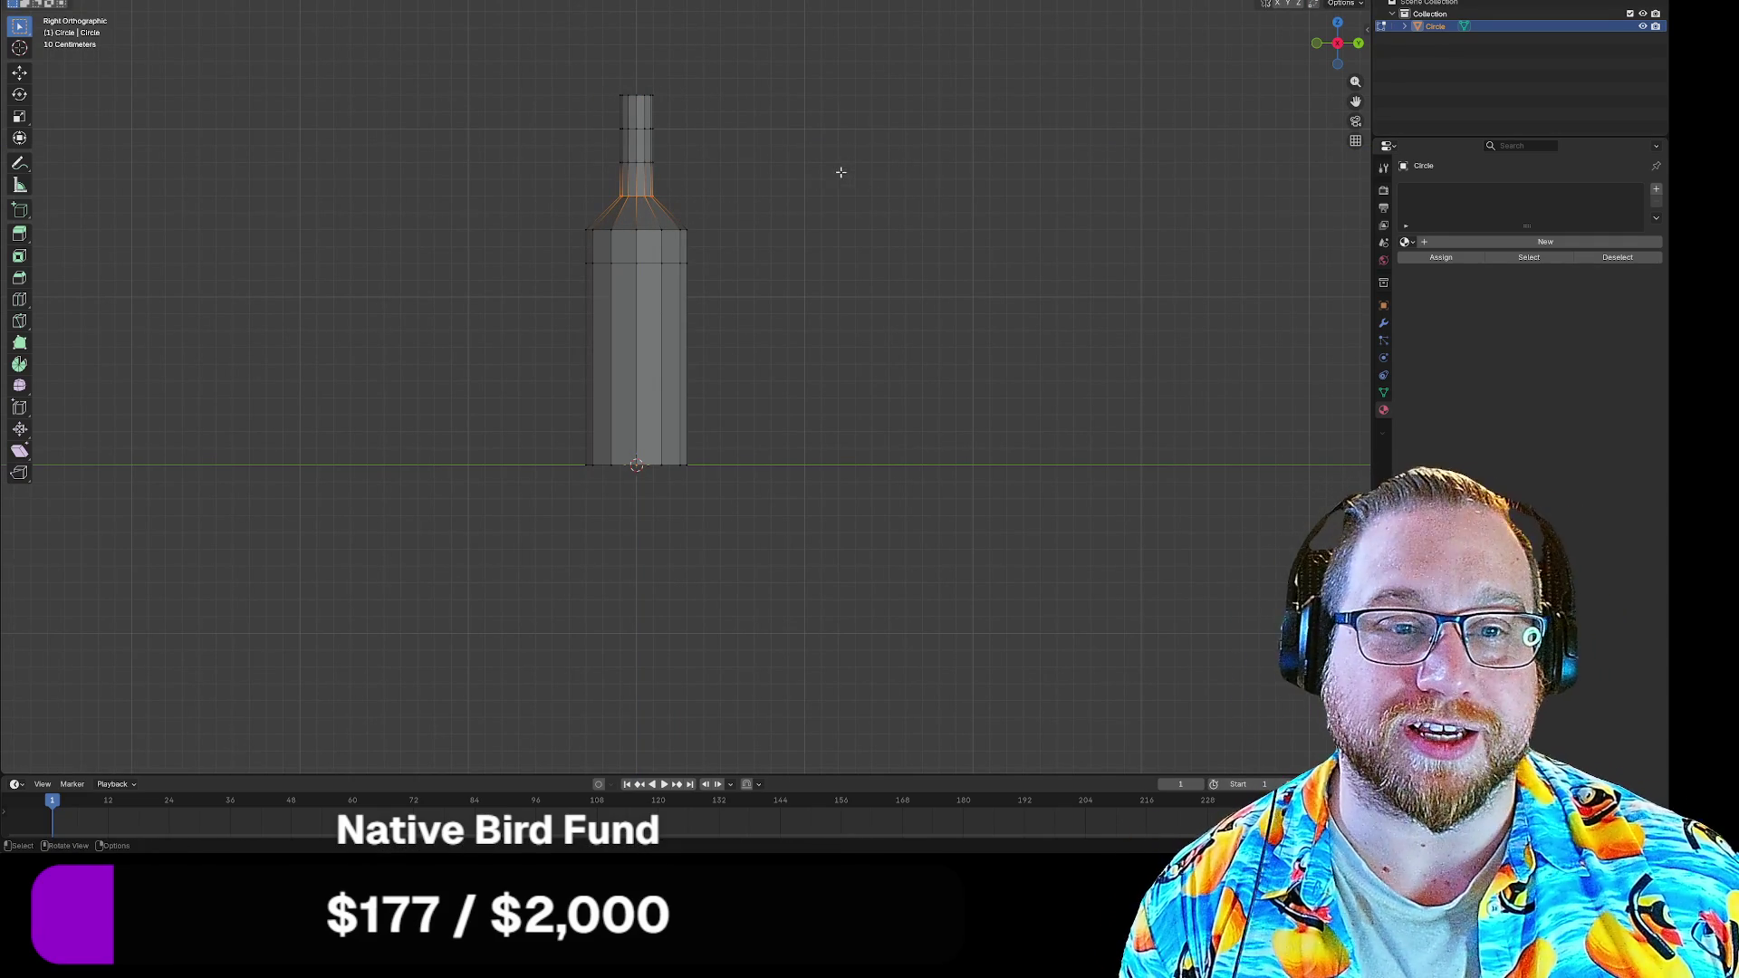
key("s")
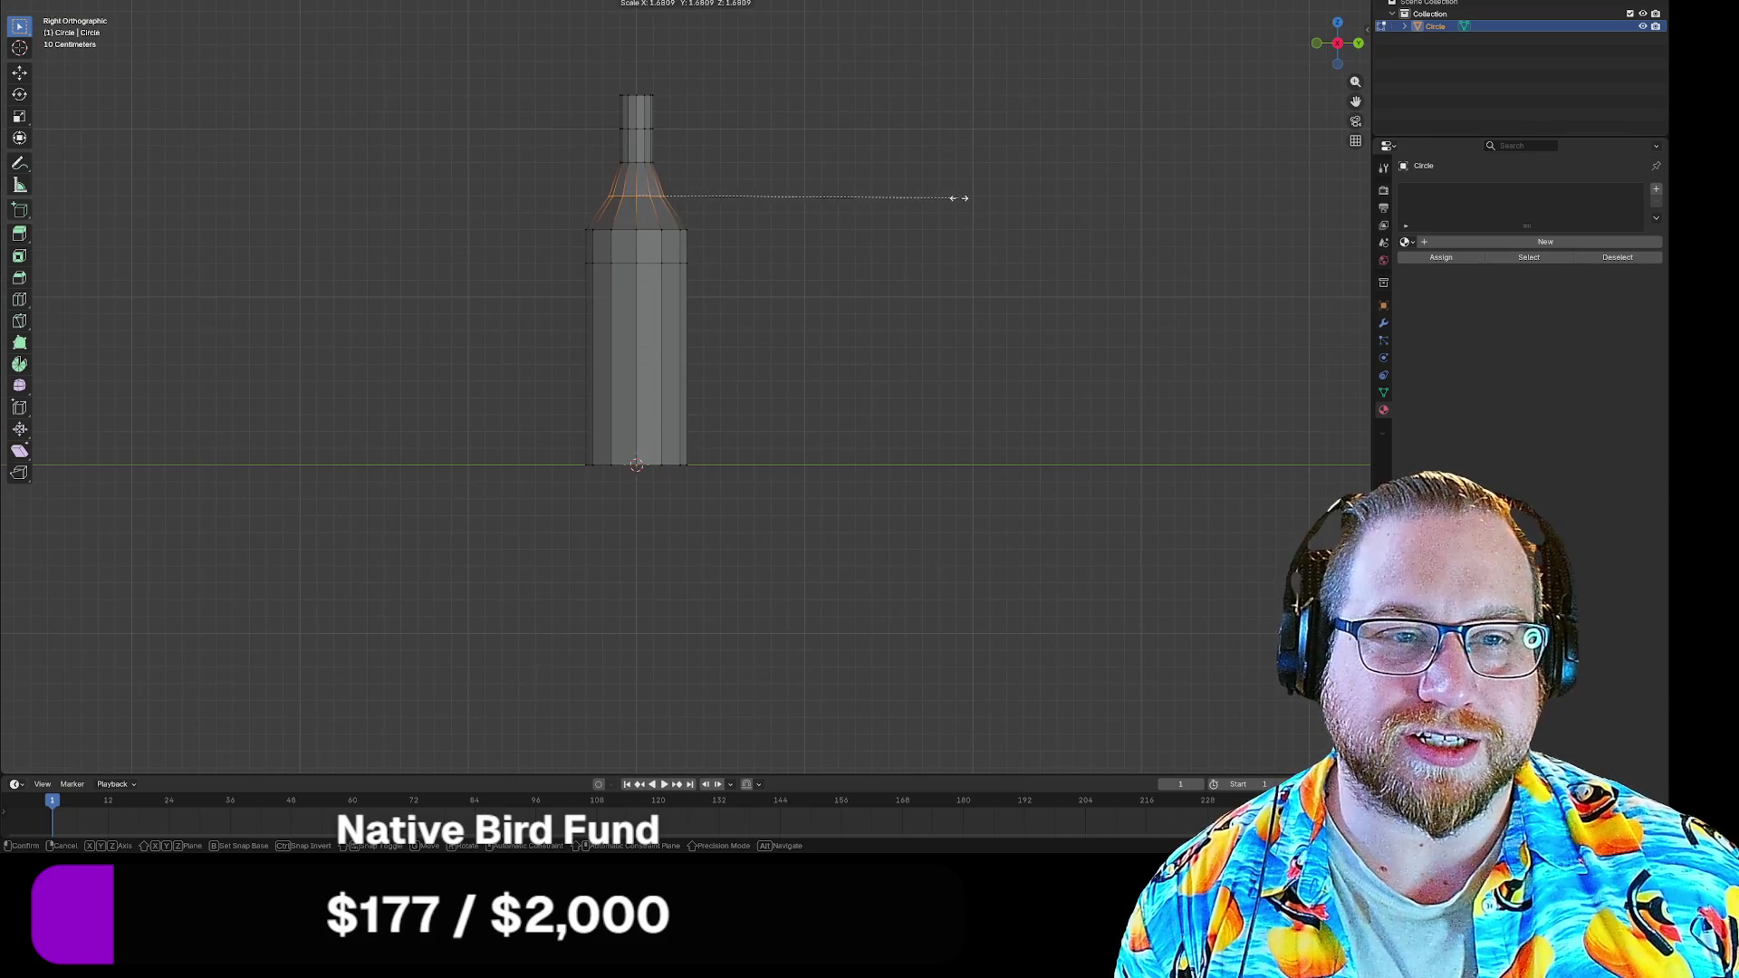
left_click(949, 198)
left_click_drag(606, 147, 701, 185)
key("s")
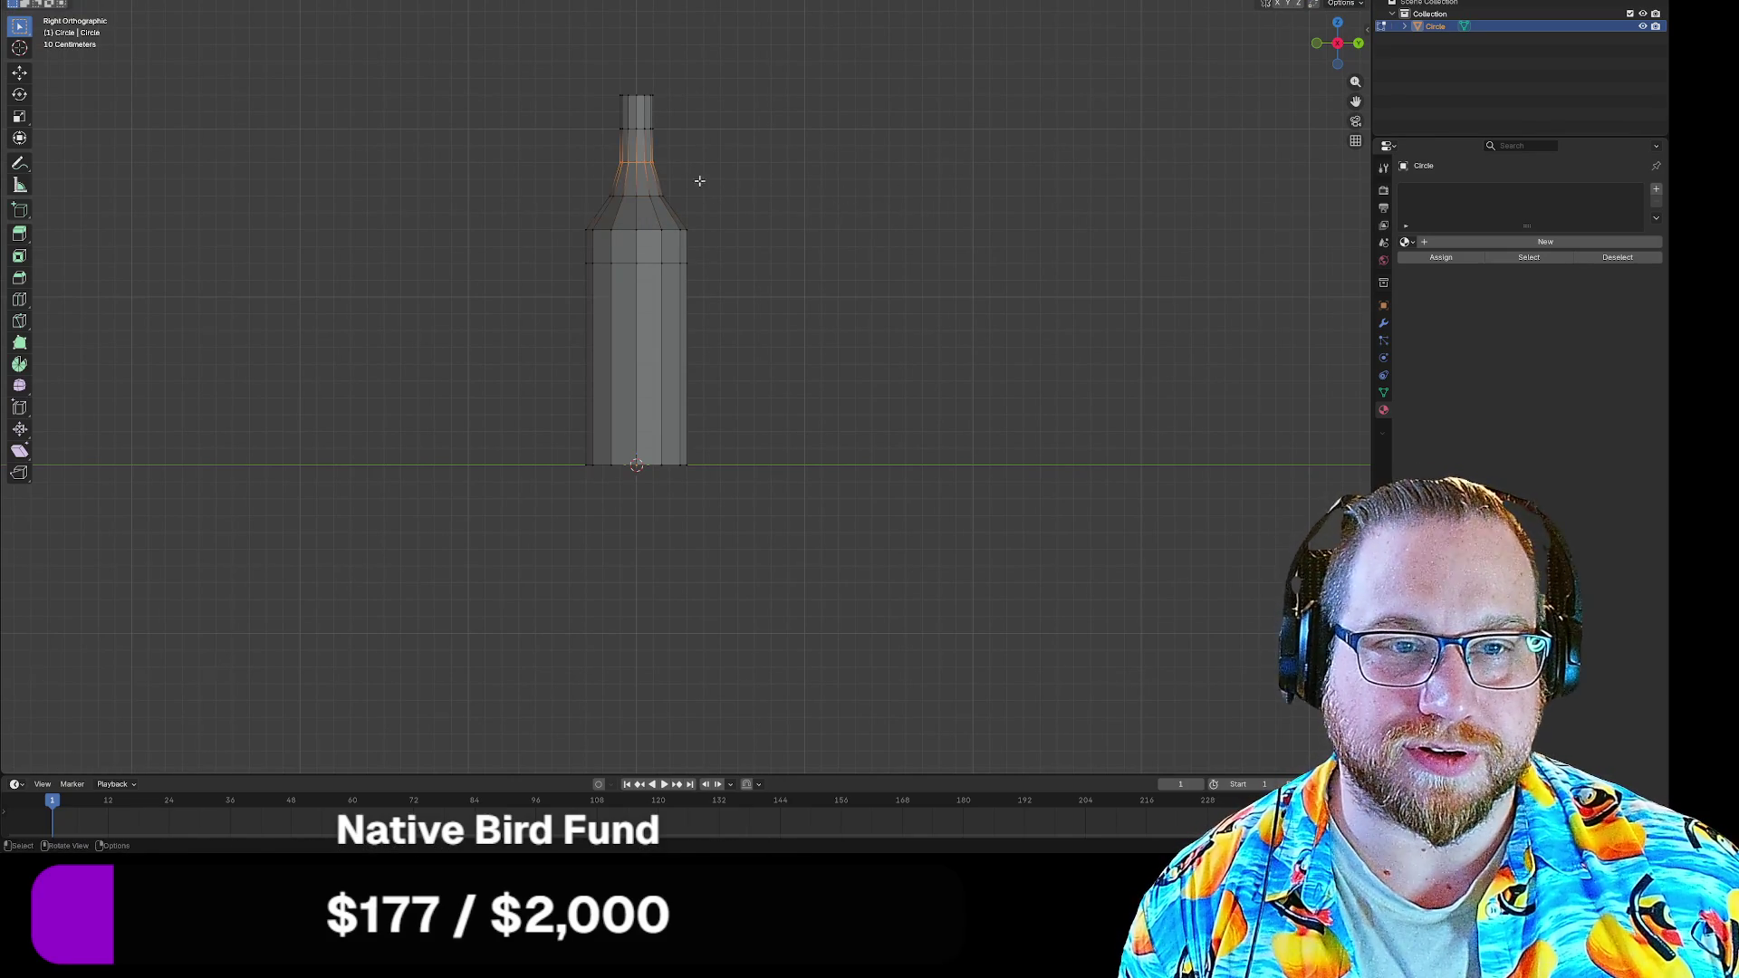
left_click(762, 177)
left_click_drag(605, 119, 690, 147)
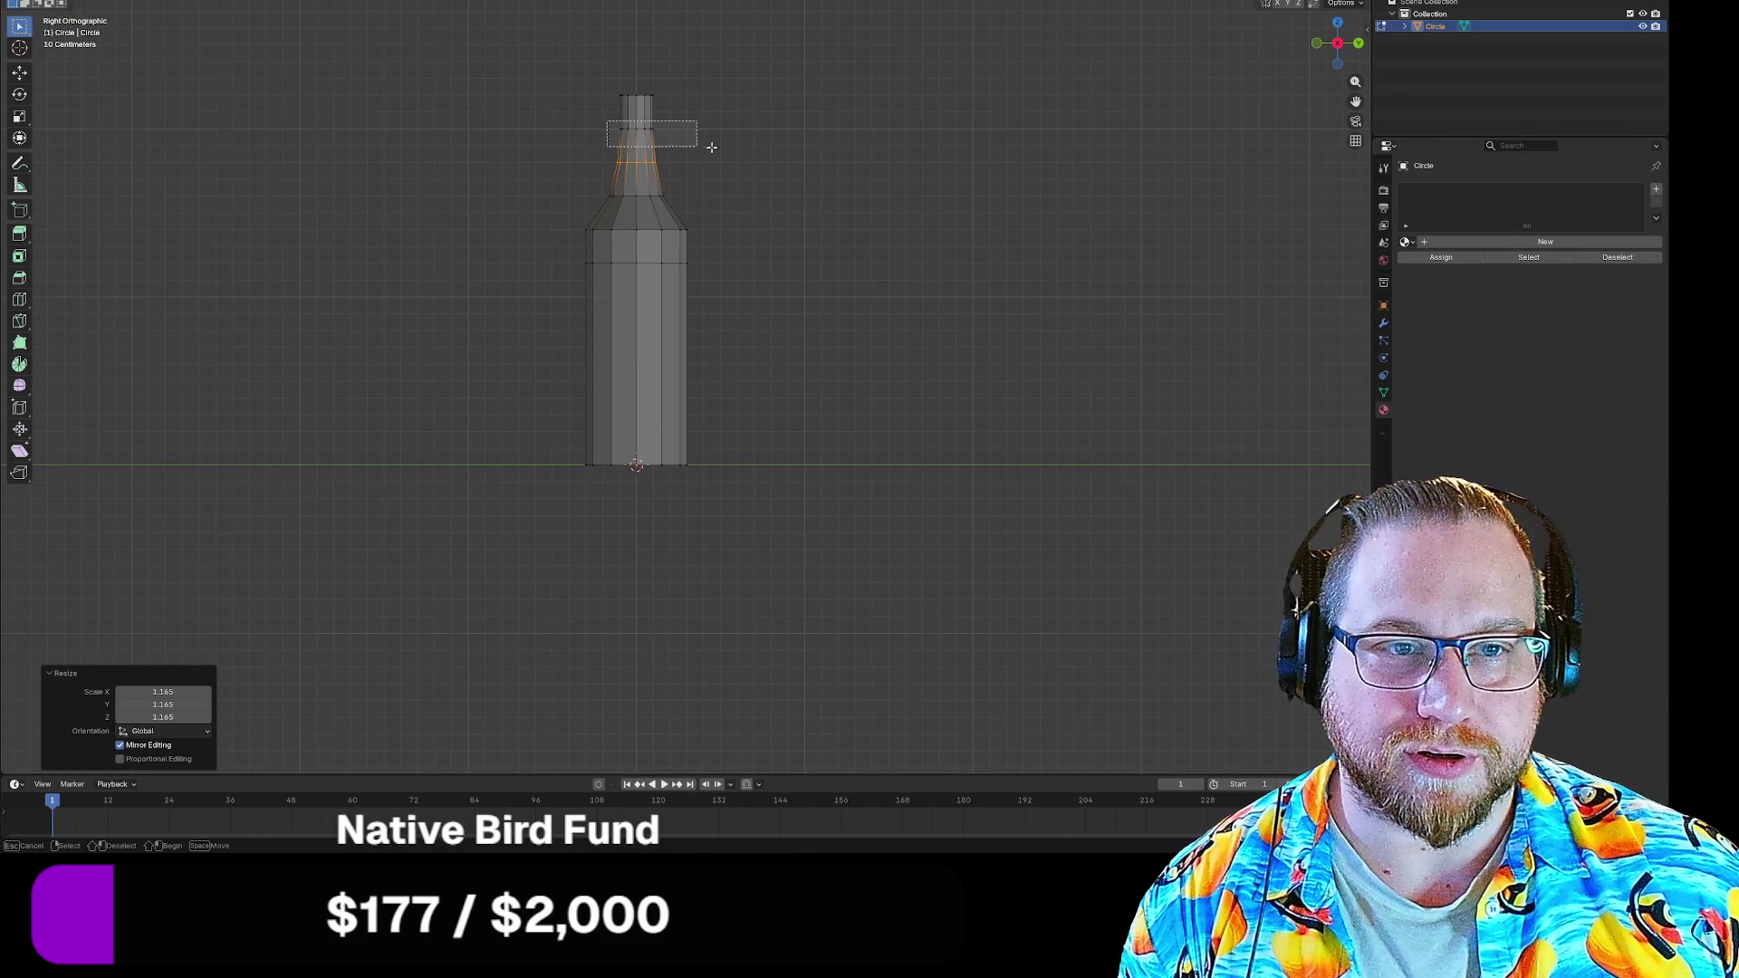
key("s")
left_click(730, 146)
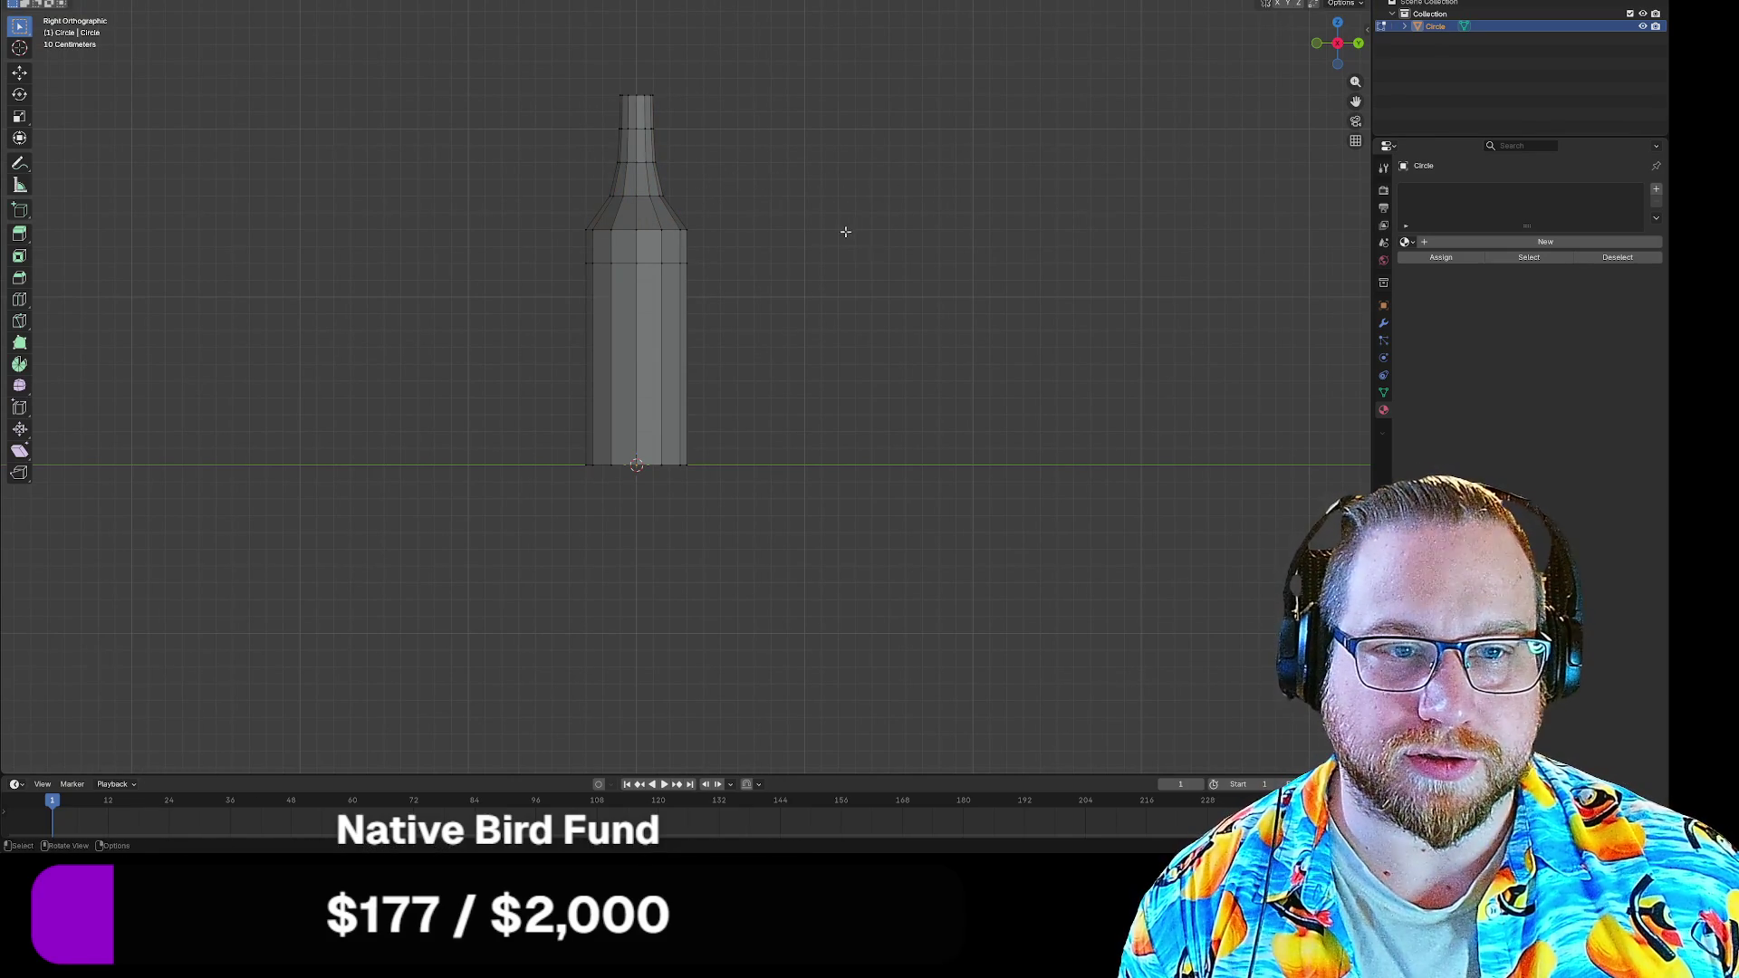
Select the bottle's bottom vertex ring and bring up its vertex operations
left_click(740, 346)
left_click_drag(566, 440, 876, 560)
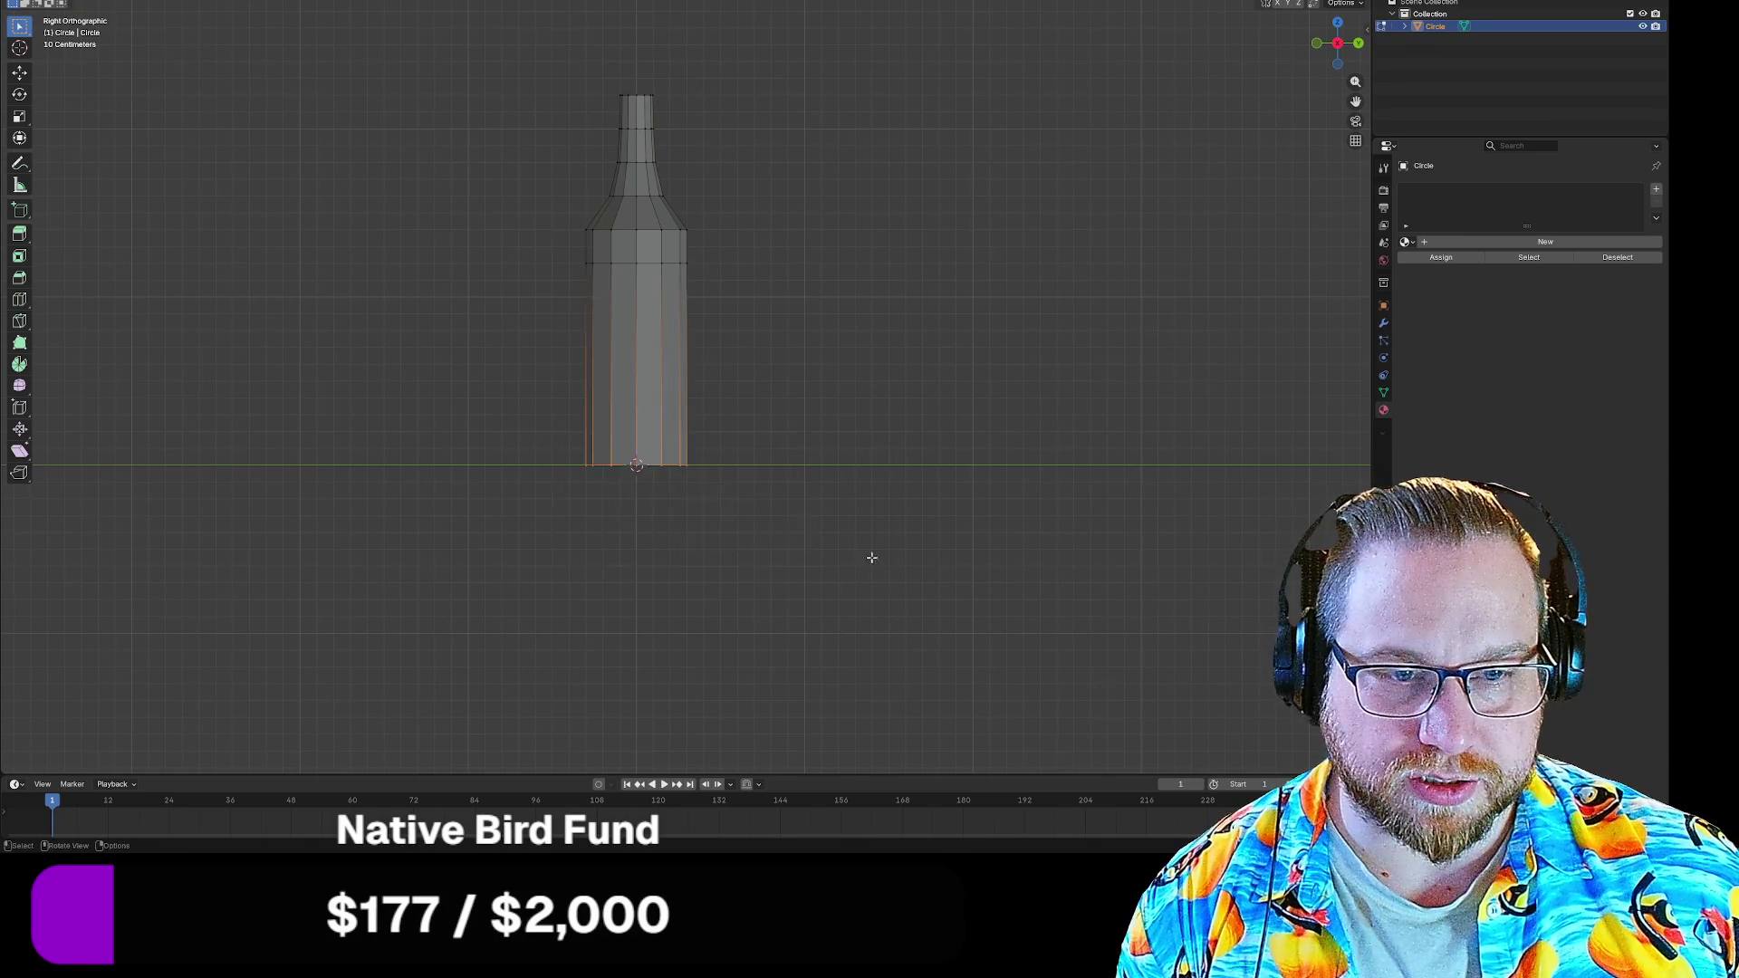
right_click(848, 509)
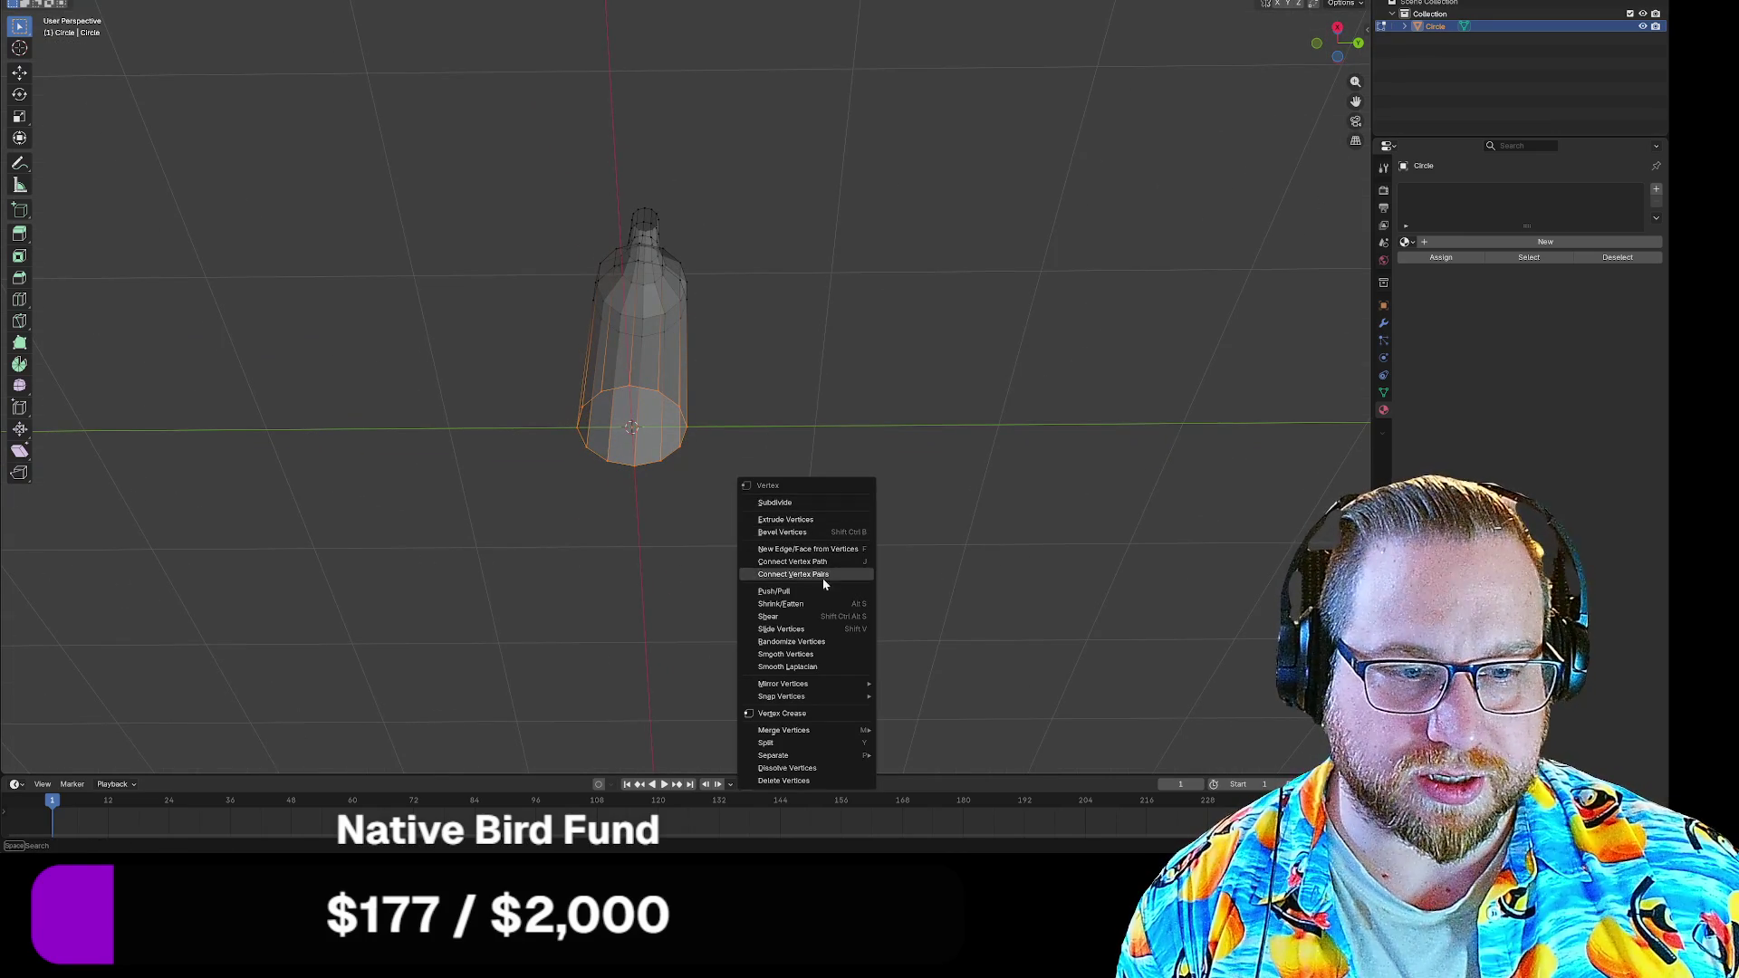
Bevel the bottom edge loop with two segments to round off the base rim
mouse_move(749, 419)
left_mouse_down()
mouse_move(746, 501)
mouse_move(739, 486)
left_mouse_up()
left_click(746, 502)
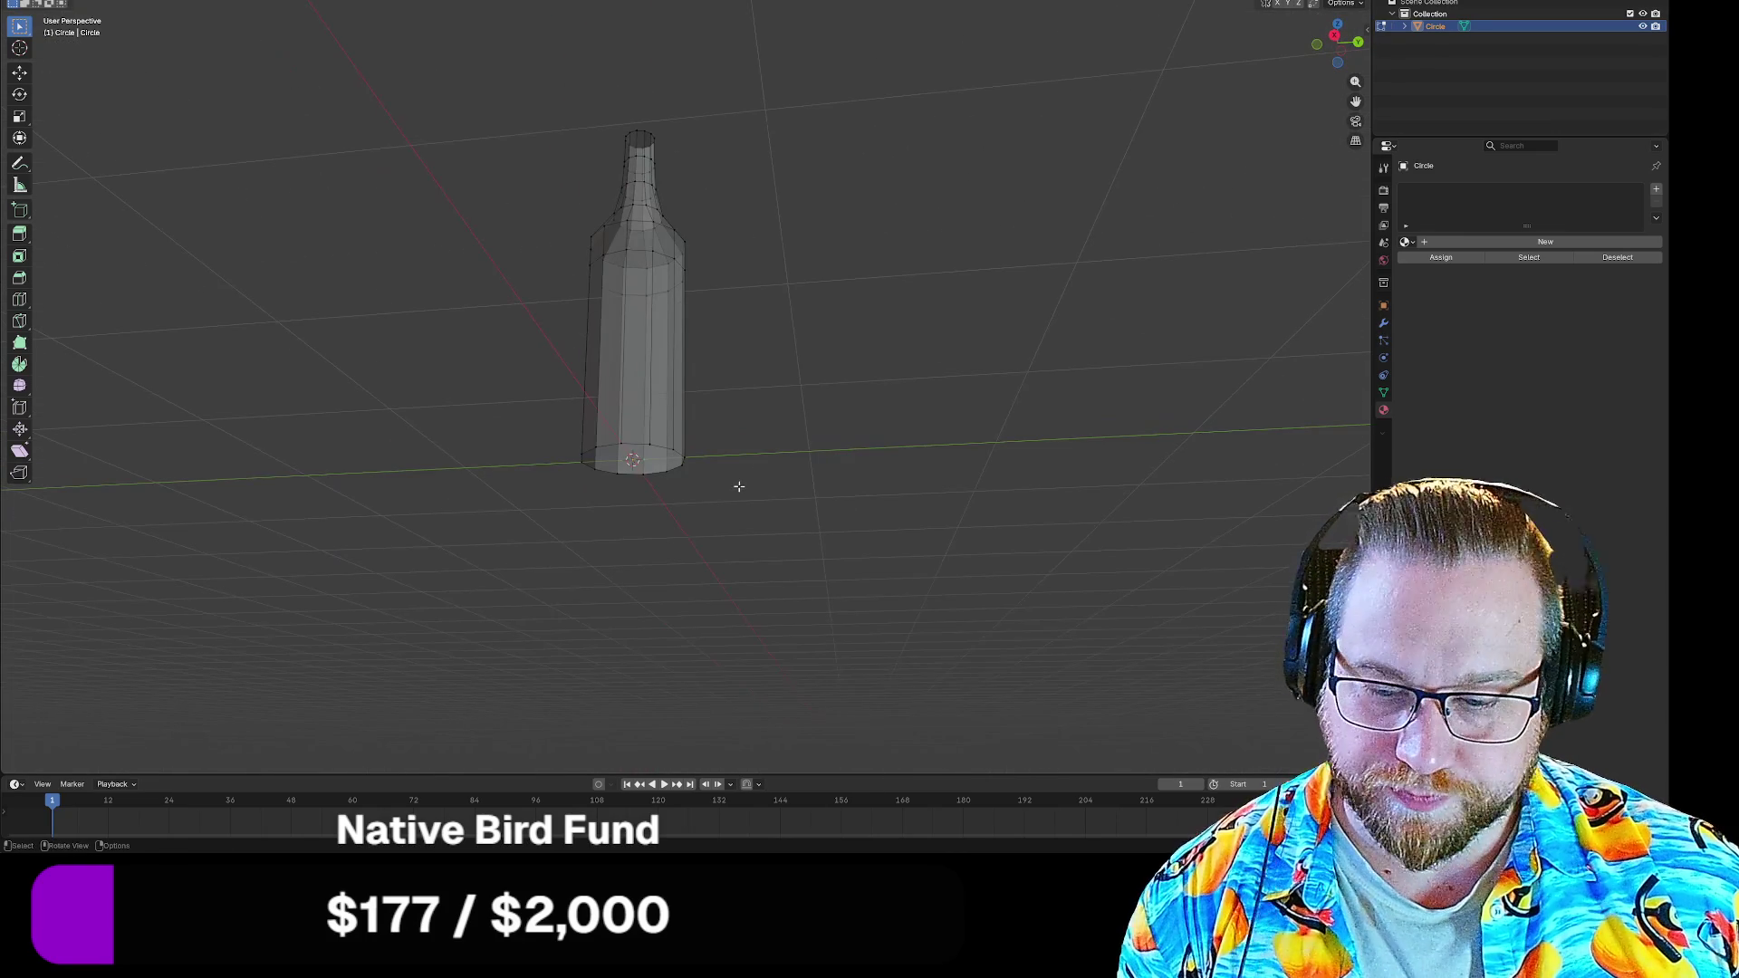
left_click(636, 447, "alt")
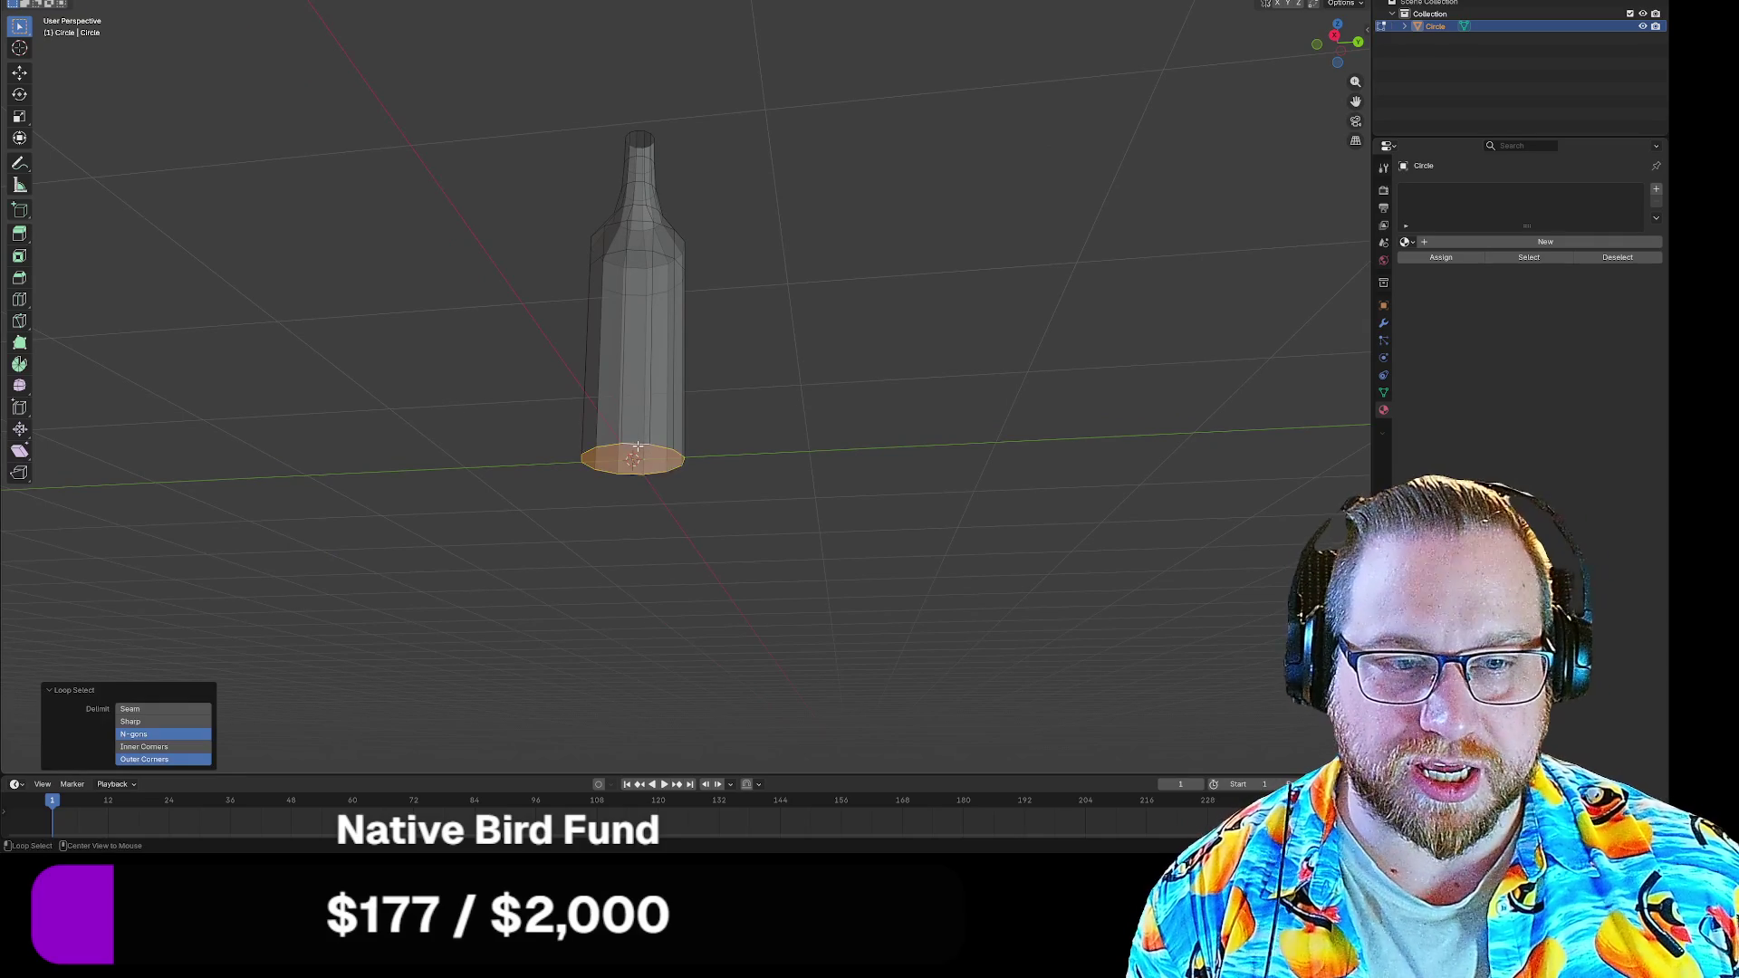
right_click(665, 454)
key("Escape")
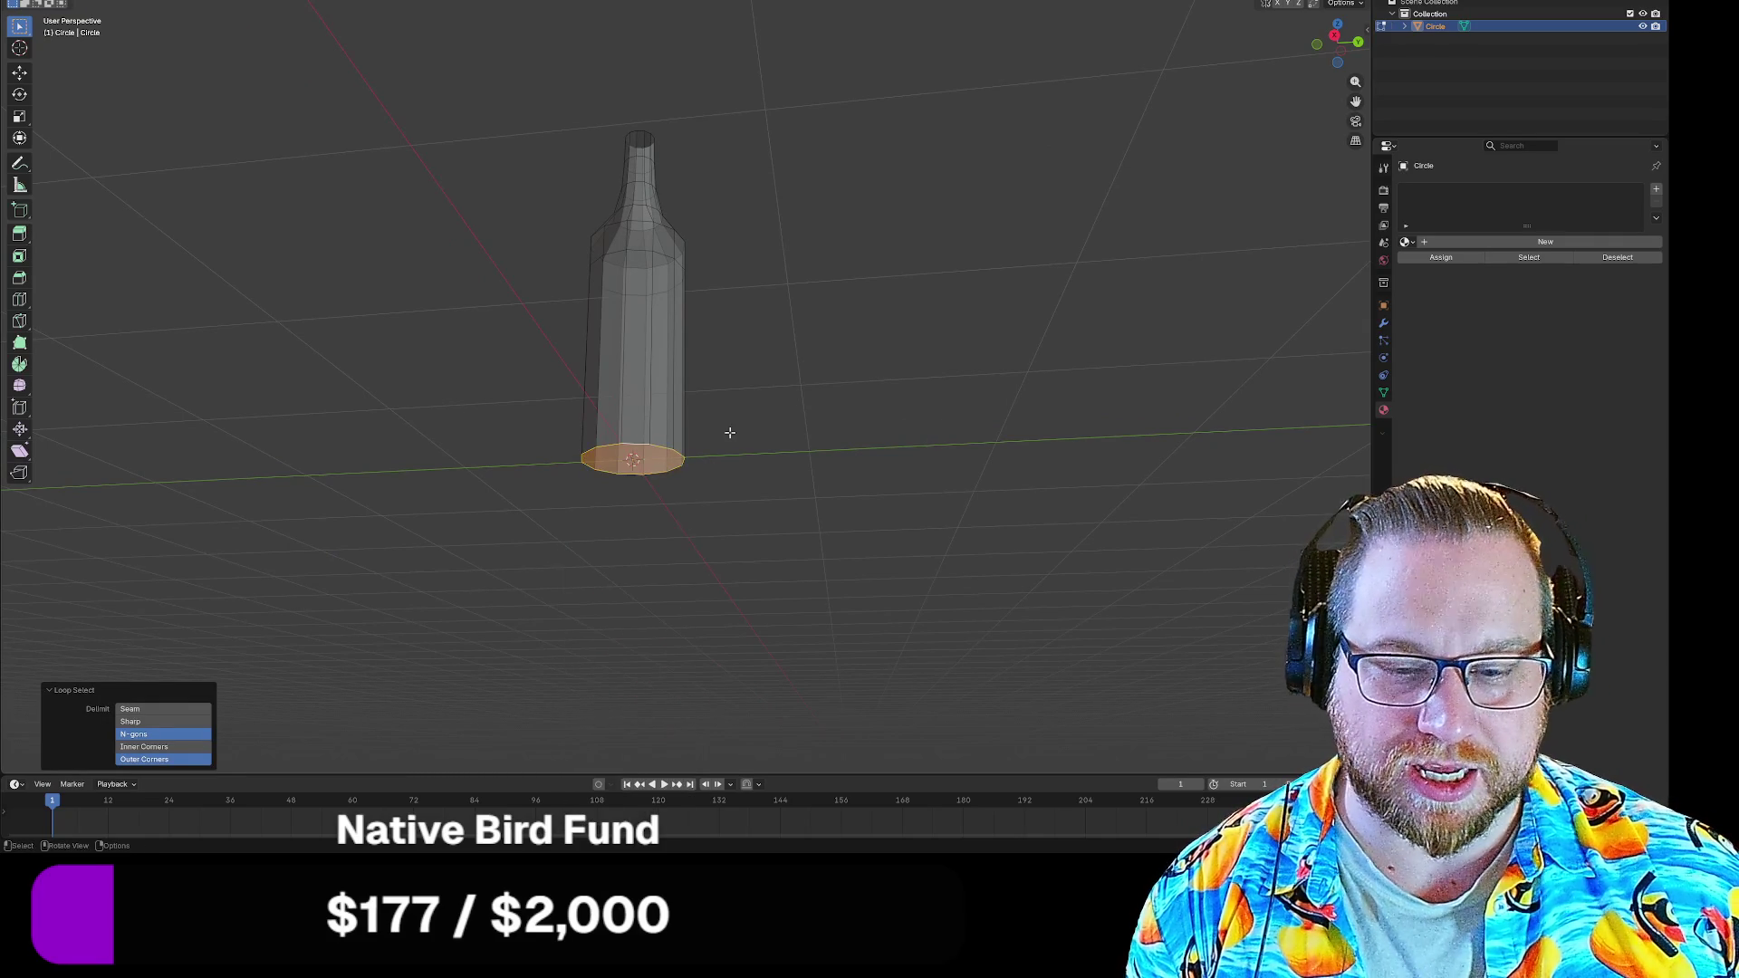
key("ctrl+b")
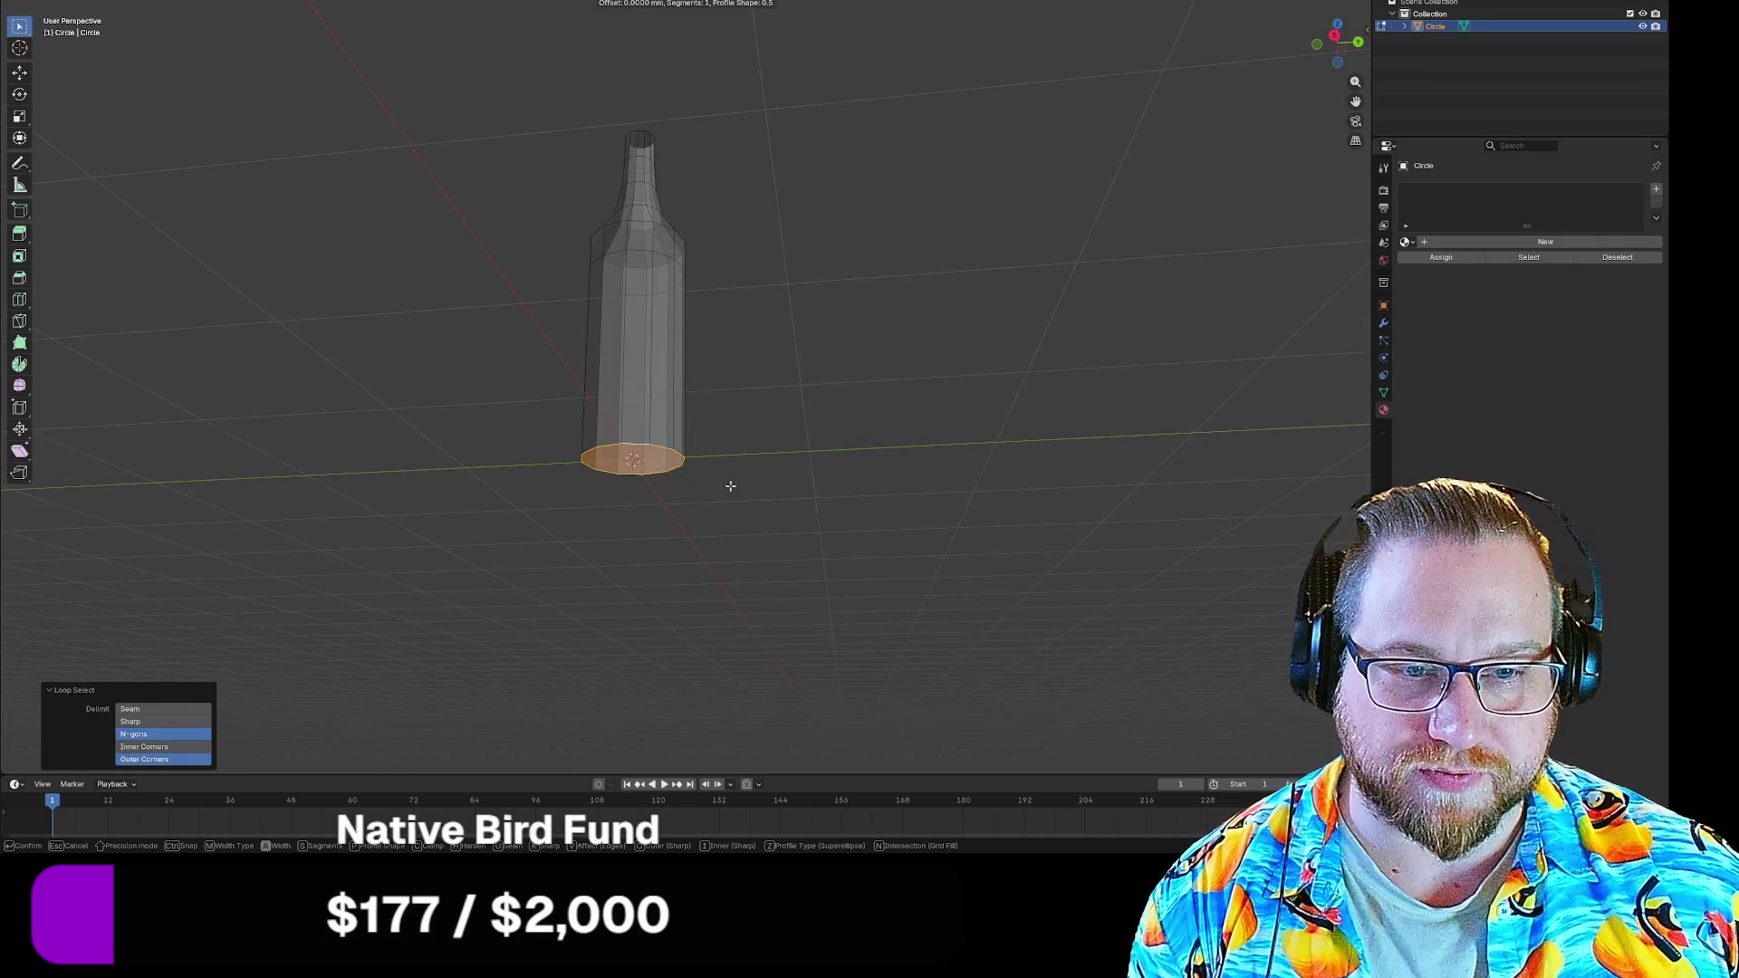
scroll(723, 523, "up", 1)
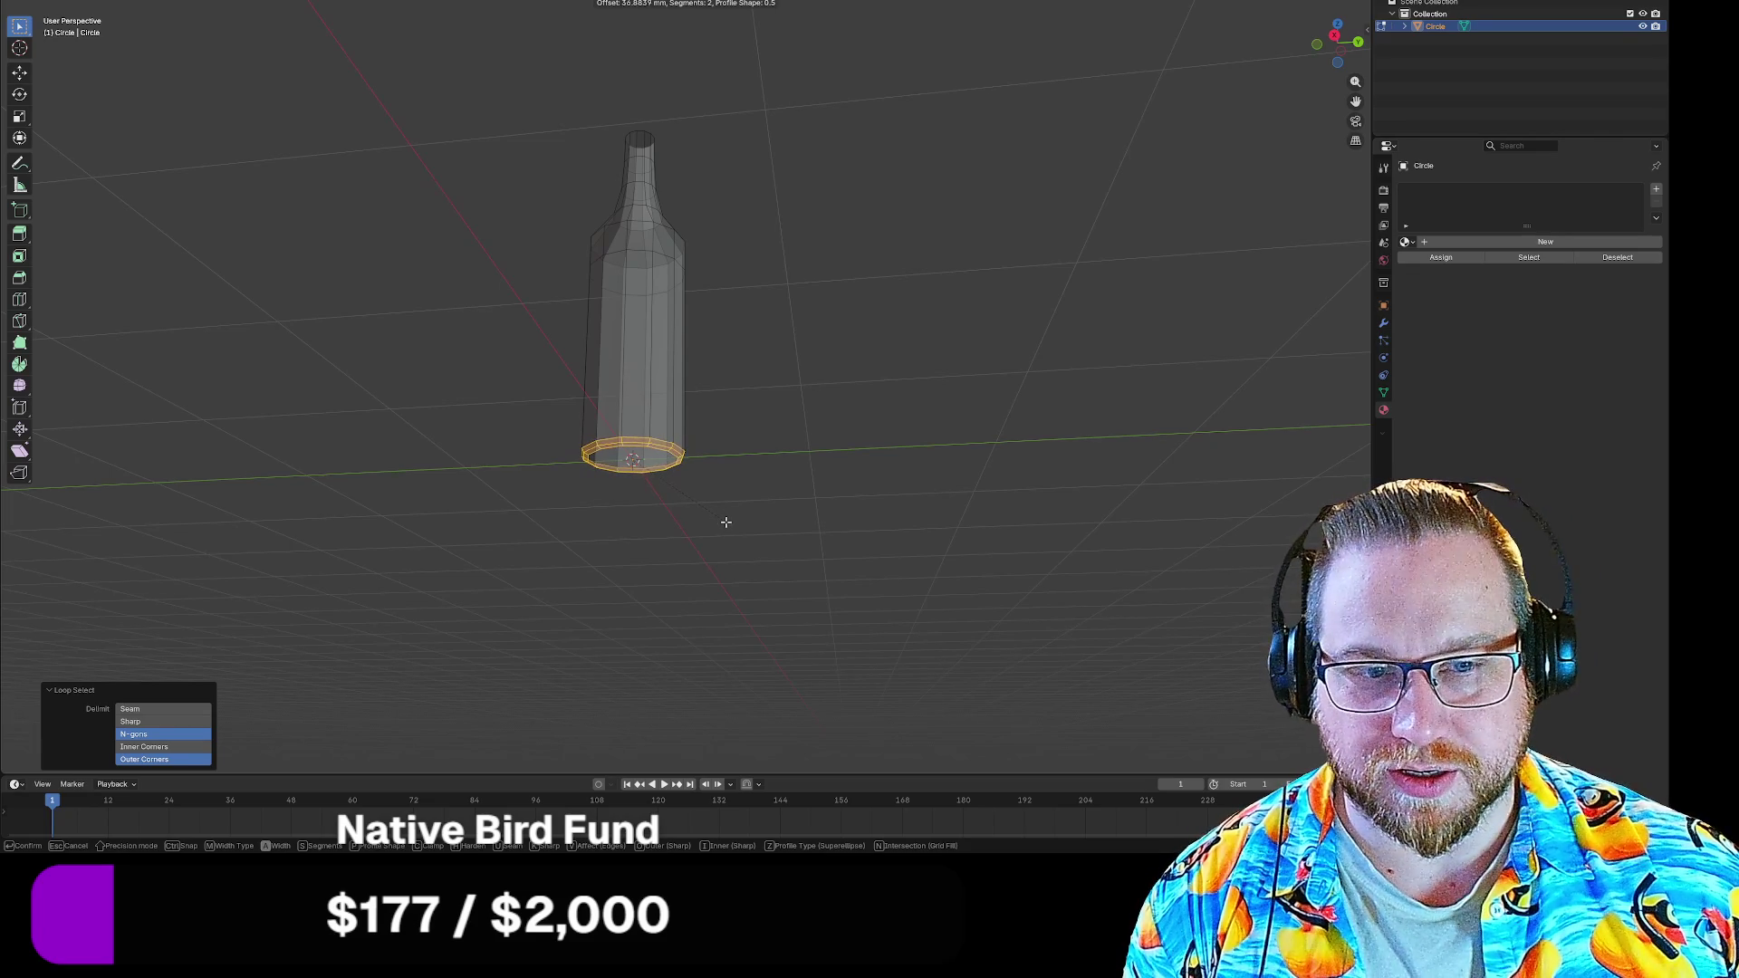
left_click(725, 521)
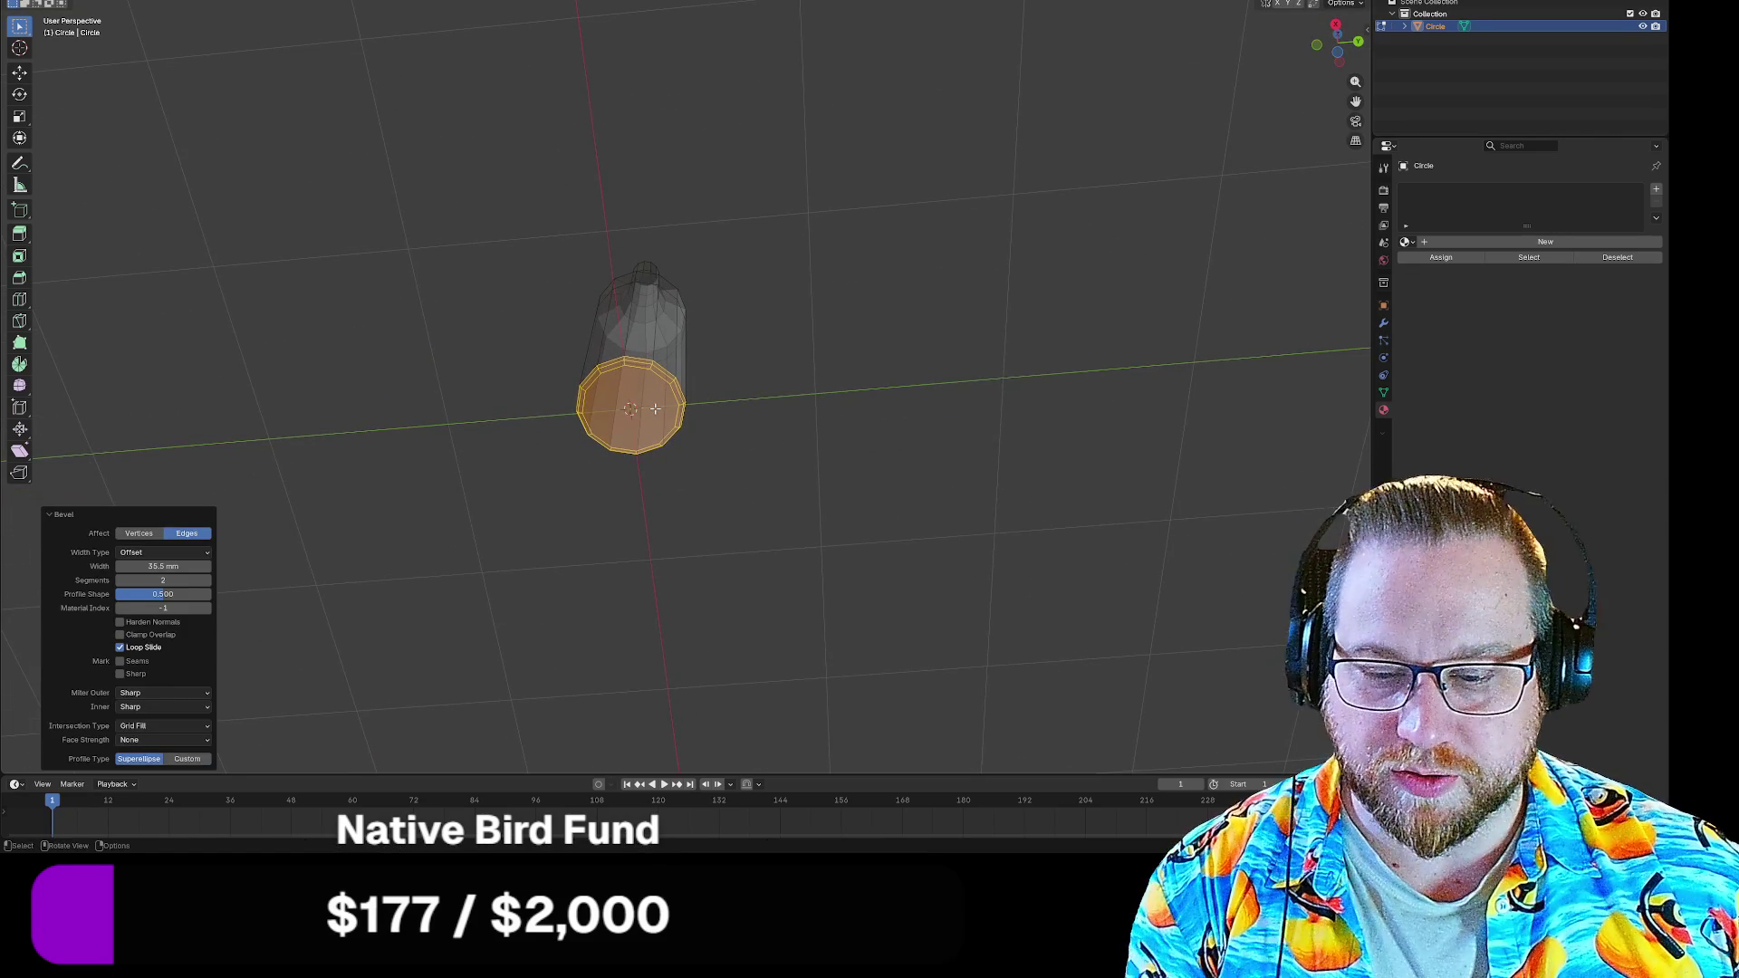
left_click(707, 417)
left_click(629, 409)
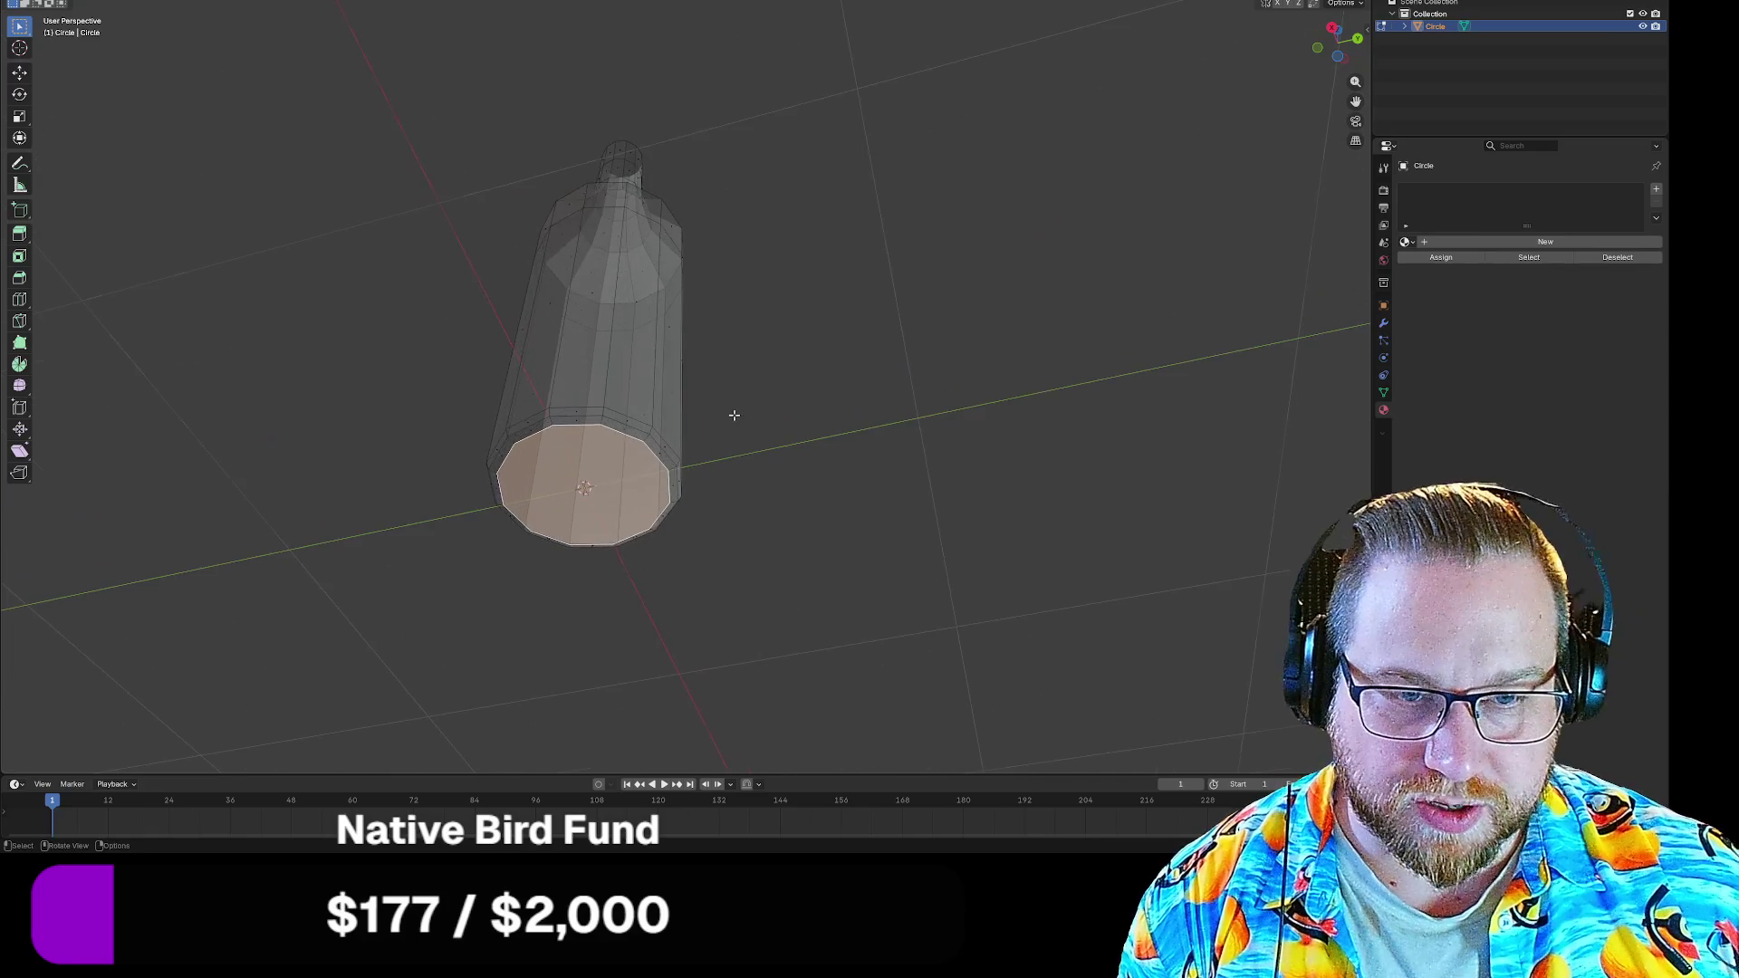
scroll(757, 530, "up", 3)
Extrude the bottom face about 24 mm outward along its normal
key("e")
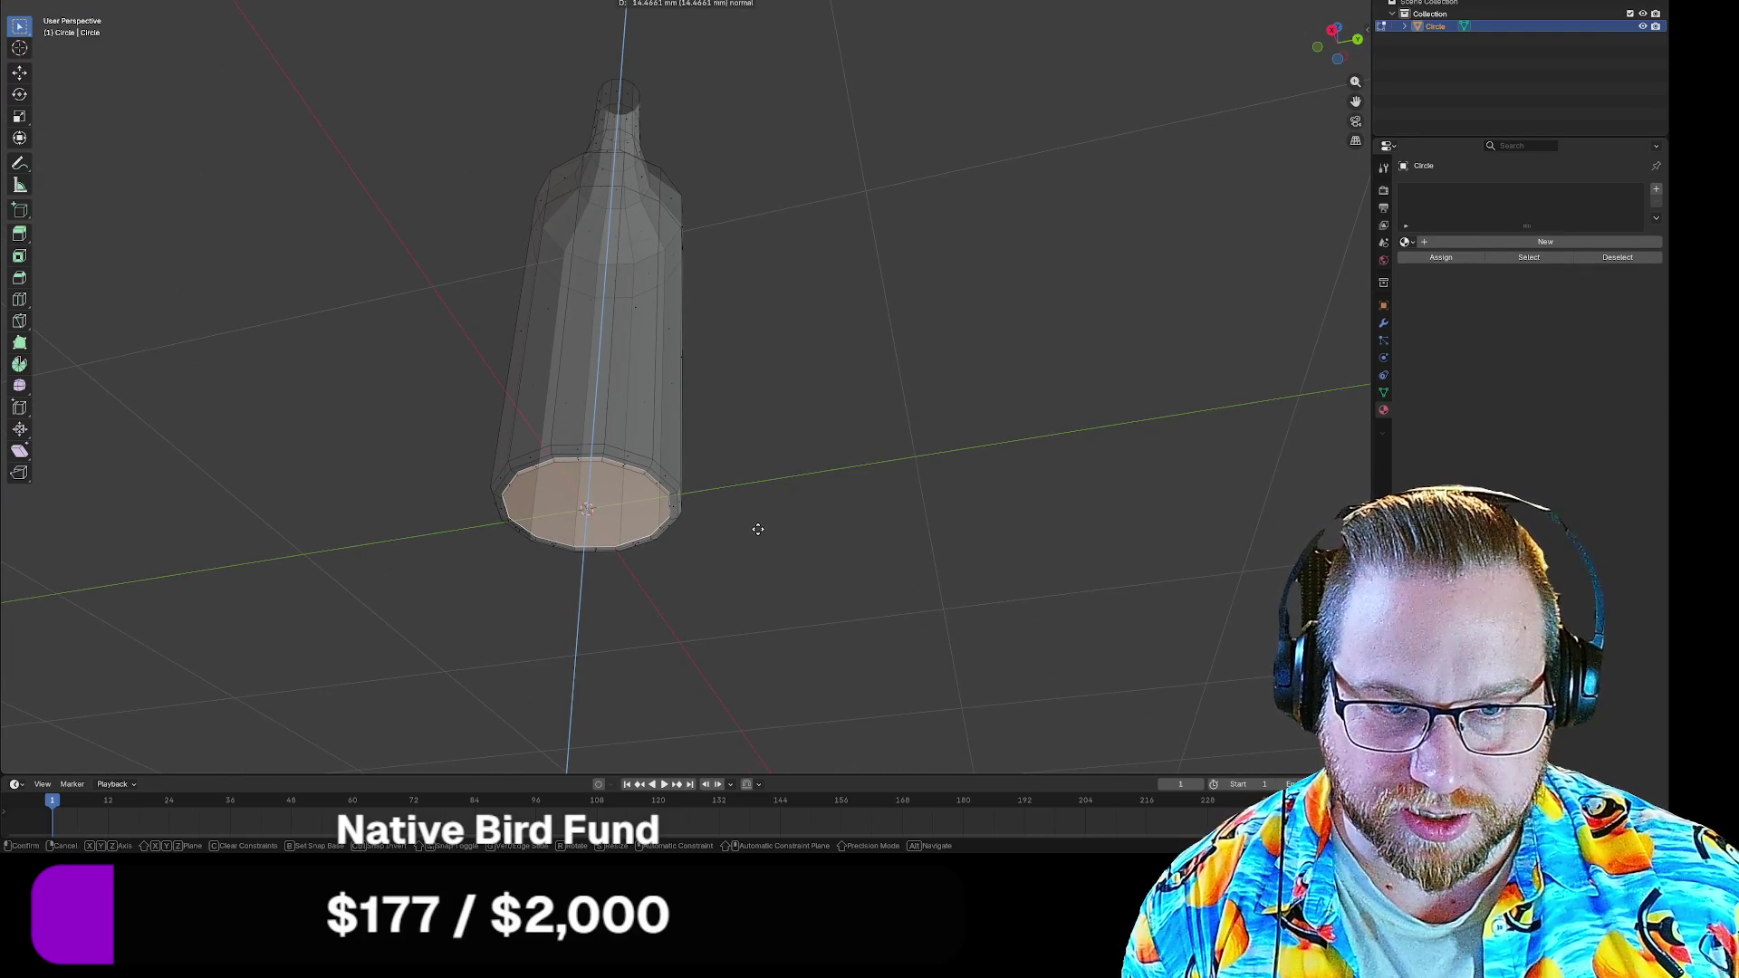
left_click(757, 528)
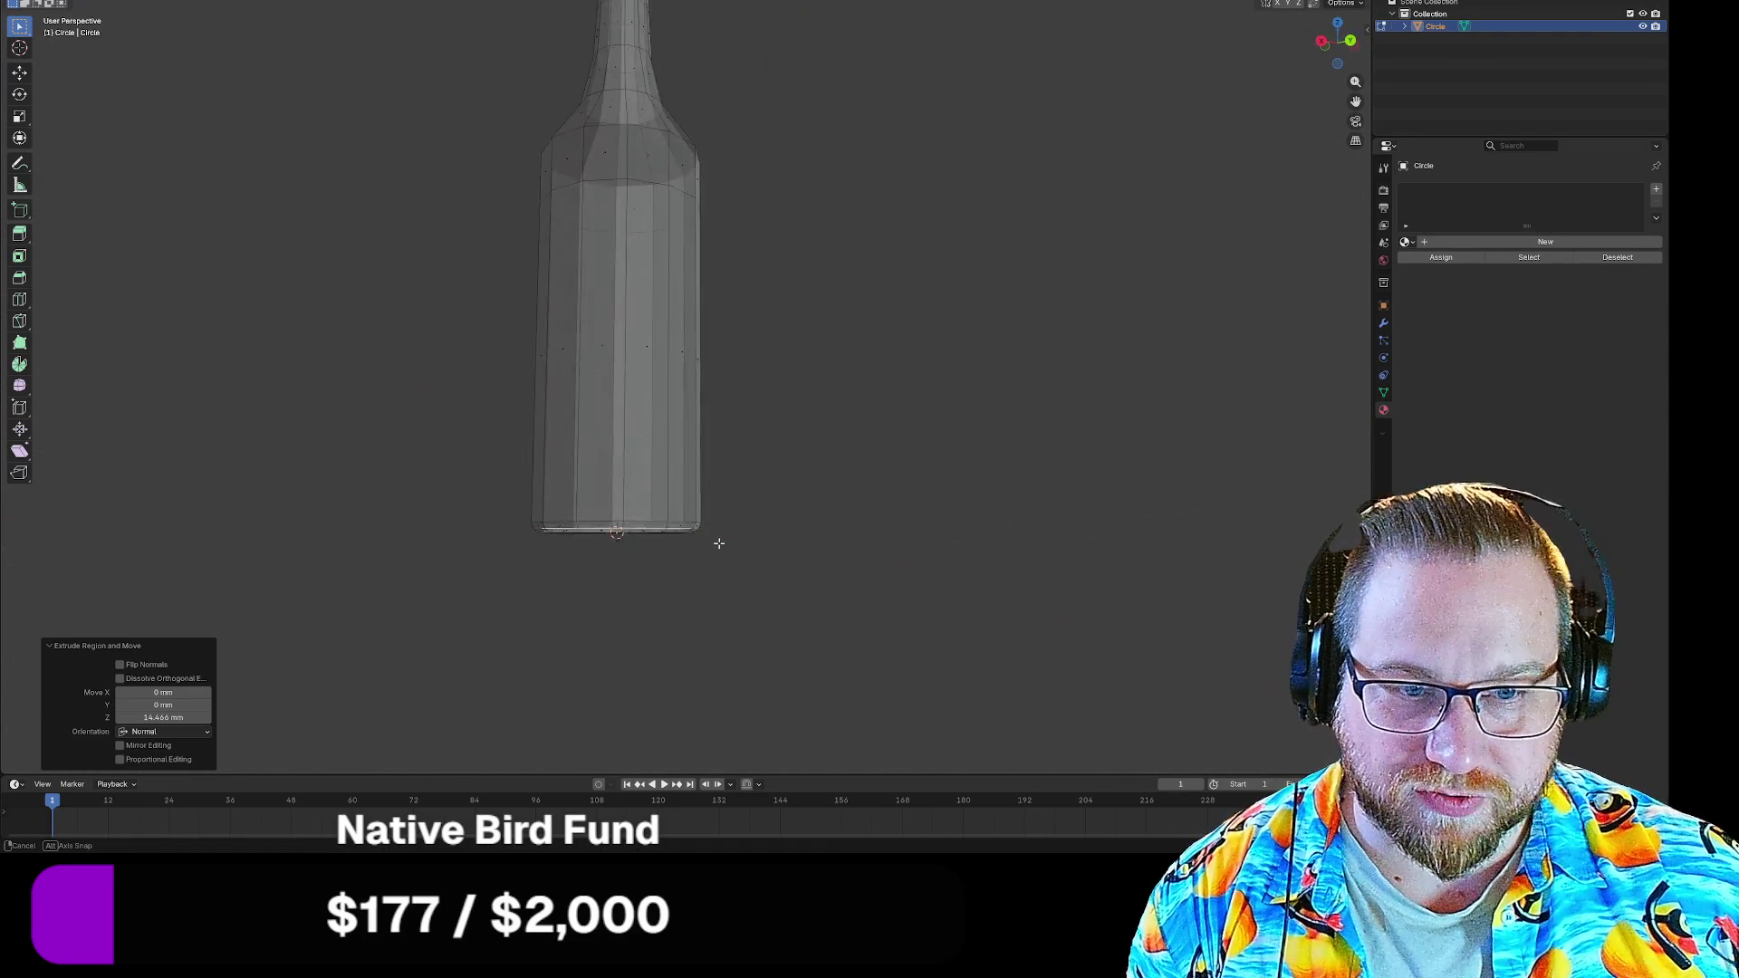
left_click_drag(719, 545, 729, 543)
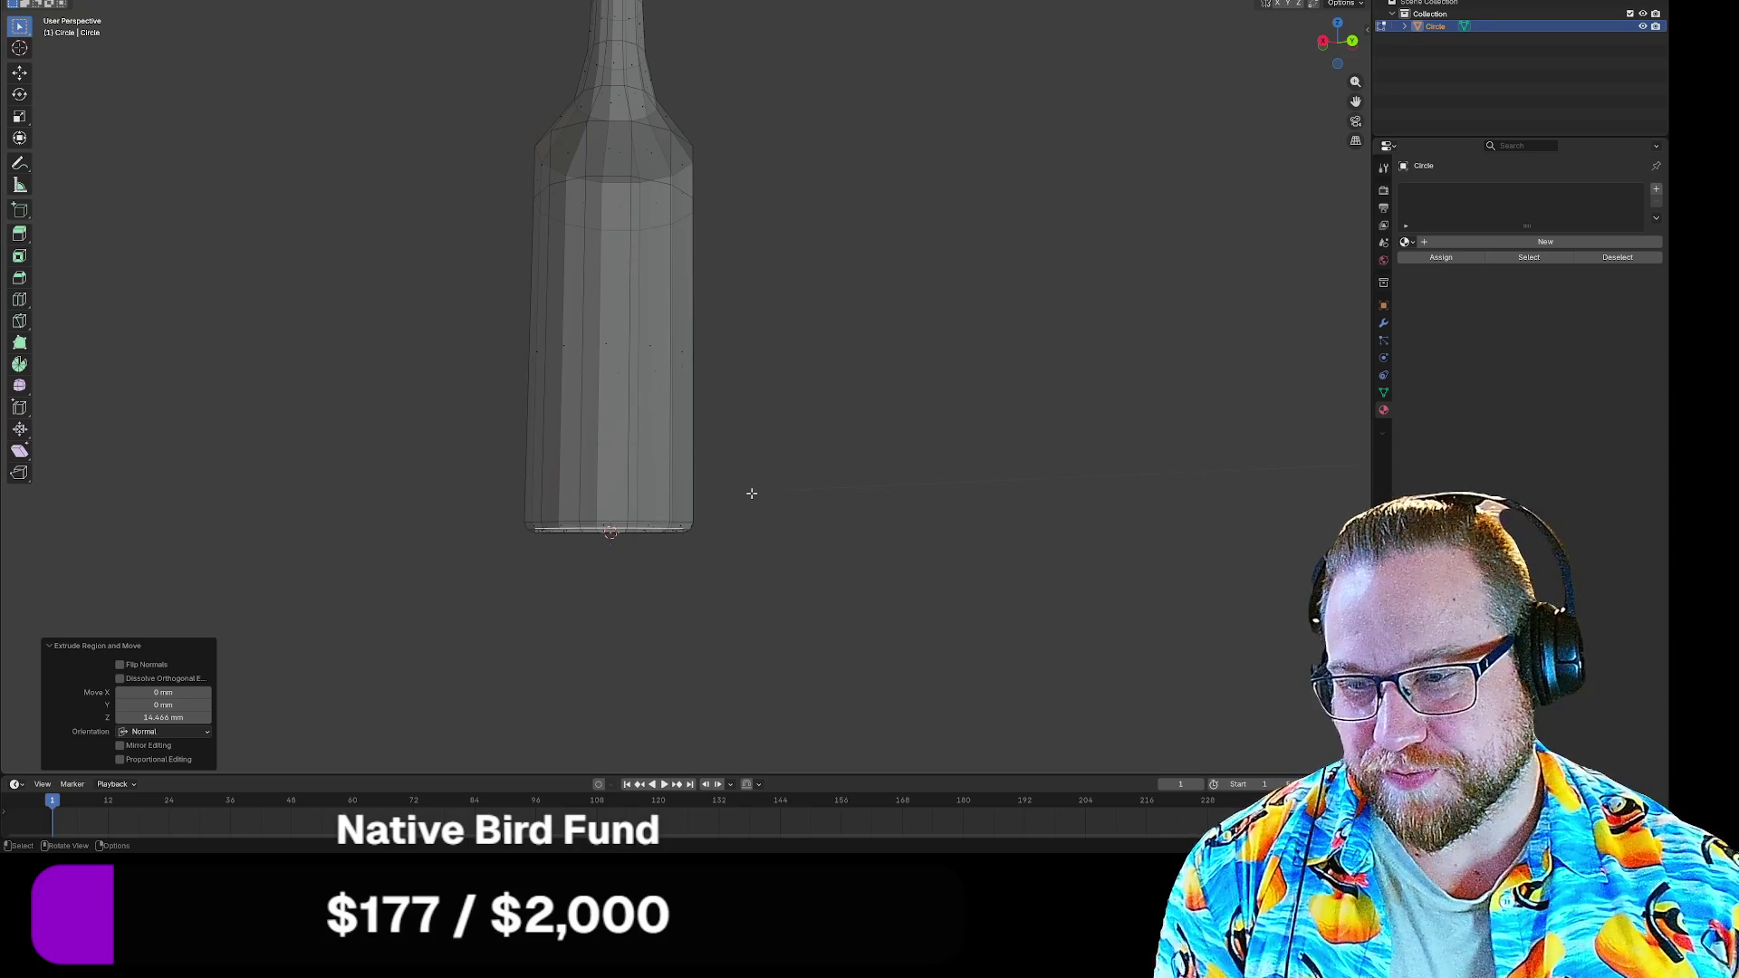
scroll(807, 248, "down", 2)
scroll(815, 253, "down", 2)
Bevel the body-to-shoulder edge loop with two segments to round the transition
left_click_drag(816, 253, 699, 250)
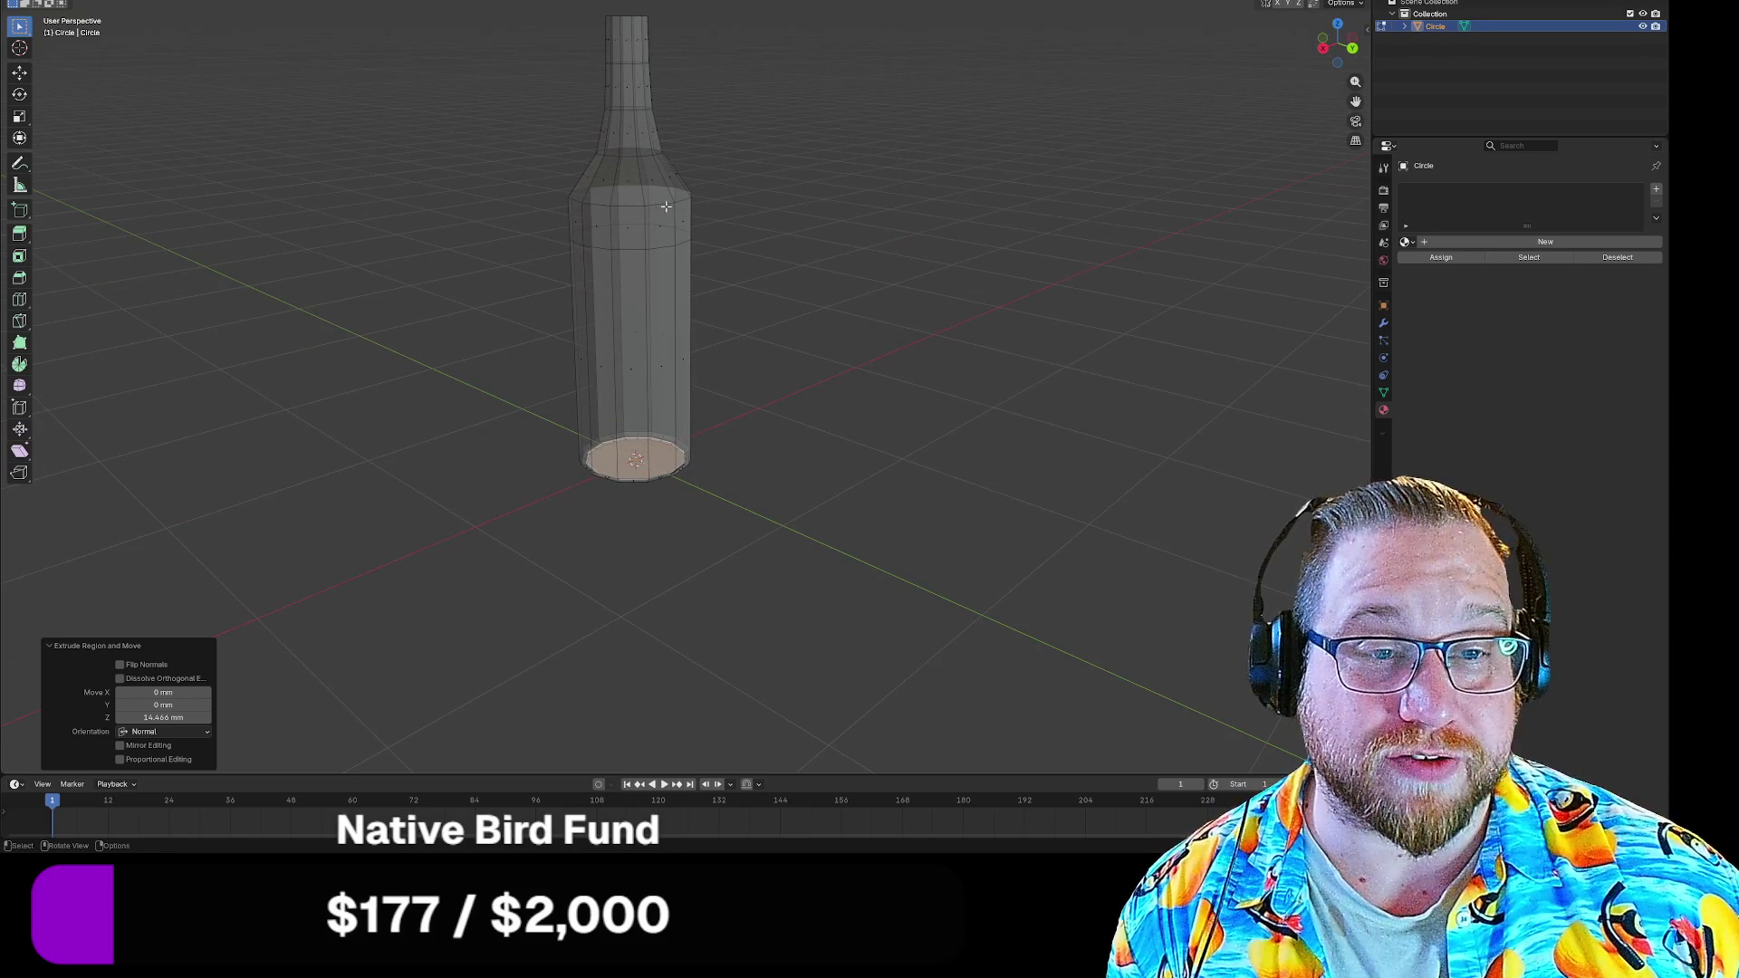
key("ctrl+z")
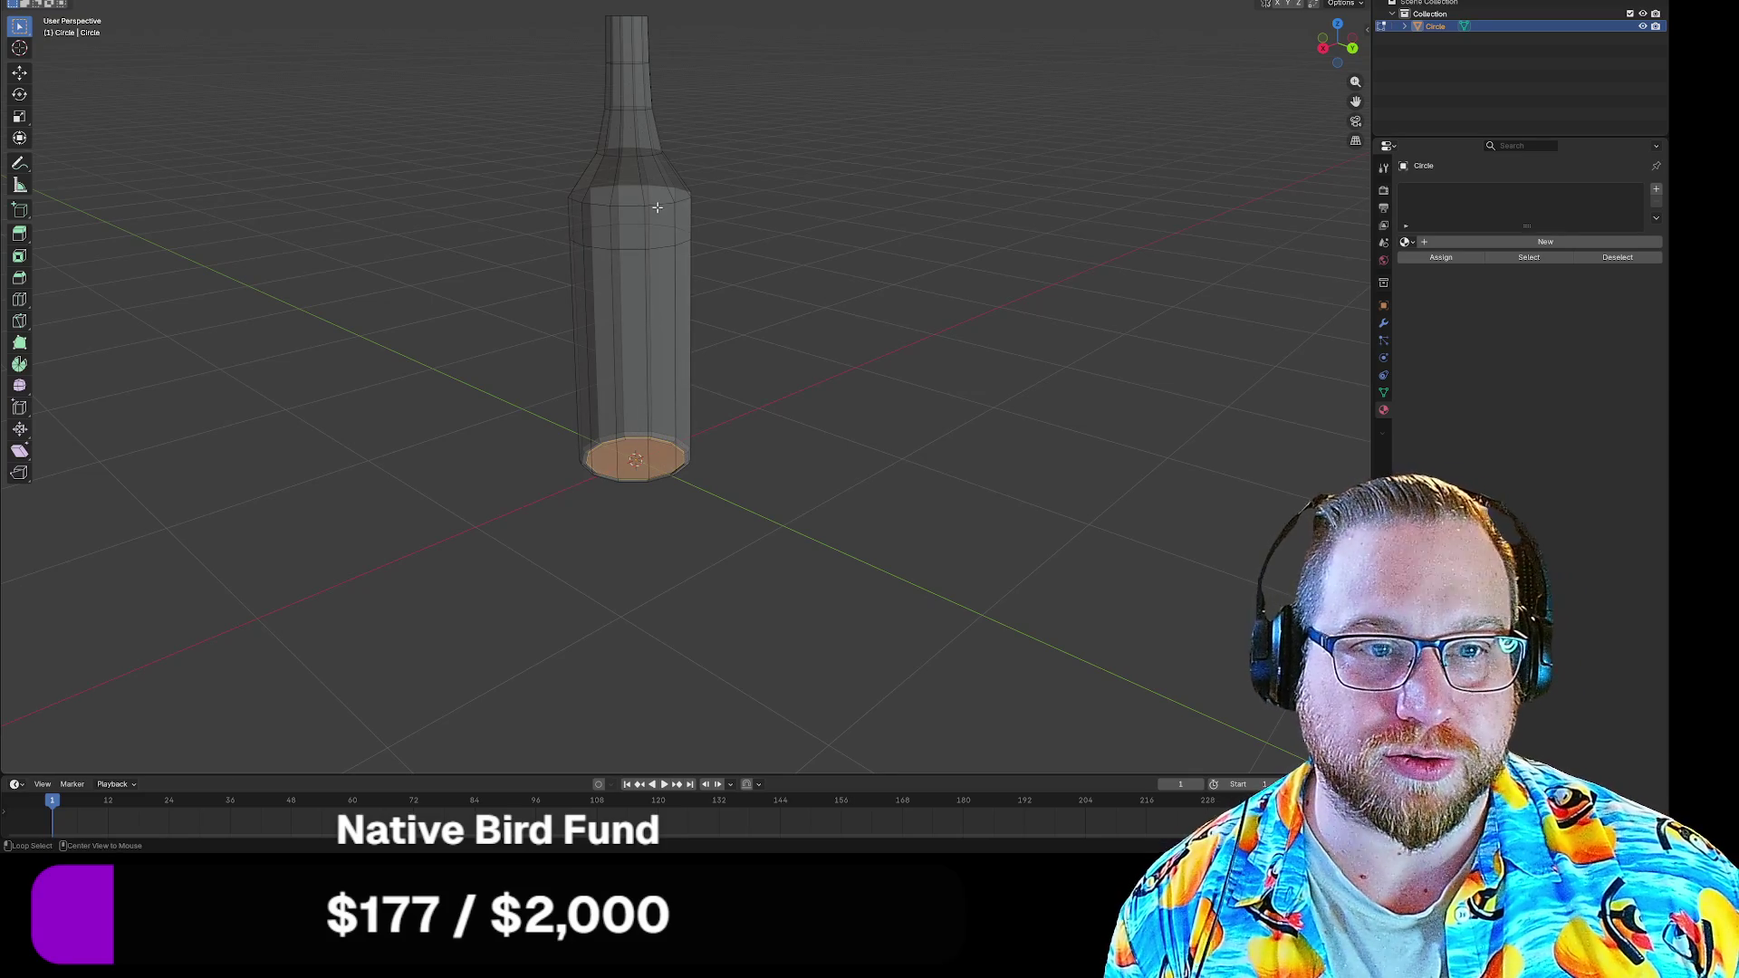
left_click(657, 208, "alt")
scroll(711, 155, "up", 2)
scroll(799, 276, "down", 1)
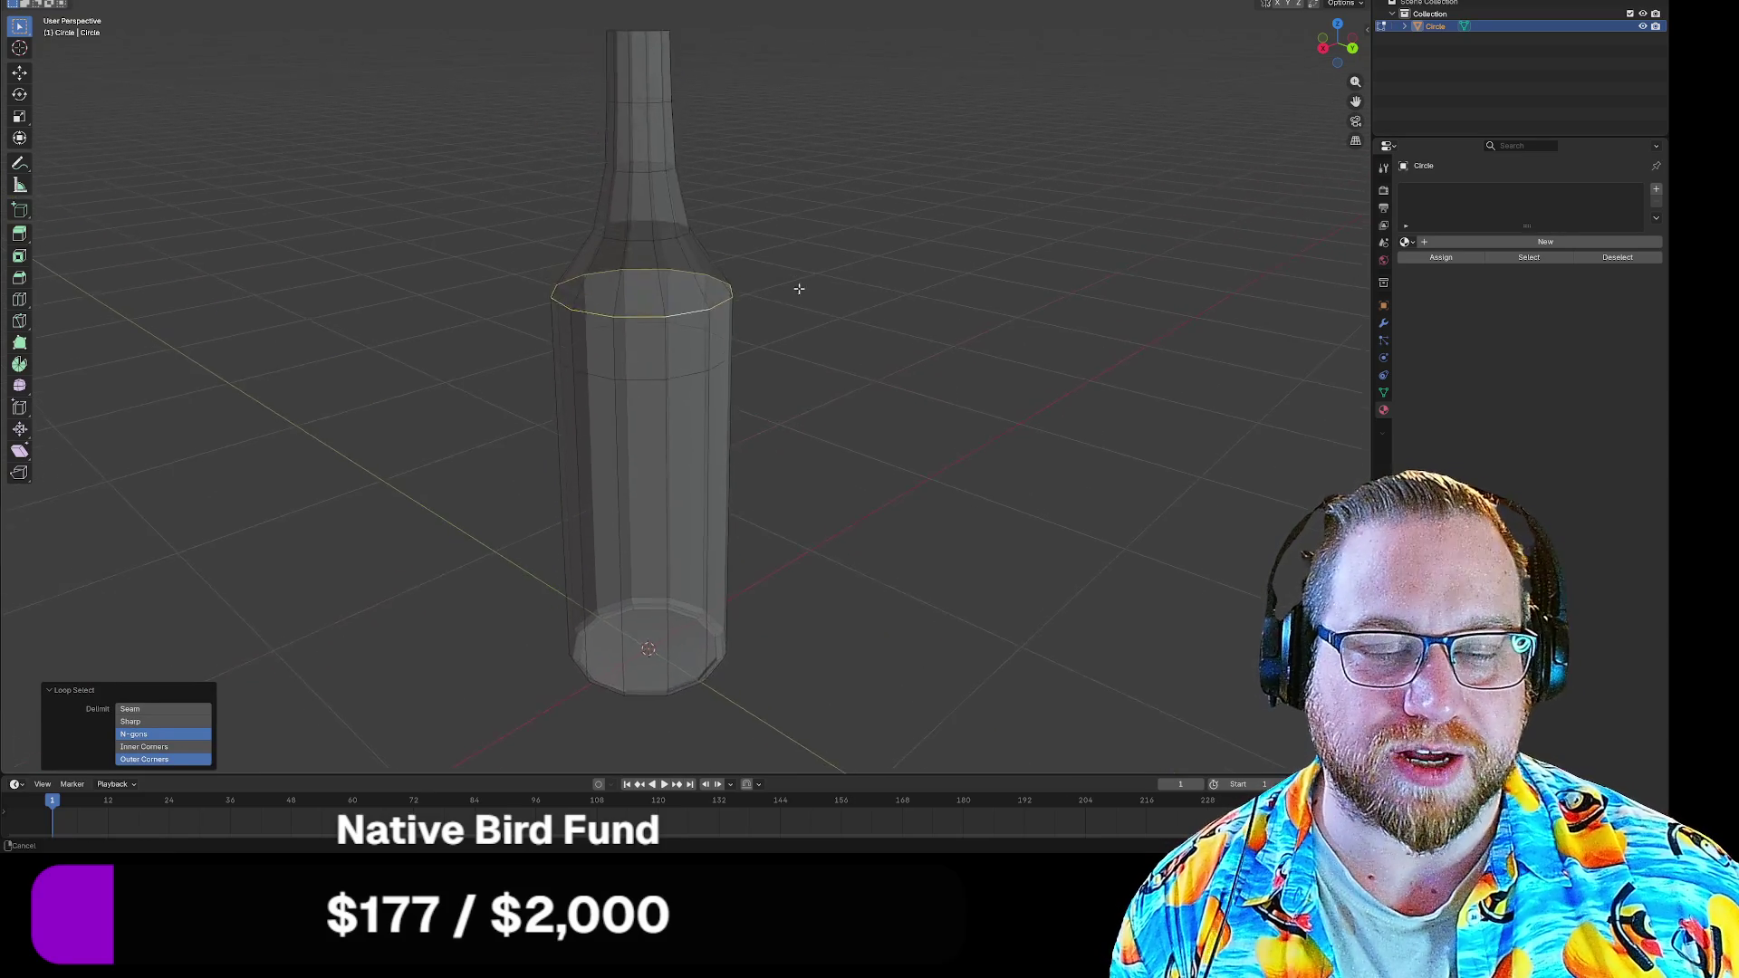
scroll(798, 276, "up", 2)
key("ctrl+b")
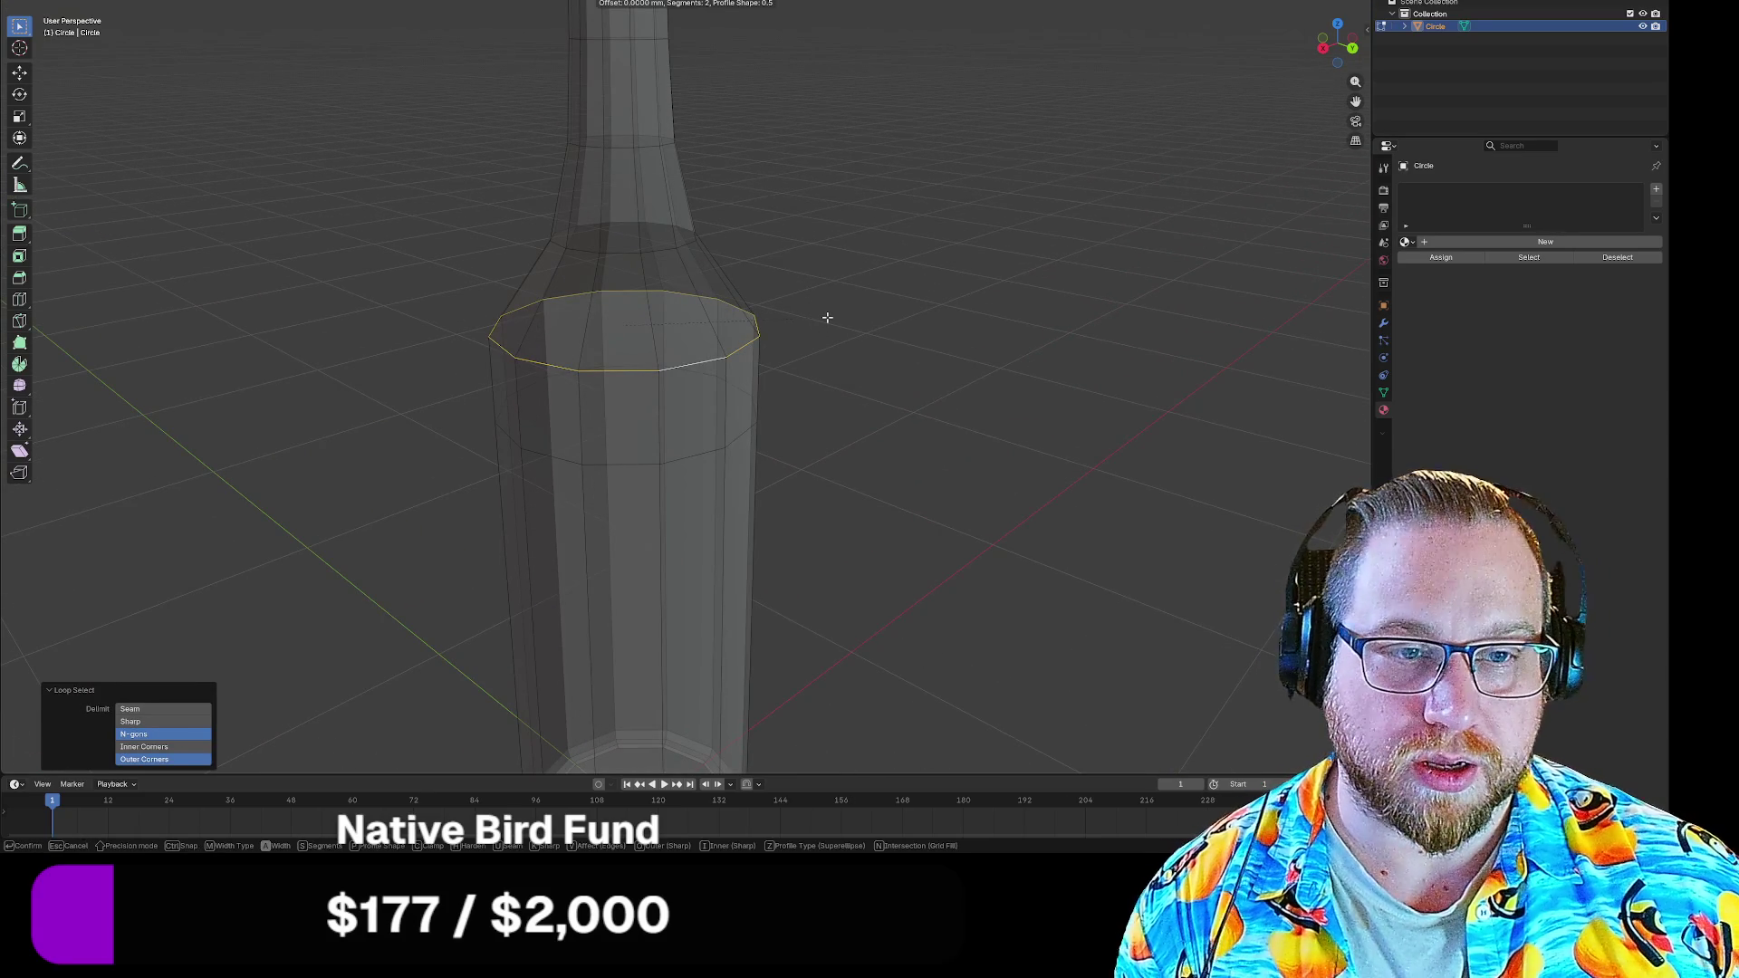
scroll(862, 318, "up", 2)
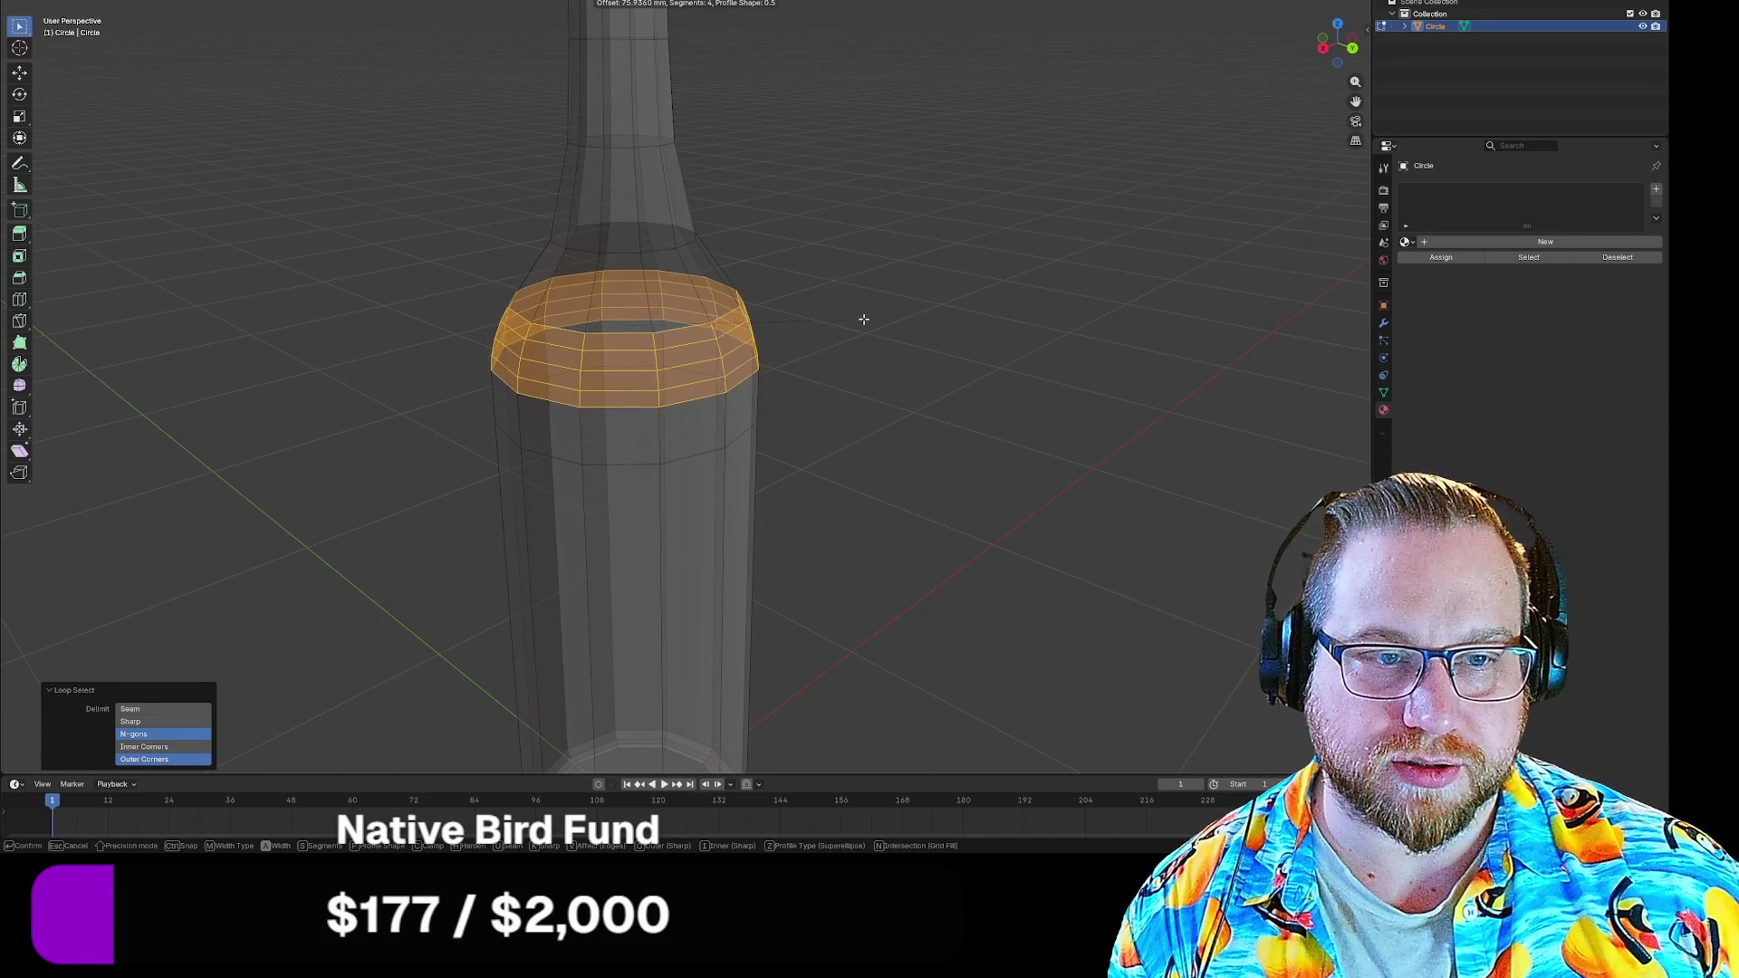
scroll(873, 319, "down", 1)
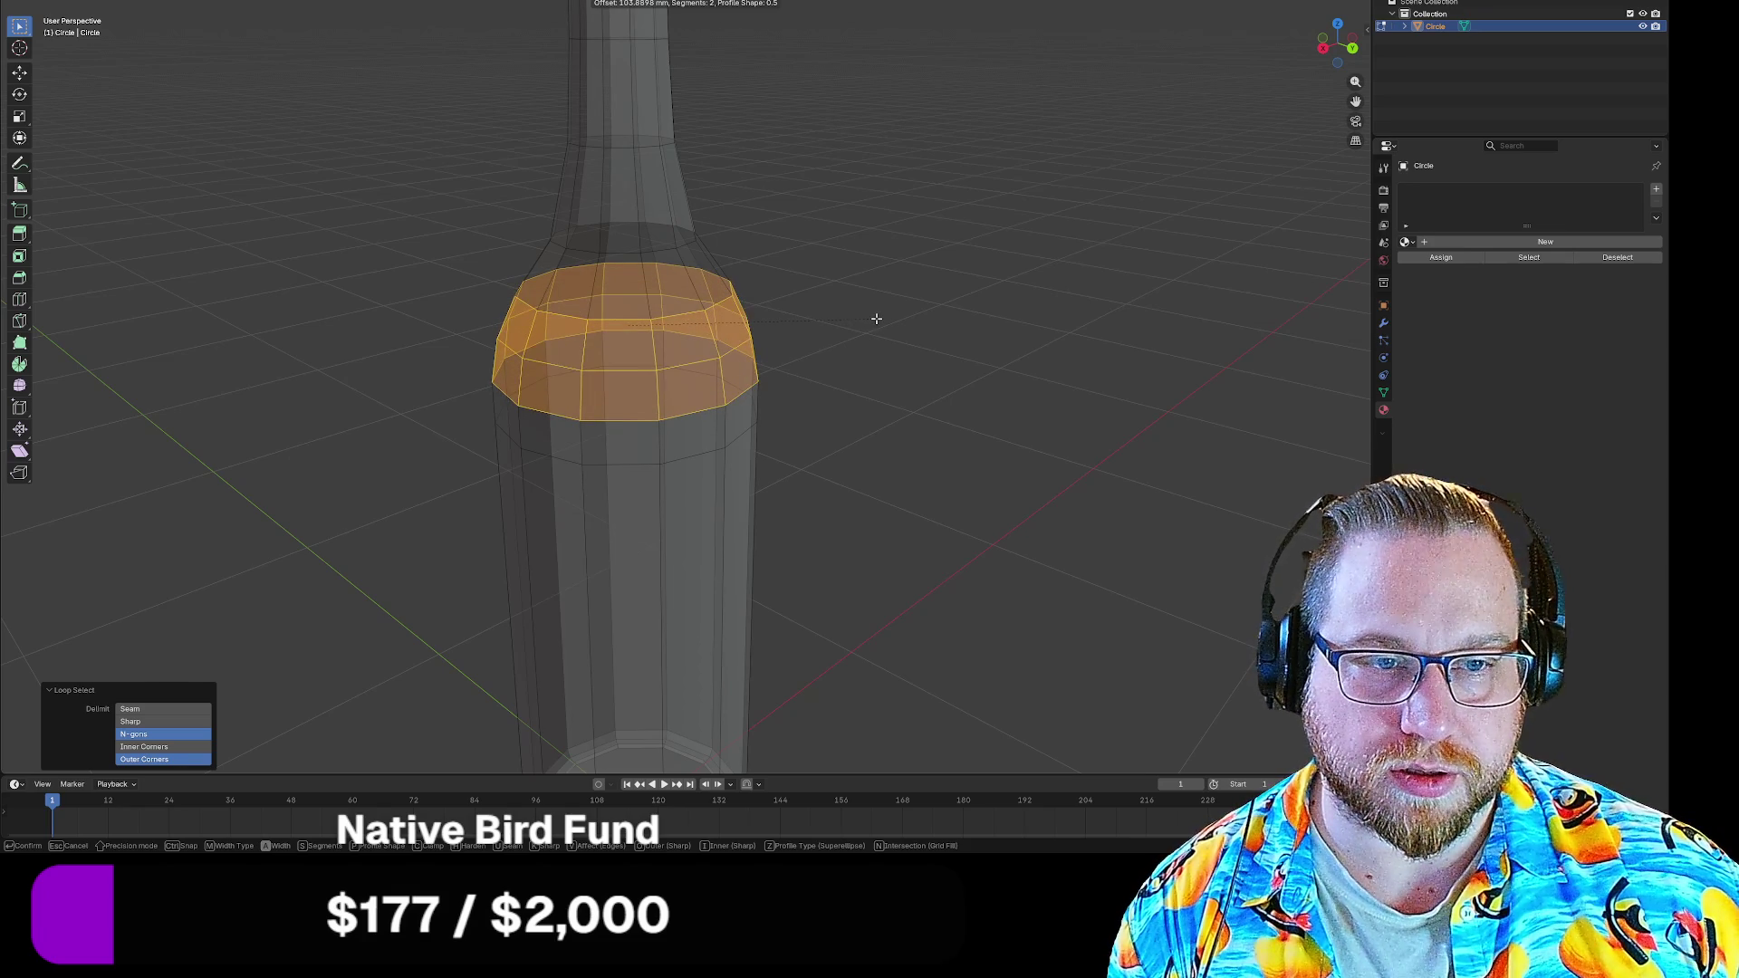
left_click(879, 320)
left_click(904, 351)
right_click(958, 378)
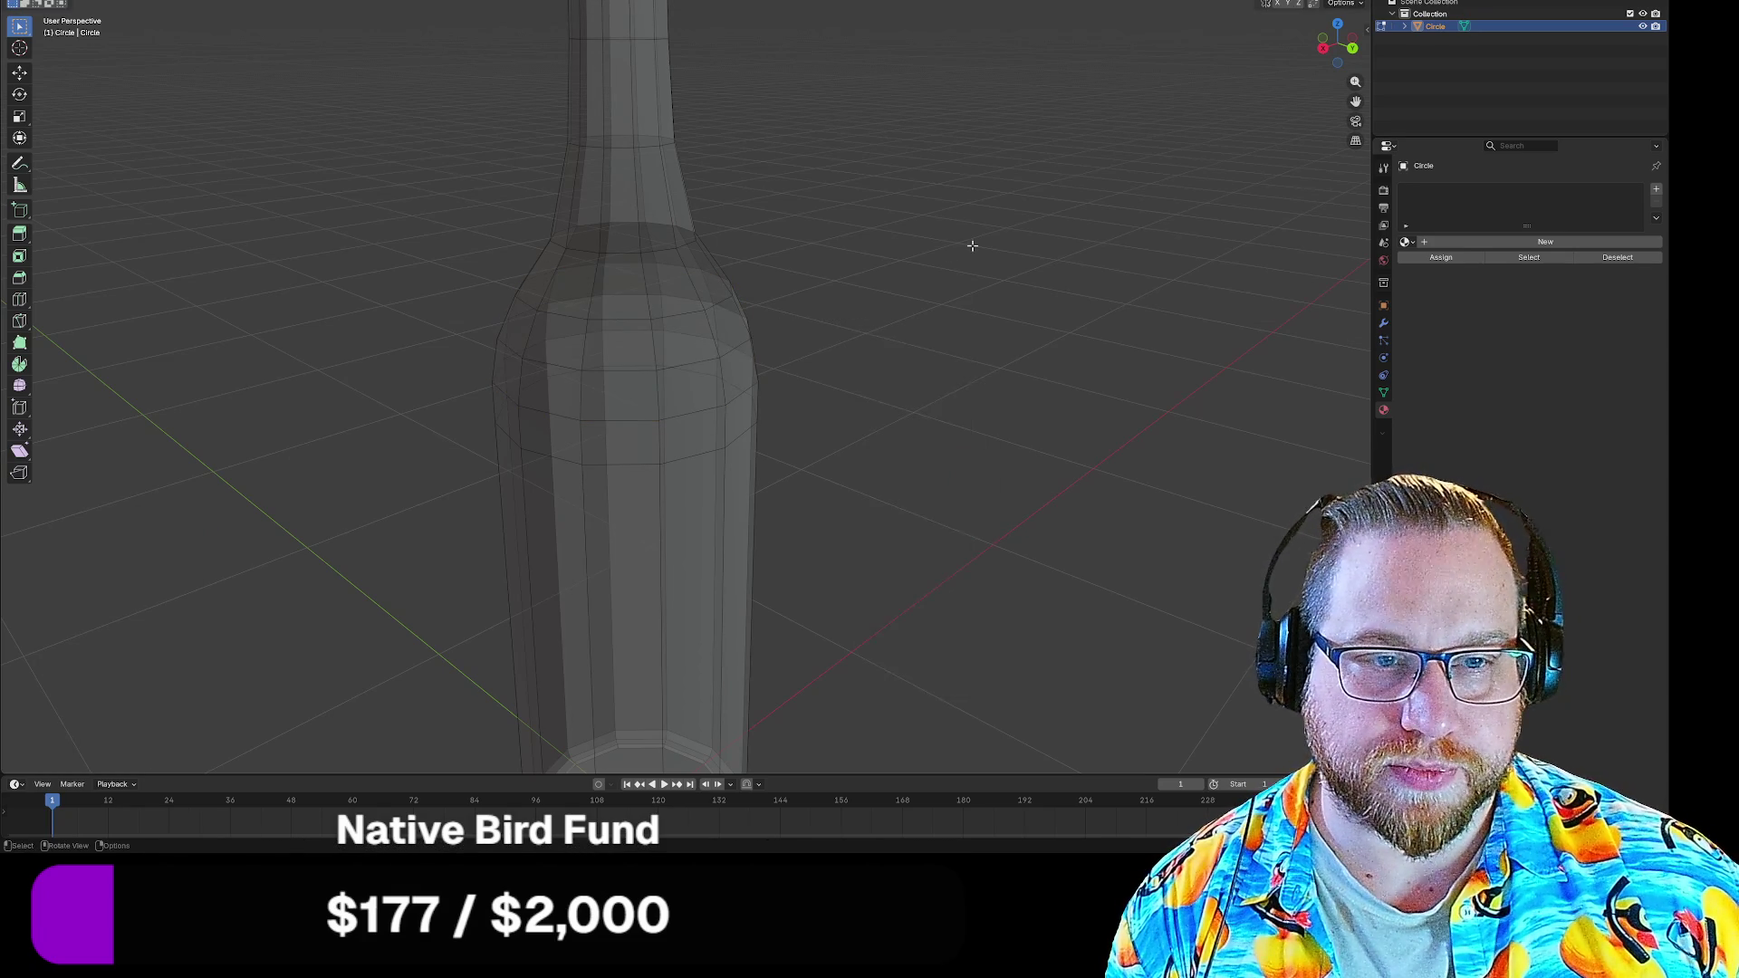
scroll(1013, 264, "down", 3)
mouse_move(1014, 265)
left_mouse_down()
mouse_move(759, 349)
mouse_move(821, 187)
left_mouse_up()
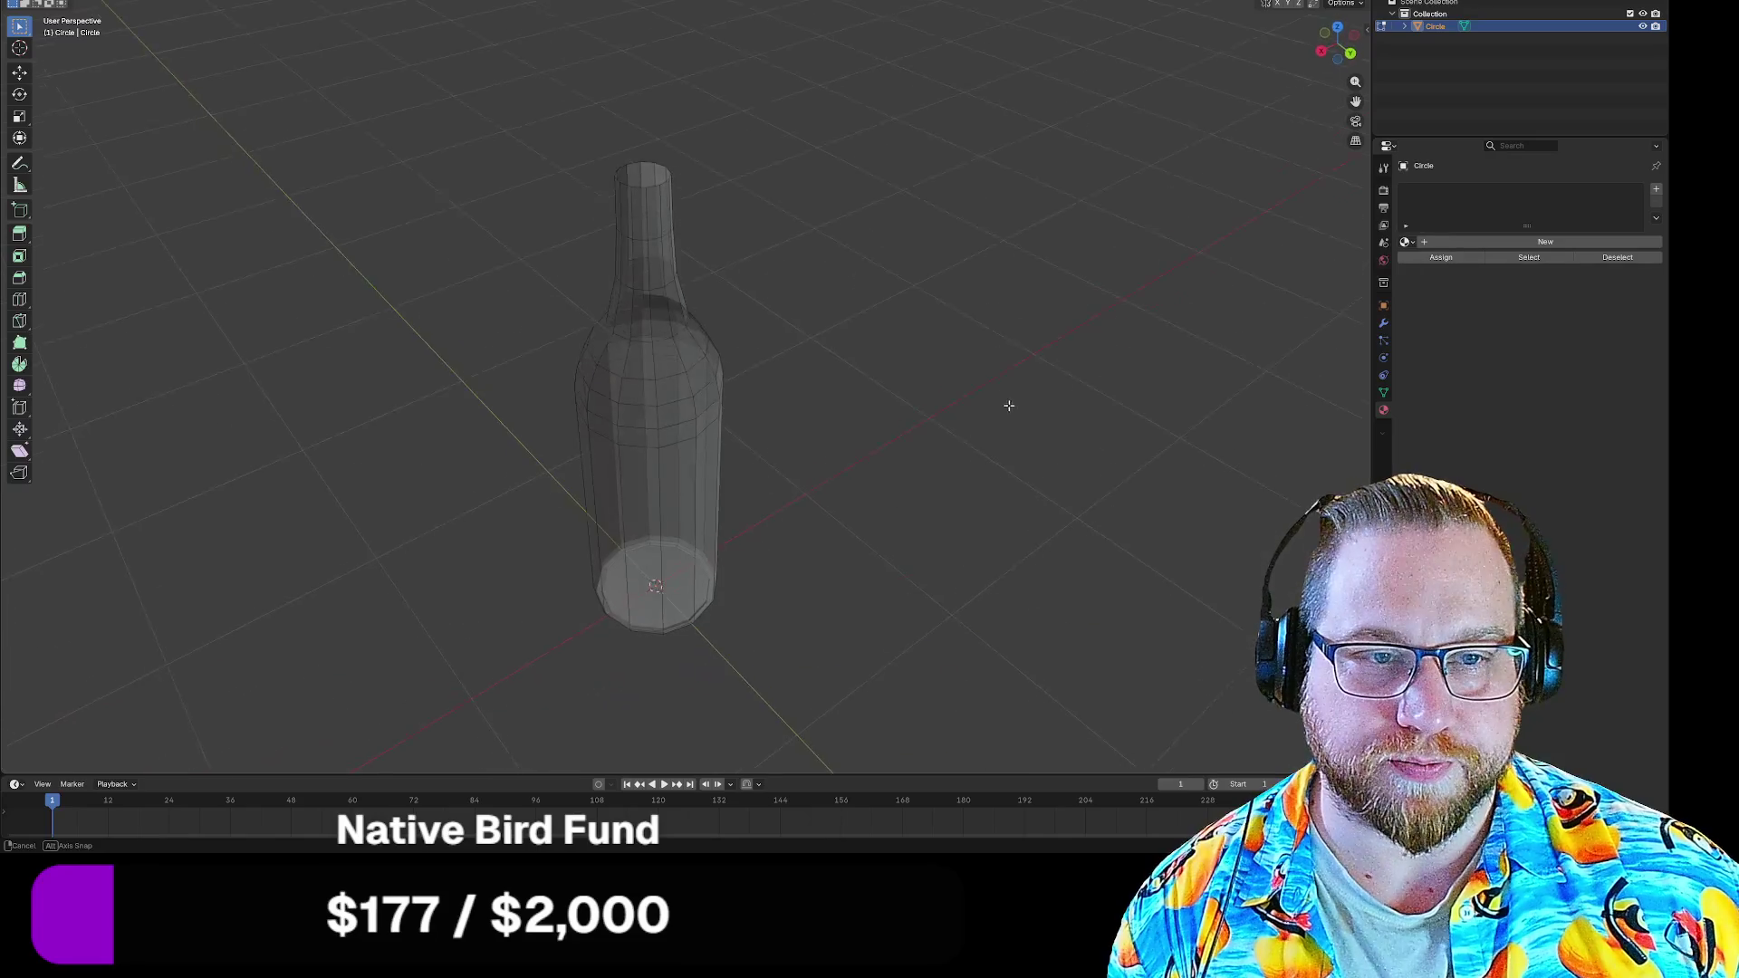
scroll(823, 189, "up", 3)
scroll(835, 257, "up", 2)
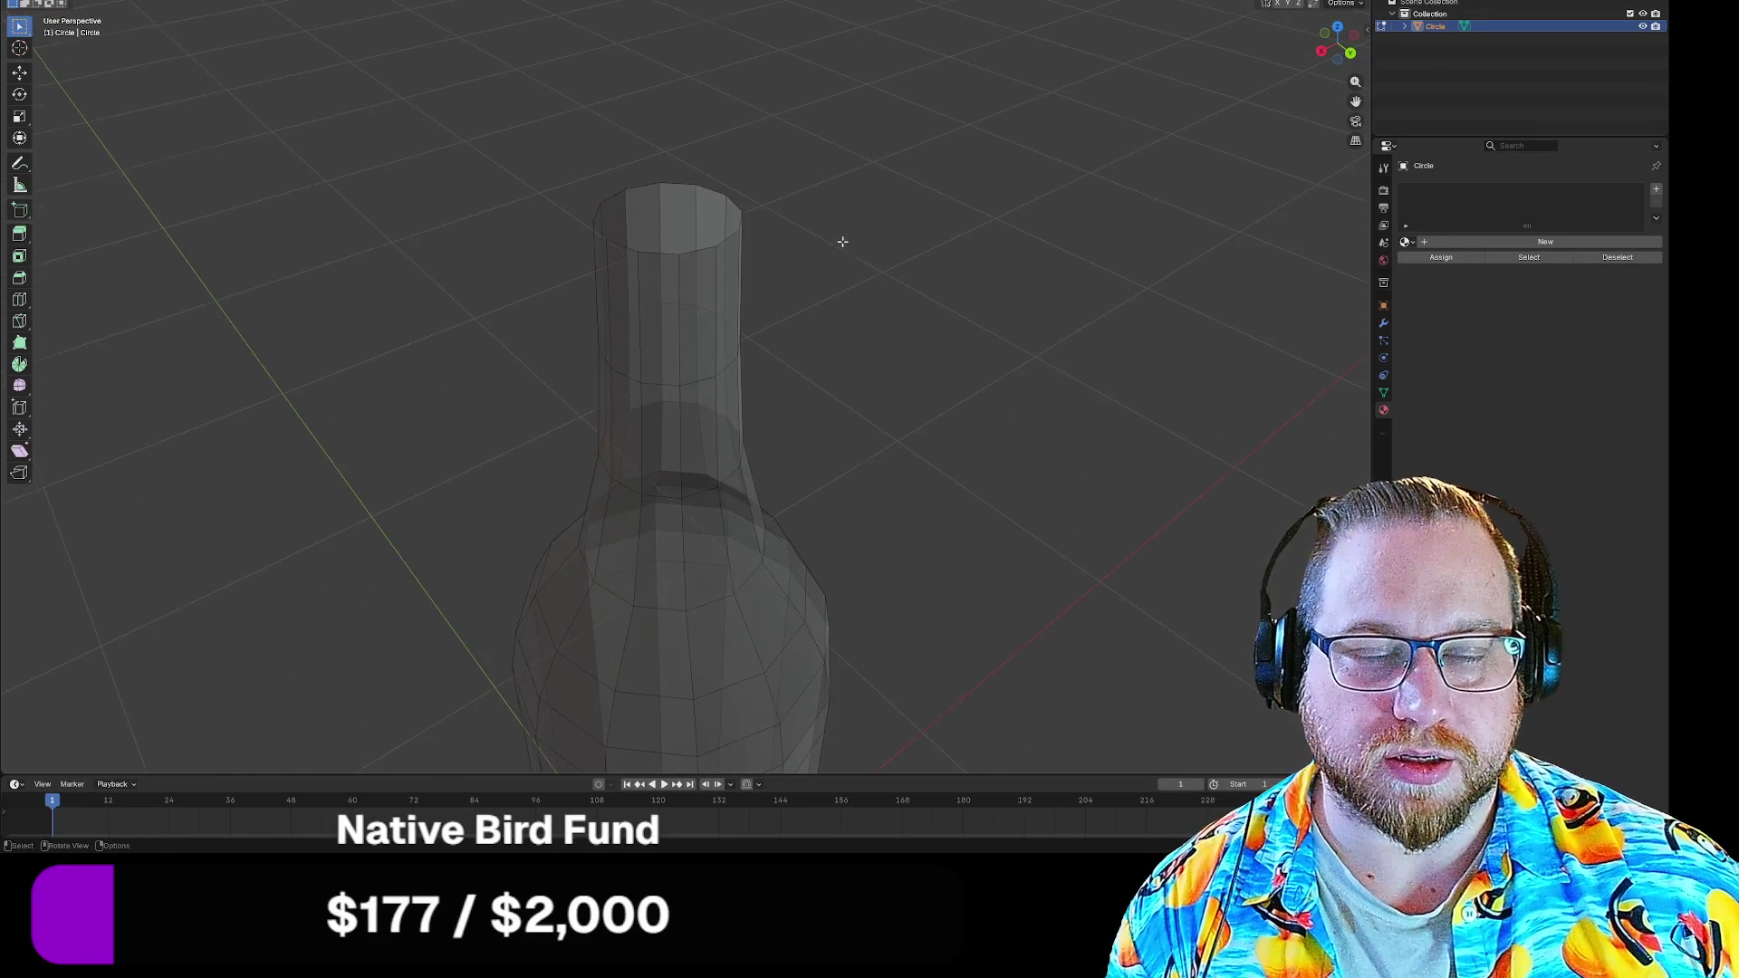
scroll(840, 239, "up", 1)
Switch to face selection and pick the topmost band of neck faces
mouse_move(840, 192)
left_mouse_down()
mouse_move(834, 129)
mouse_move(811, 254)
mouse_move(708, 199)
left_mouse_up()
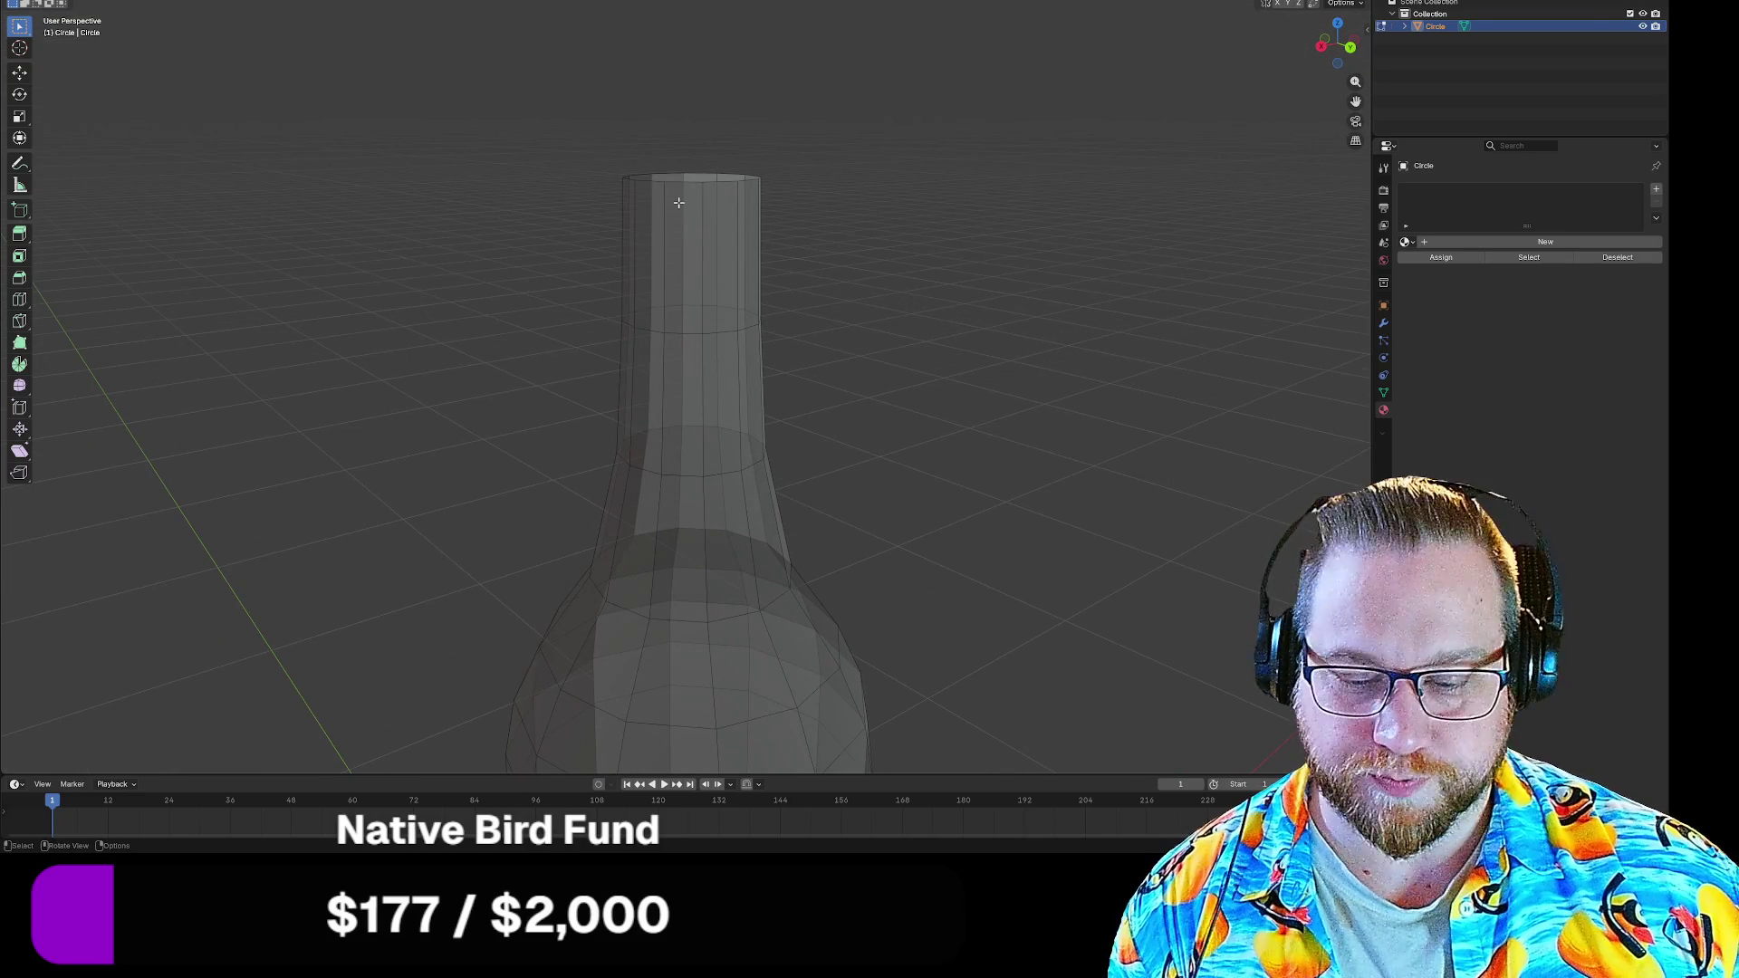
key("1")
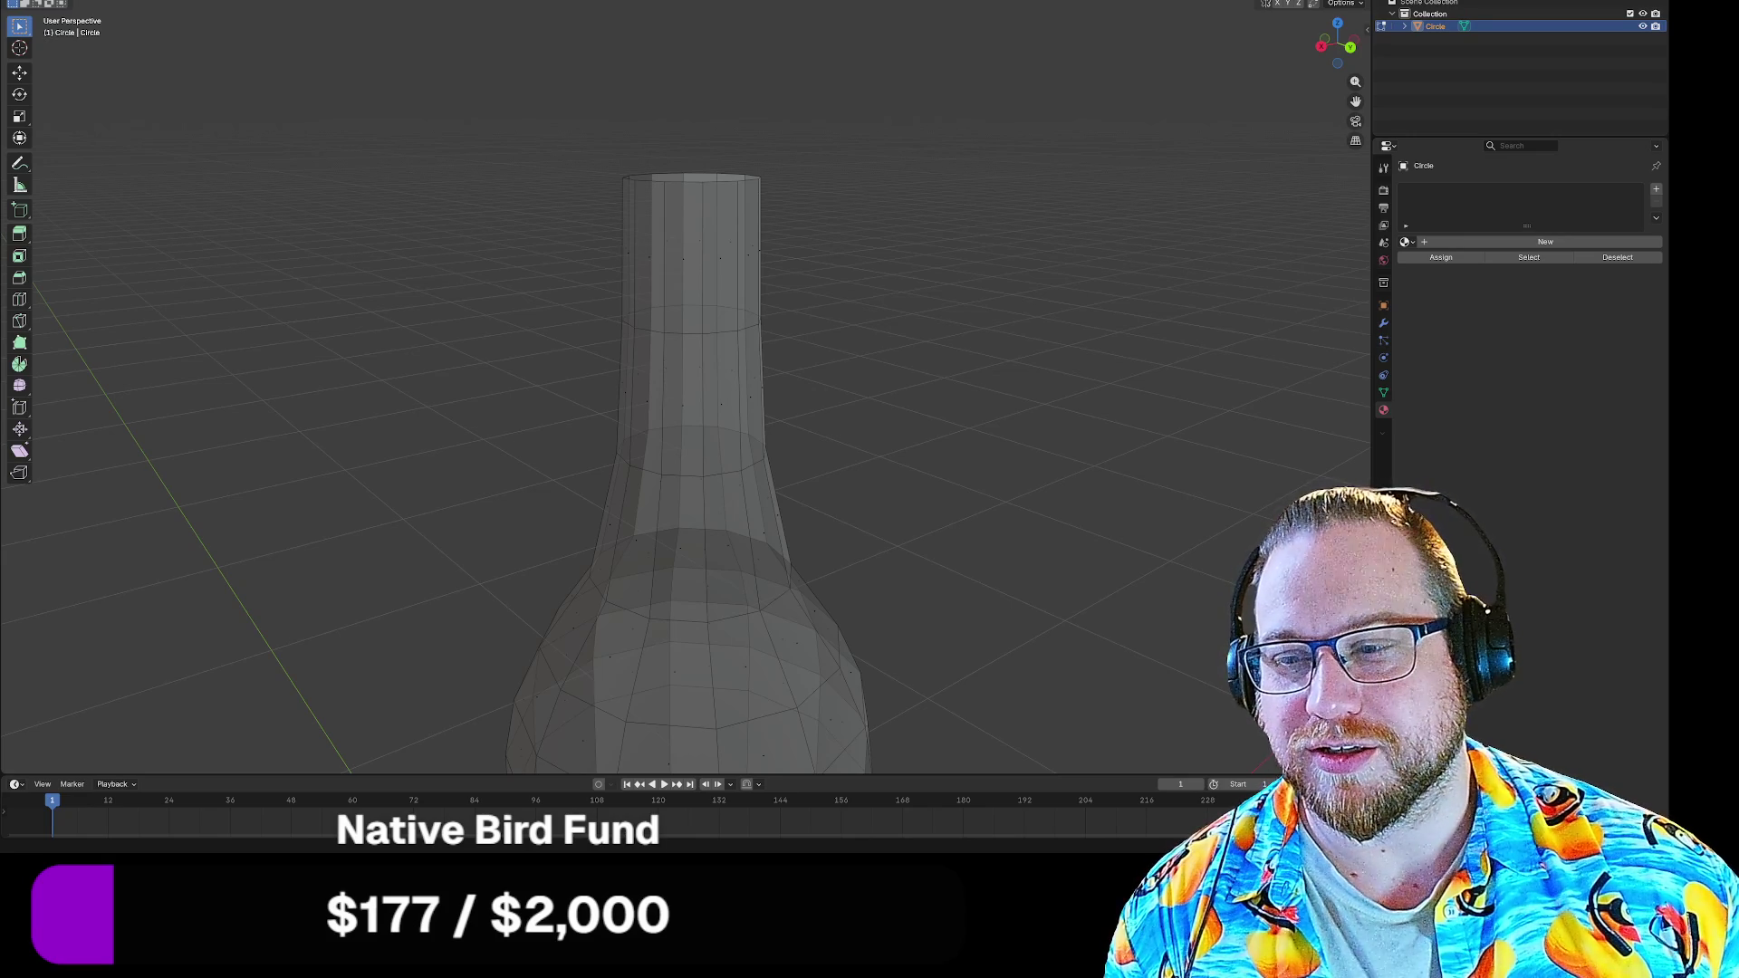
left_click(754, 253, "alt")
Extrude the top neck band along normals and scale it up into a wider lip
left_click_drag(986, 254, 976, 260)
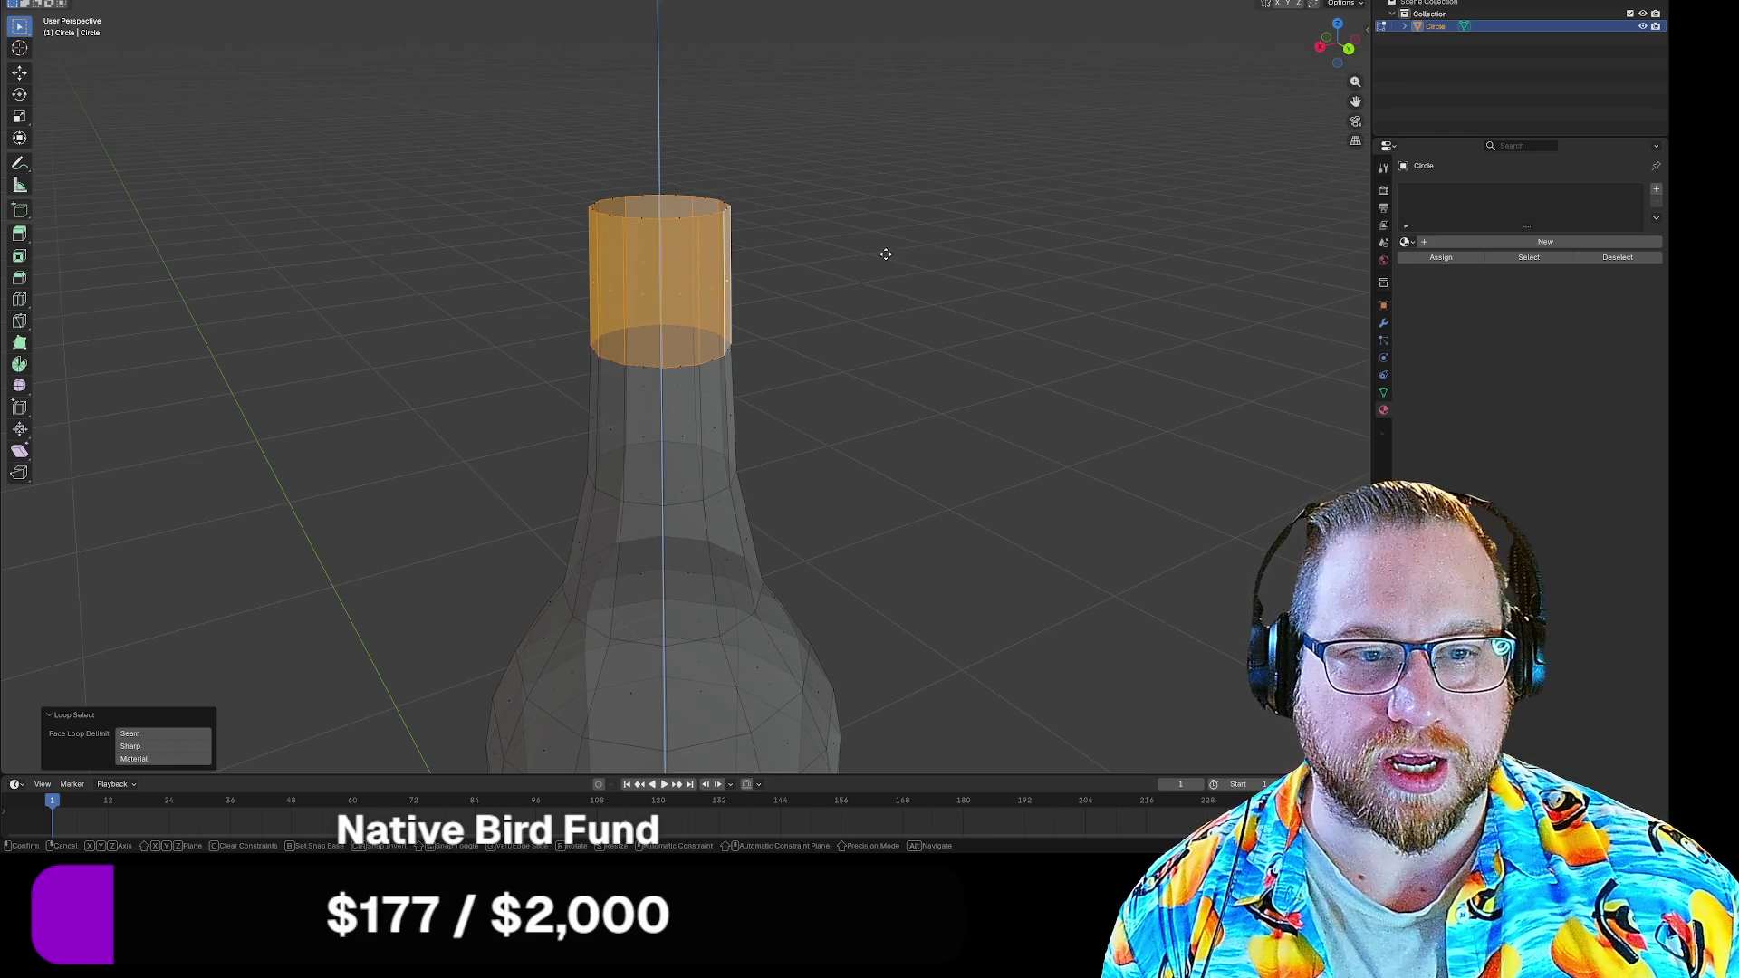
key("e")
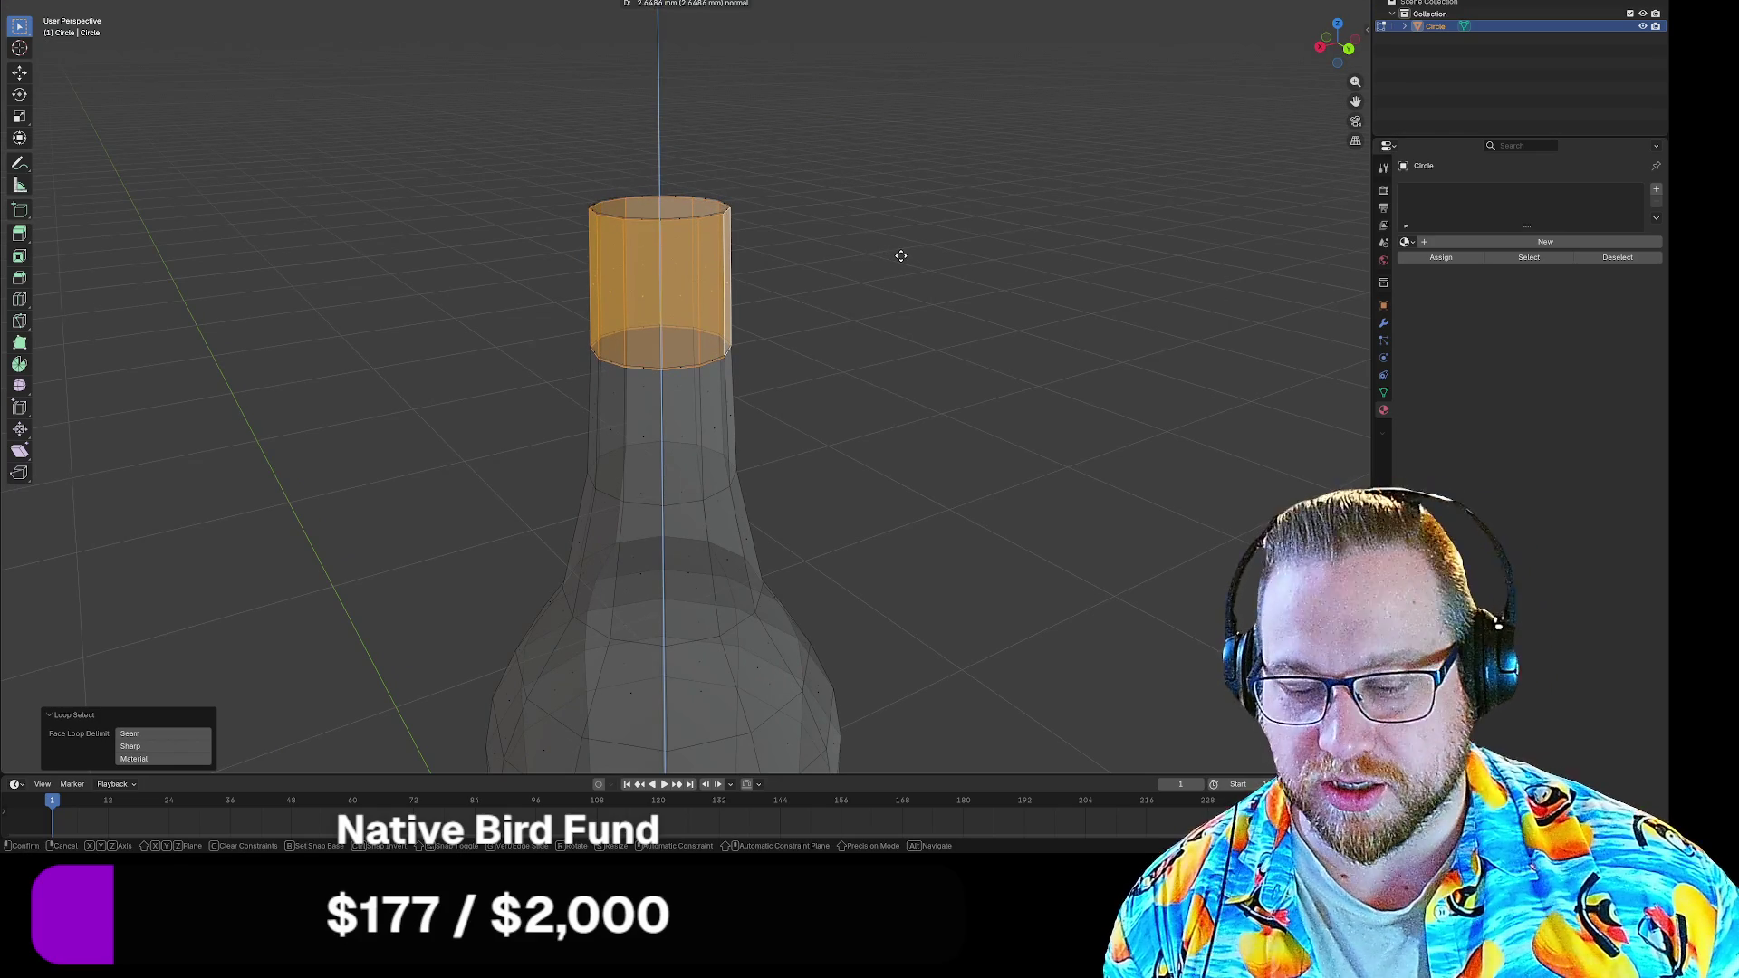
left_click(900, 255)
key("s")
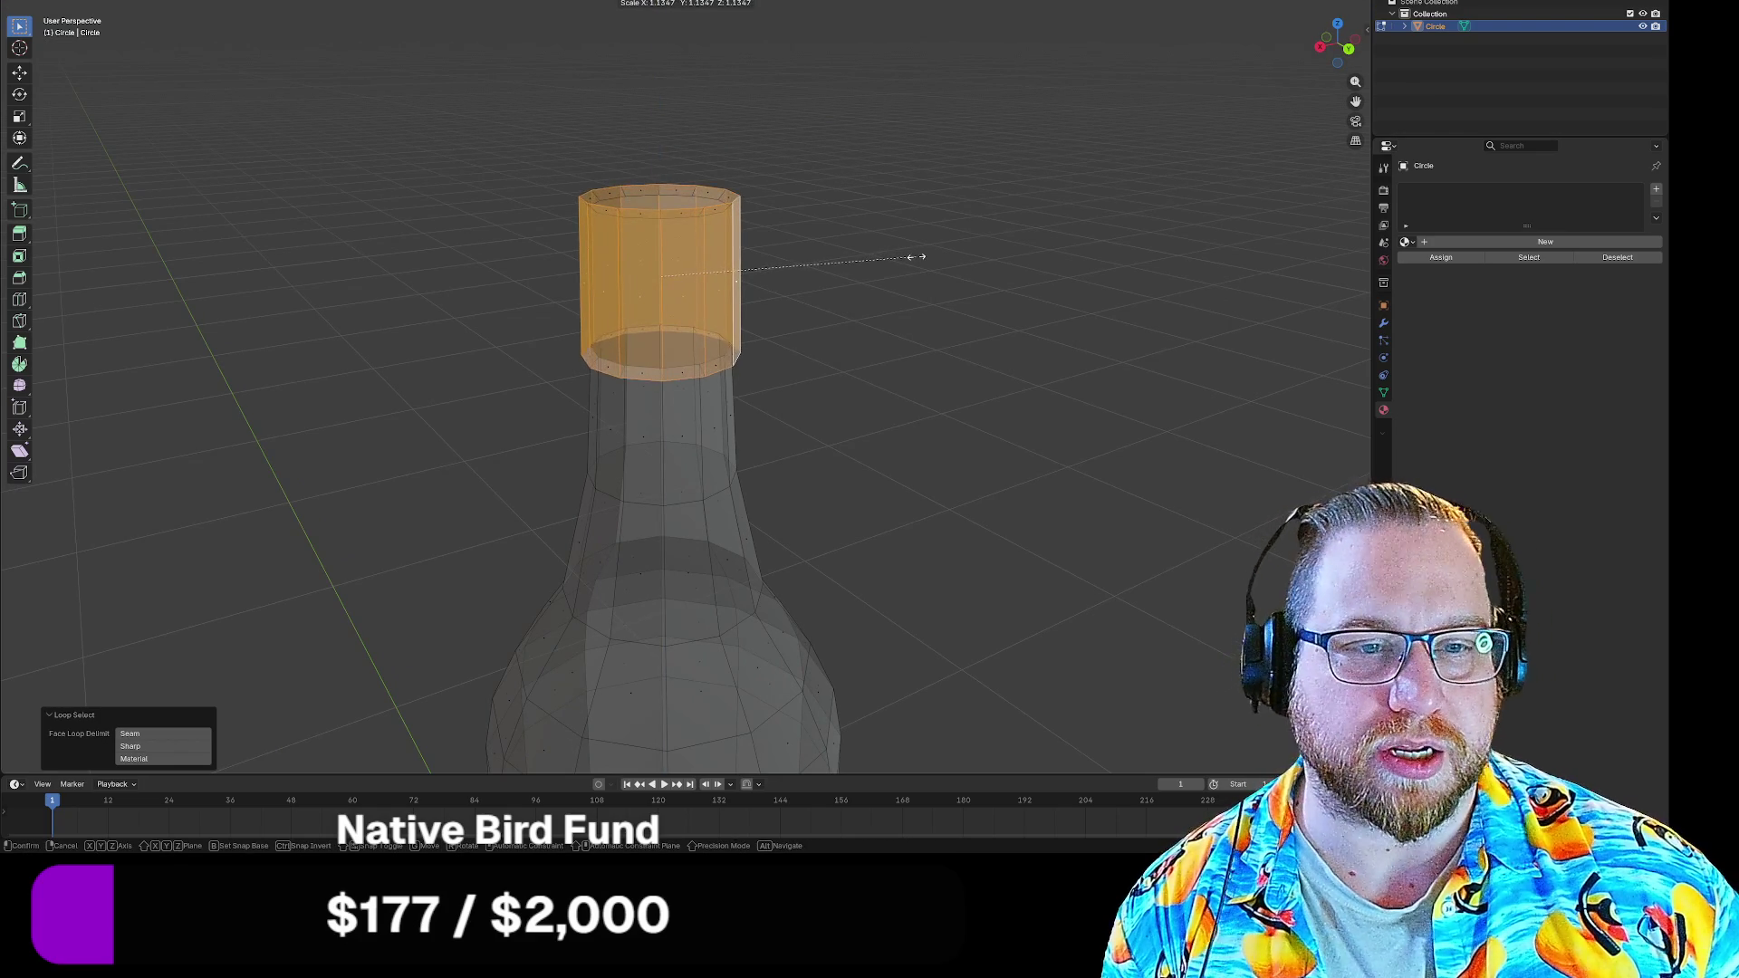
left_click(920, 255)
left_click(974, 303)
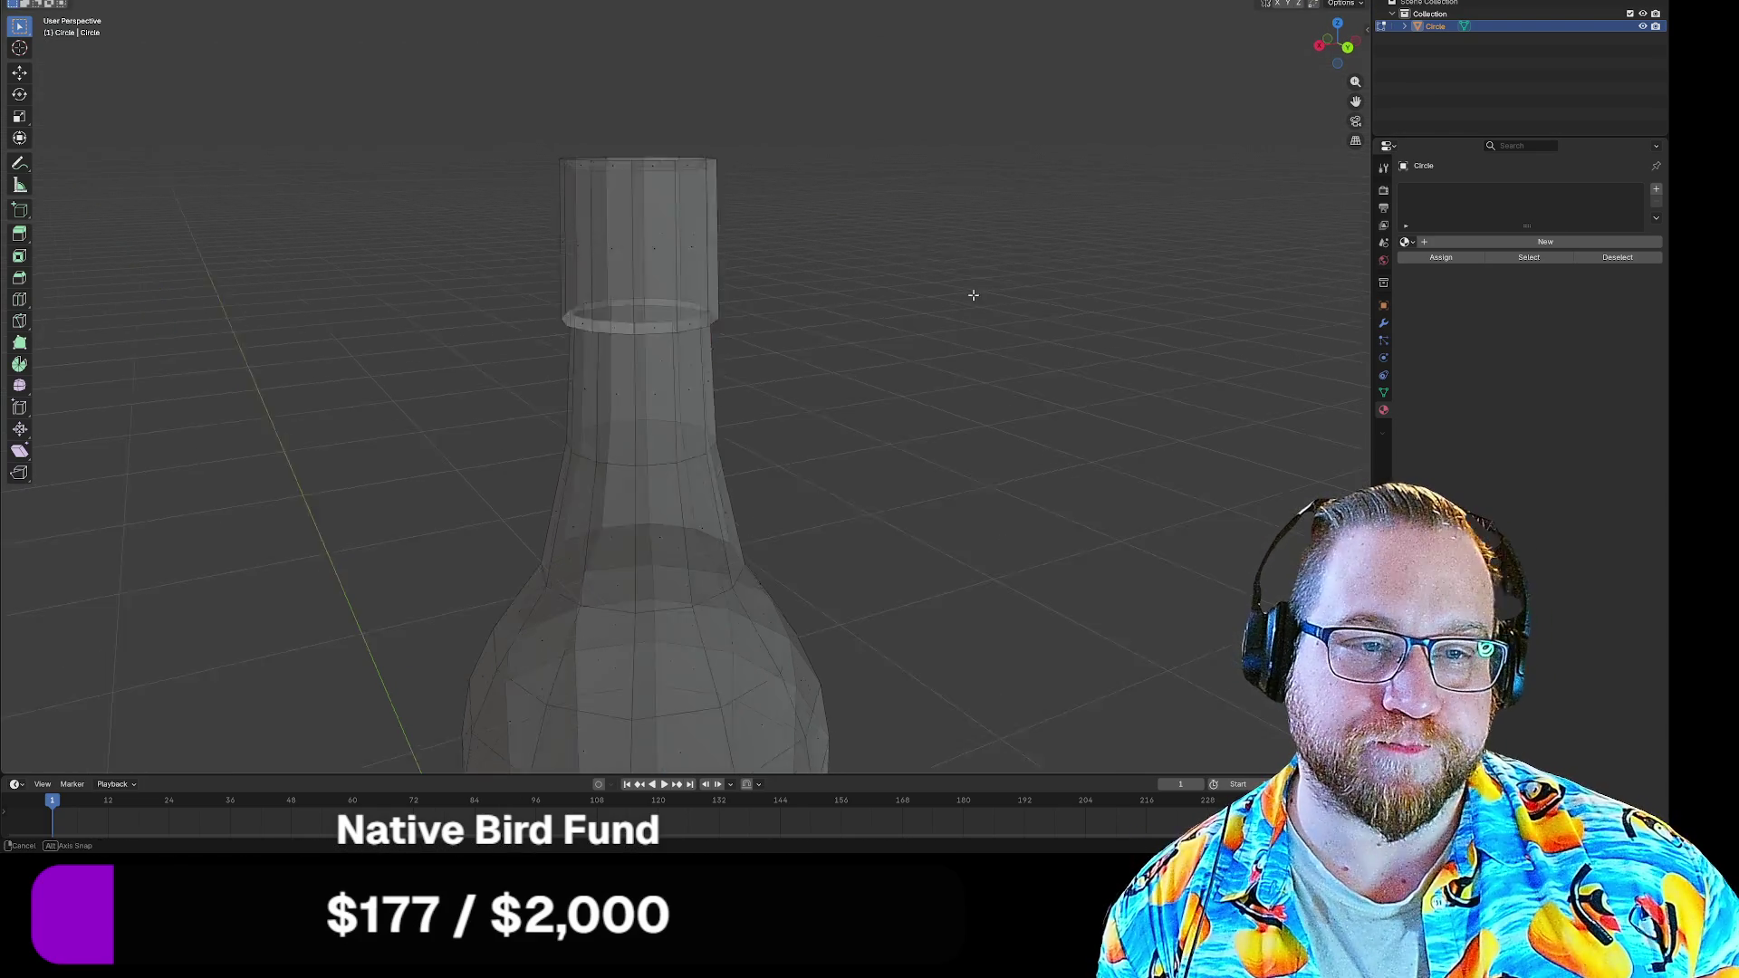
mouse_move(951, 276)
left_mouse_down()
mouse_move(951, 402)
mouse_move(1029, 319)
mouse_move(943, 358)
mouse_move(932, 268)
left_mouse_up()
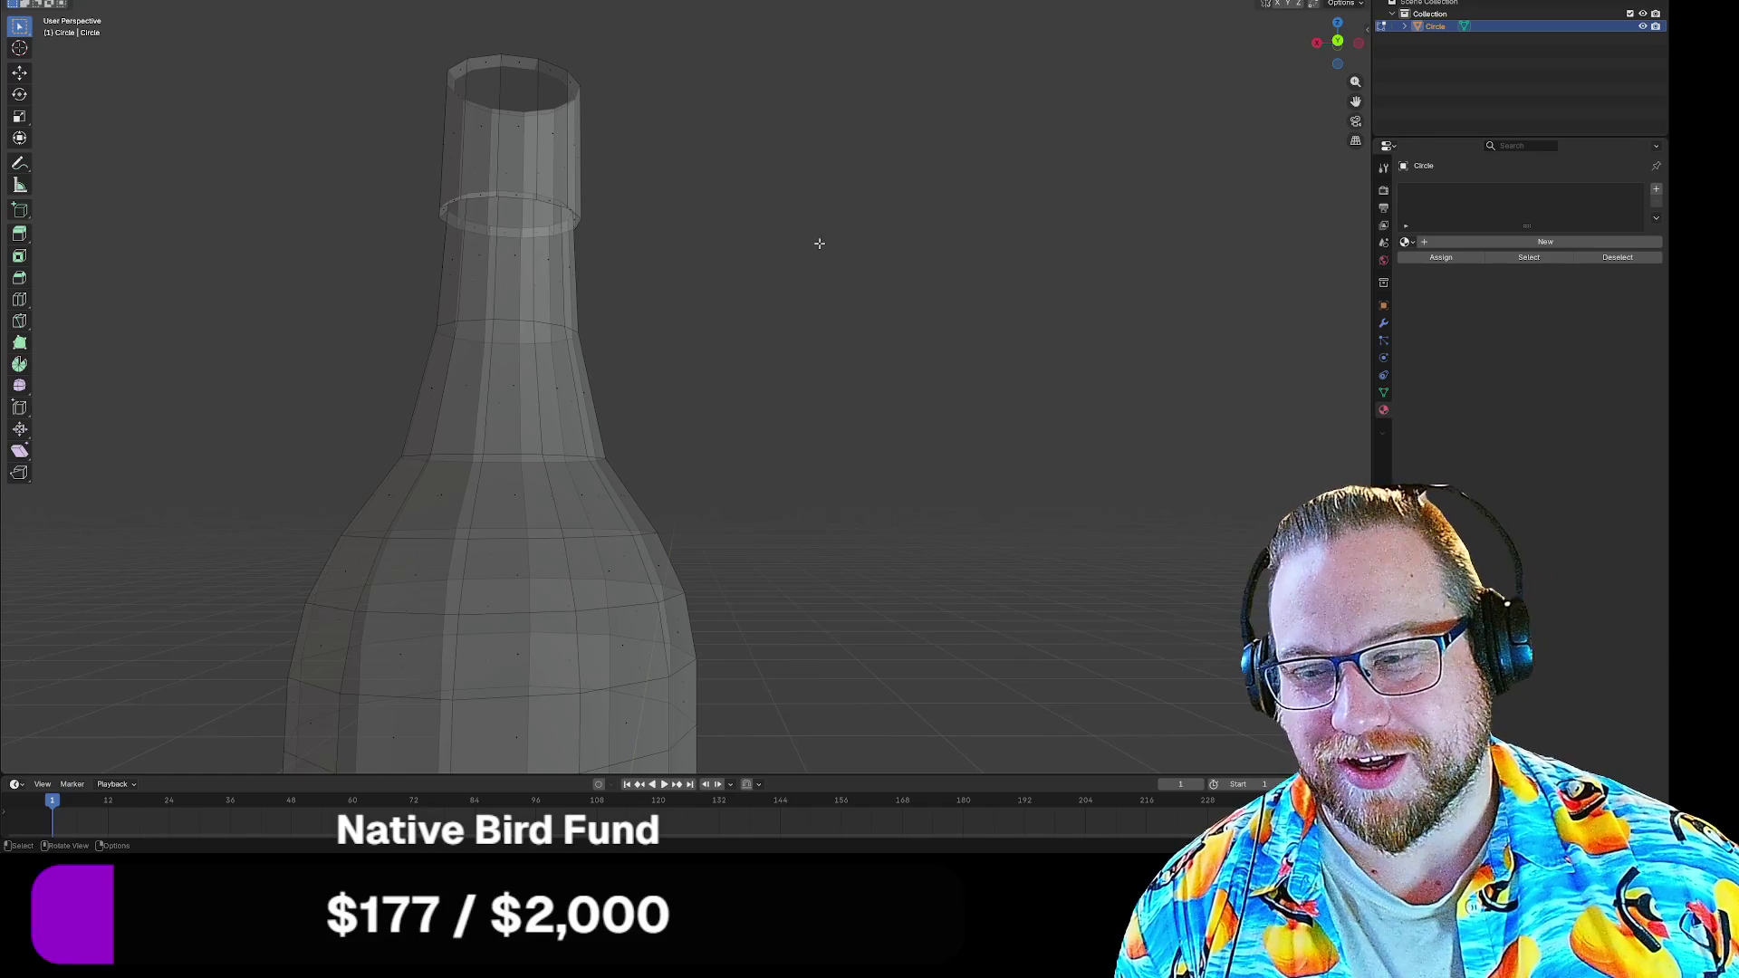
In X-ray, select the opening's rim loop and set Snap Target to Vertex
left_click_drag(755, 161, 781, 238)
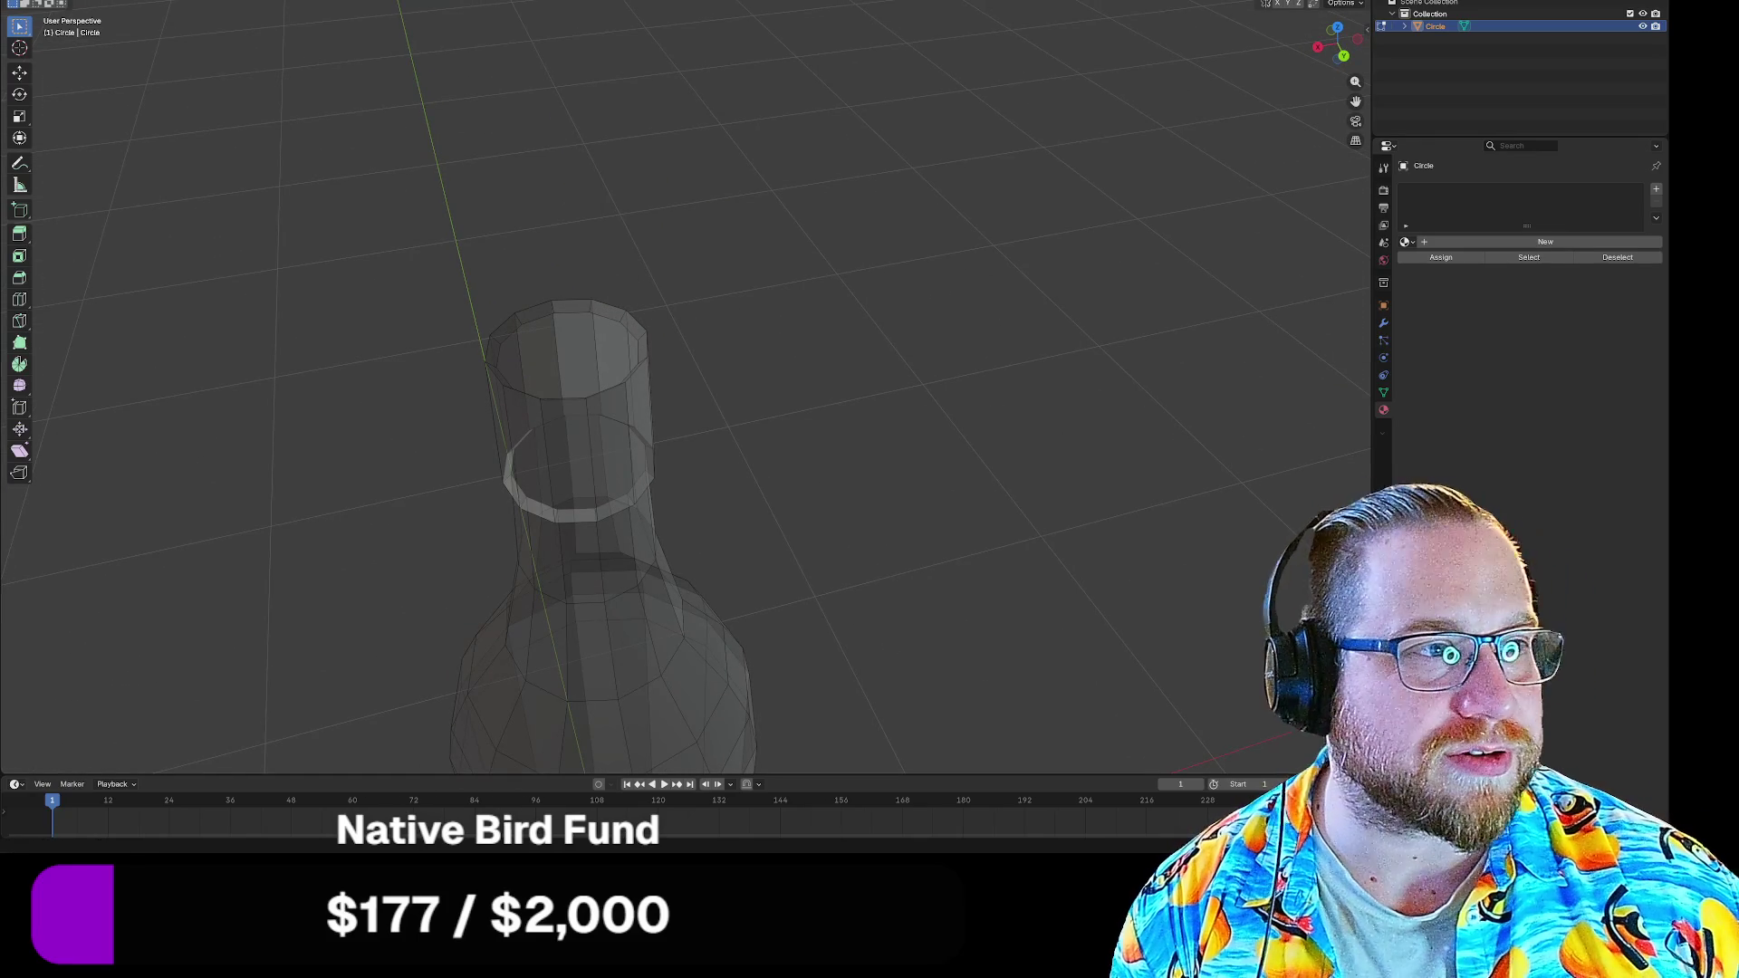
key("alt+z")
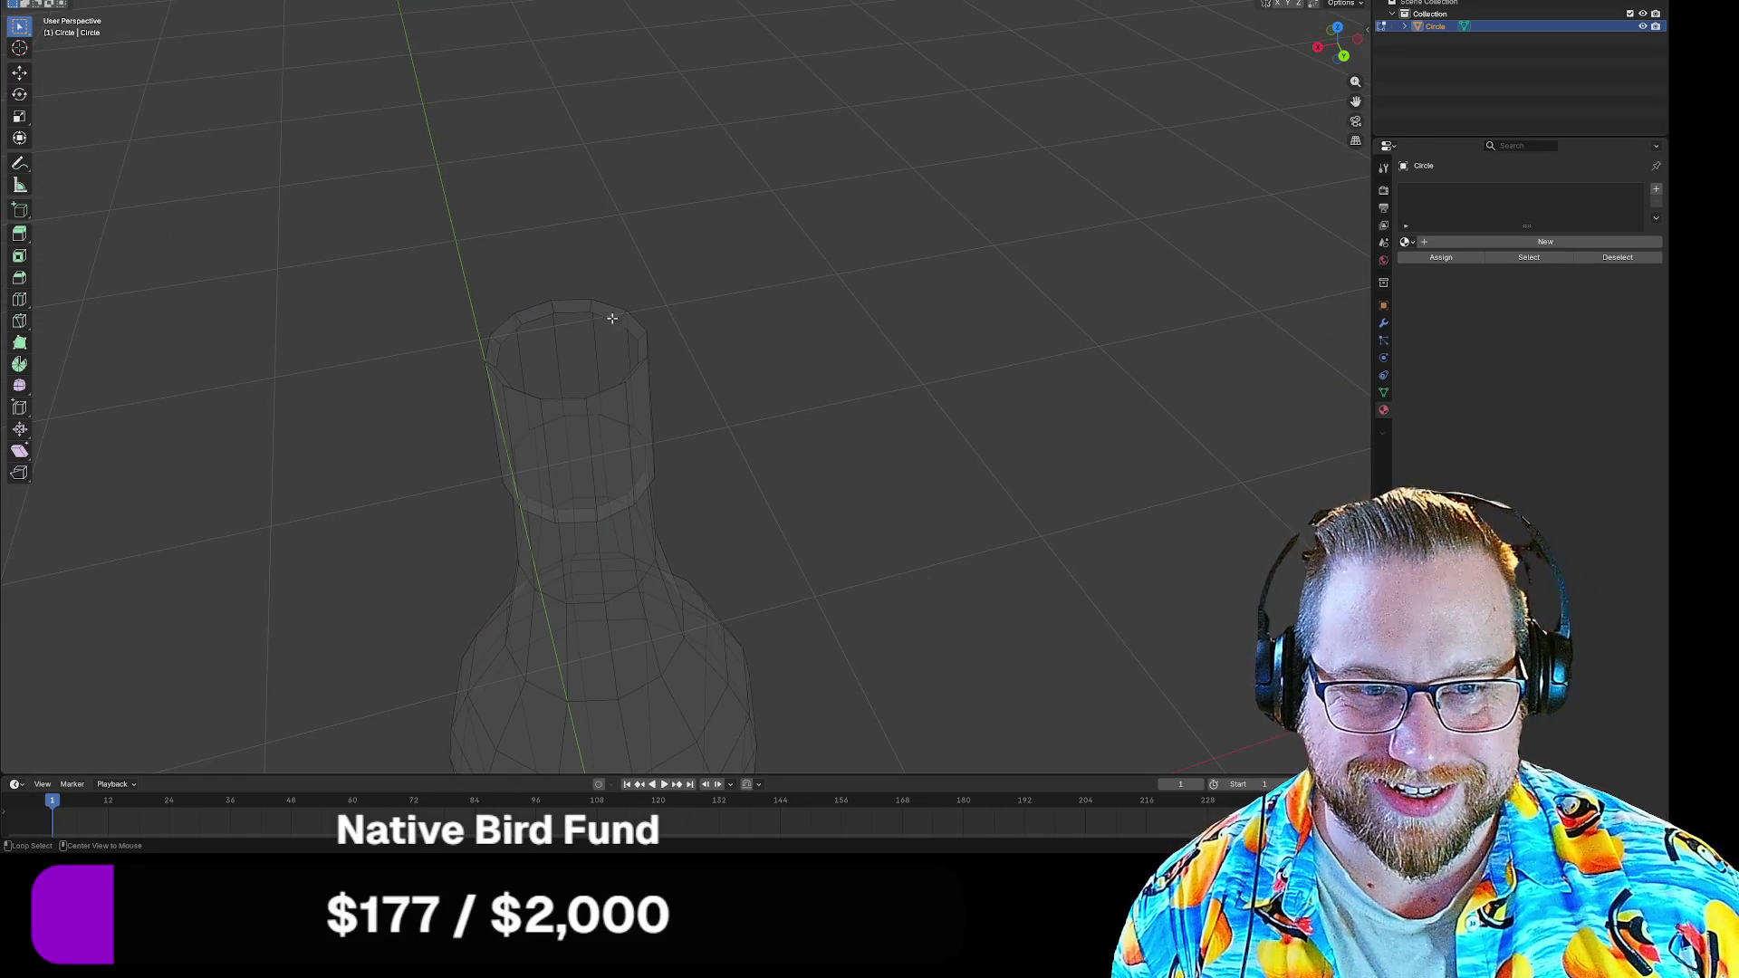
left_click(608, 318, "alt")
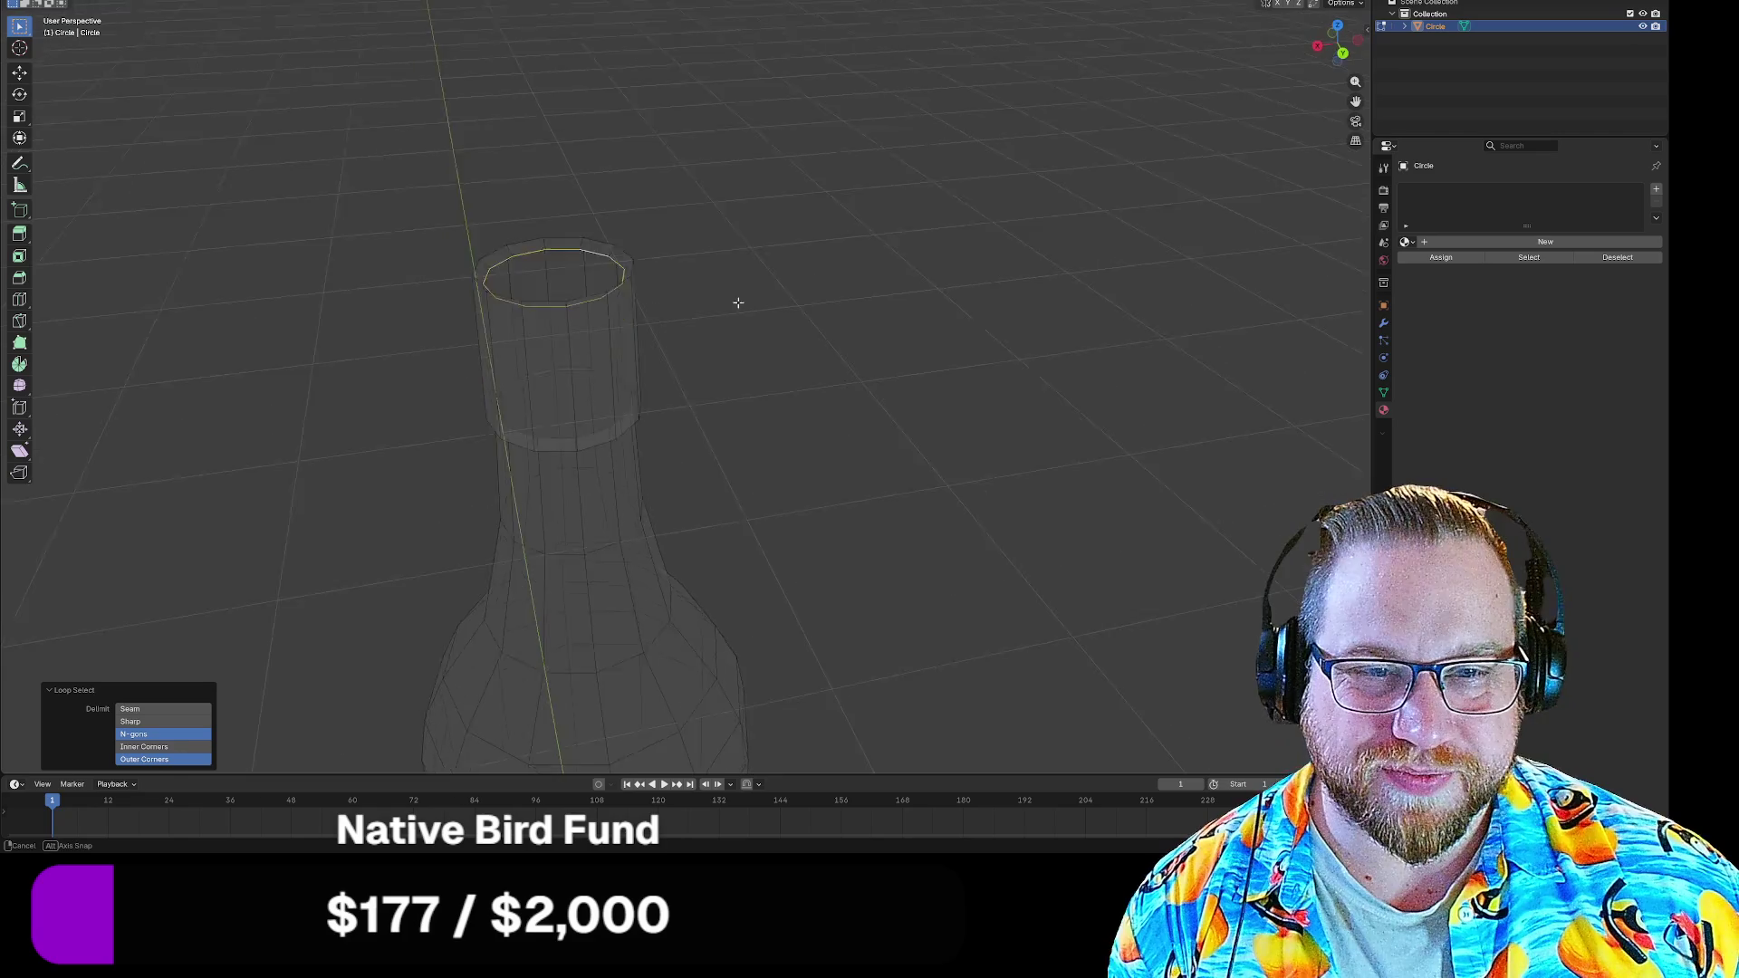
mouse_move(739, 285)
left_mouse_down()
mouse_move(815, 232)
mouse_move(788, 179)
mouse_move(744, 344)
mouse_move(746, 321)
left_mouse_up()
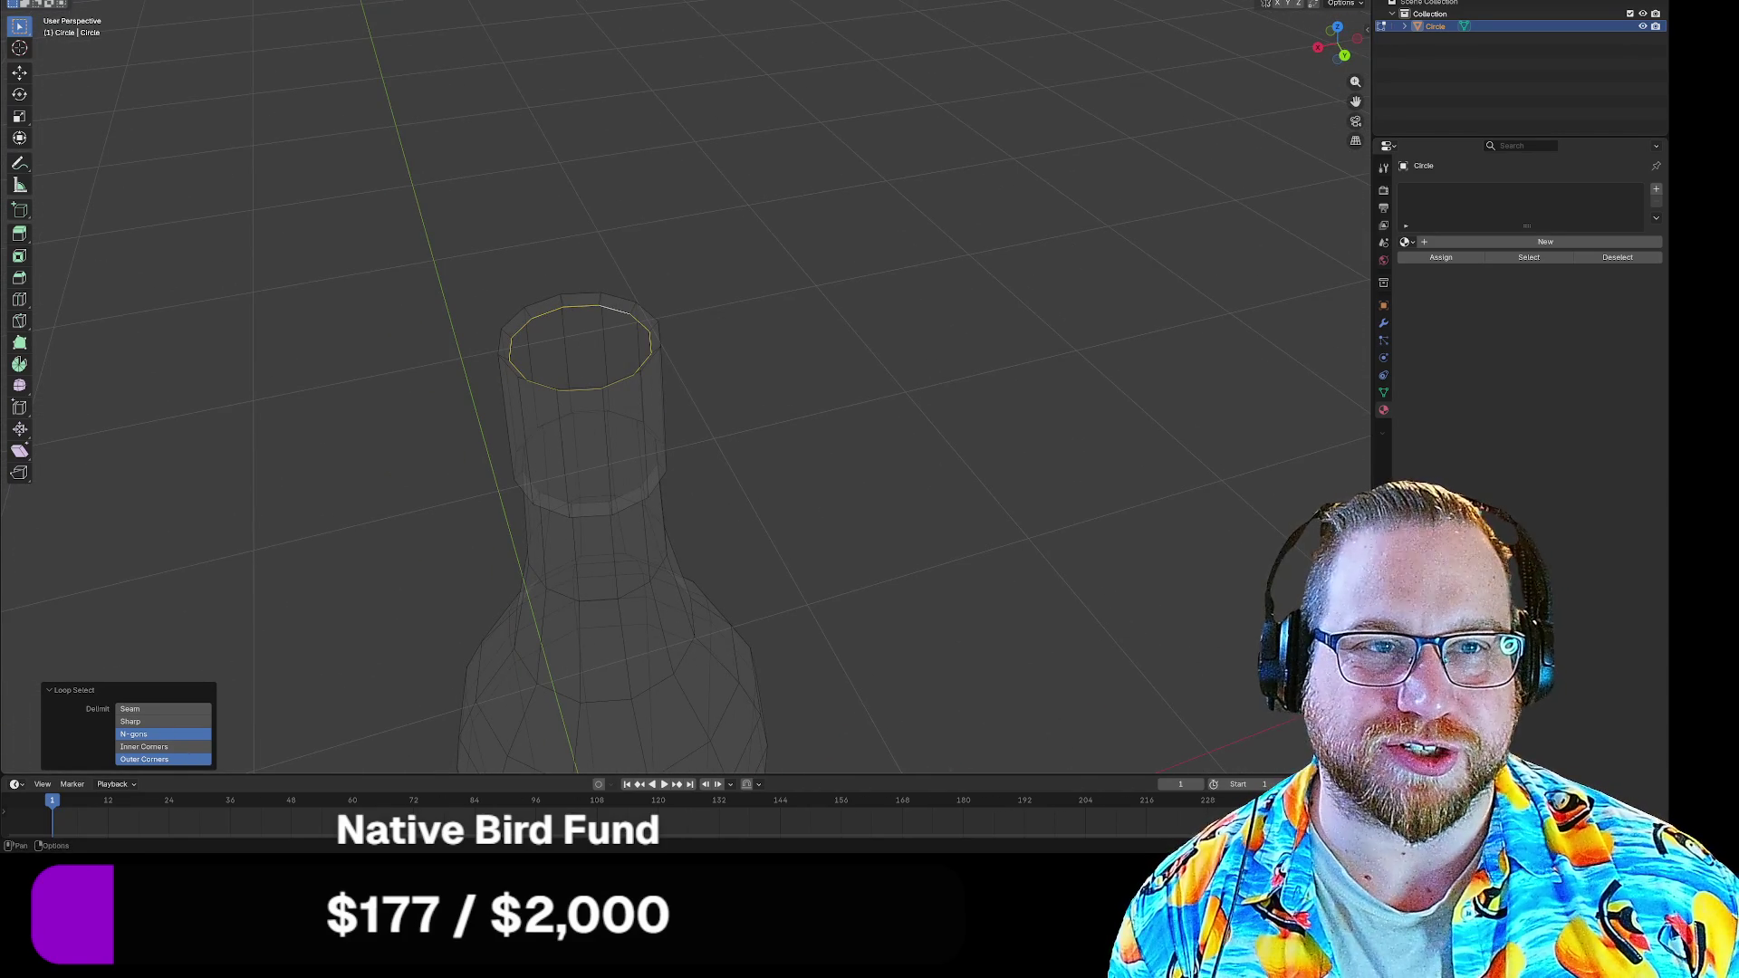
left_click(697, 9)
left_click(673, 77)
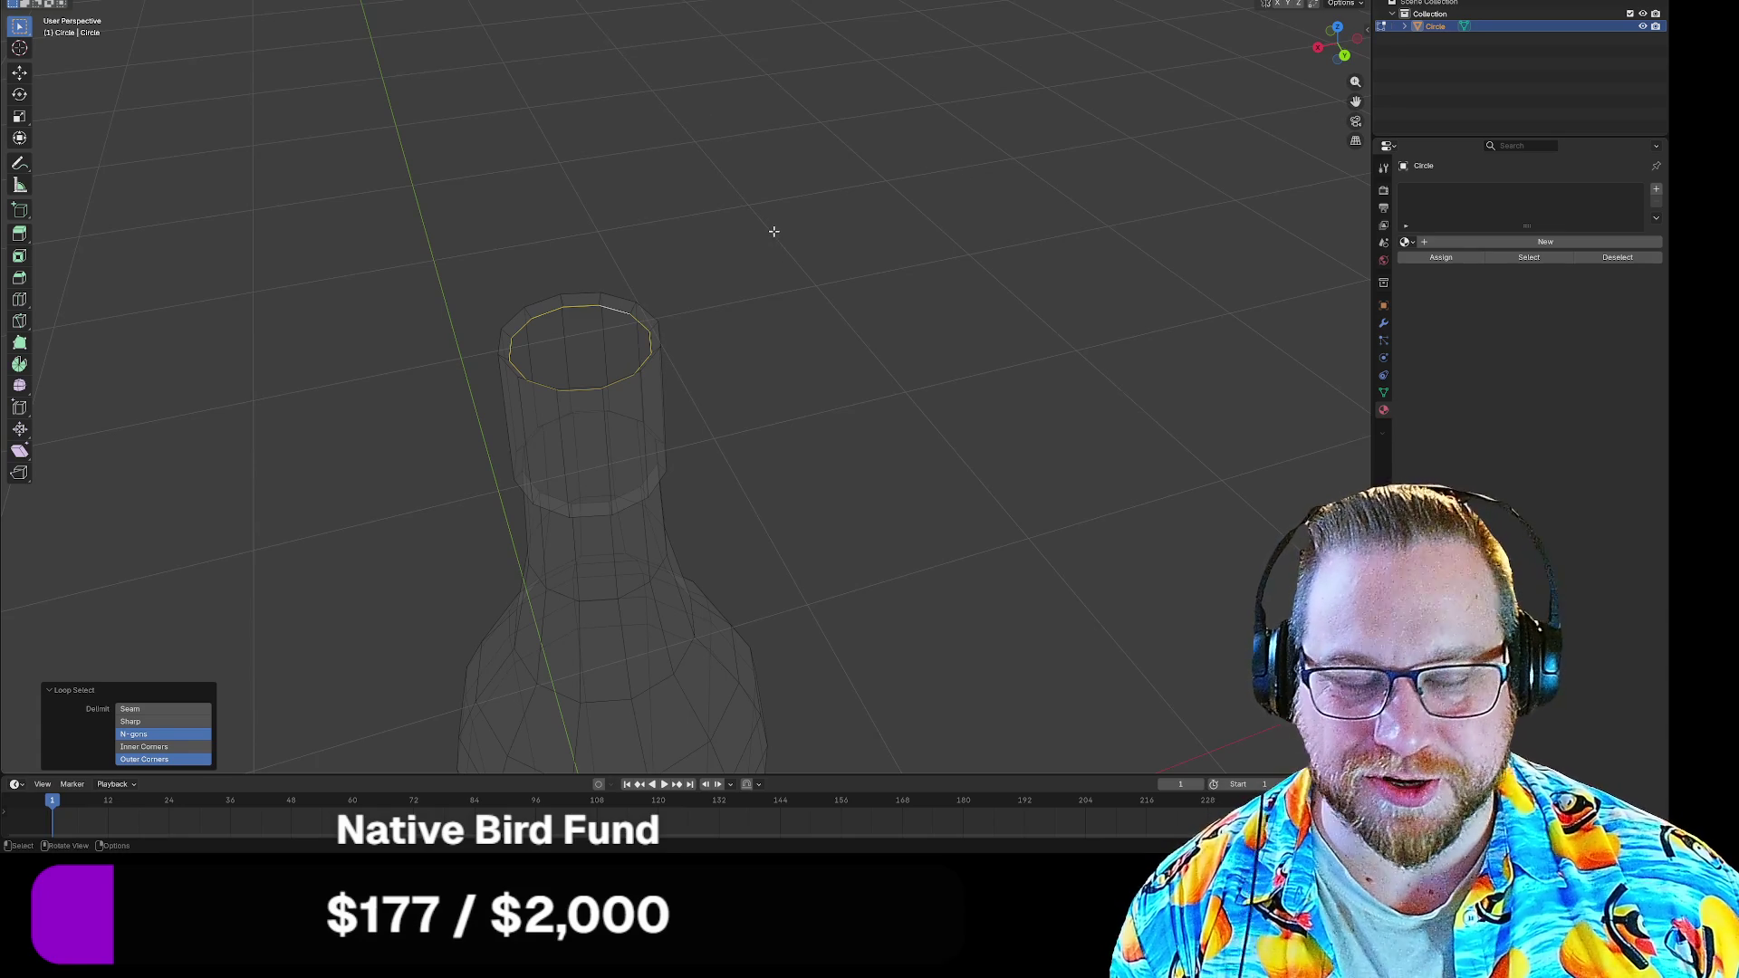
Move the rim loop down inside the neck and confirm its lower position
key("g")
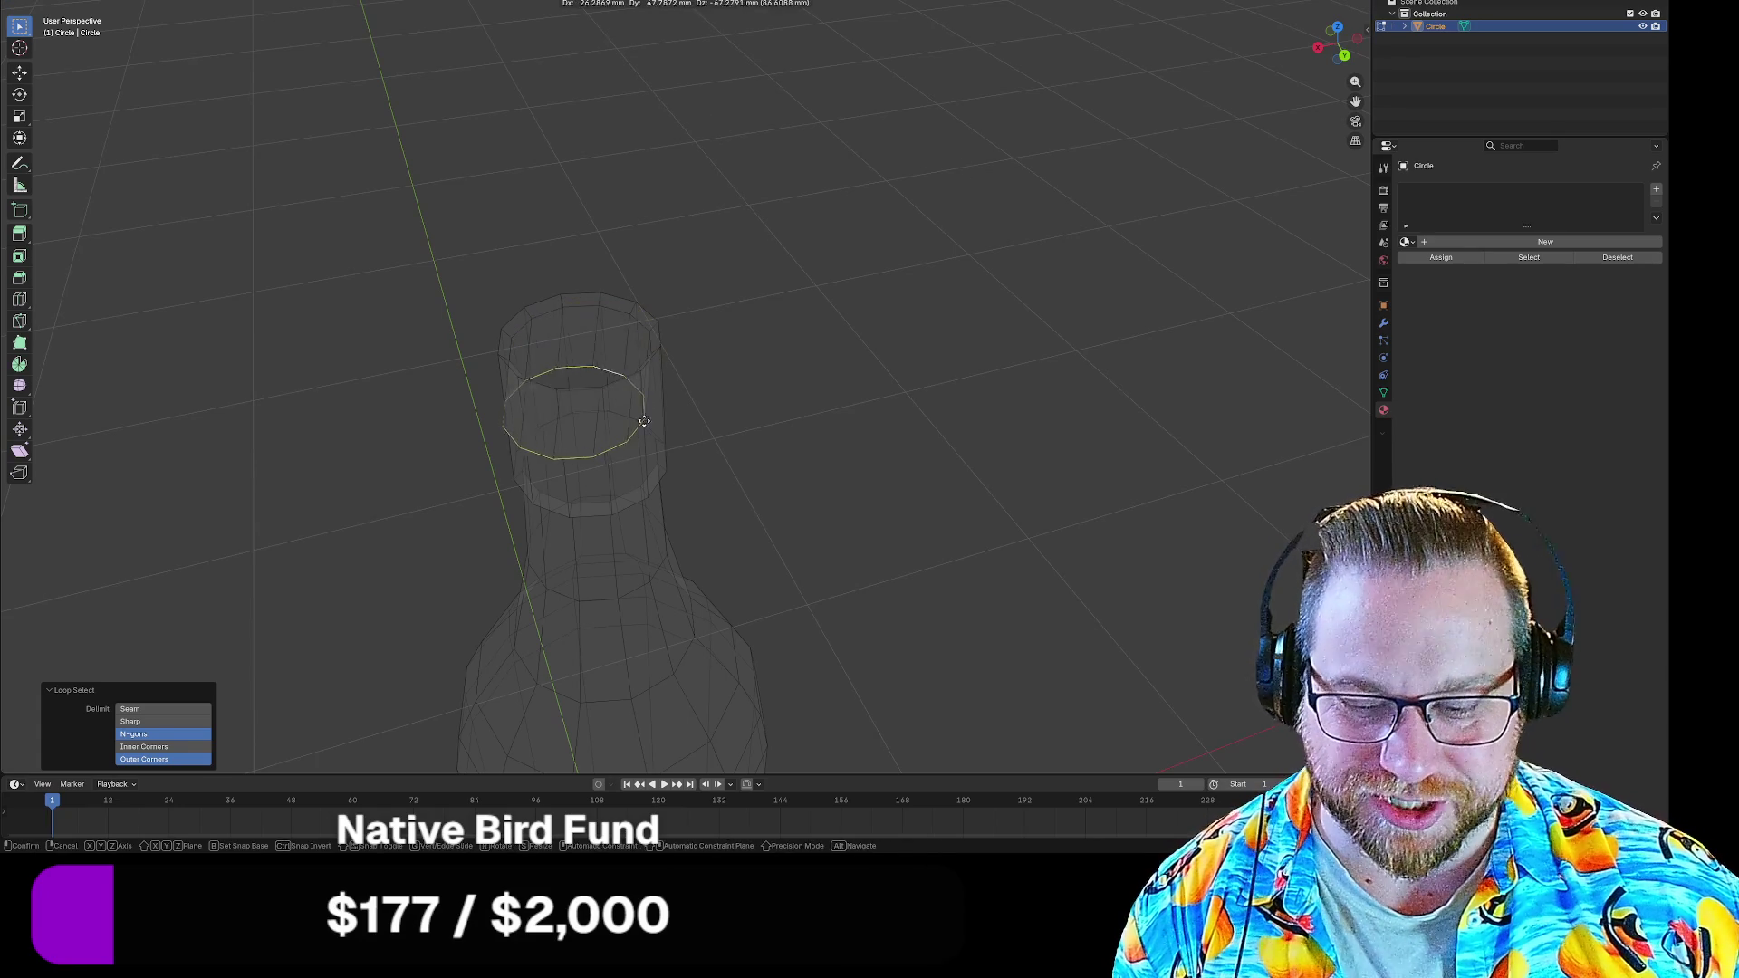
left_click(643, 489)
left_click(822, 442)
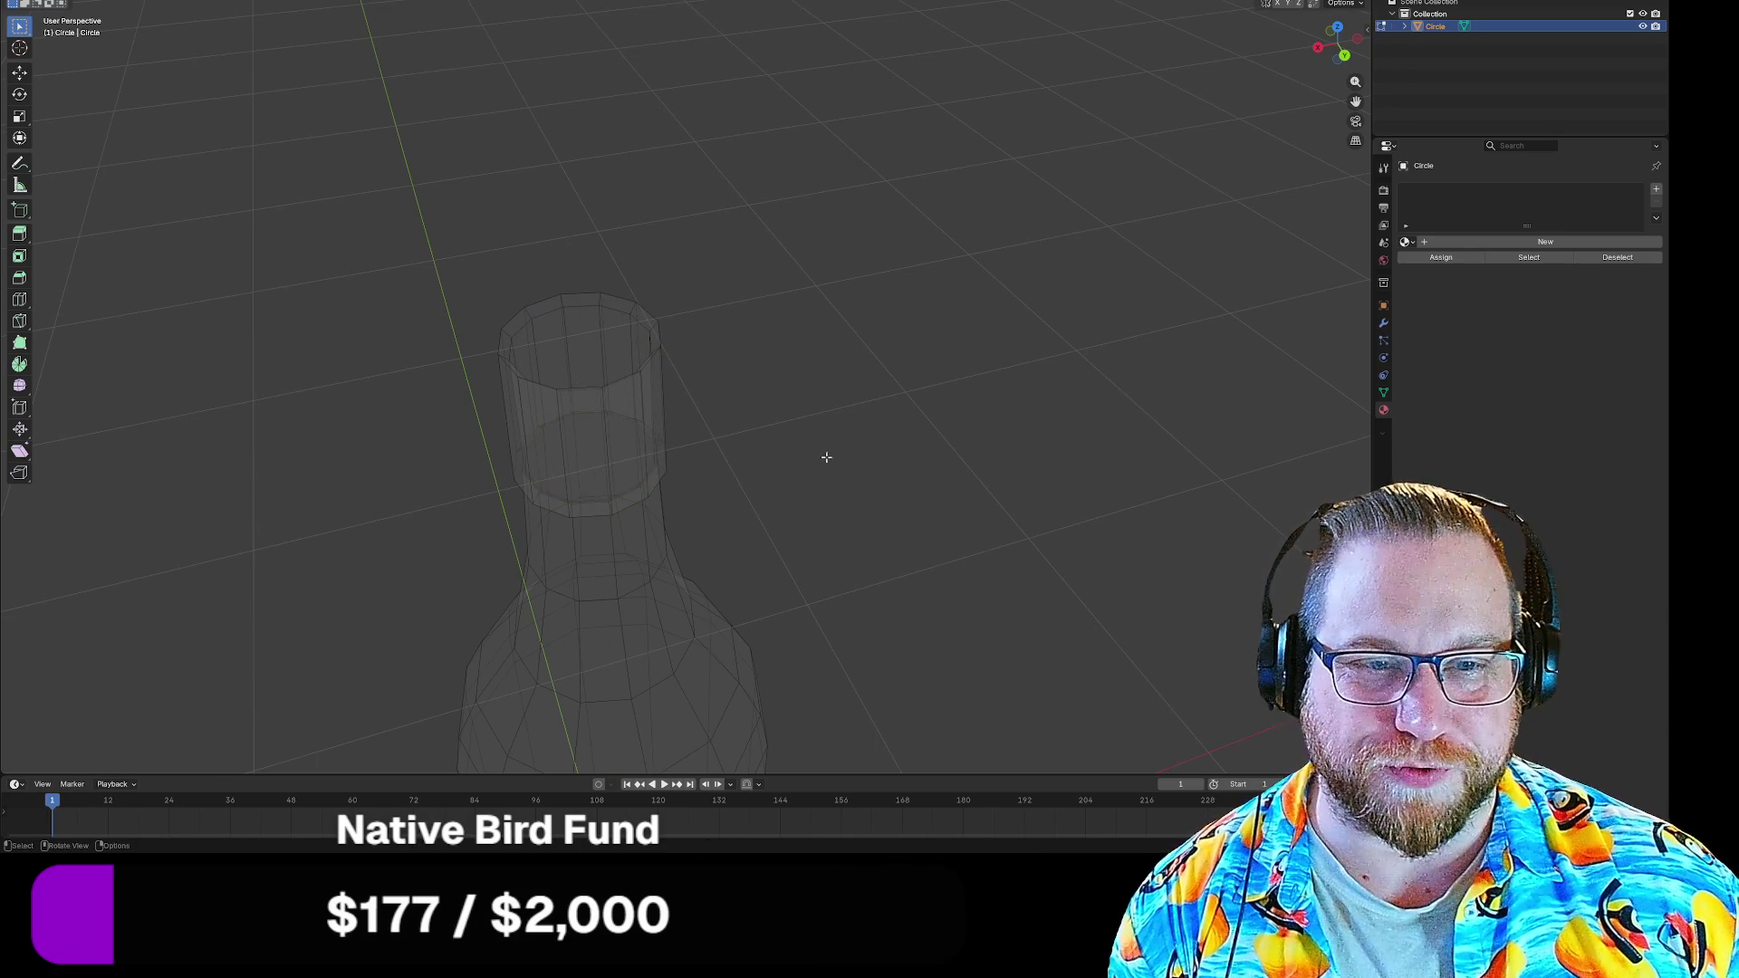
left_click_drag(816, 408, 758, 407)
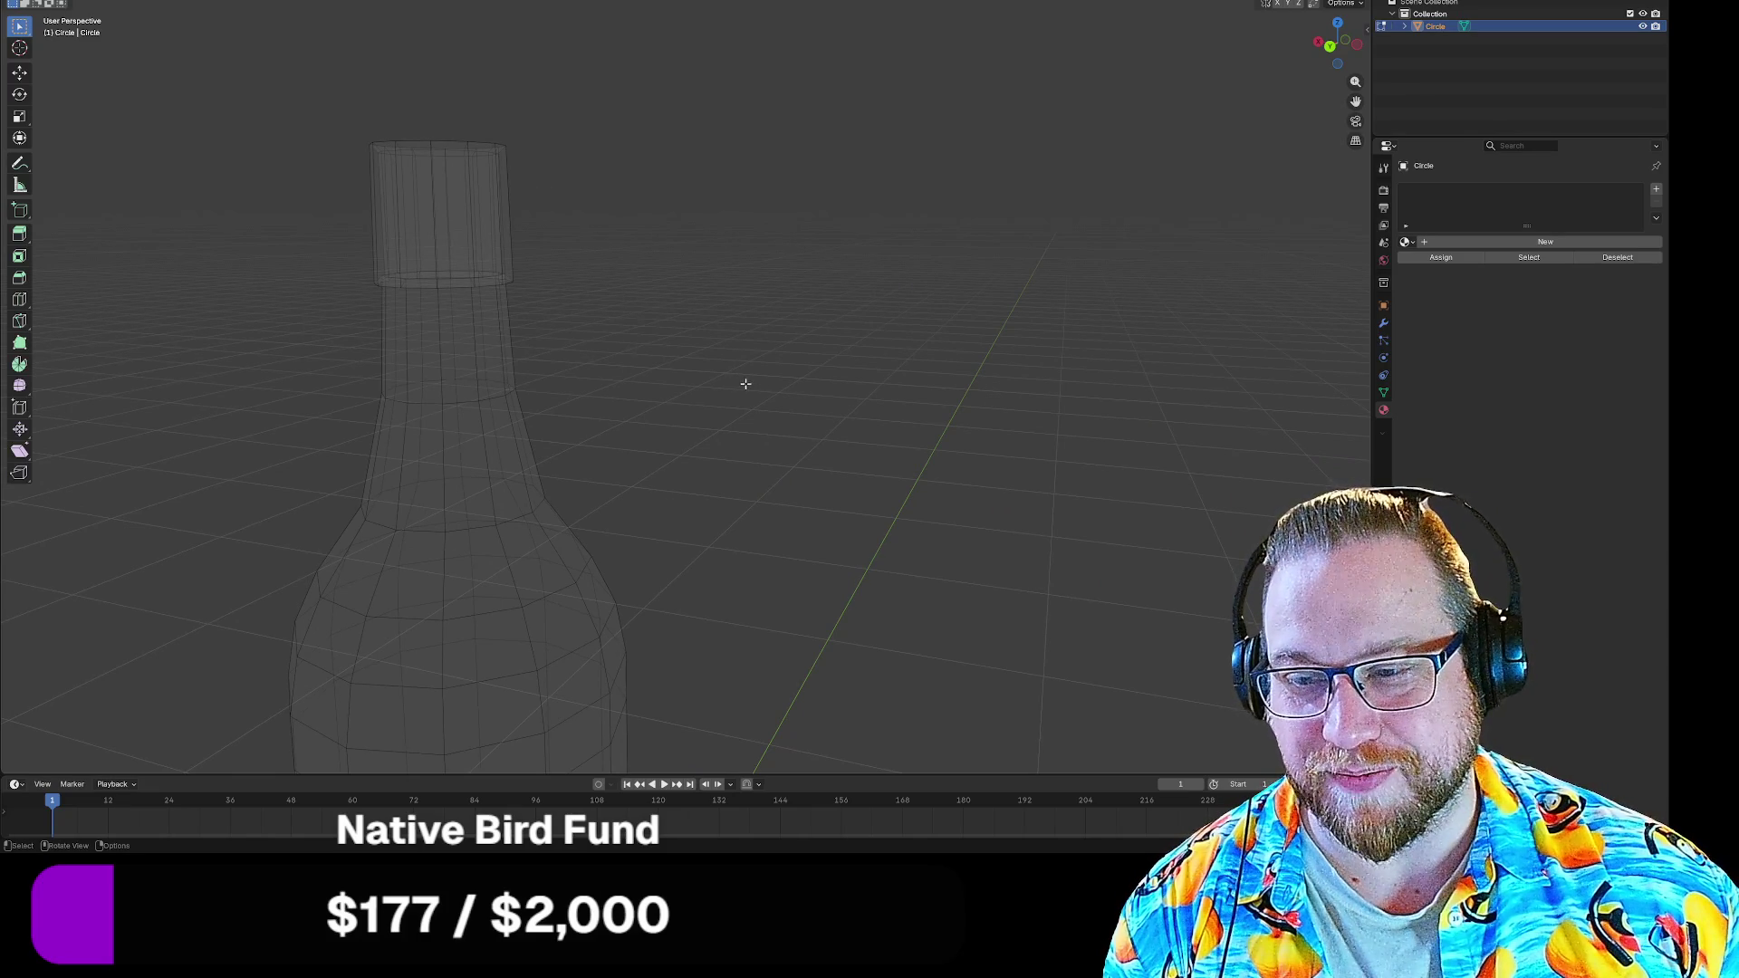
mouse_move(732, 380)
left_mouse_down()
mouse_move(763, 408)
mouse_move(814, 412)
left_mouse_up()
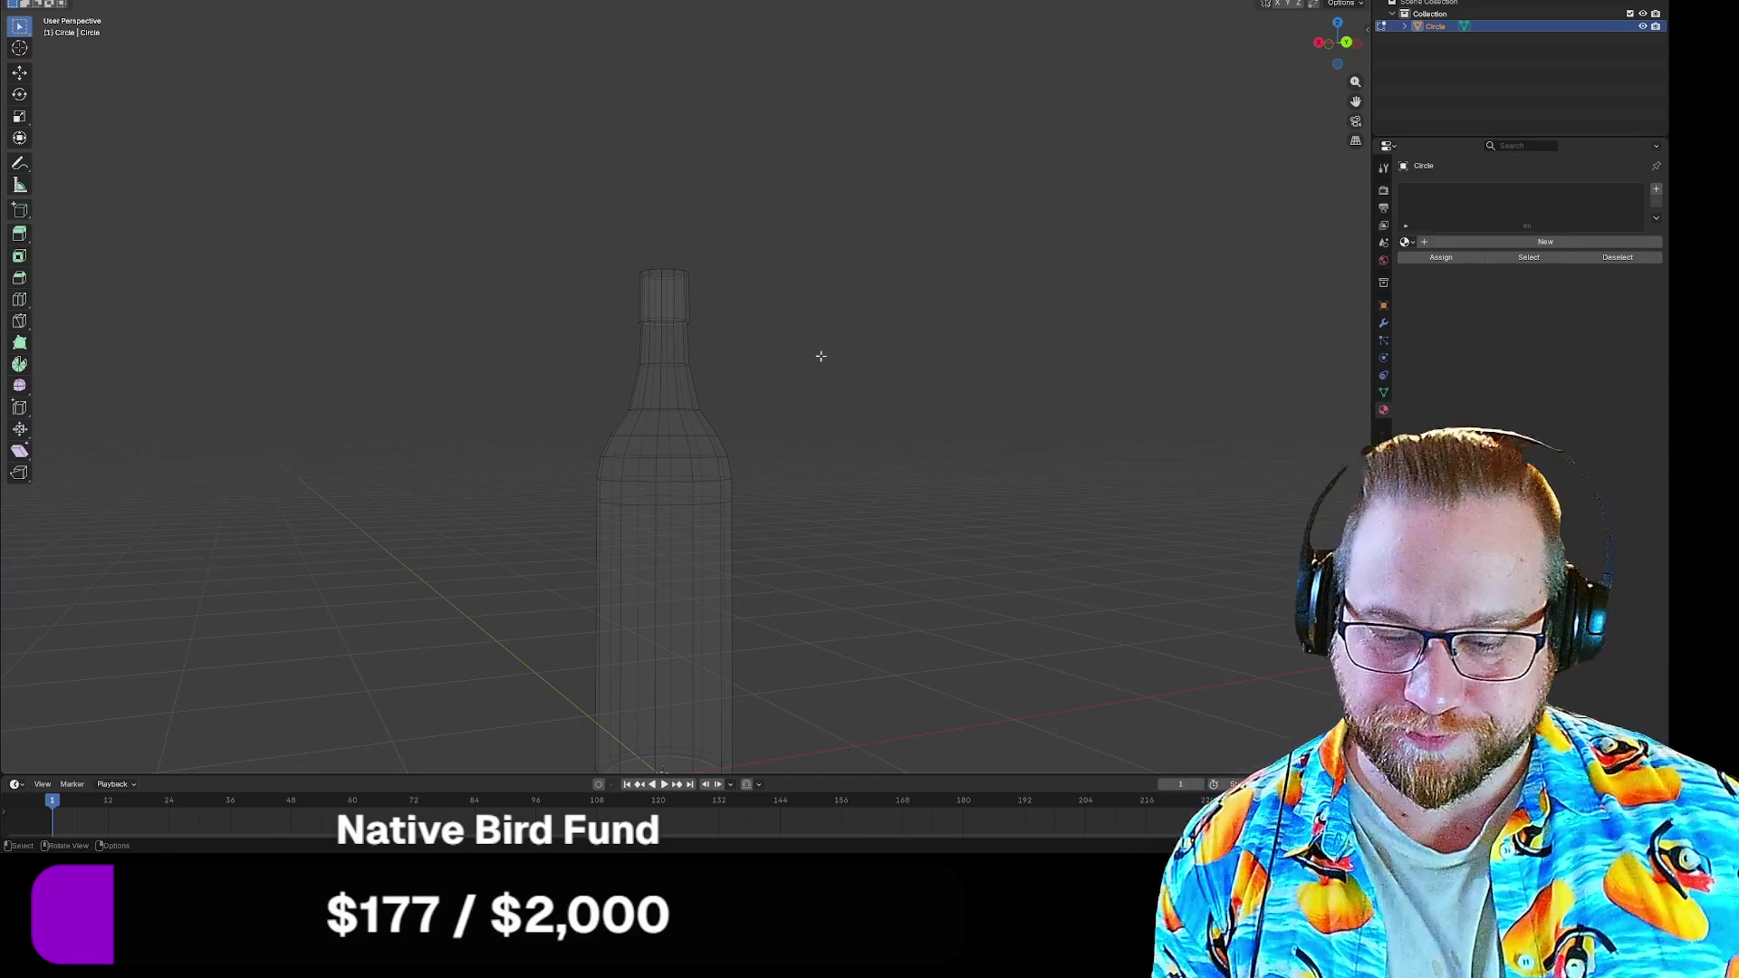
Turn X-ray off so the whole bottle shows solid-shaded
left_click_drag(919, 373, 861, 448)
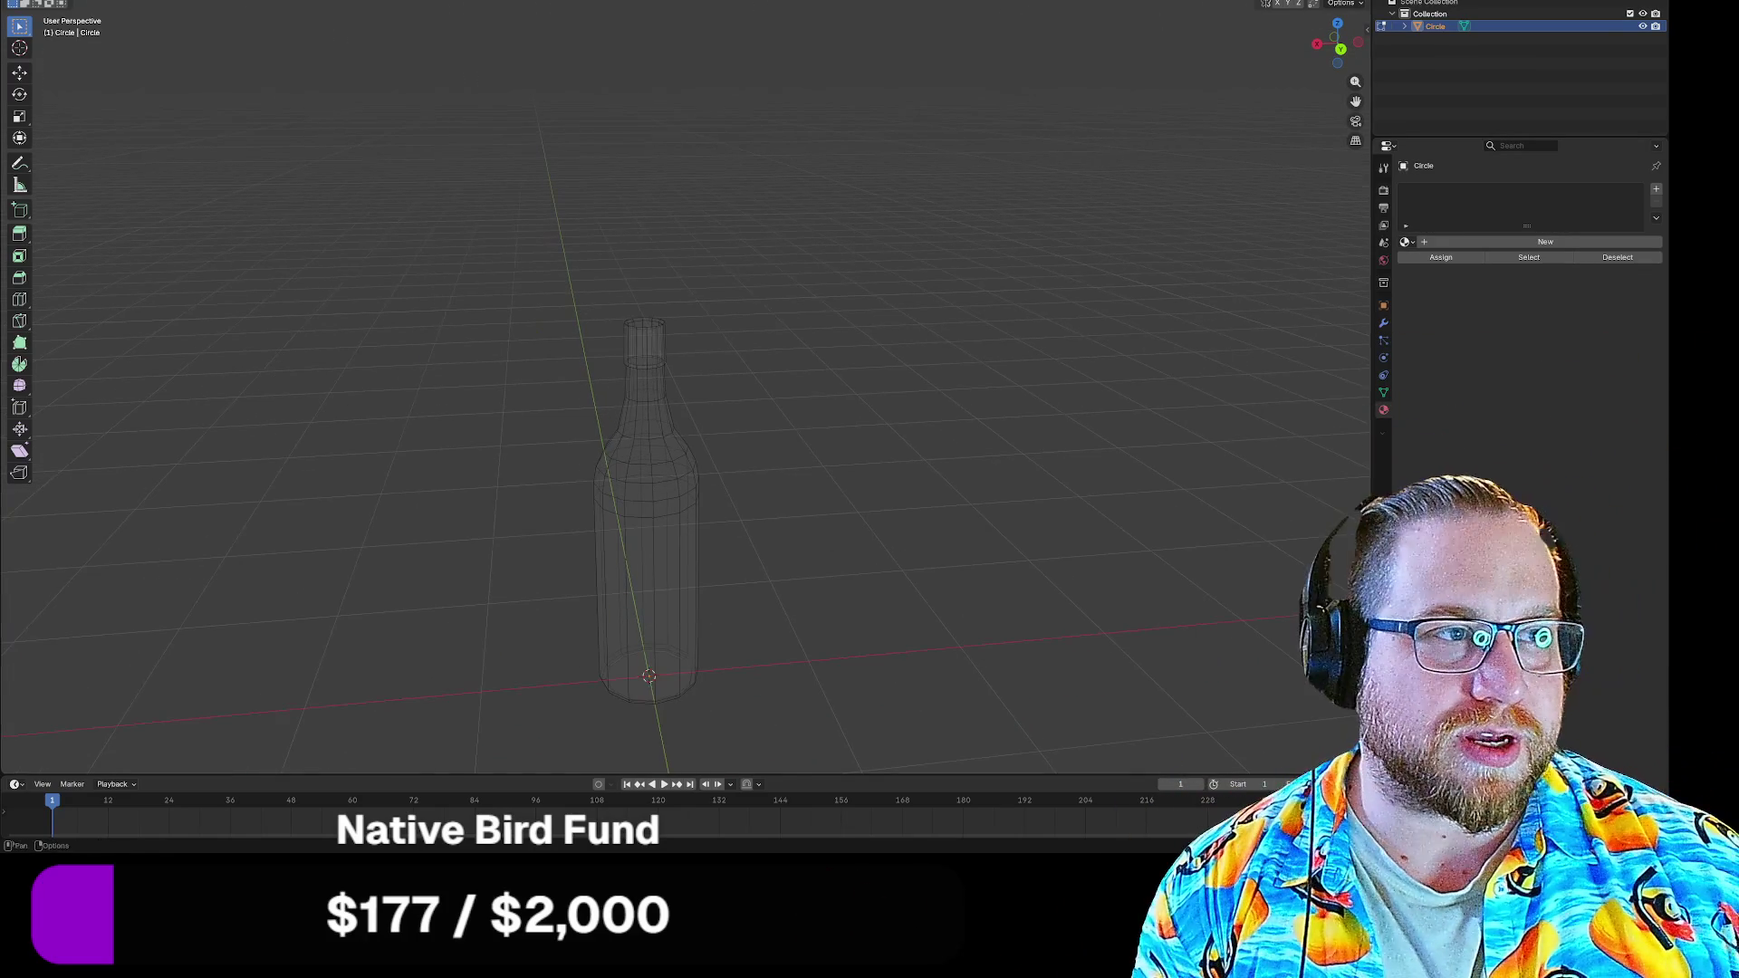
left_click_drag(824, 428, 834, 365)
left_click(1285, 4)
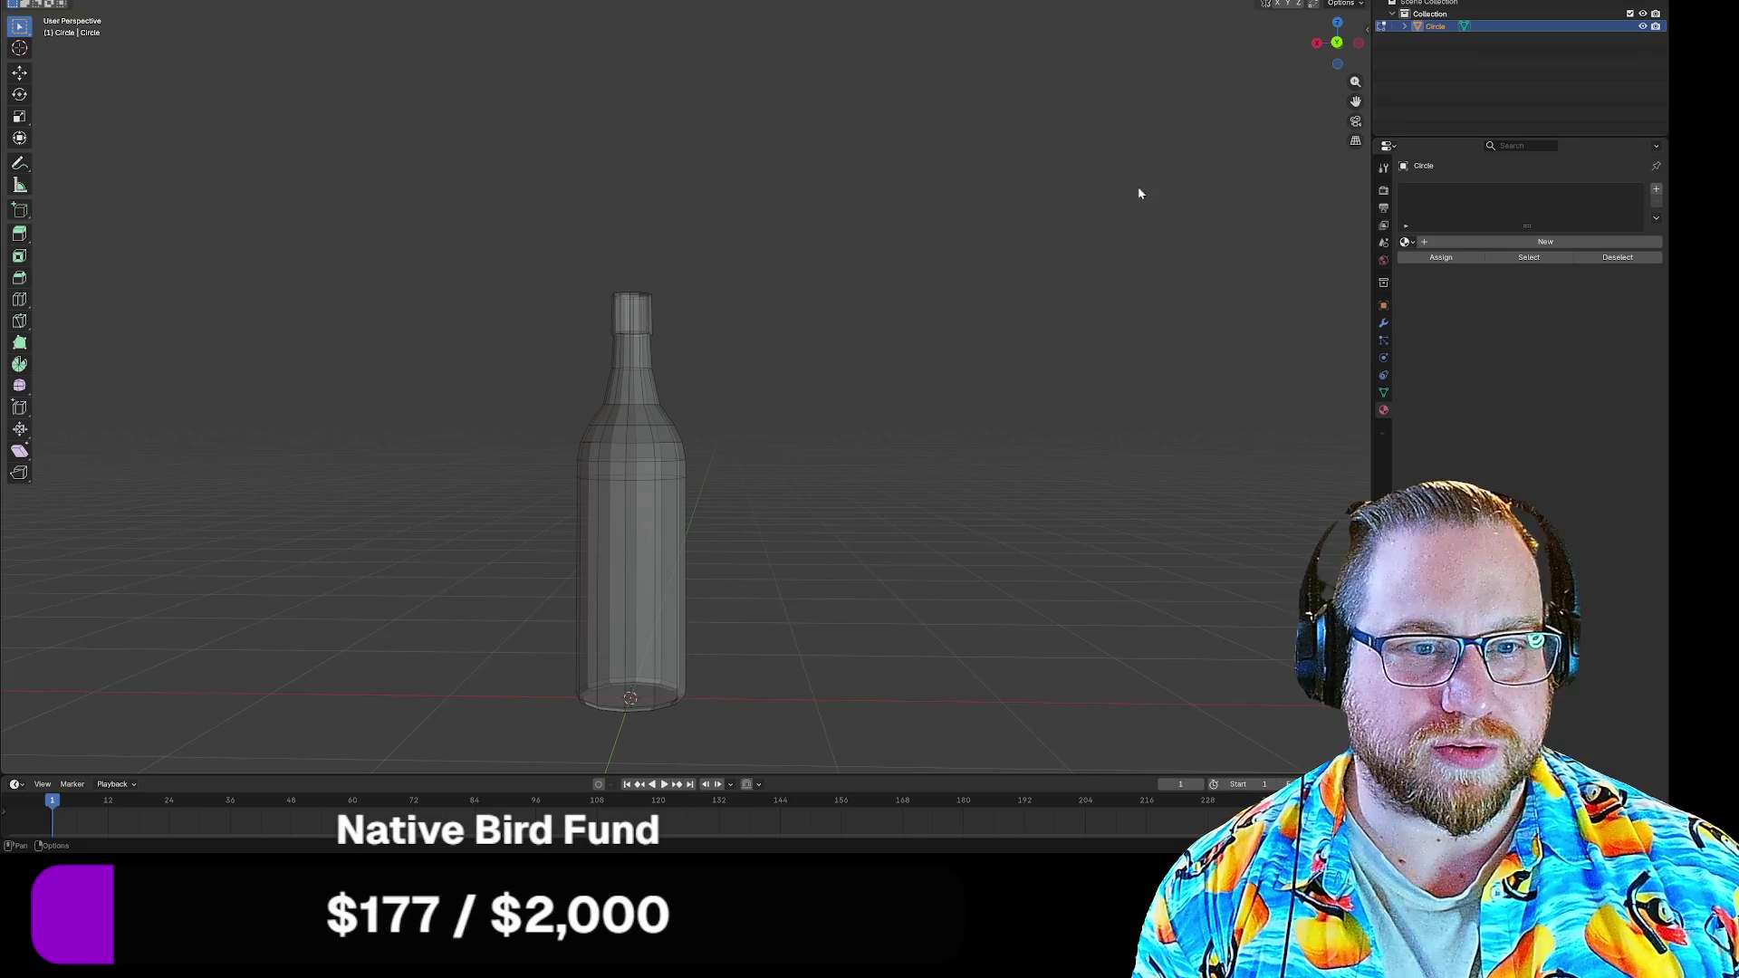
left_click(1297, 4)
mouse_move(1041, 178)
left_mouse_down()
mouse_move(952, 271)
mouse_move(831, 184)
mouse_move(899, 292)
left_mouse_up()
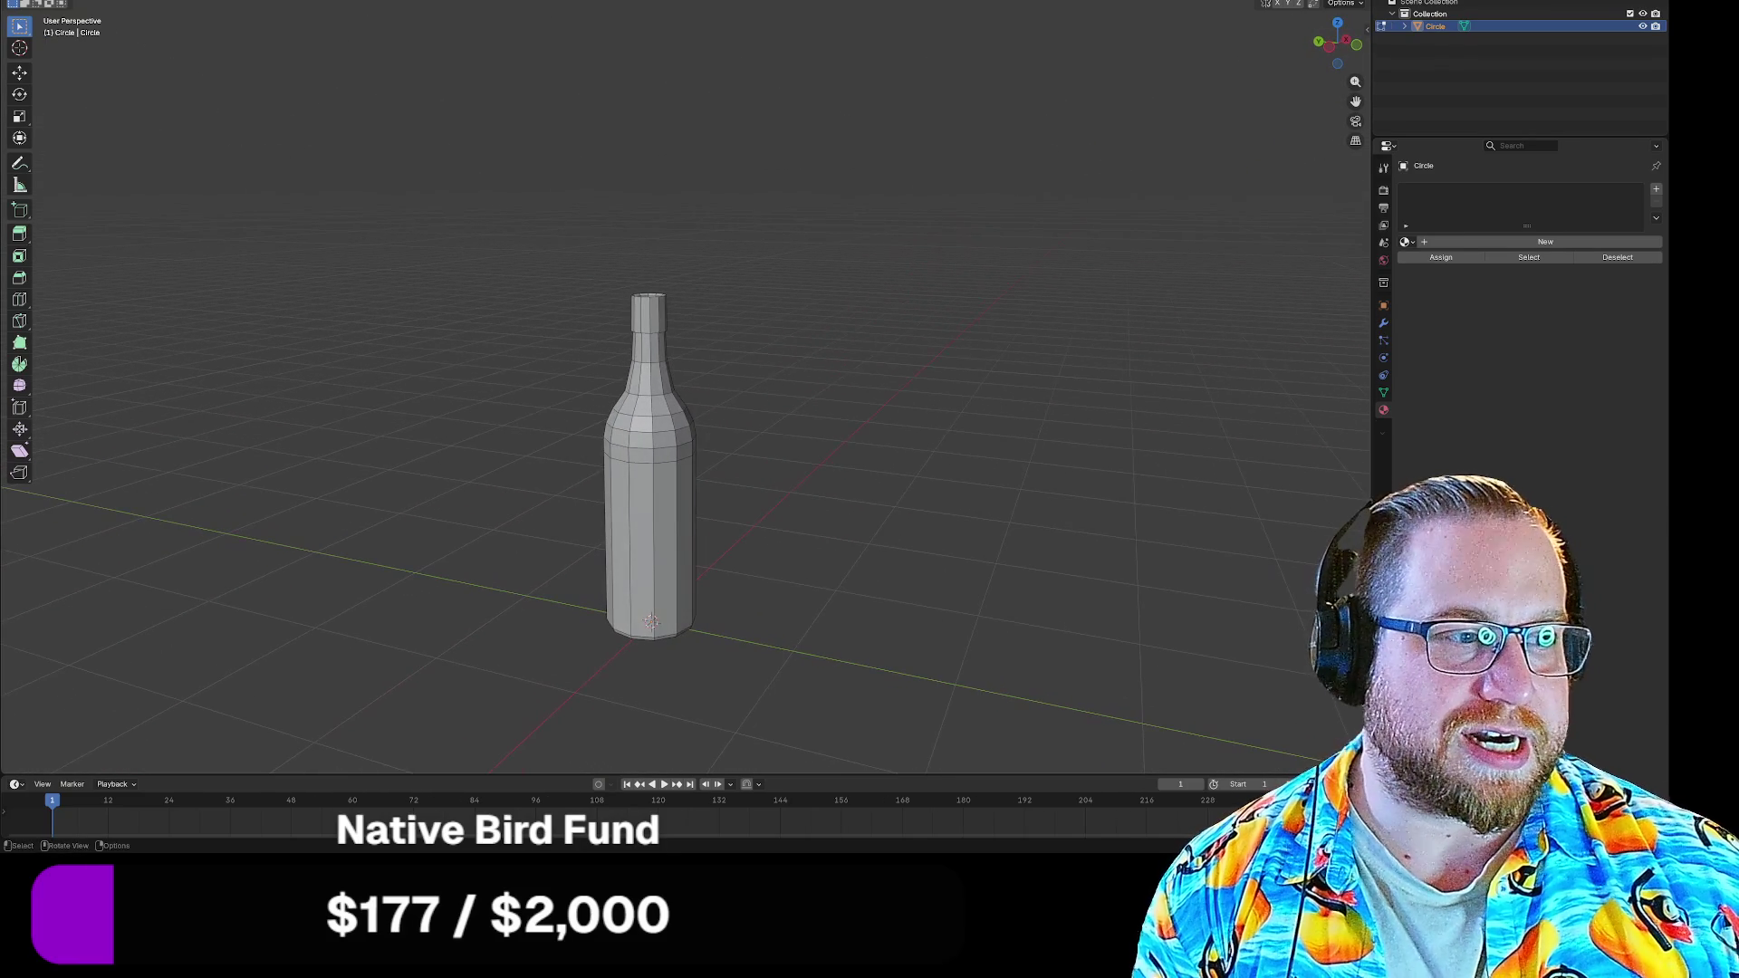
Create a new material with an orange-red Base Color and Alpha lowered to about 0.28
left_click(1426, 243)
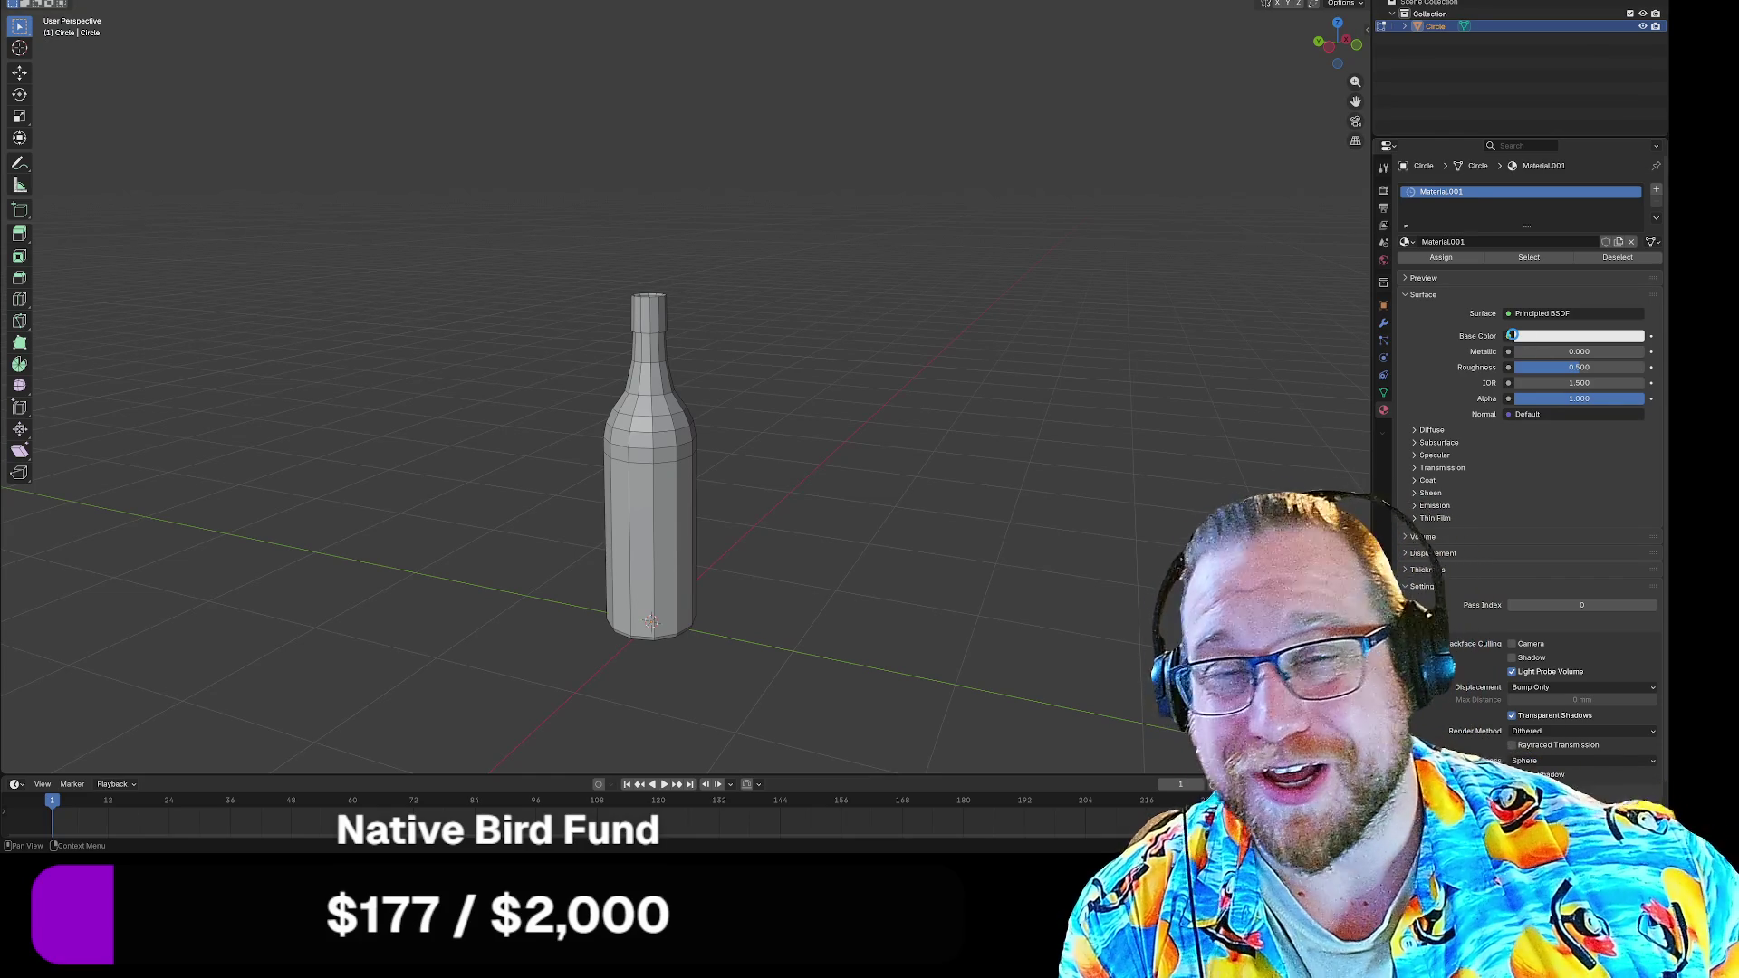
left_click(1511, 336)
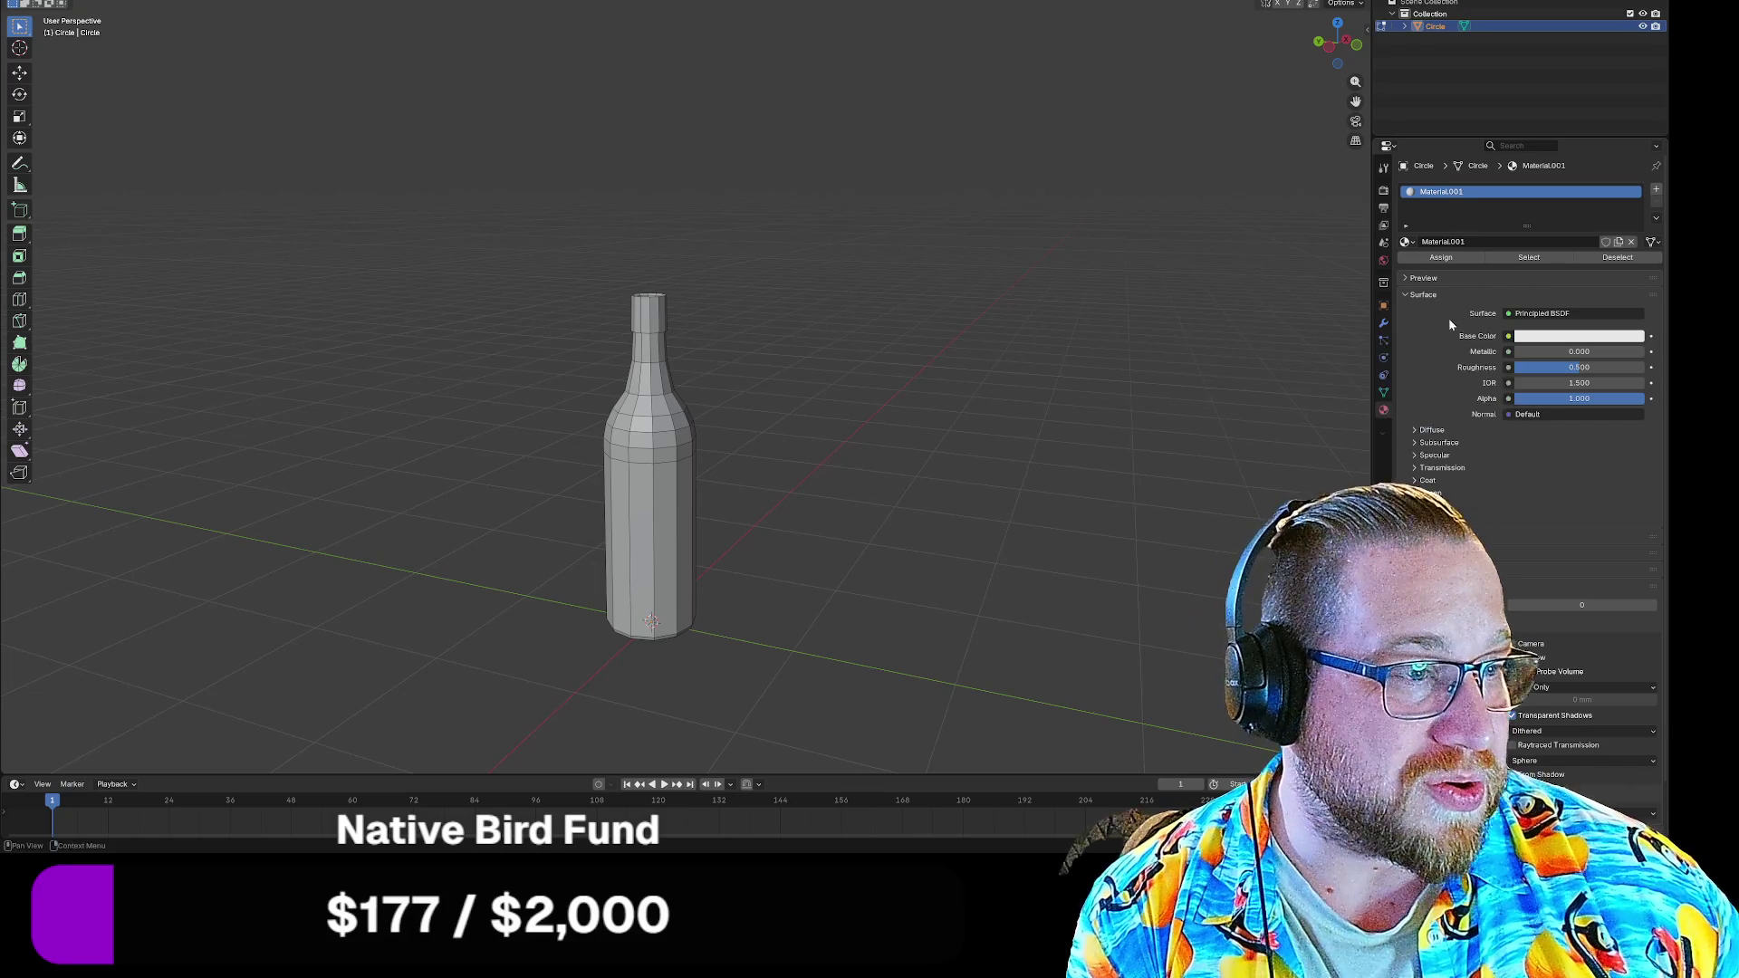
left_click(1559, 334)
left_click_drag(1574, 167, 1561, 210)
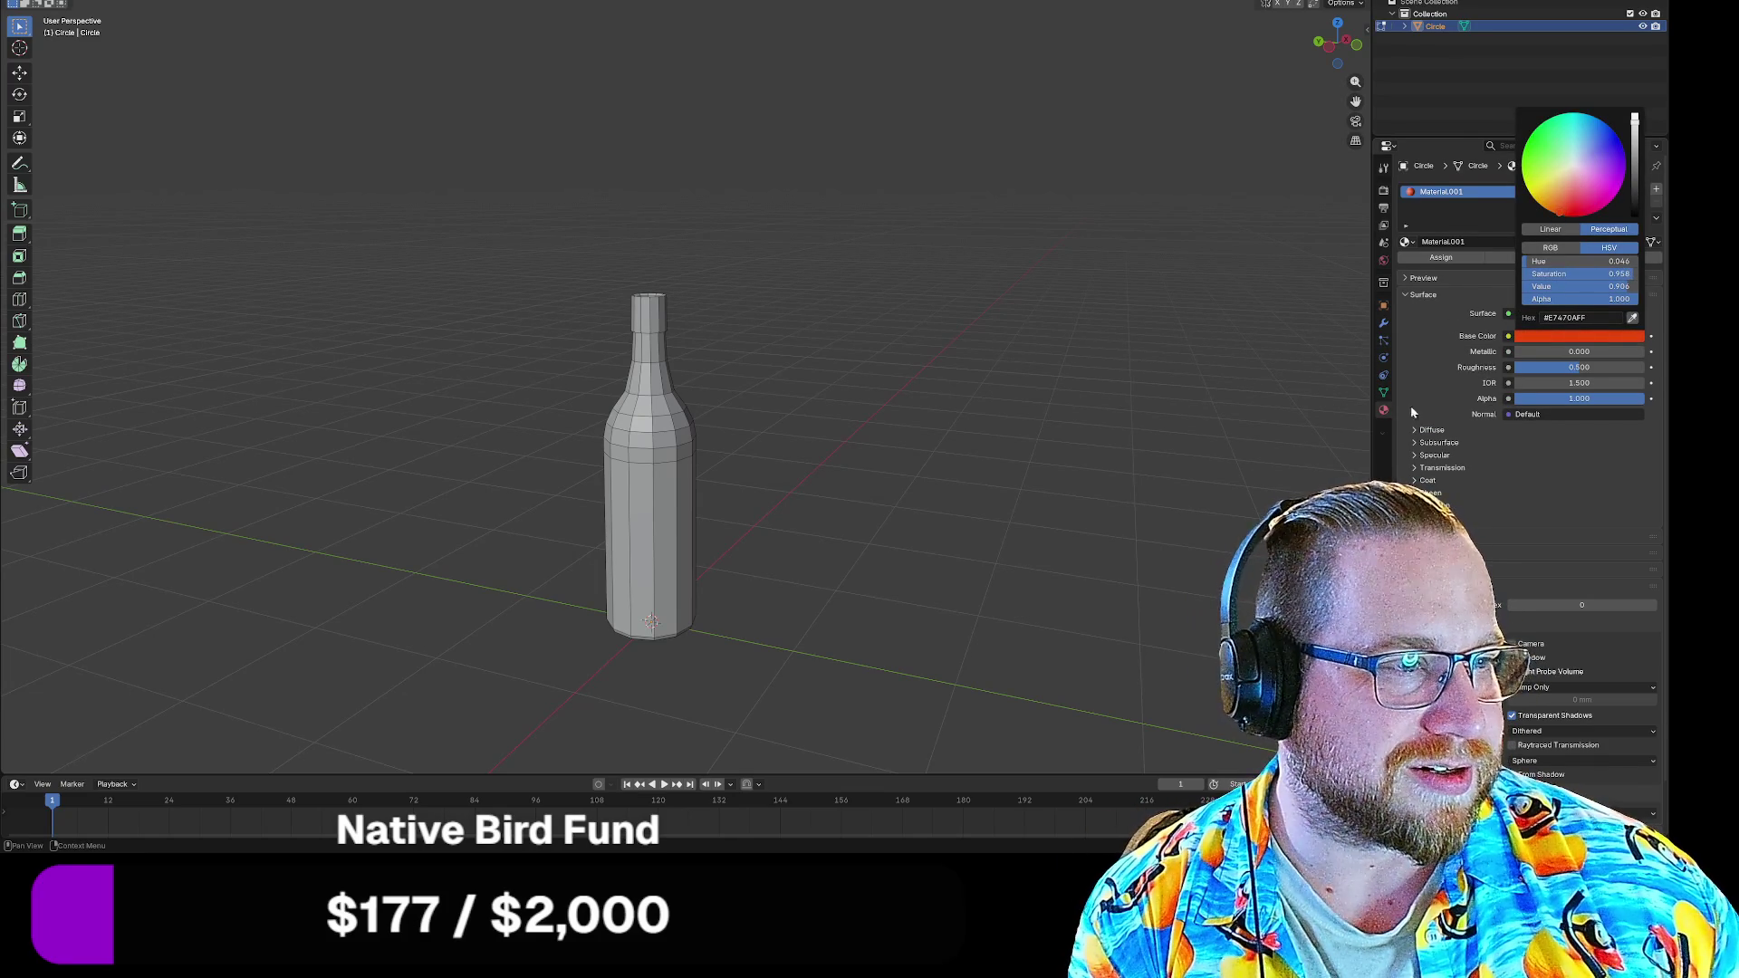
mouse_move(1637, 399)
left_mouse_down()
mouse_move(1546, 398)
mouse_move(1539, 368)
mouse_move(1579, 351)
left_mouse_up()
Set Metallic and Roughness to 0.2 and preview the material in the viewport
left_click(1578, 350)
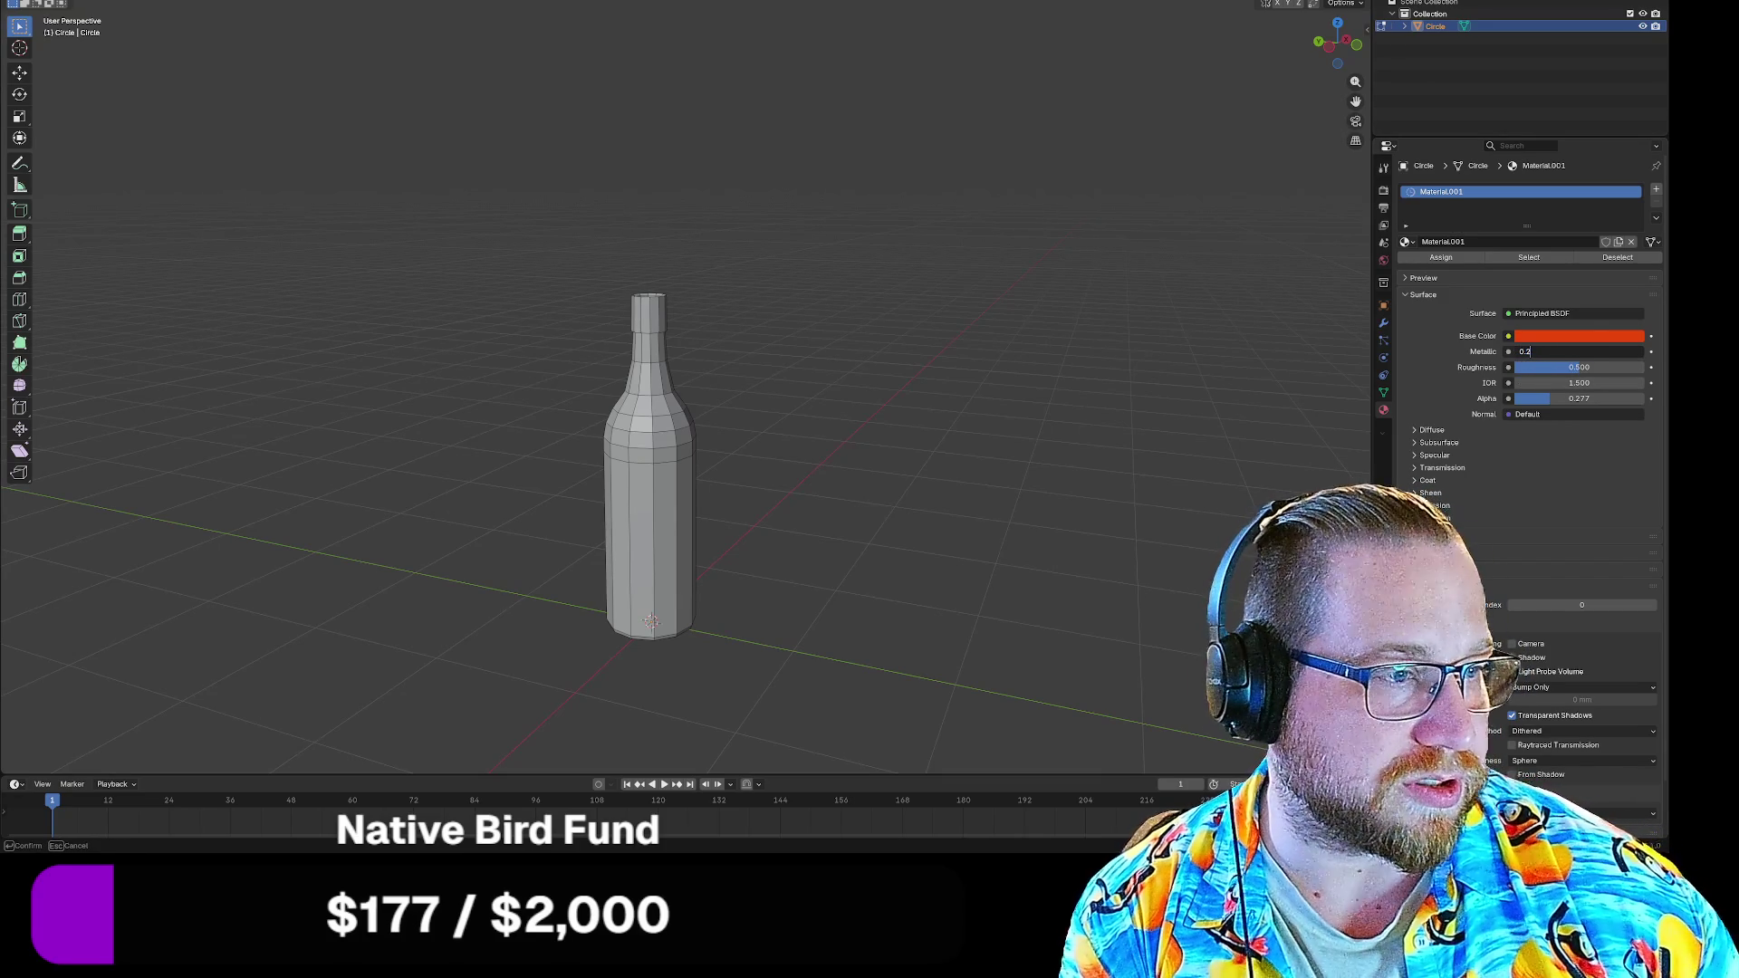
type("0.2")
key("Return")
left_click(1599, 367)
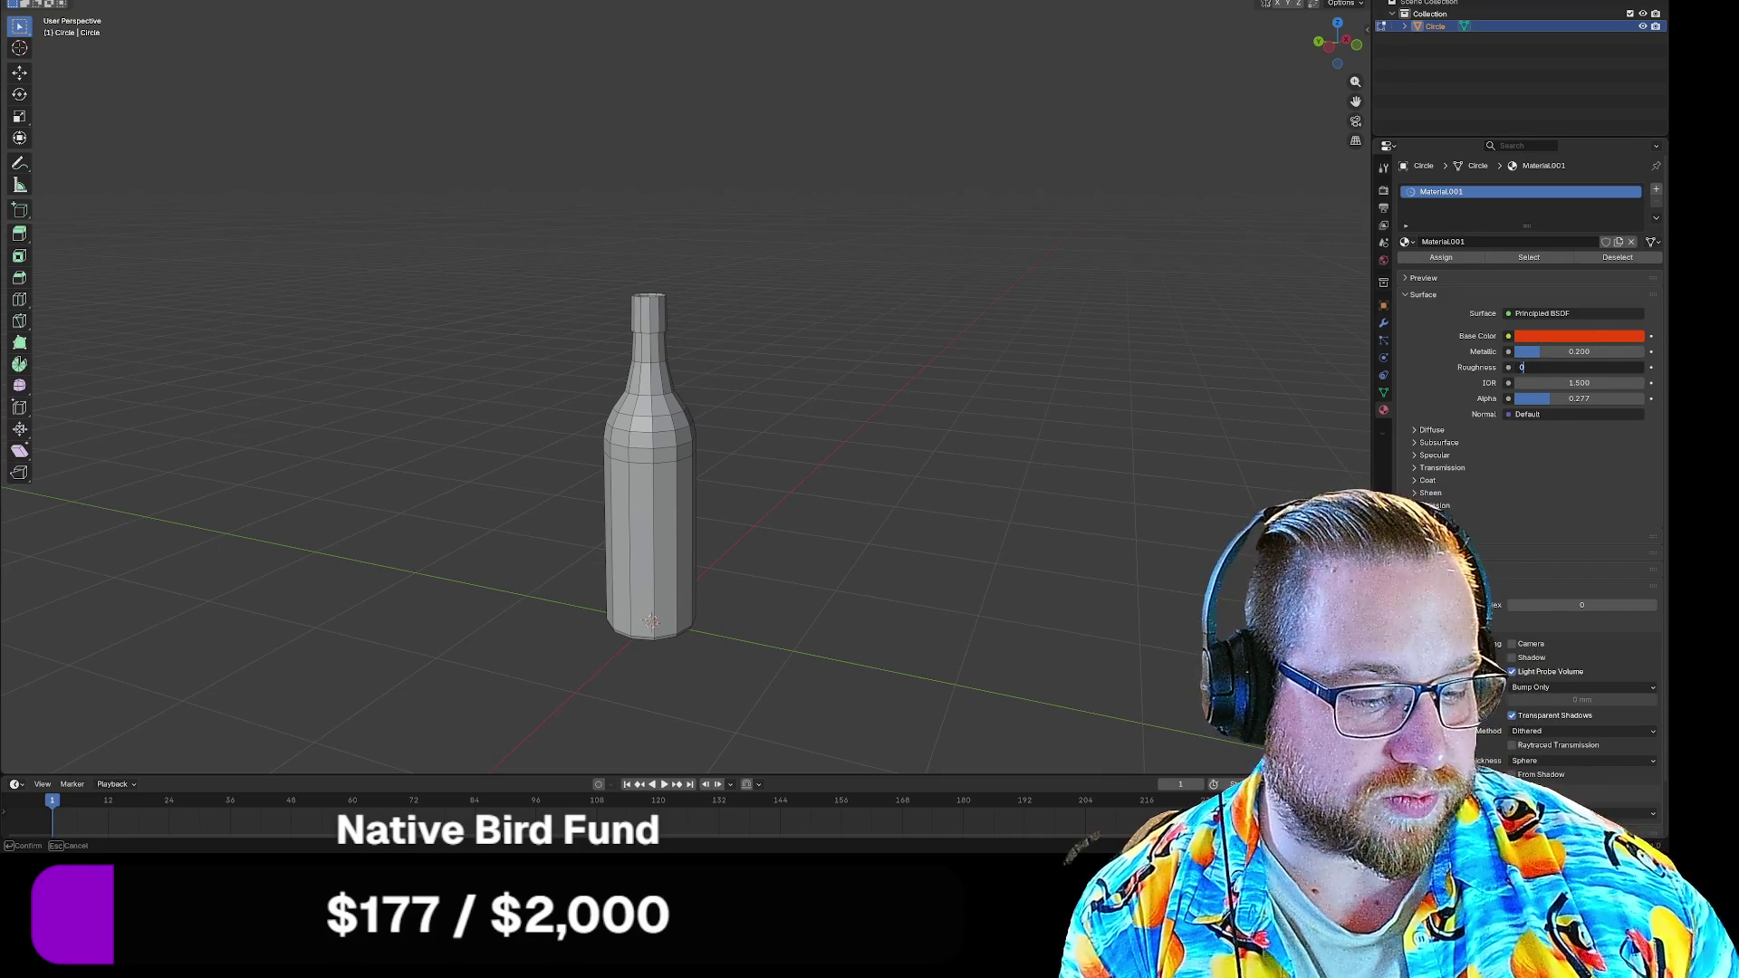
type("0.2")
key("Return")
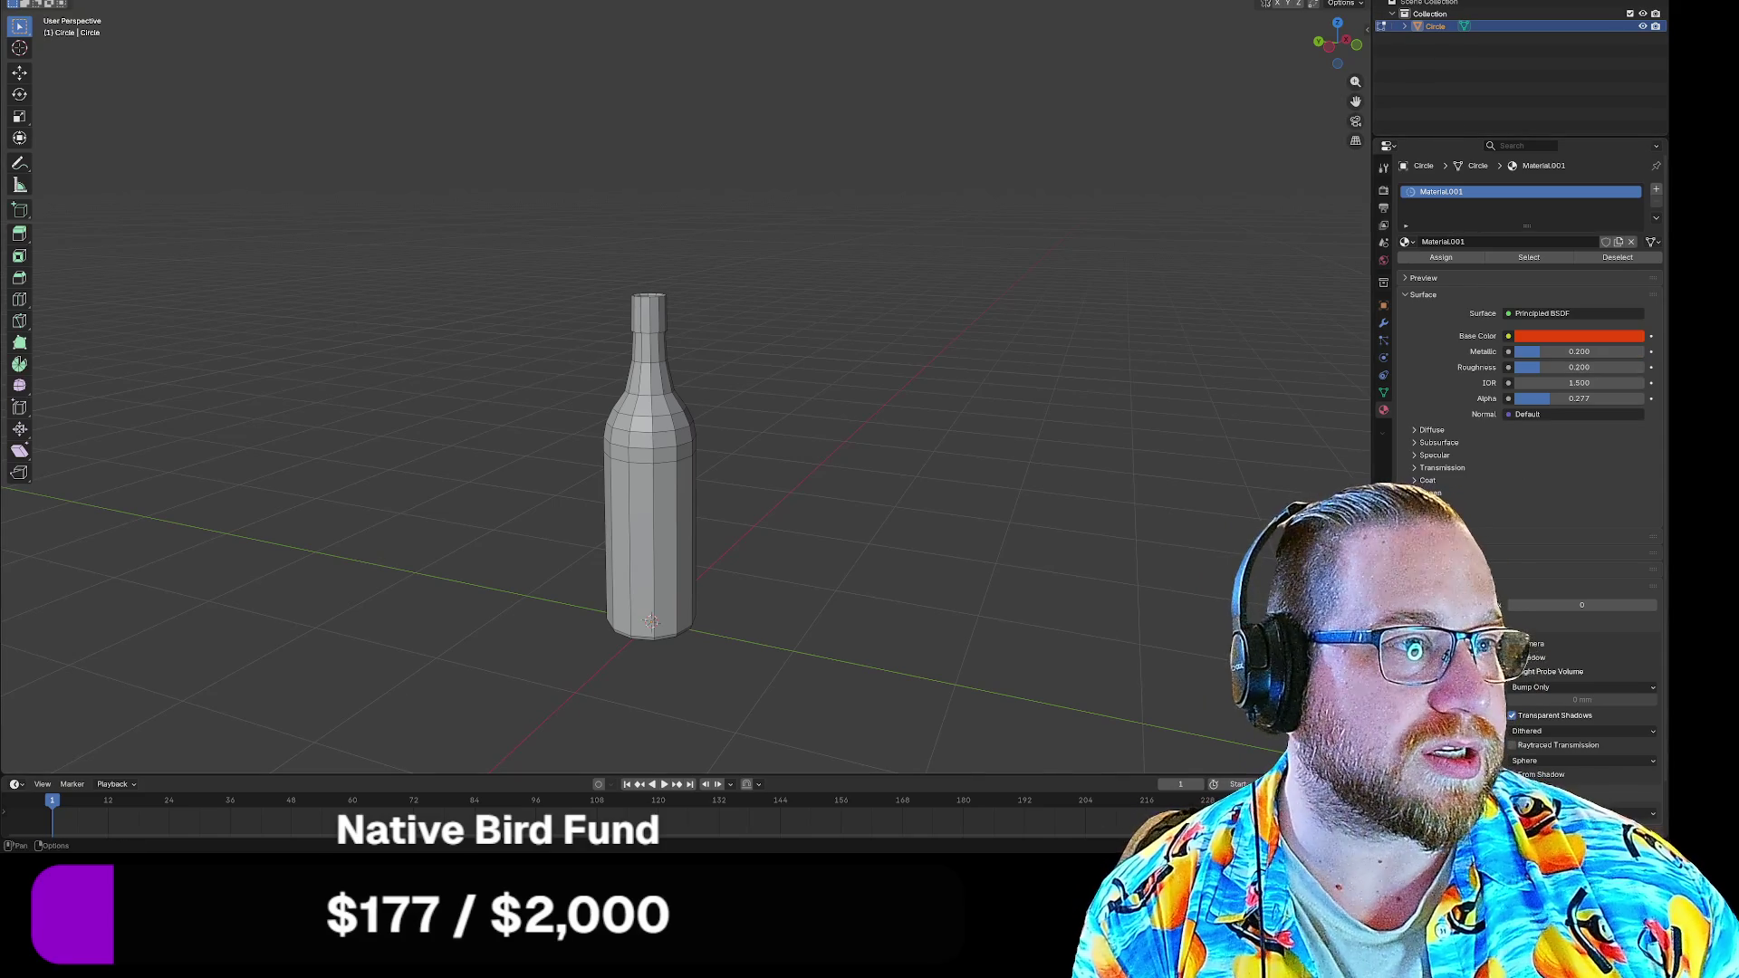
key("shift+z")
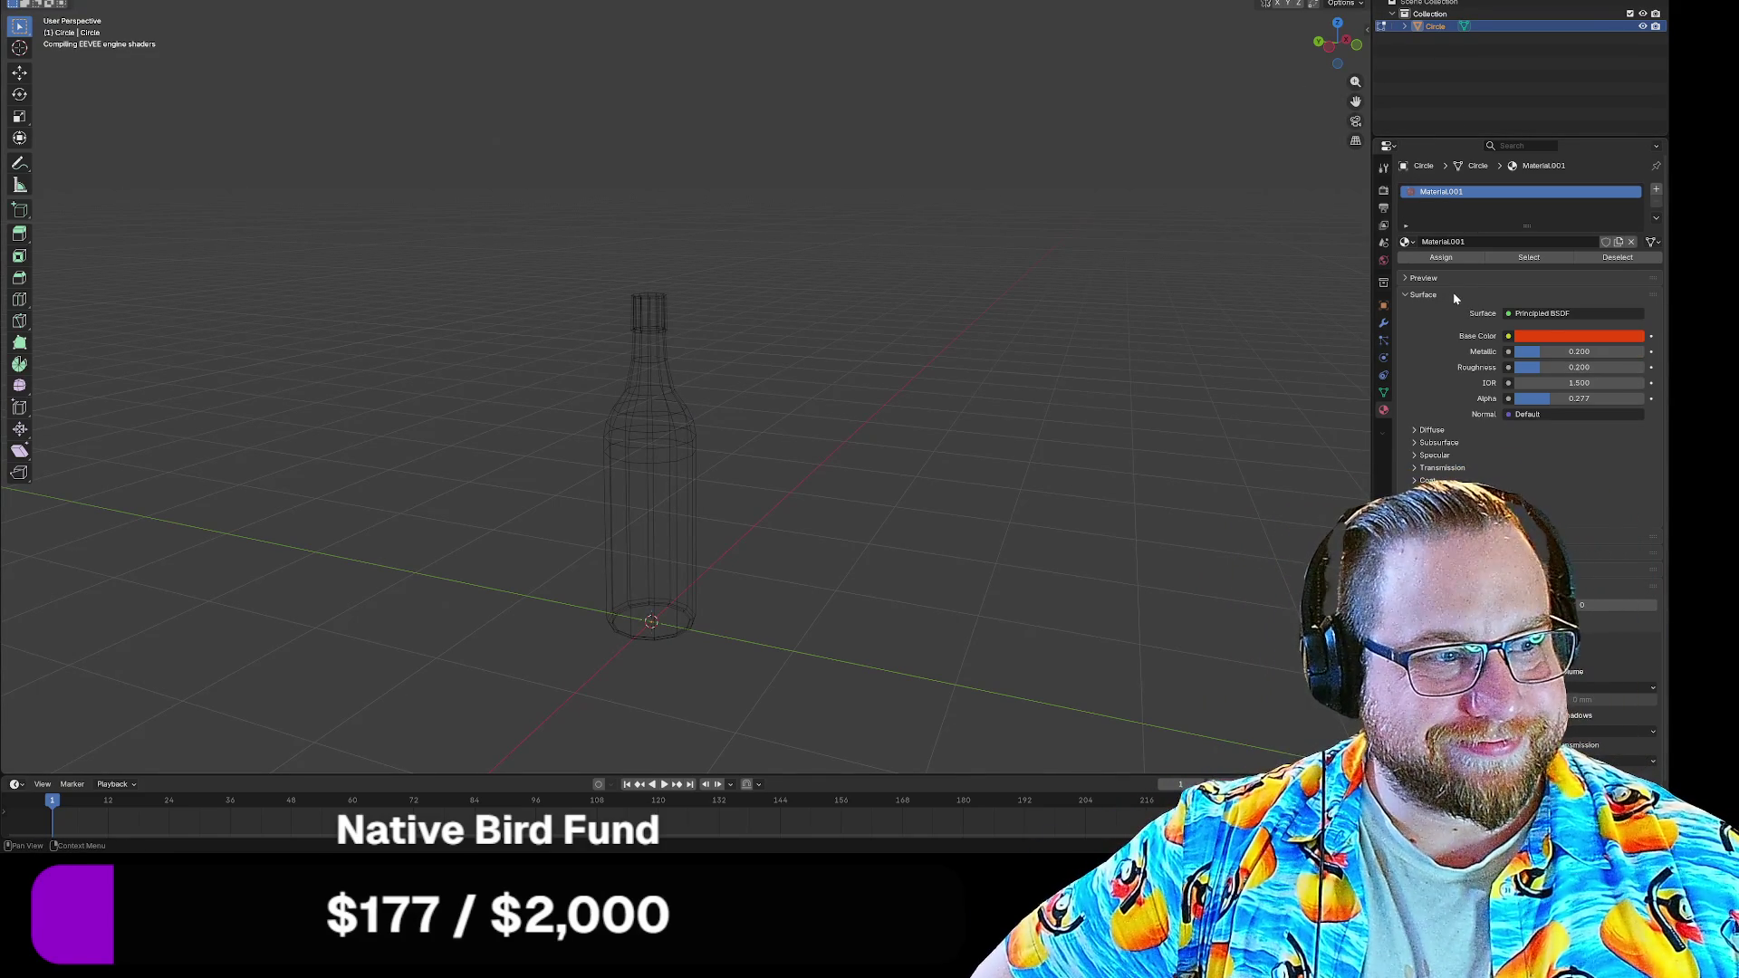
key("shift+z")
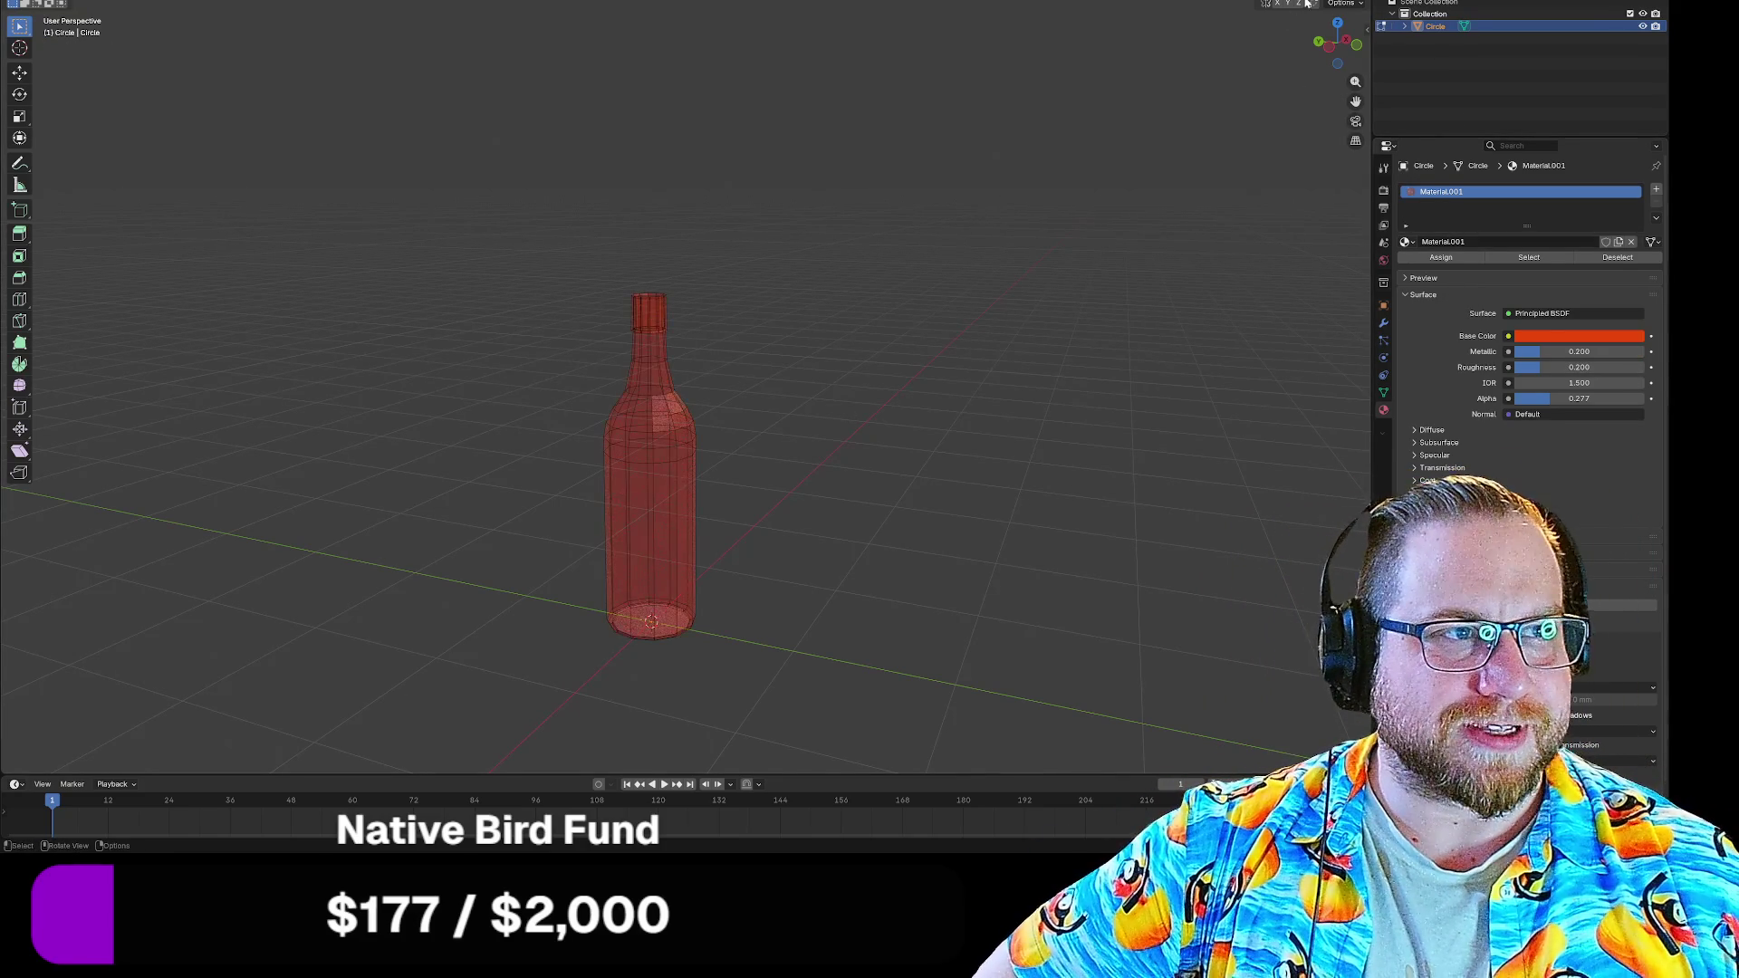
Shift the material's base colour to a darker reddish-brown hue in the colour picker
mouse_move(869, 435)
left_mouse_down()
mouse_move(930, 462)
mouse_move(943, 439)
left_mouse_up()
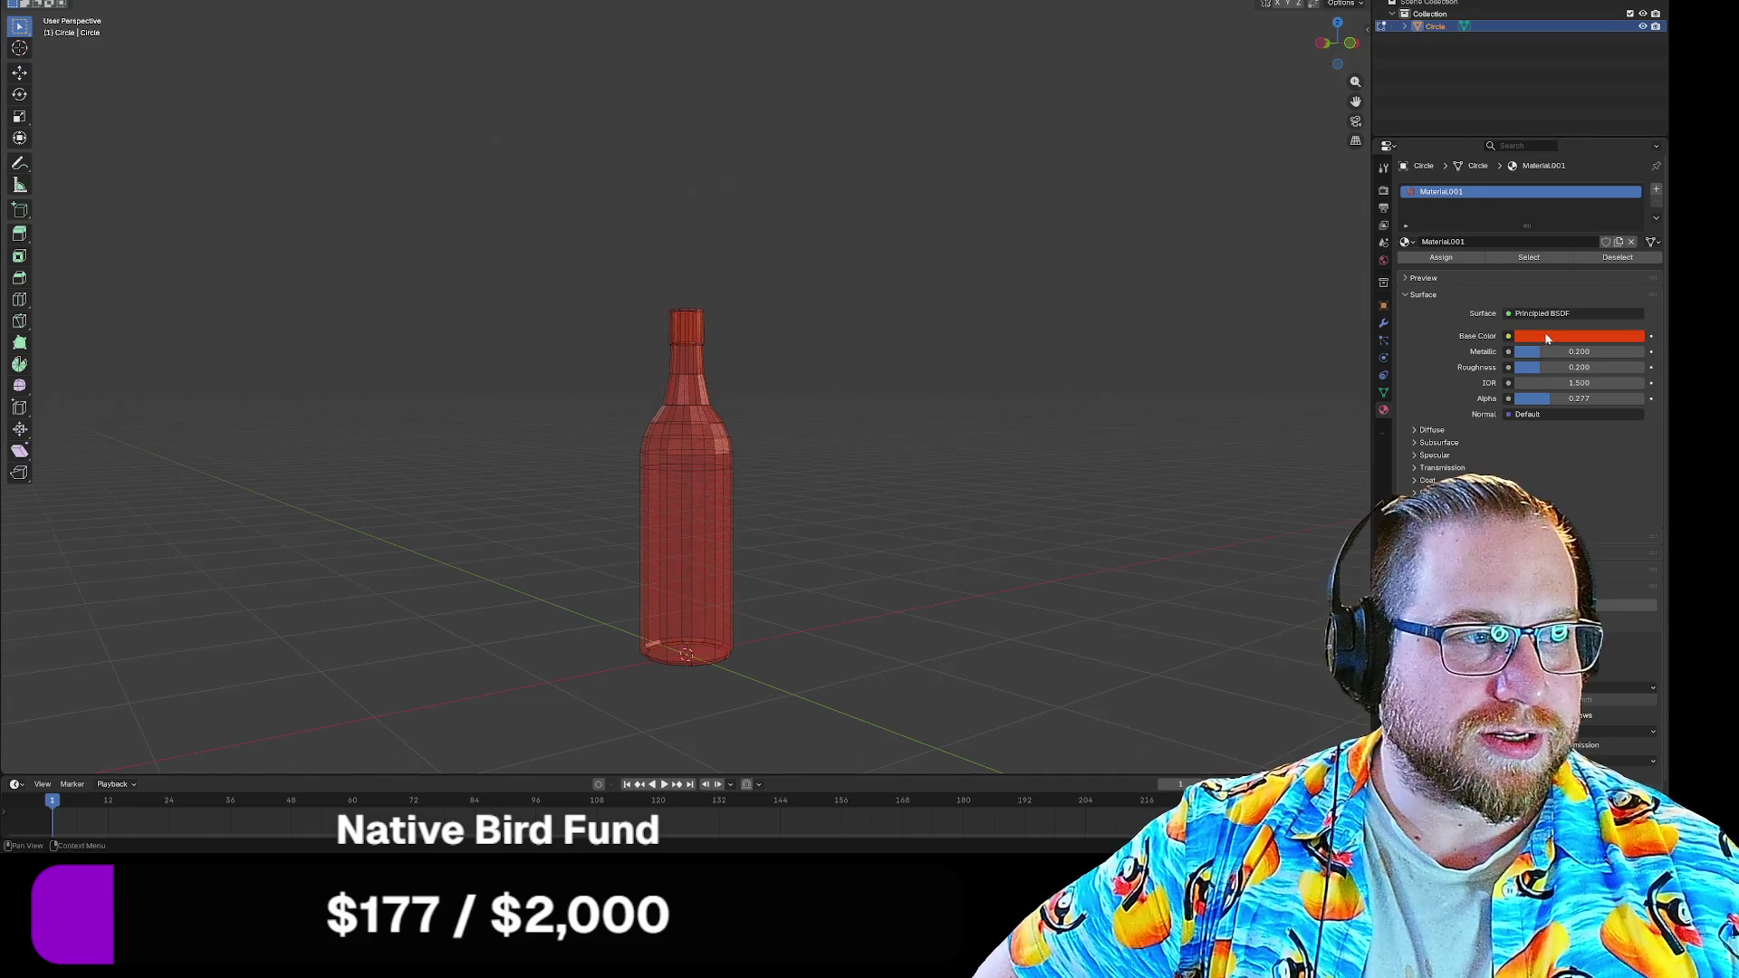
left_click(1578, 336)
left_click(1565, 216)
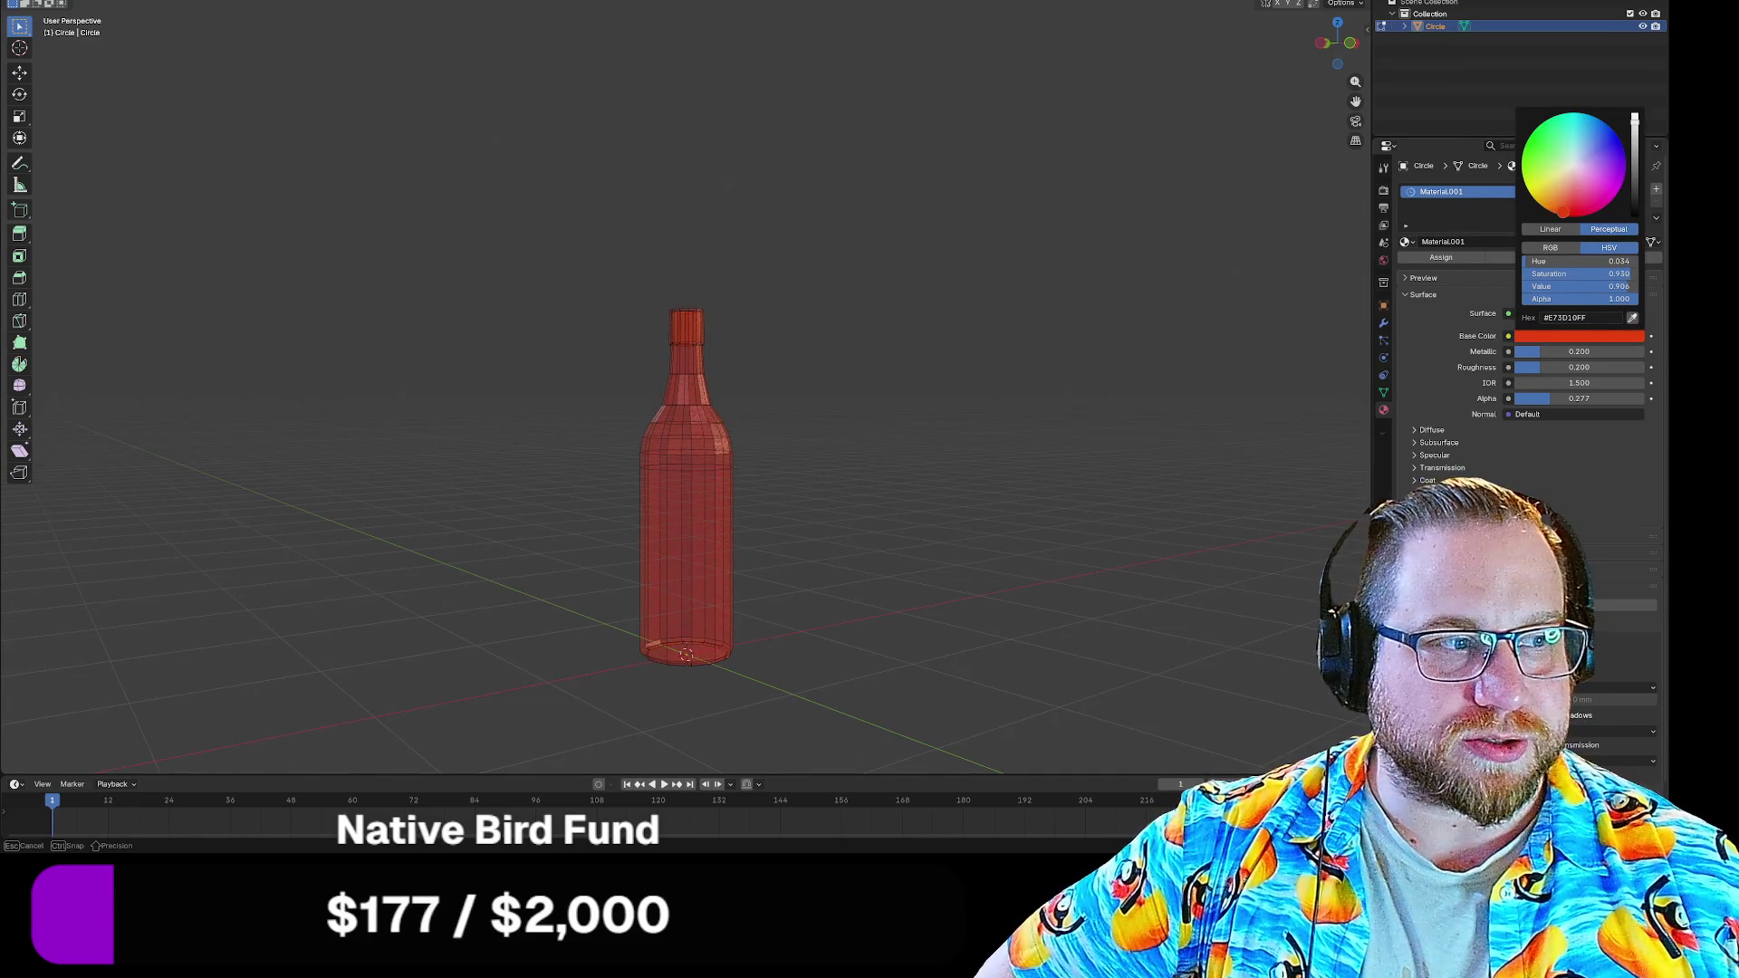
left_click_drag(1634, 130, 1635, 164)
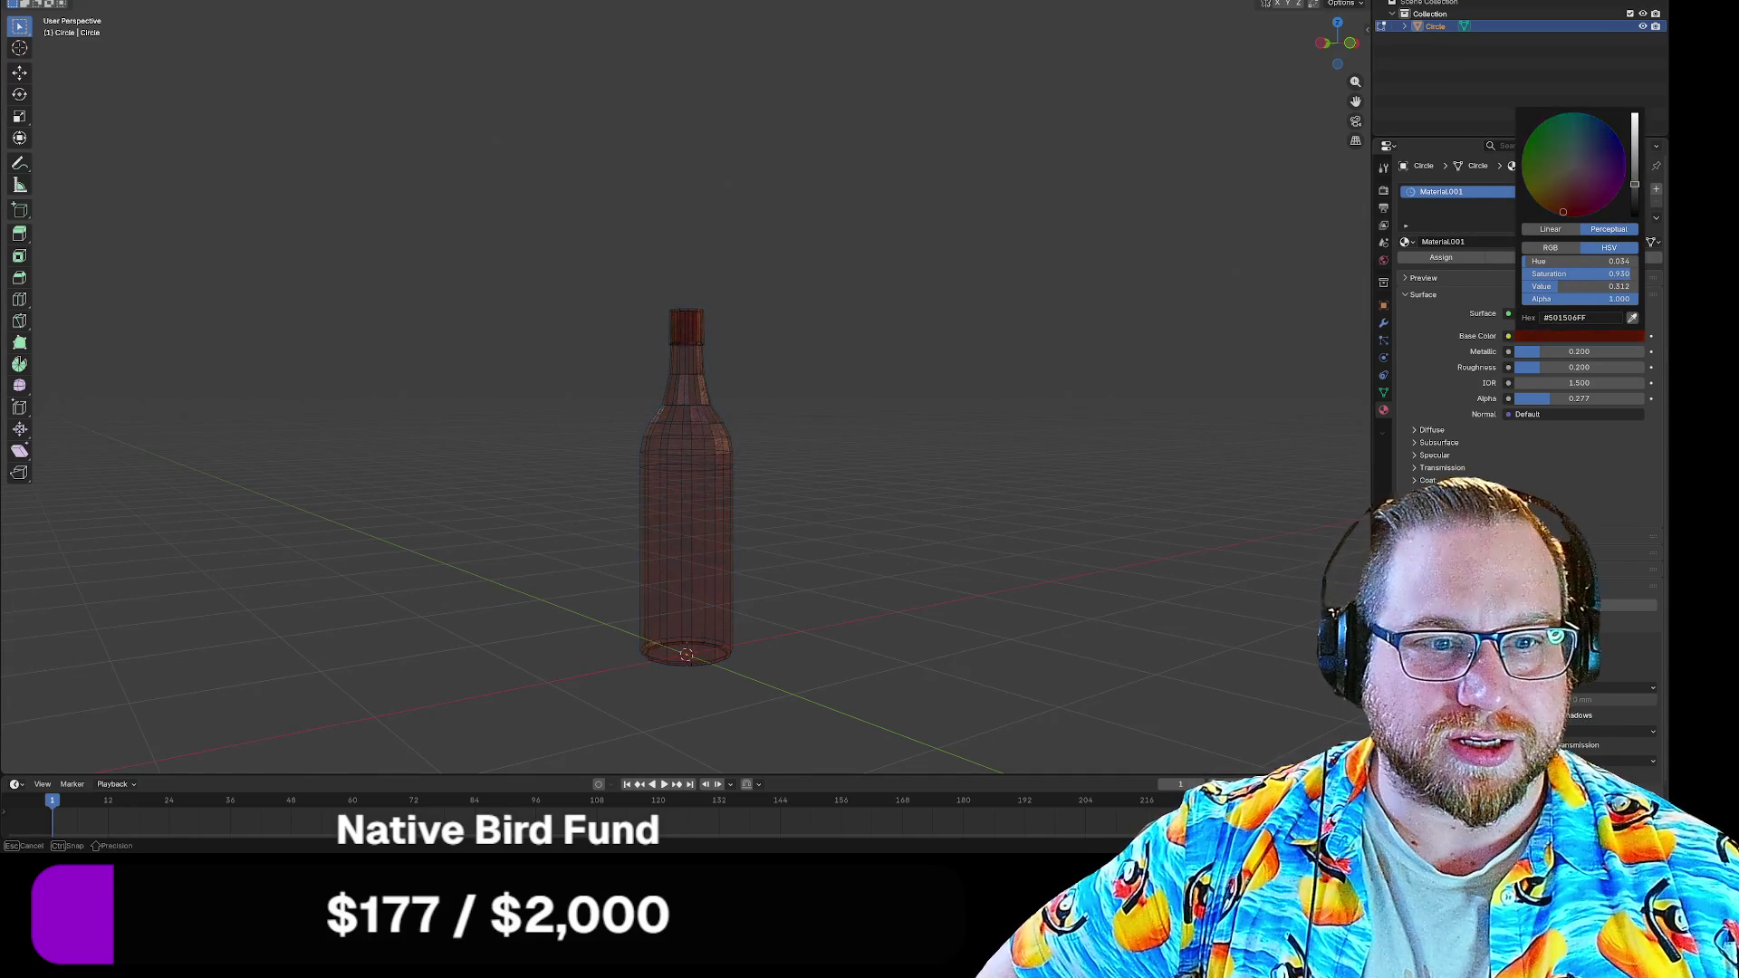
left_click(1556, 203)
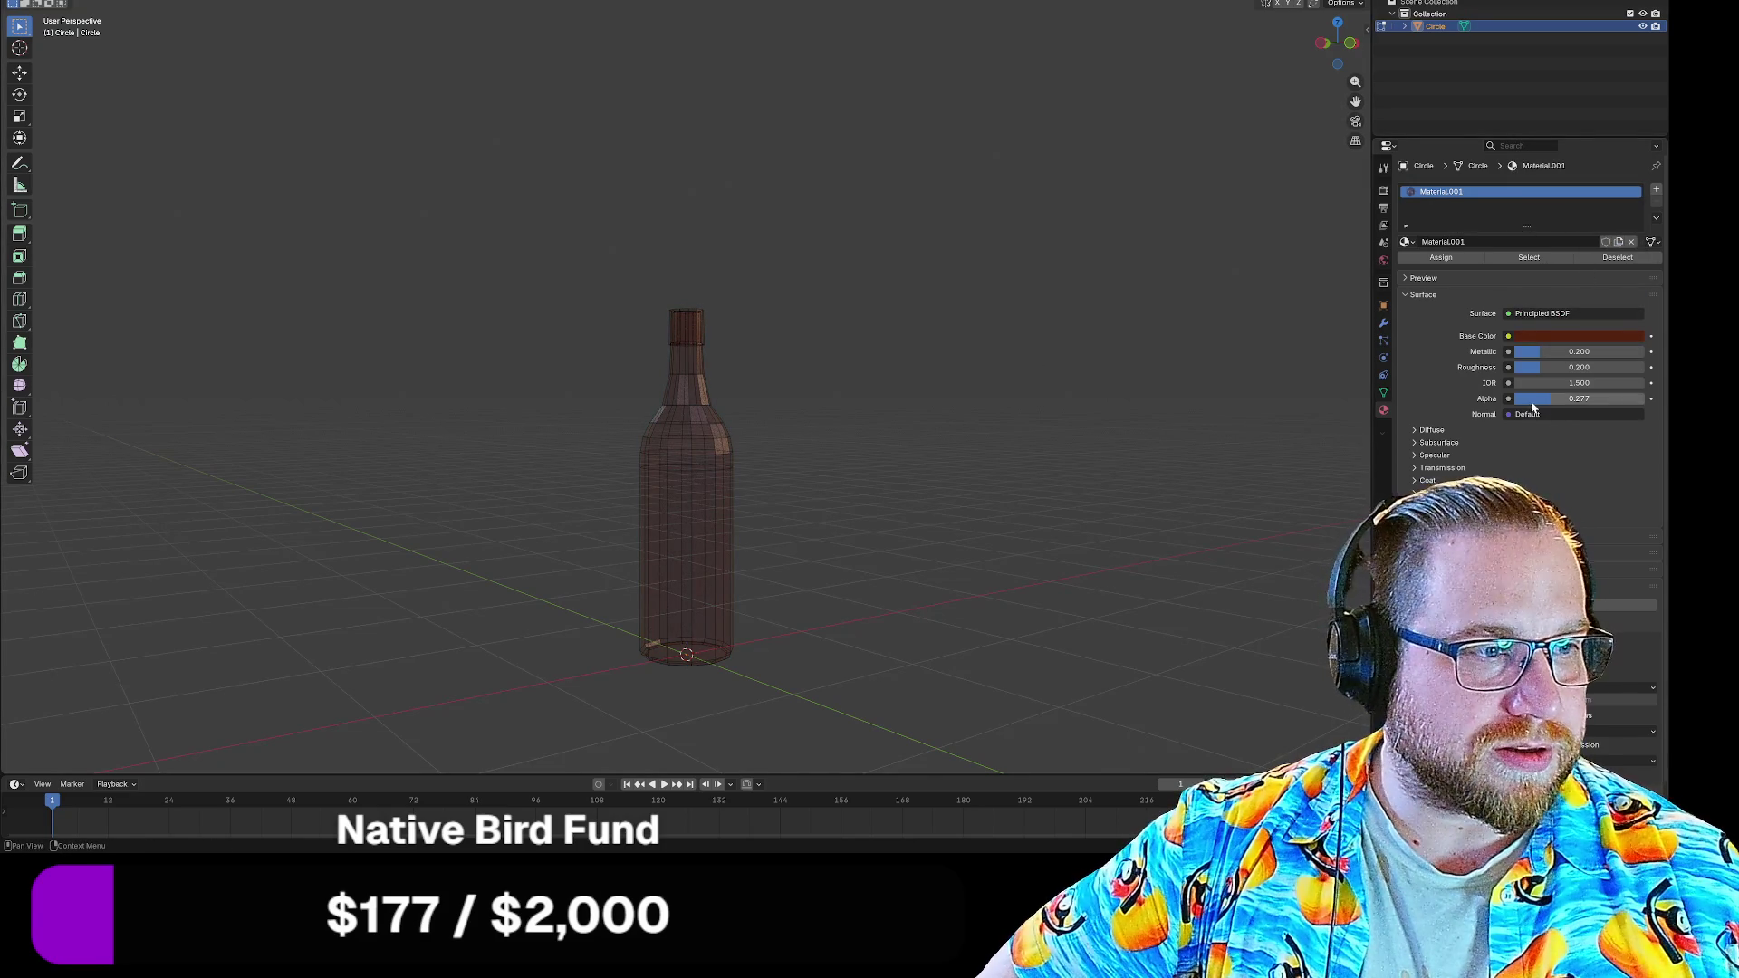
Raise the material's Alpha to about 0.73 so the bottle is far less transparent
left_click_drag(1569, 398, 1601, 402)
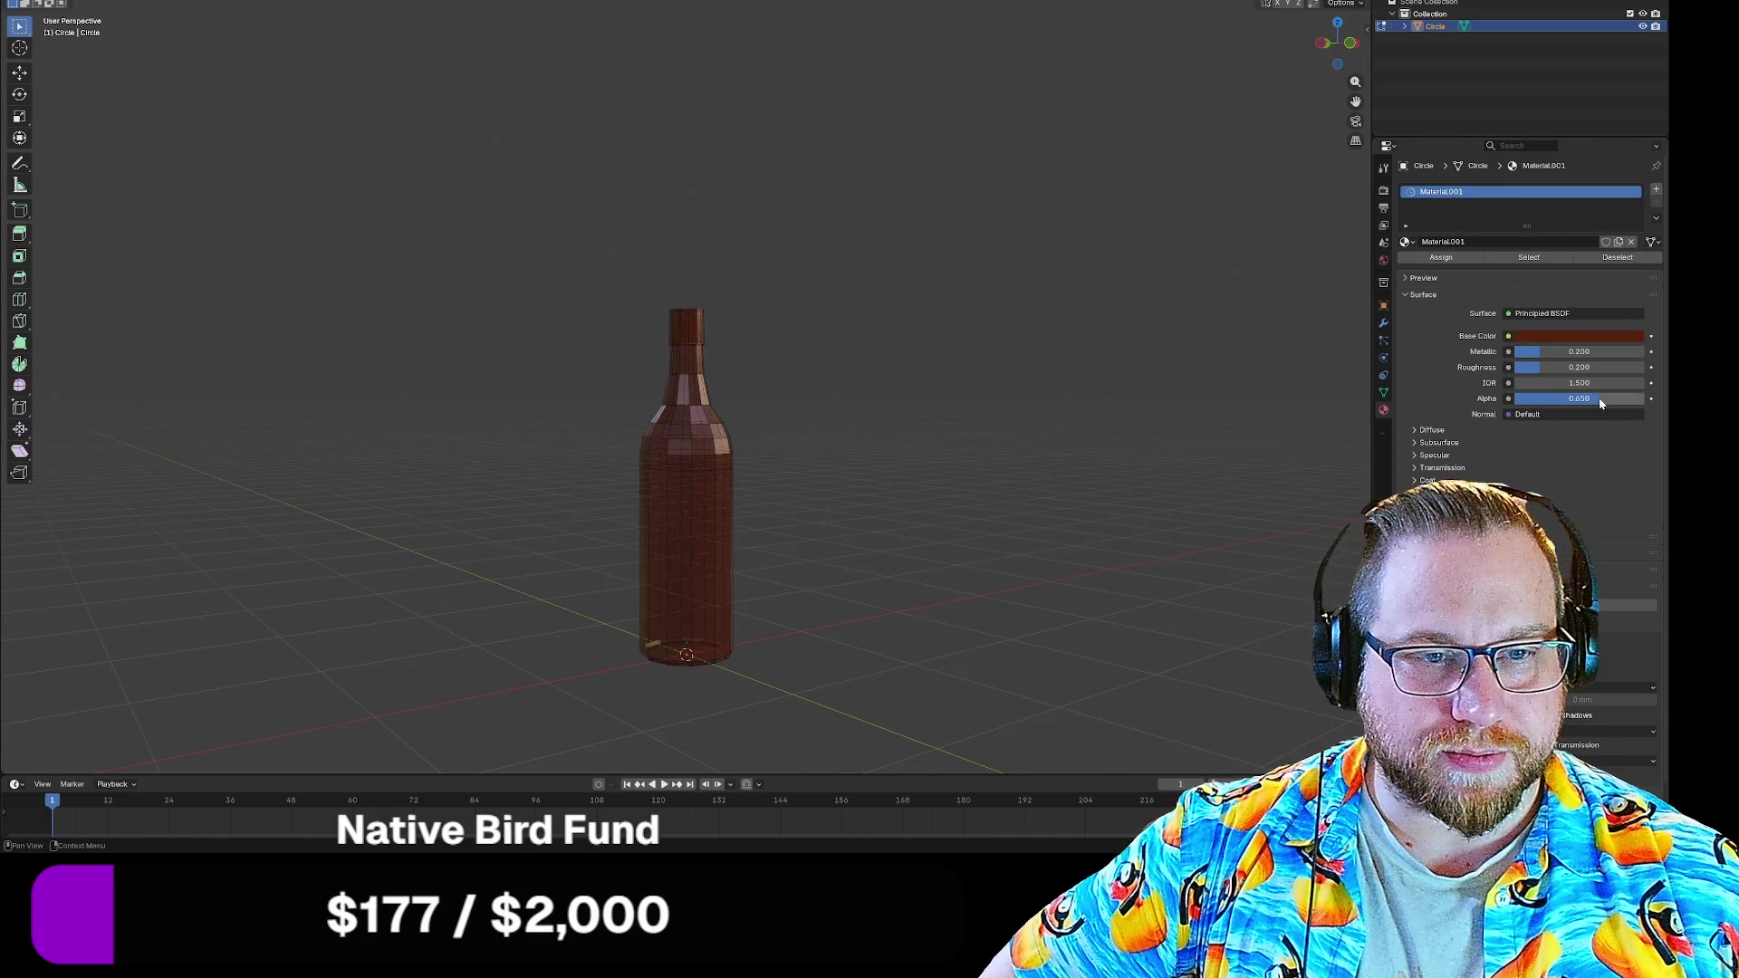
left_click_drag(1105, 221, 1028, 253)
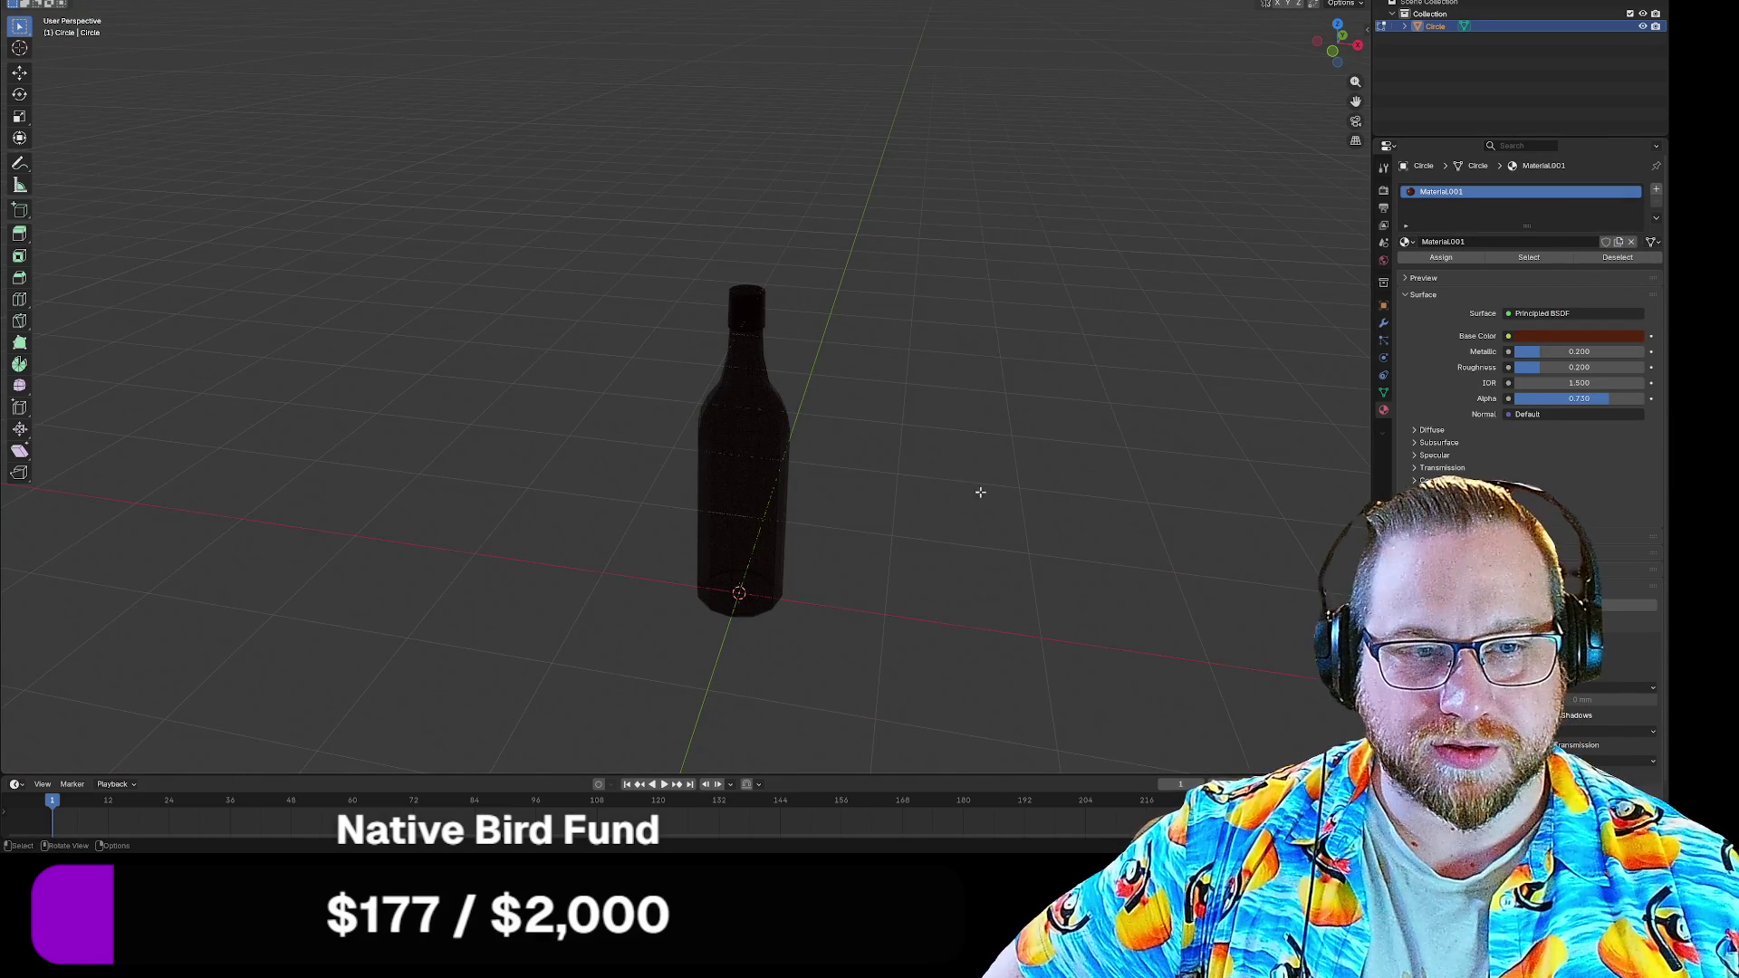
left_click_drag(988, 465, 1032, 458)
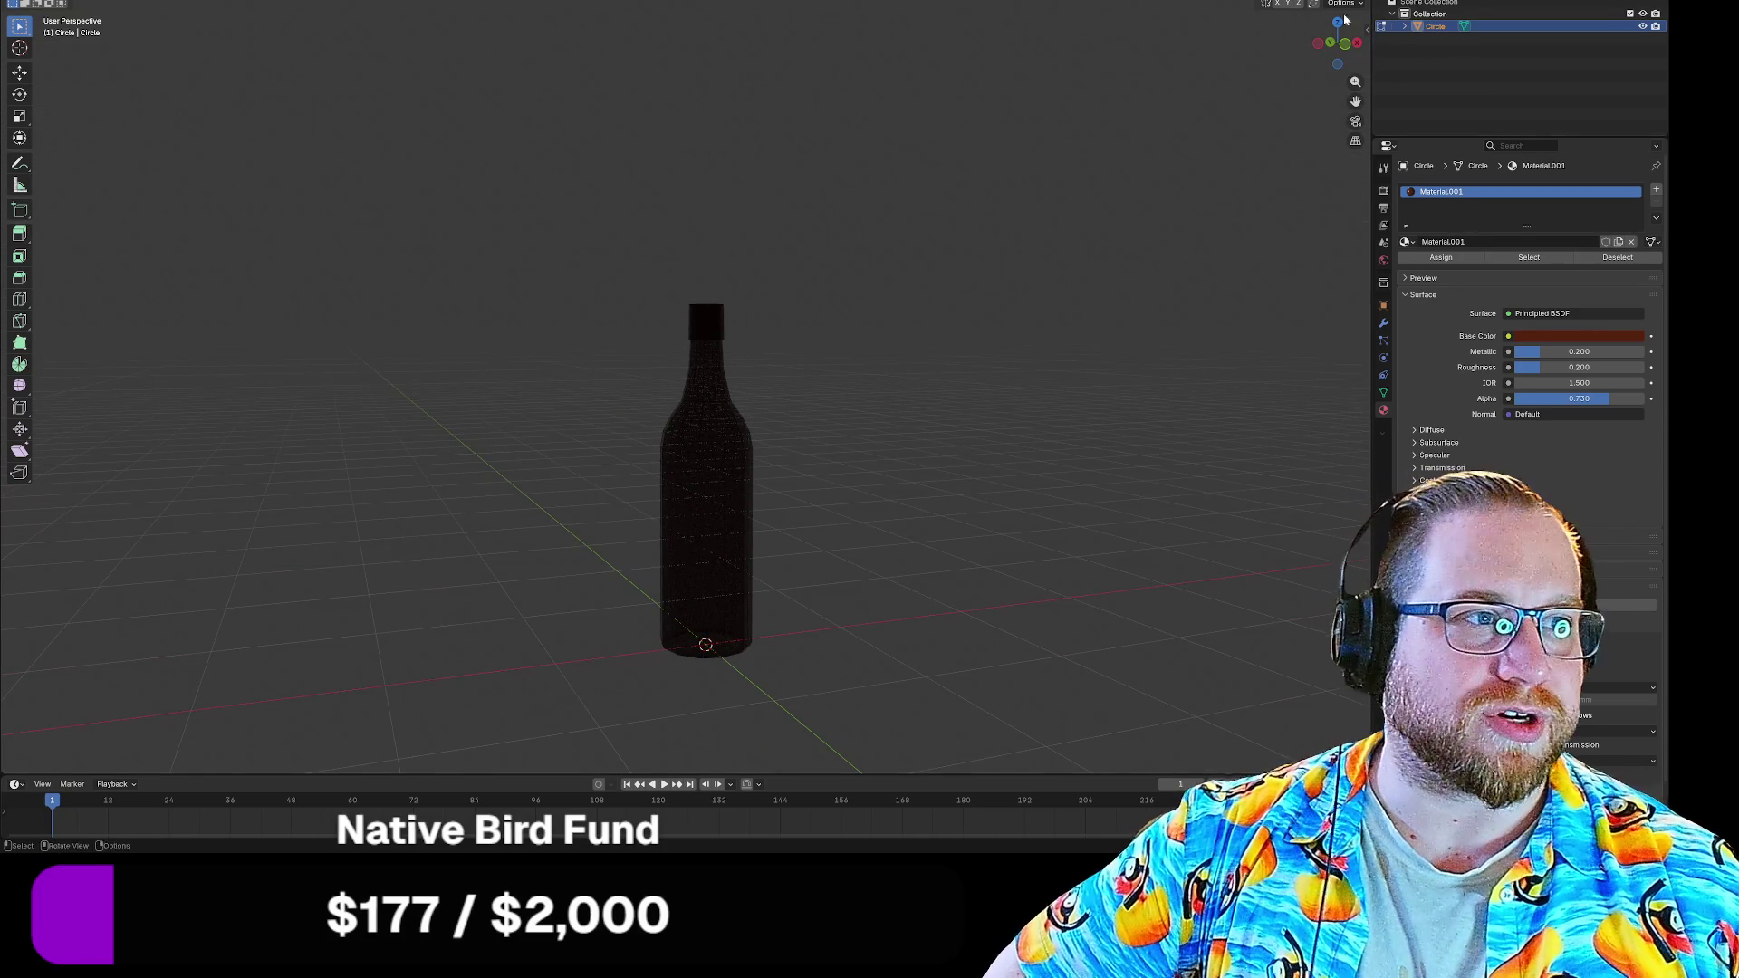
left_click_drag(1184, 205, 865, 437)
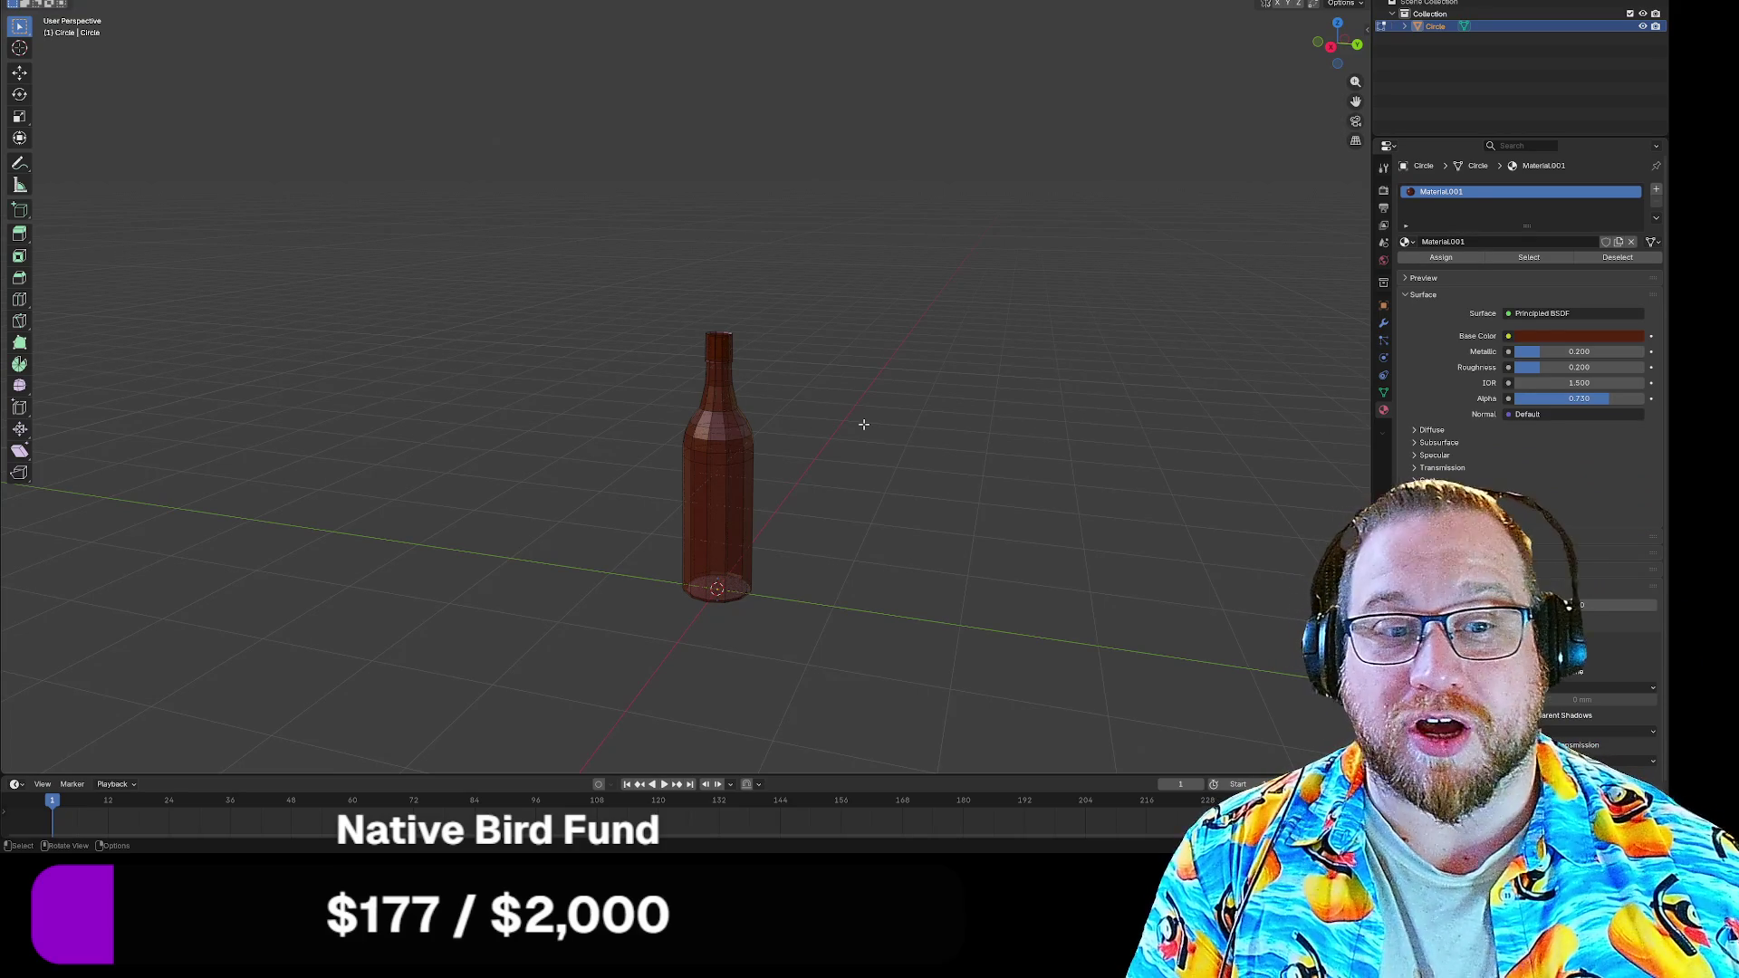
scroll(864, 425, "up", 2)
Select all of the bottle's geometry with select-all and box selections while checking it from several angles
key("a")
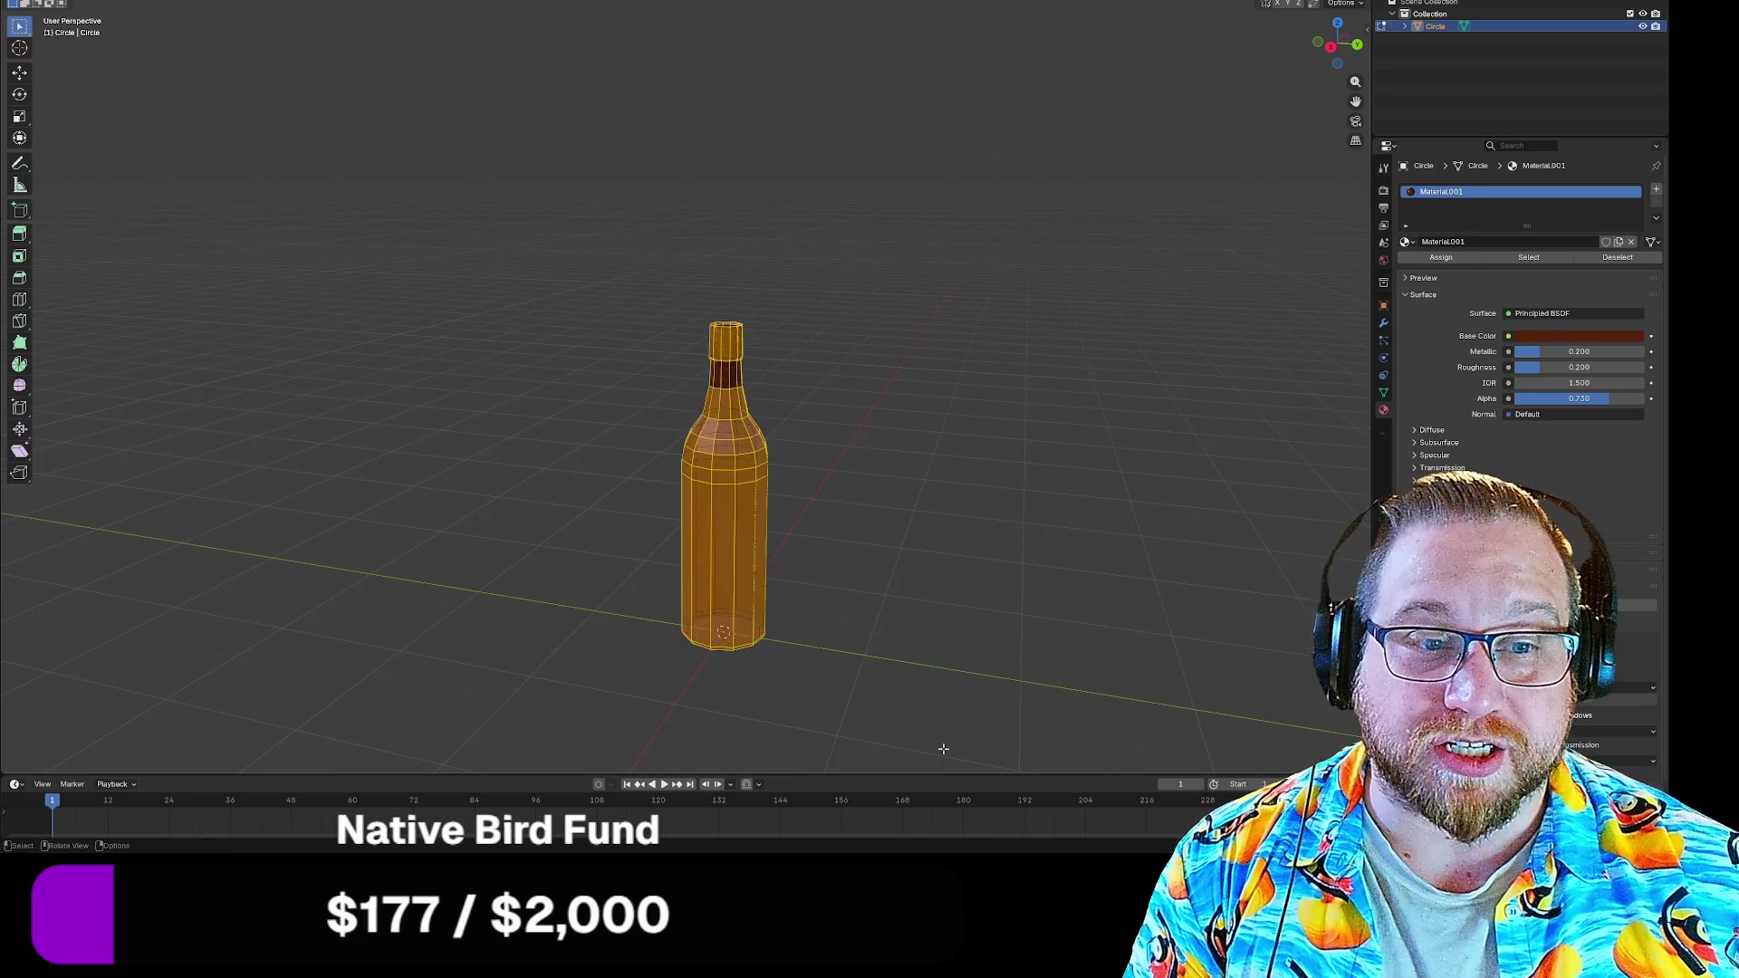
left_click_drag(869, 505, 762, 544)
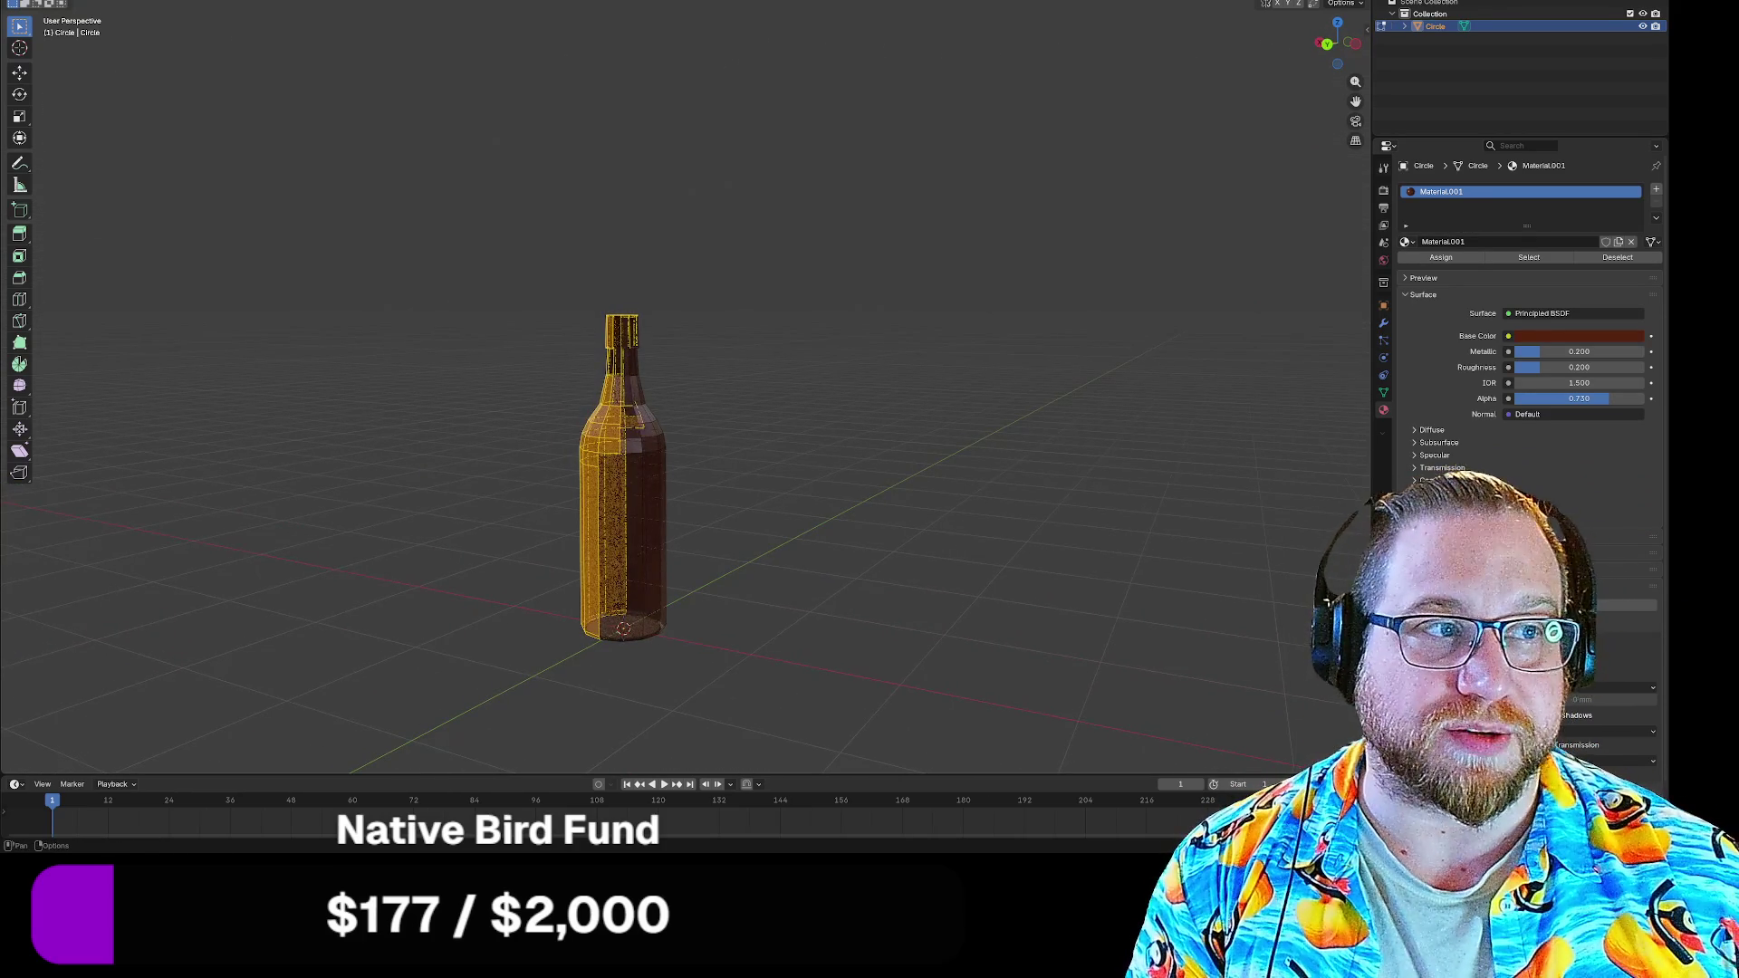
left_click(1298, 6)
key("a")
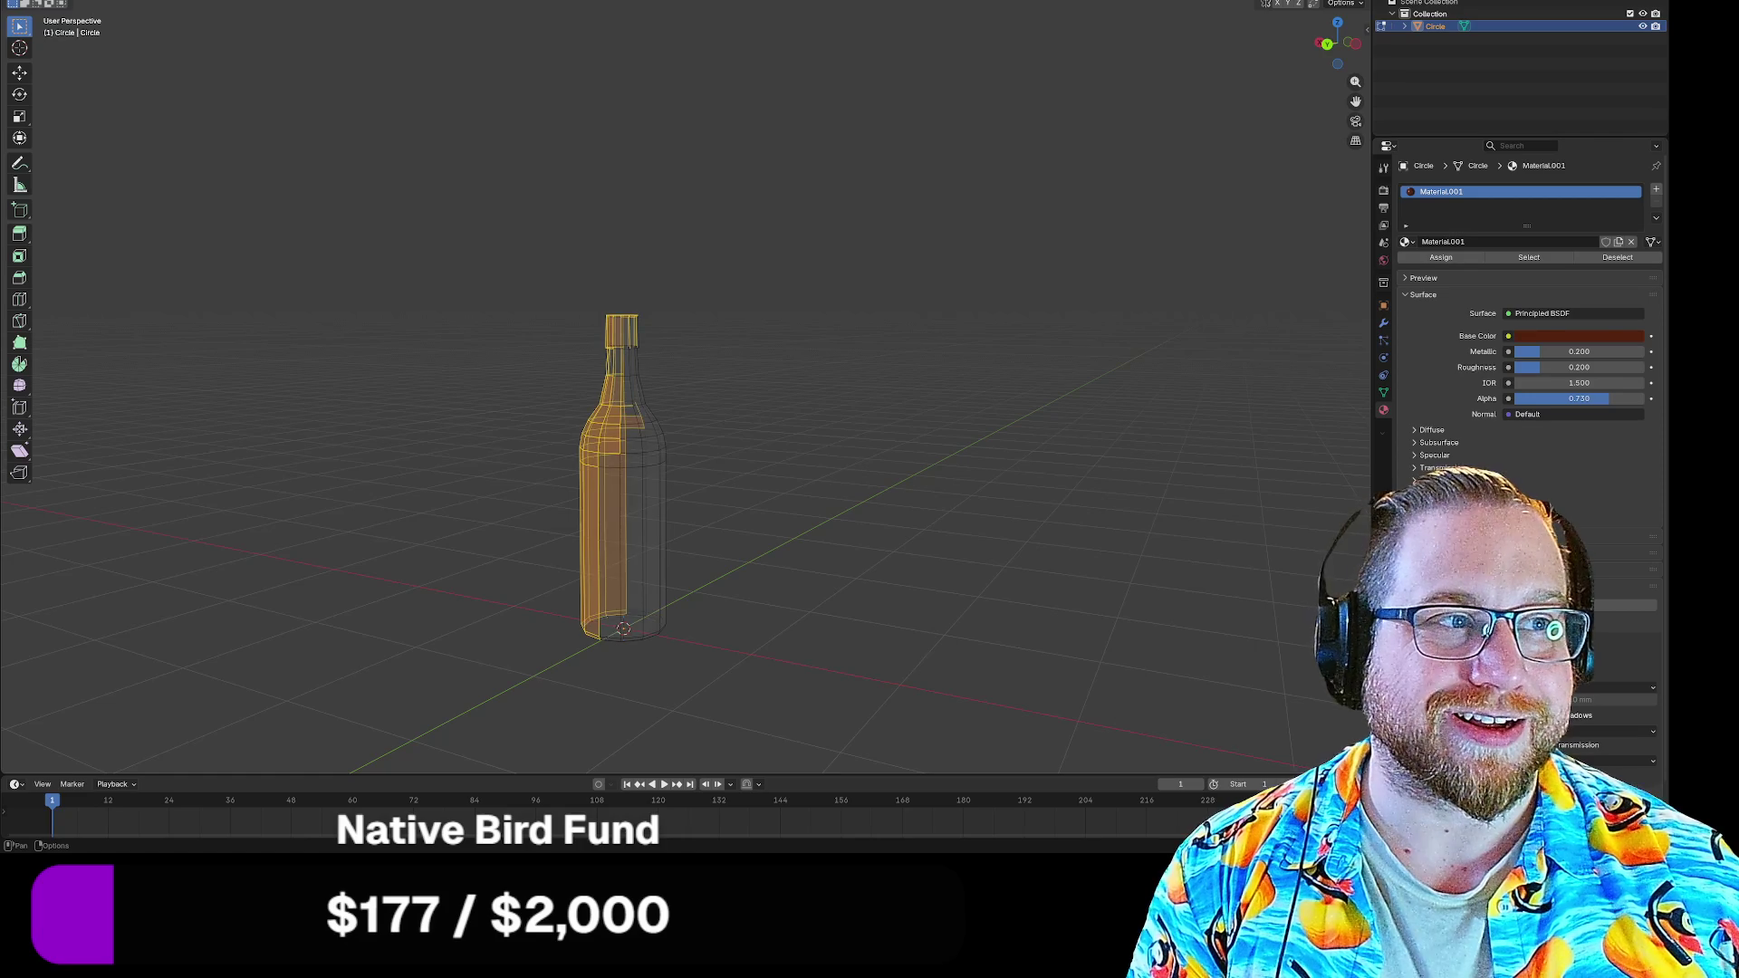
left_click_drag(520, 226, 852, 655)
left_click_drag(715, 567, 705, 375)
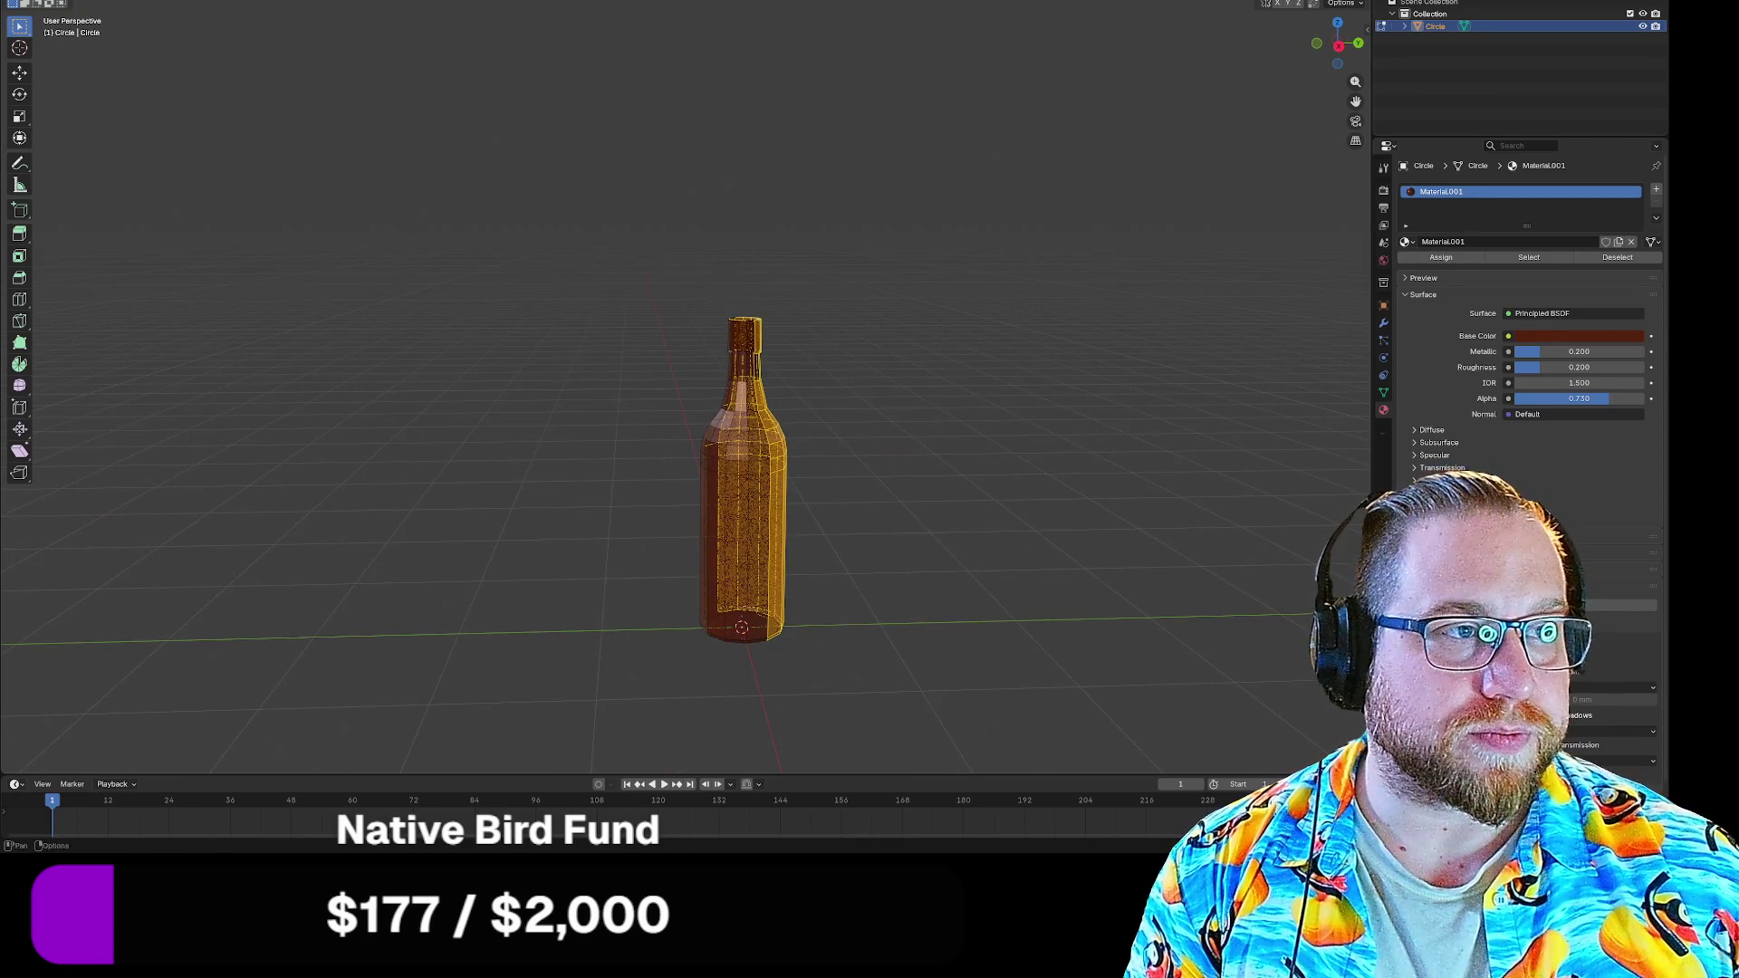
left_click_drag(650, 171, 1057, 775)
mouse_move(1014, 633)
left_mouse_down()
mouse_move(872, 653)
mouse_move(829, 613)
left_mouse_up()
Deselect the whole bottle and turn off X-ray so it displays solid, then bring up the interaction mode list
key("Tab")
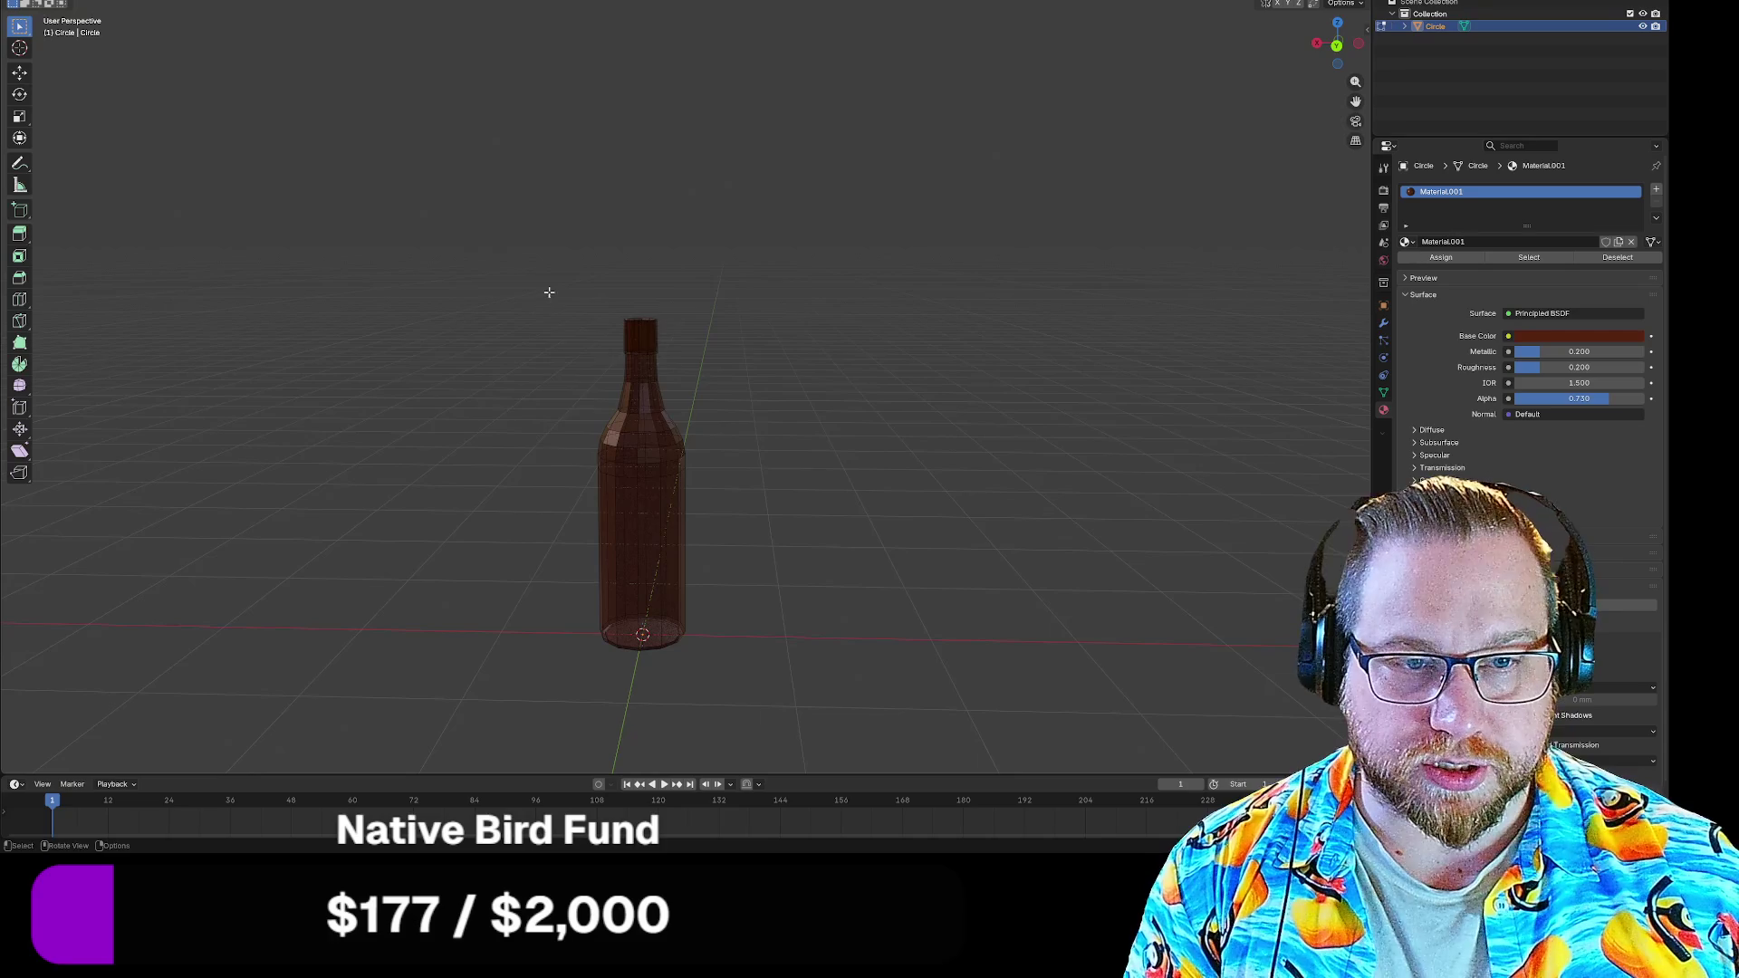
mouse_move(549, 291)
left_mouse_down()
mouse_move(775, 530)
mouse_move(766, 516)
left_mouse_up()
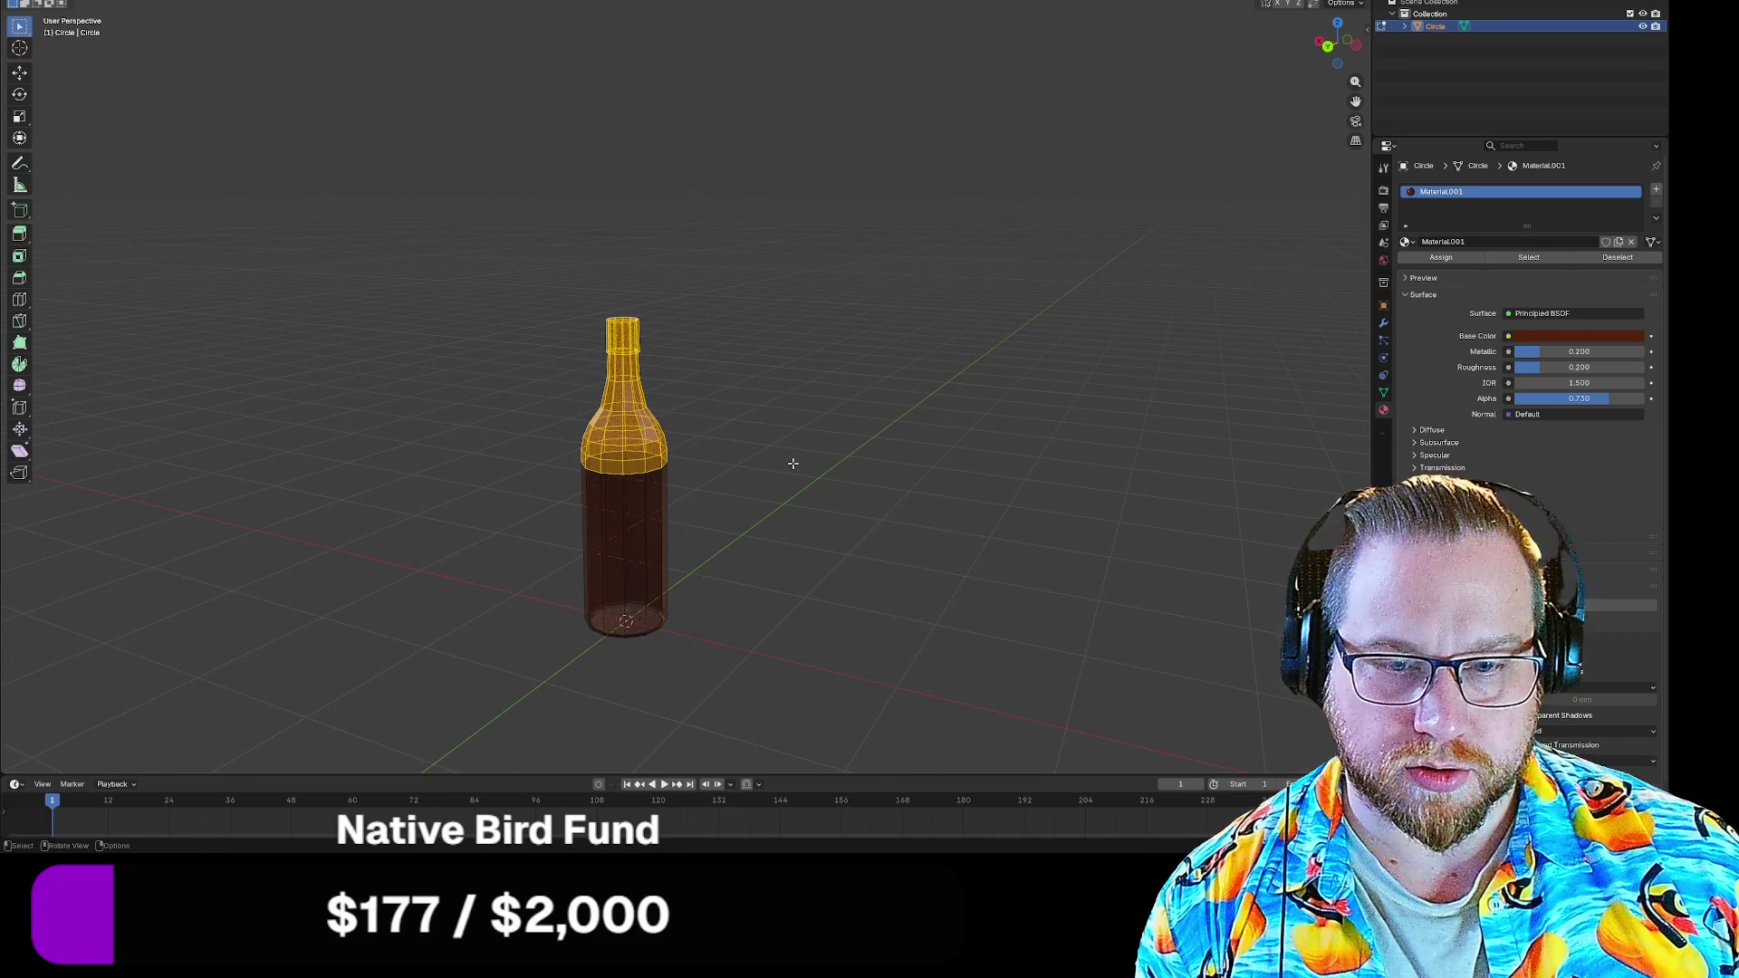
key("a")
key("alt+a")
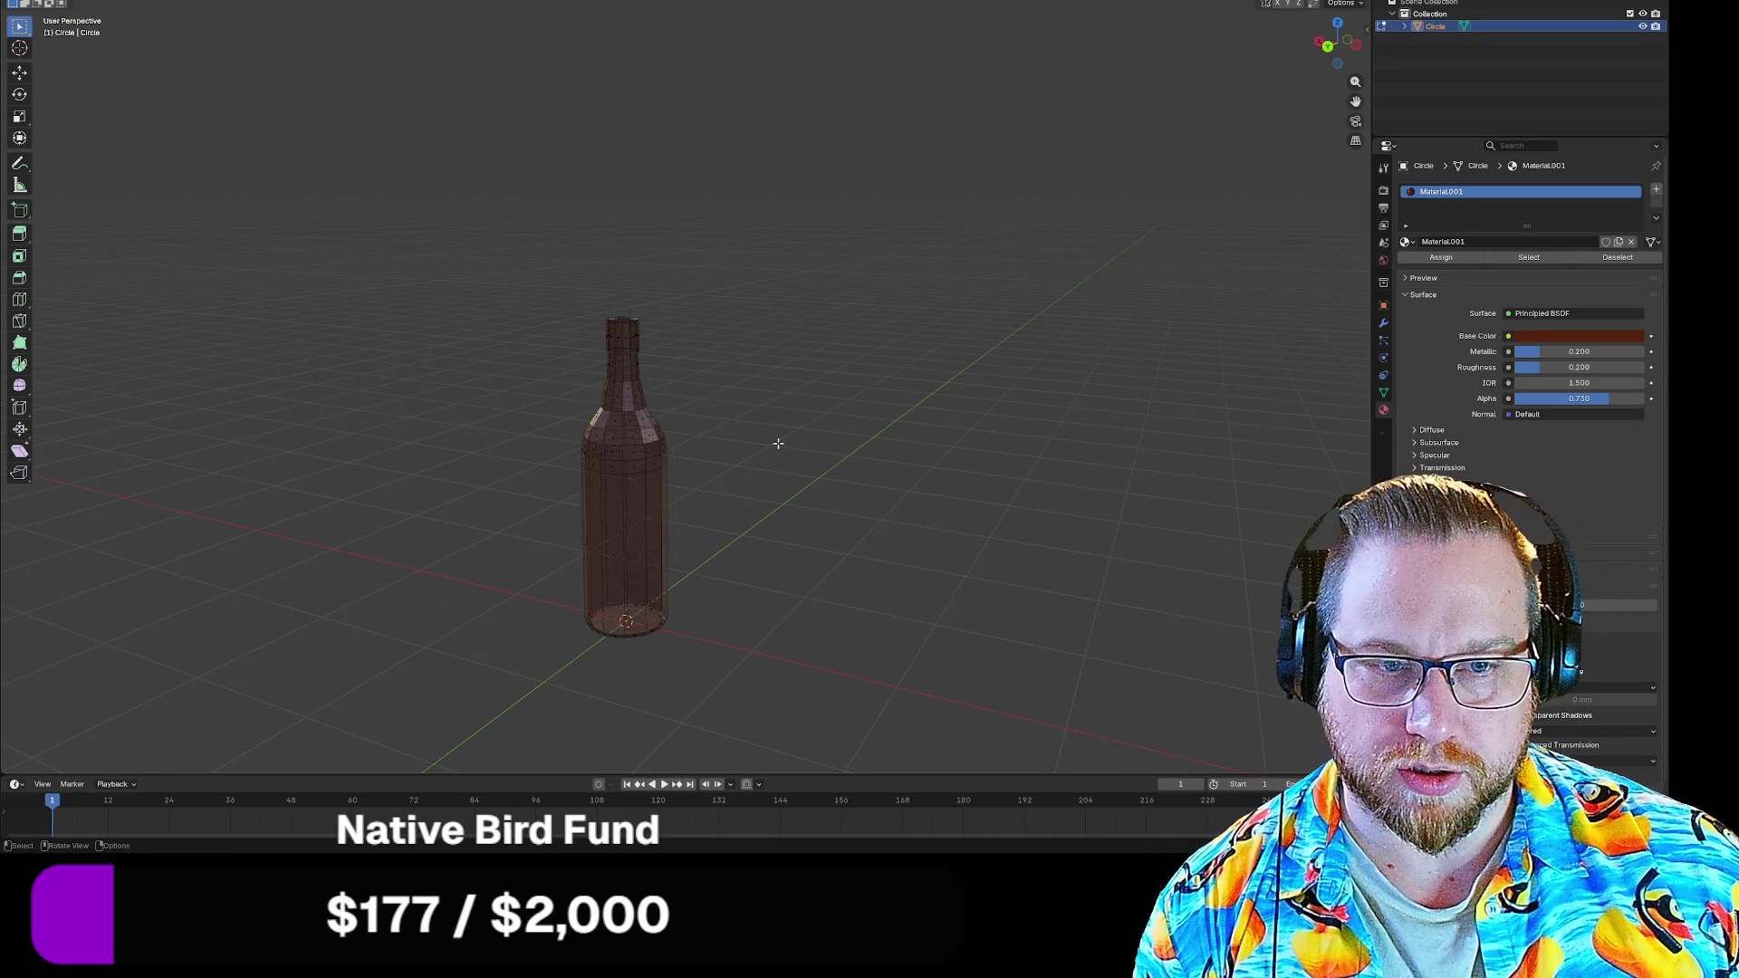
key("alt+z")
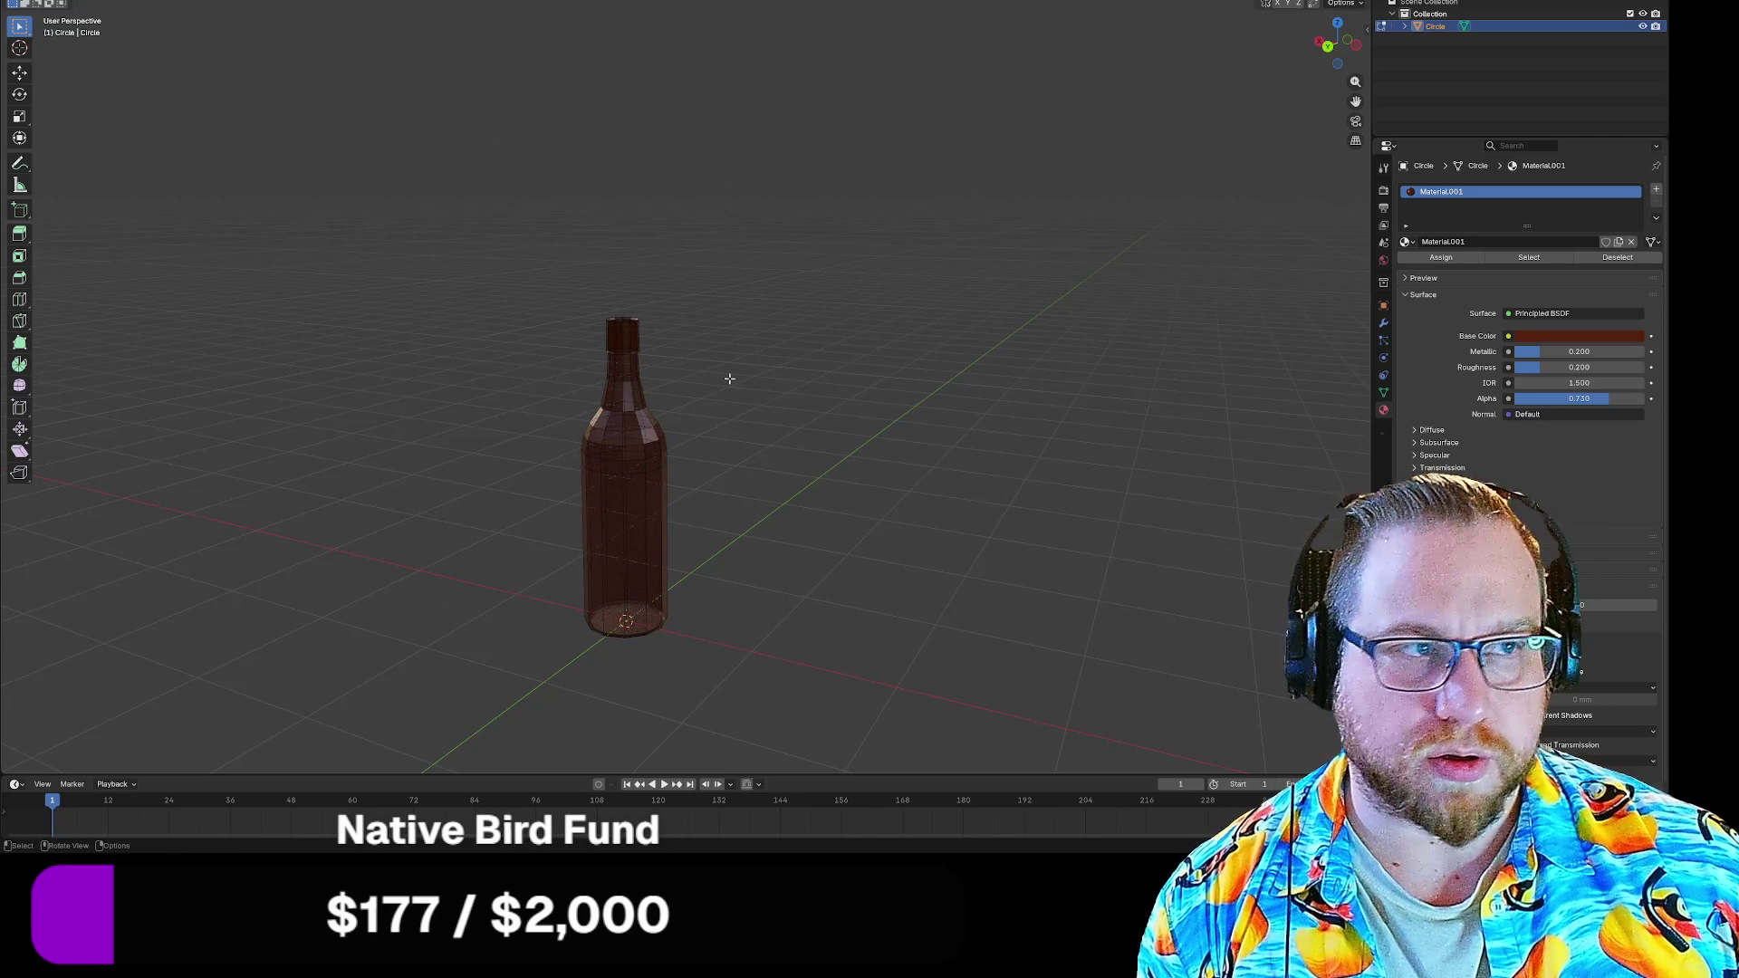
left_click(68, 4)
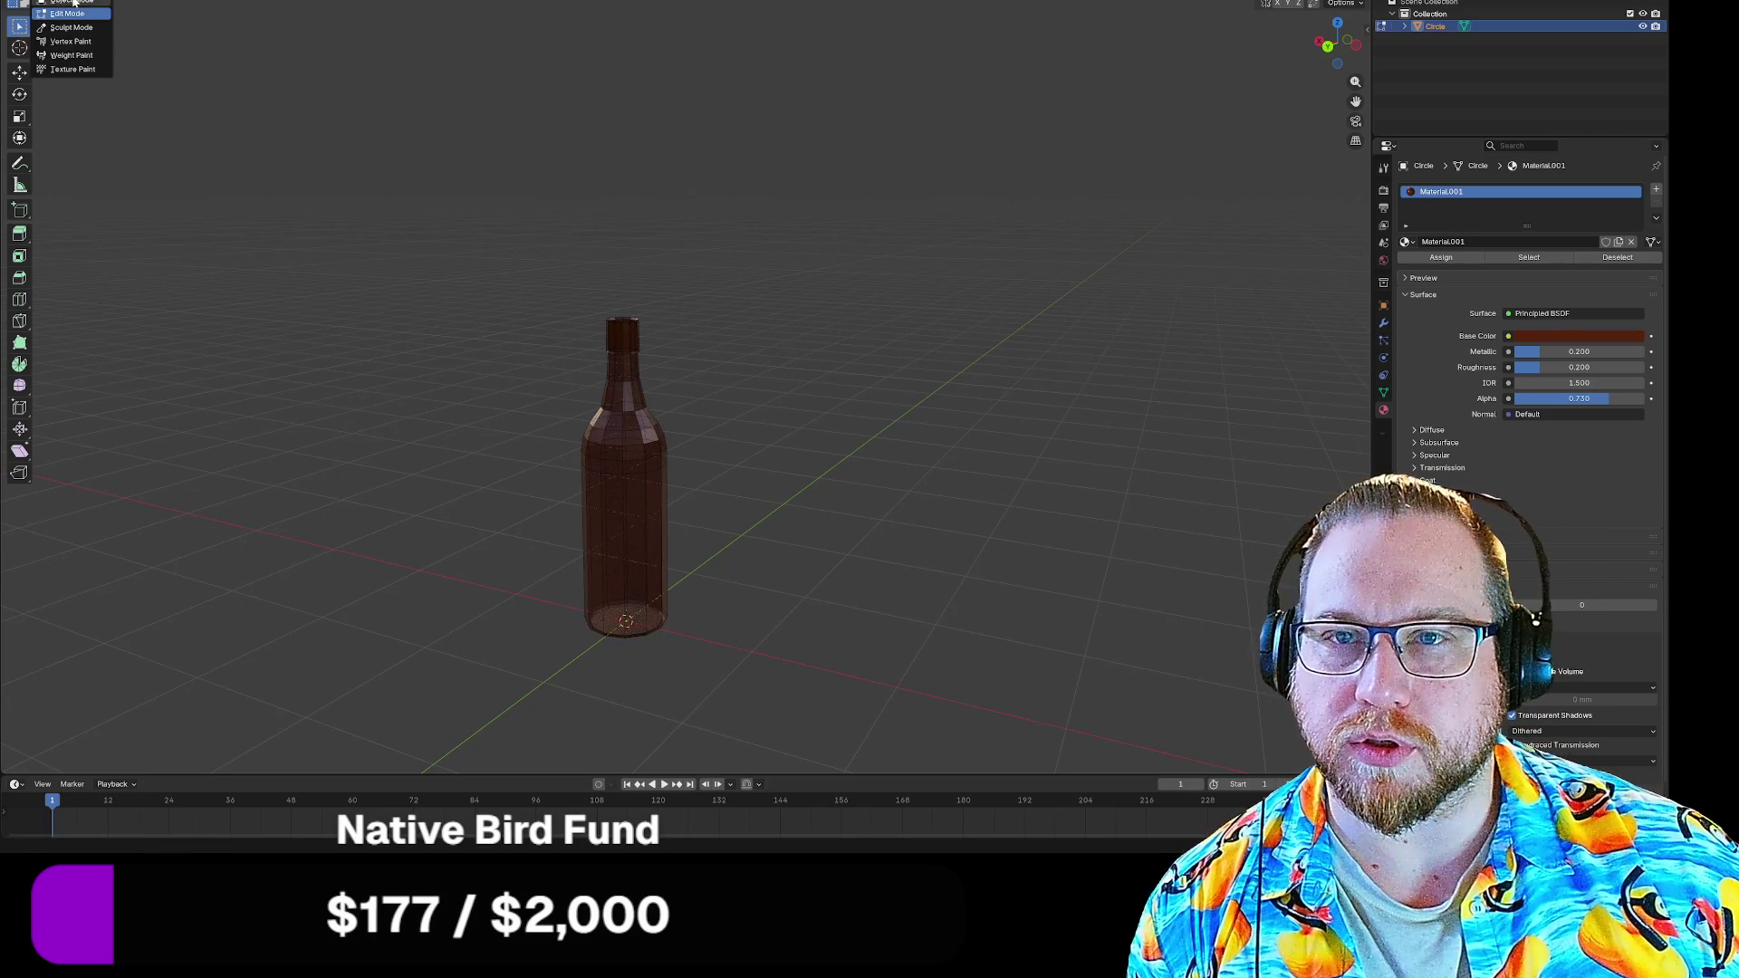
Switch to Object Mode, apply subdivision level 2 with Ctrl+2 and deselect the bottle to see its smooth glossy shading
left_click(71, 3)
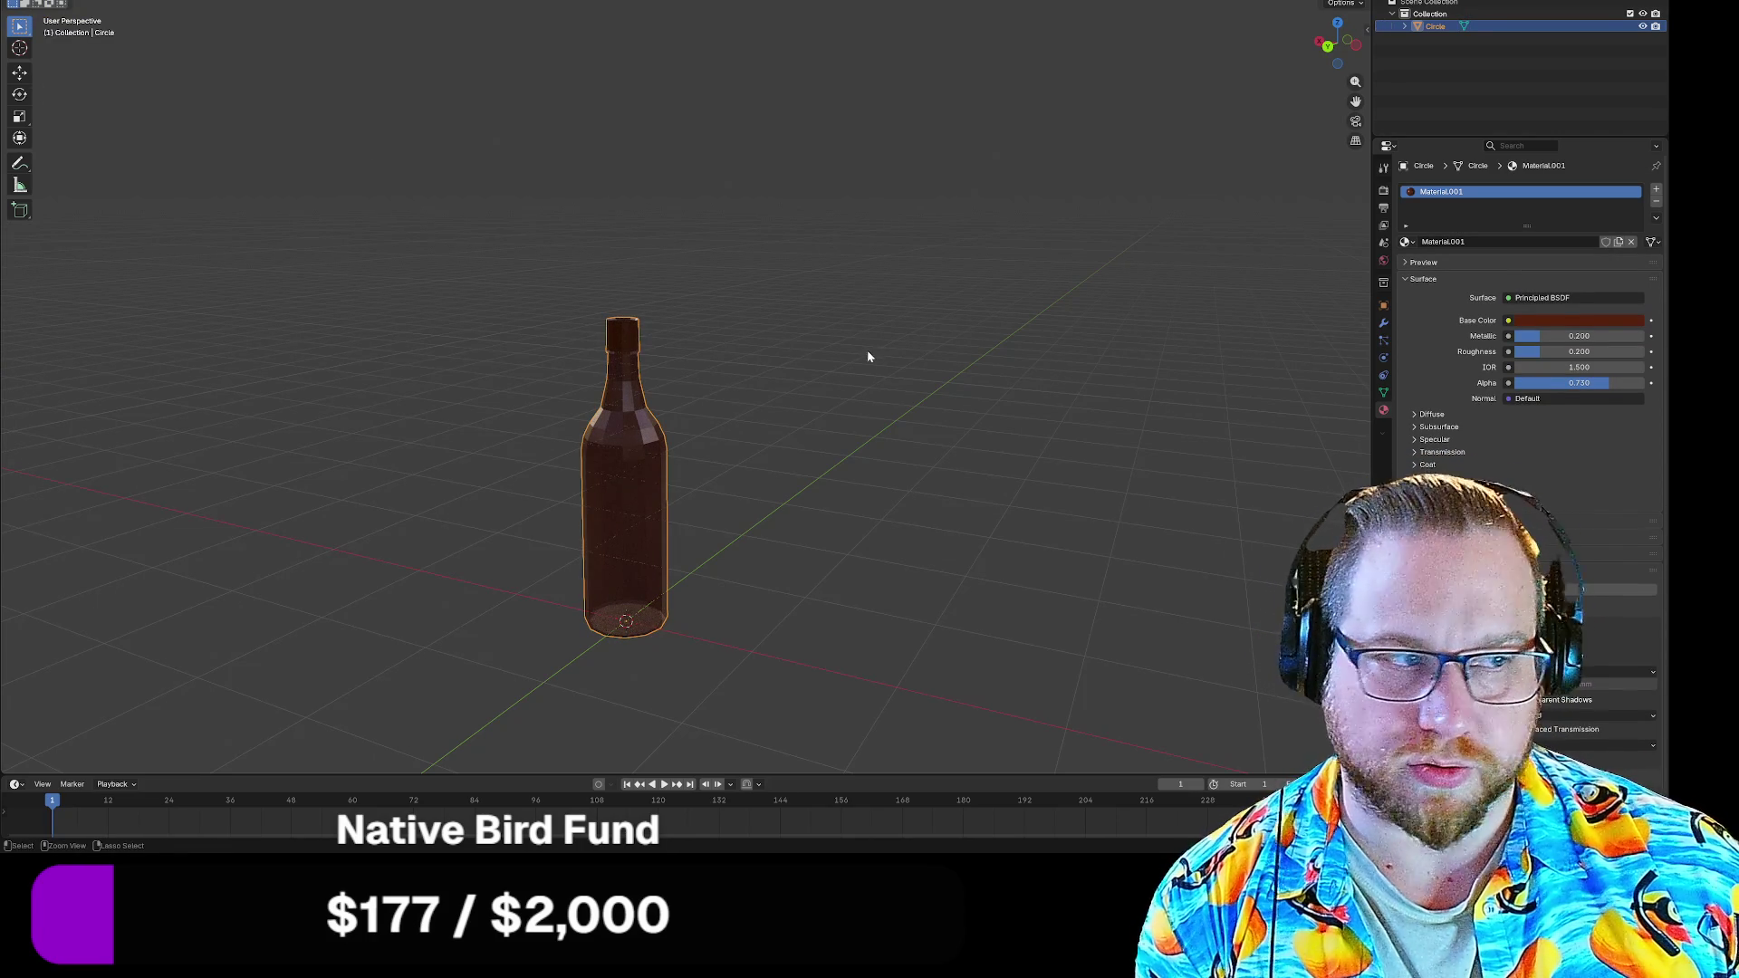
key("ctrl+2")
left_click(817, 382)
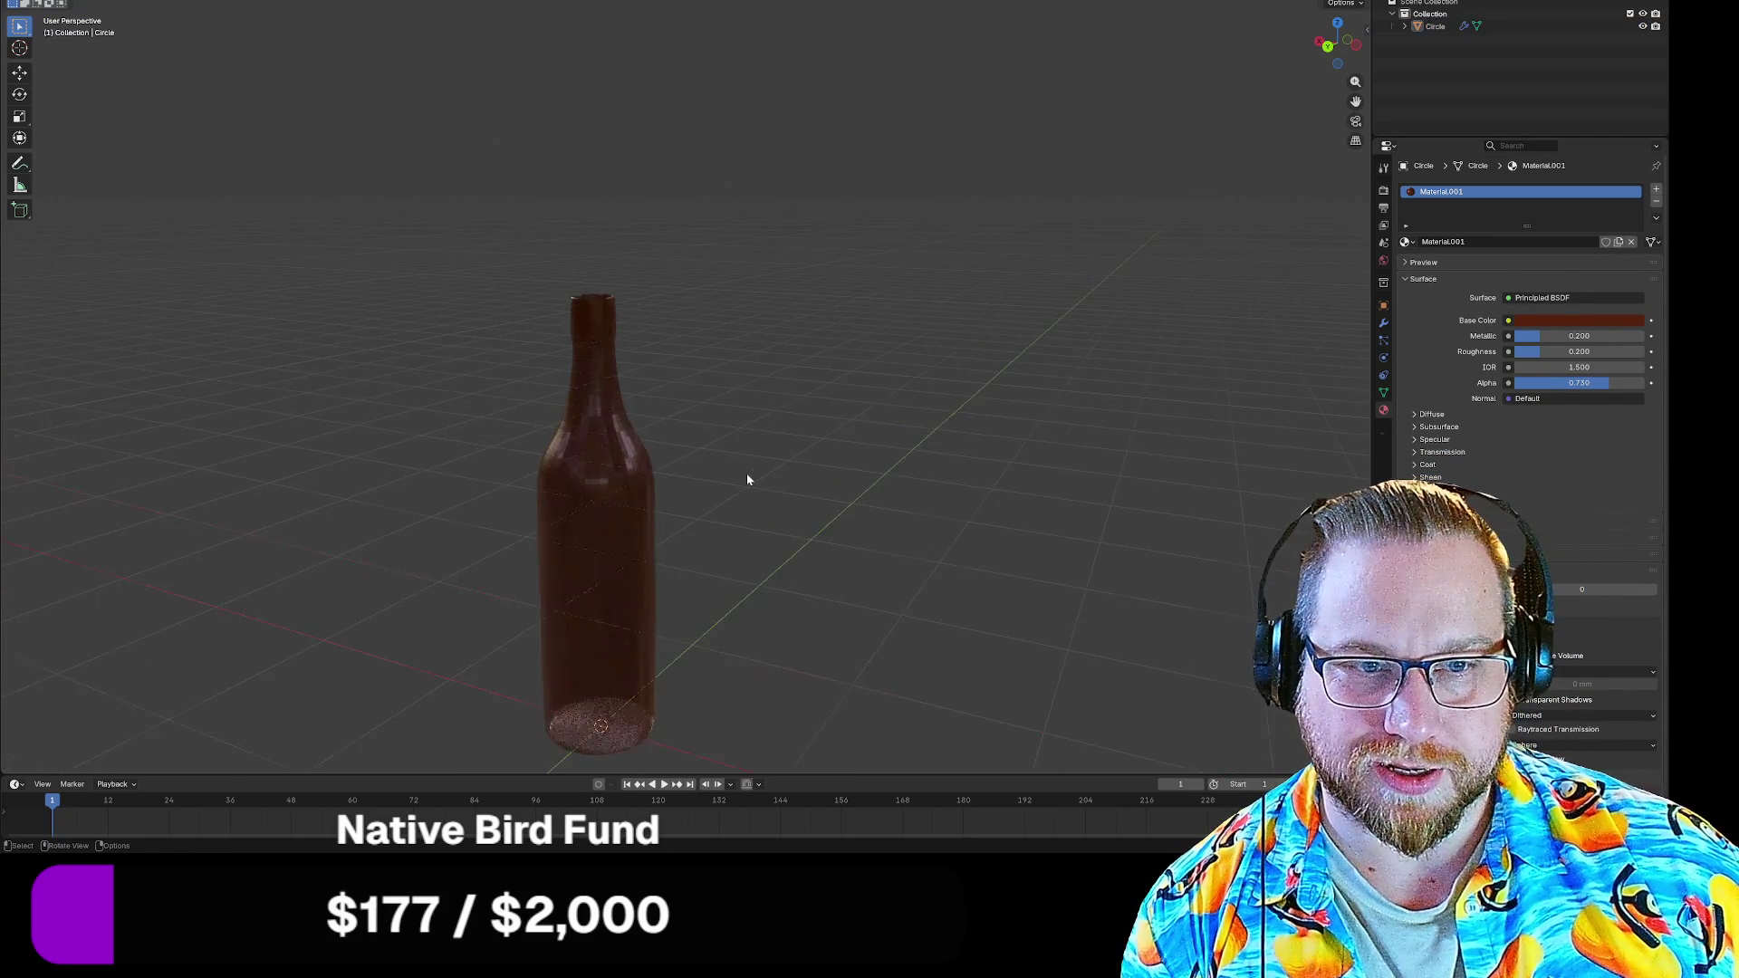
left_click_drag(745, 472, 573, 498)
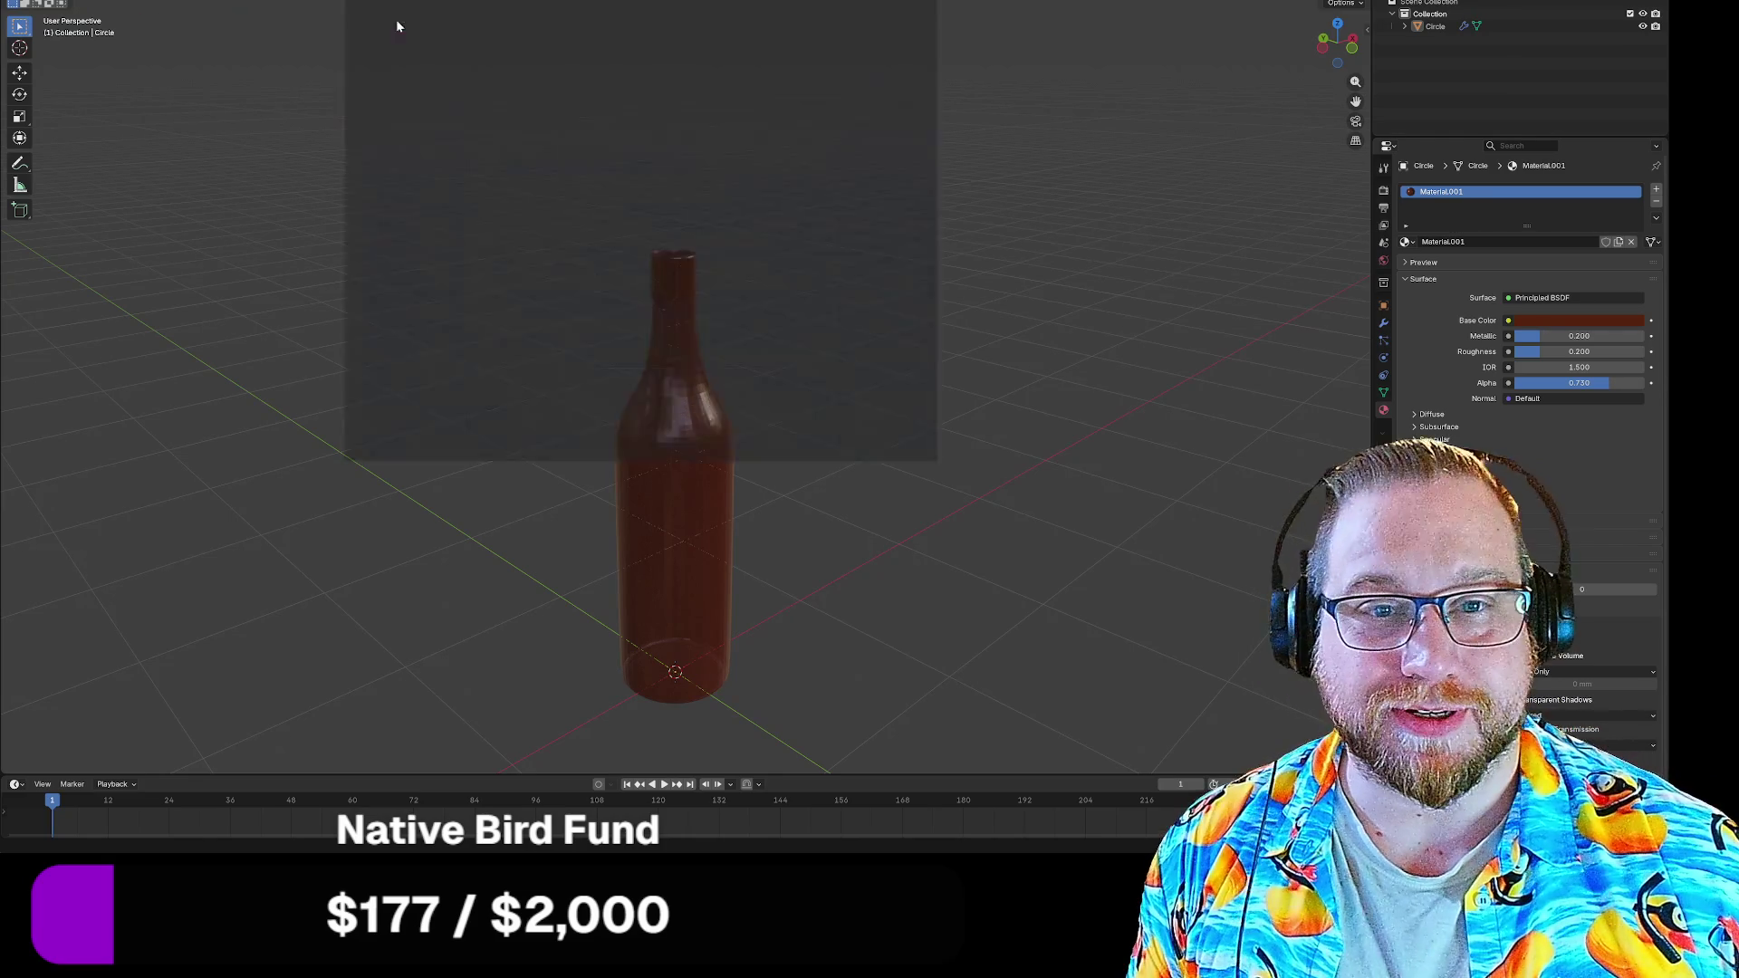
left_click_drag(960, 491, 1246, 727)
scroll(812, 362, "down", 10)
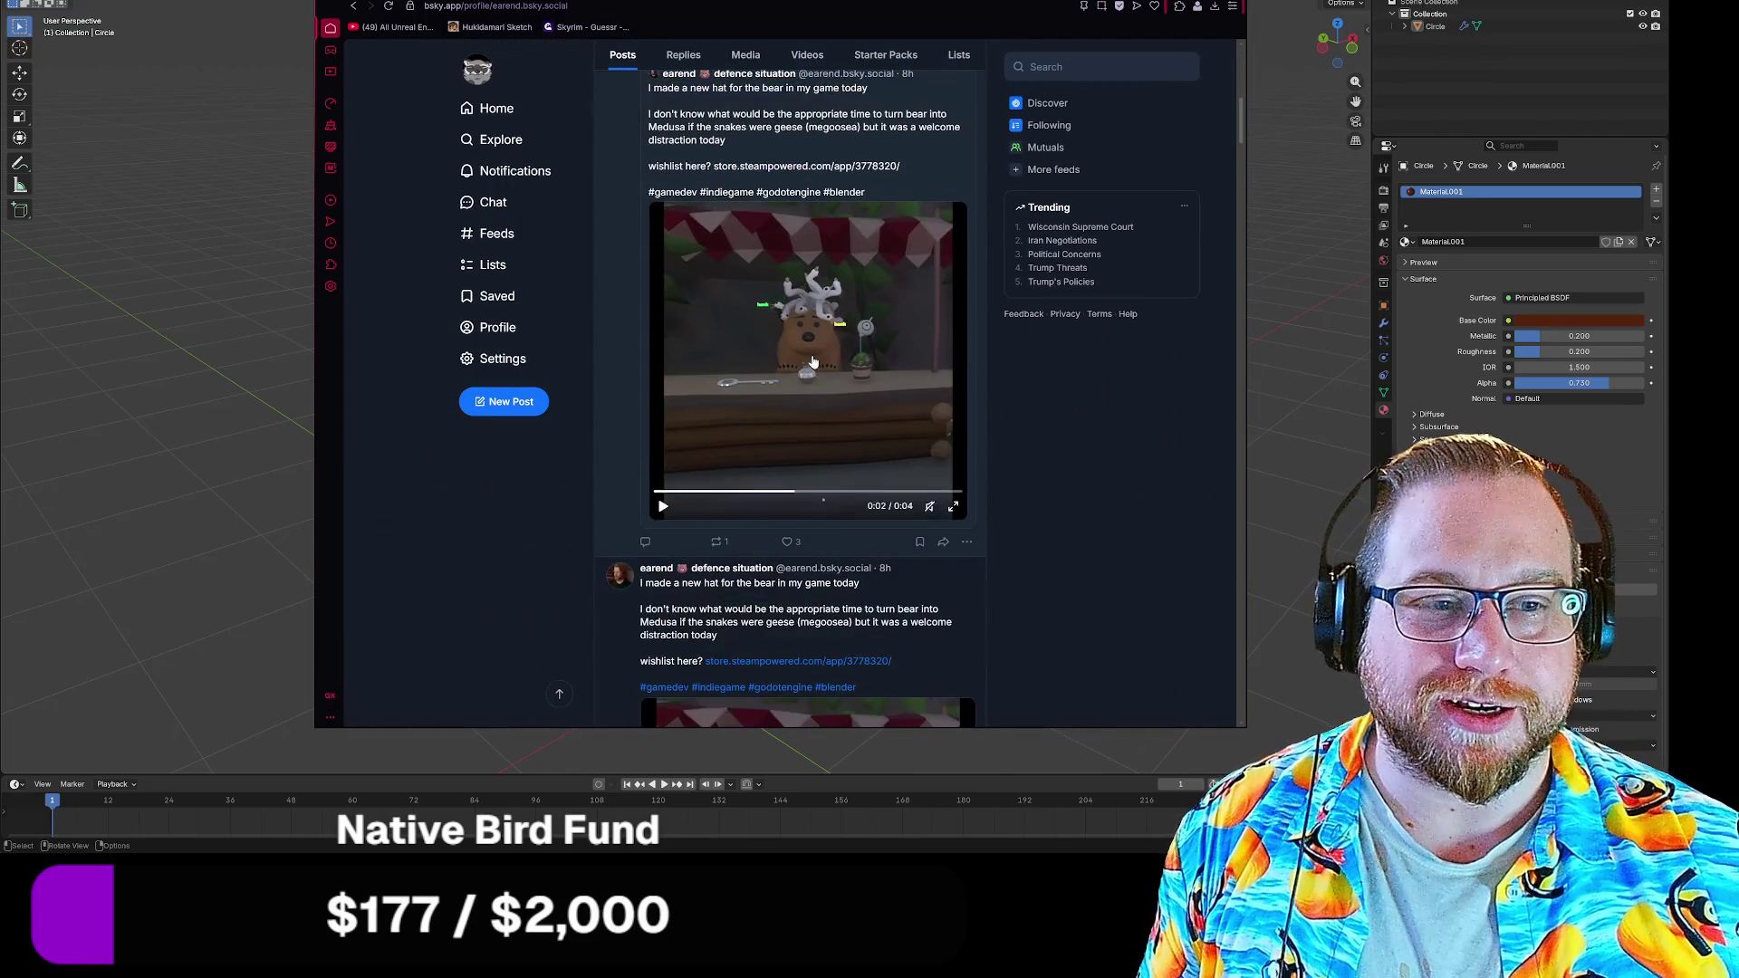
left_click(952, 507)
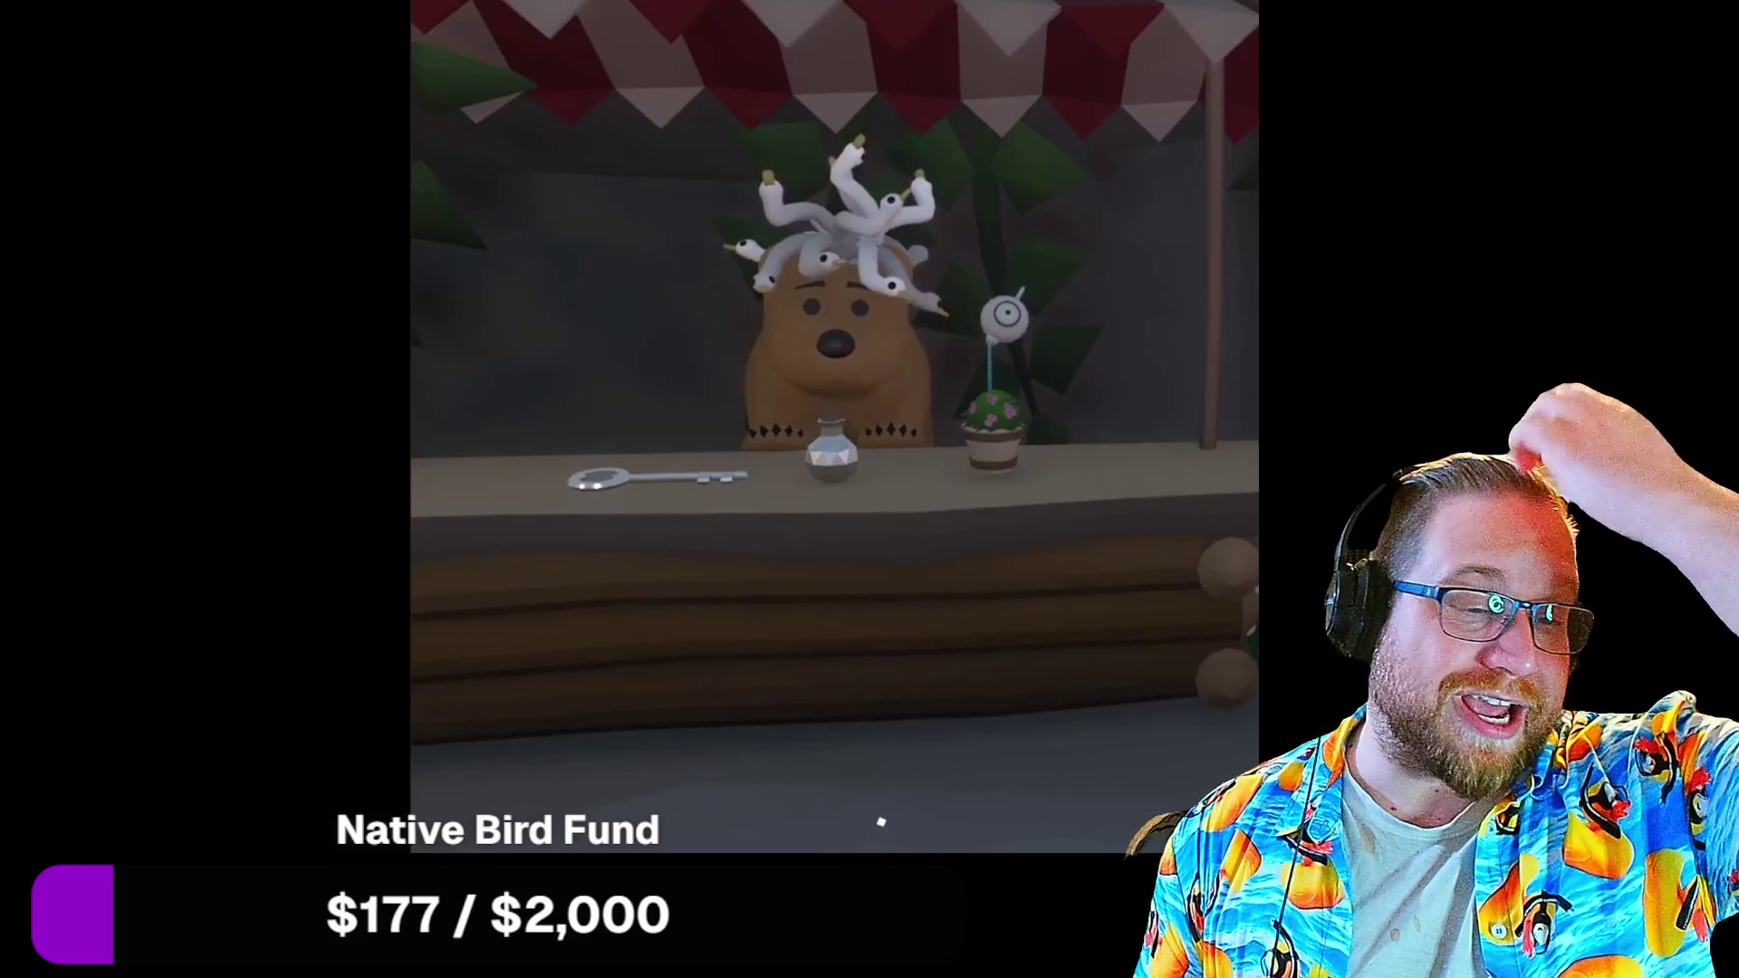
key("Escape")
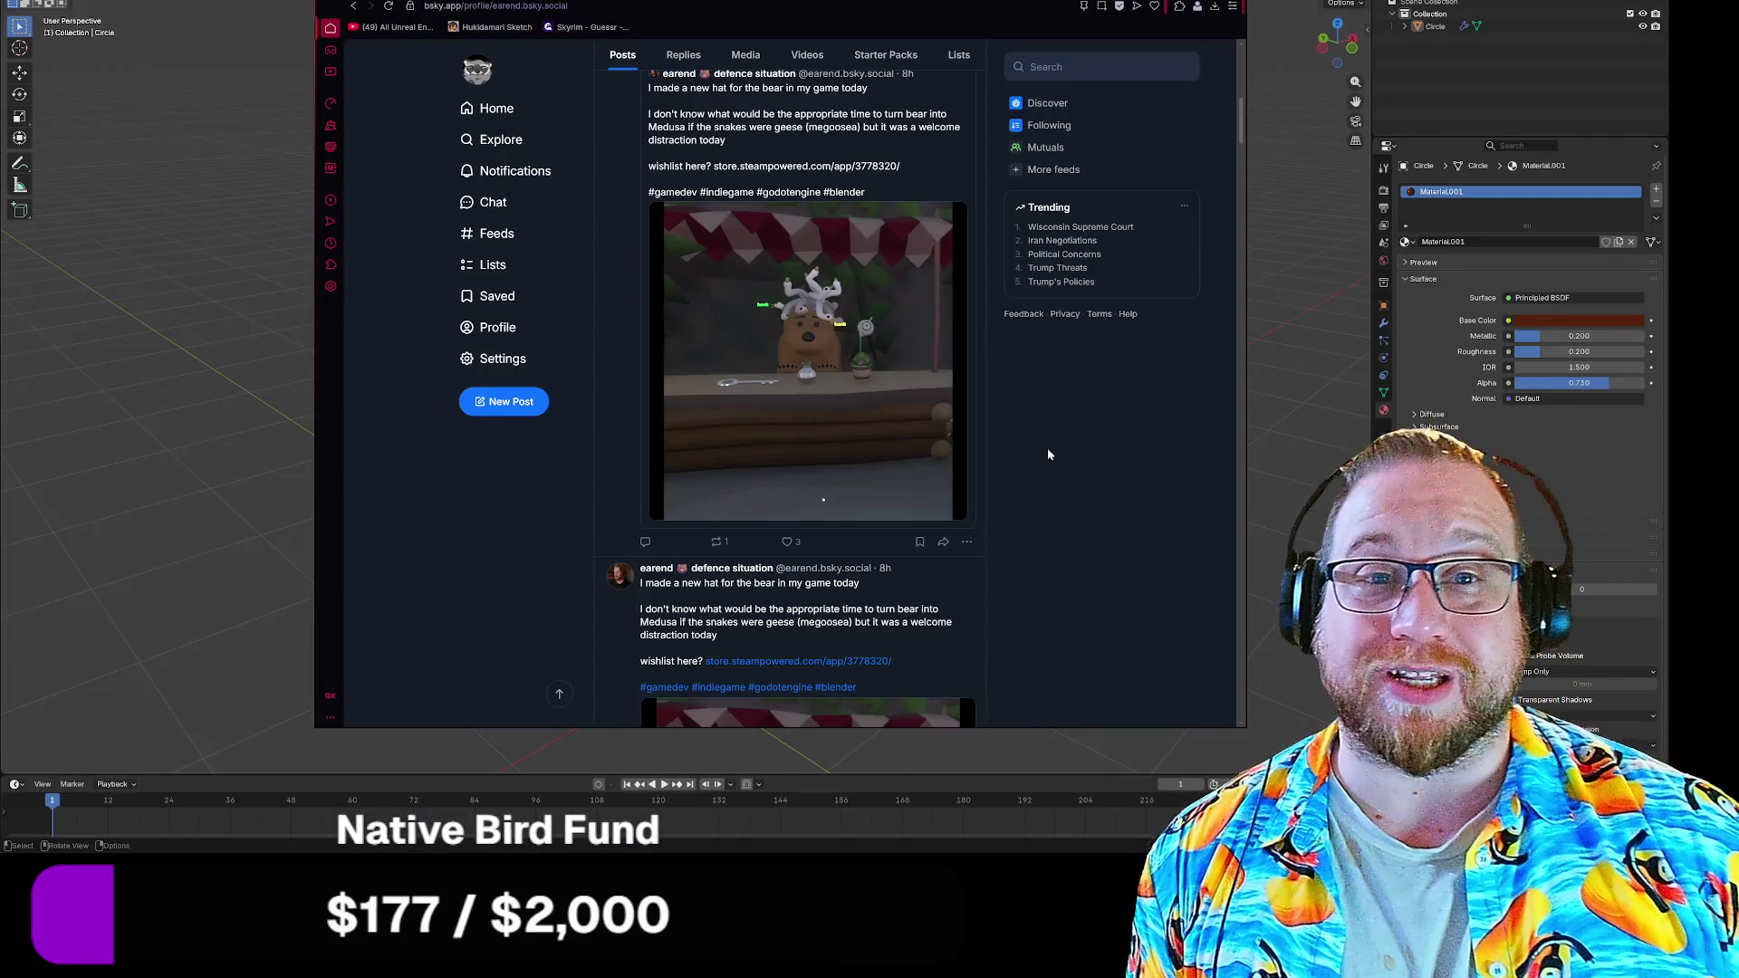
key("alt+Tab")
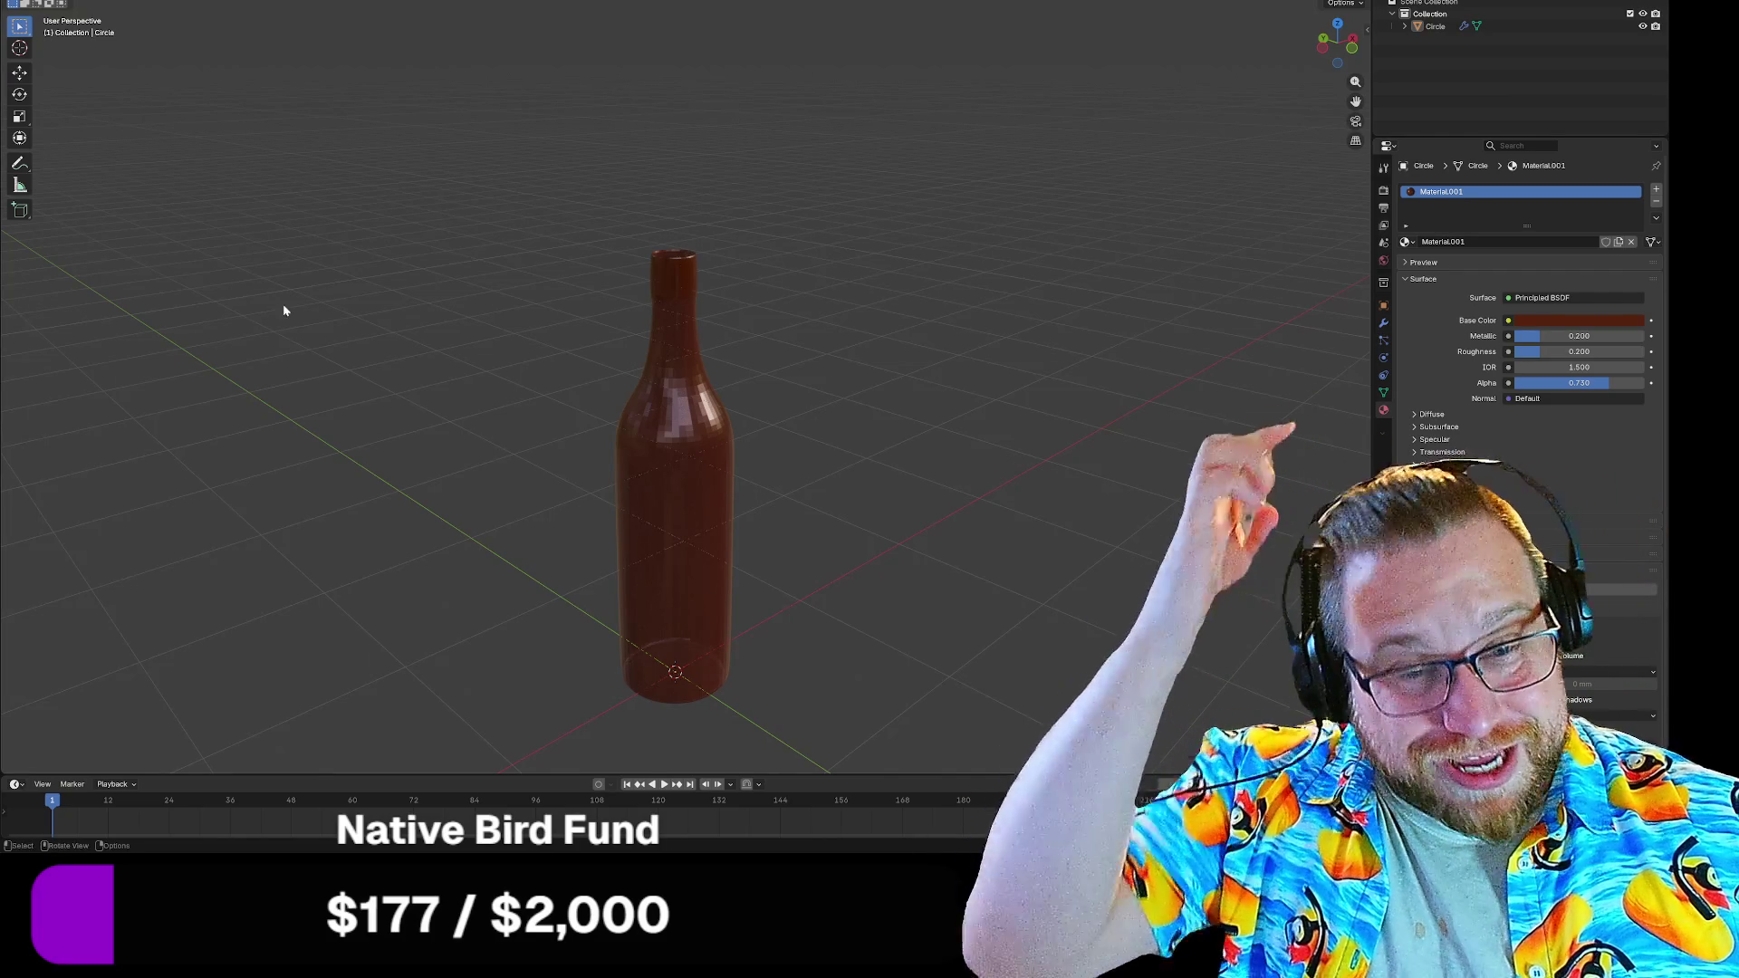
left_click_drag(907, 455, 771, 479)
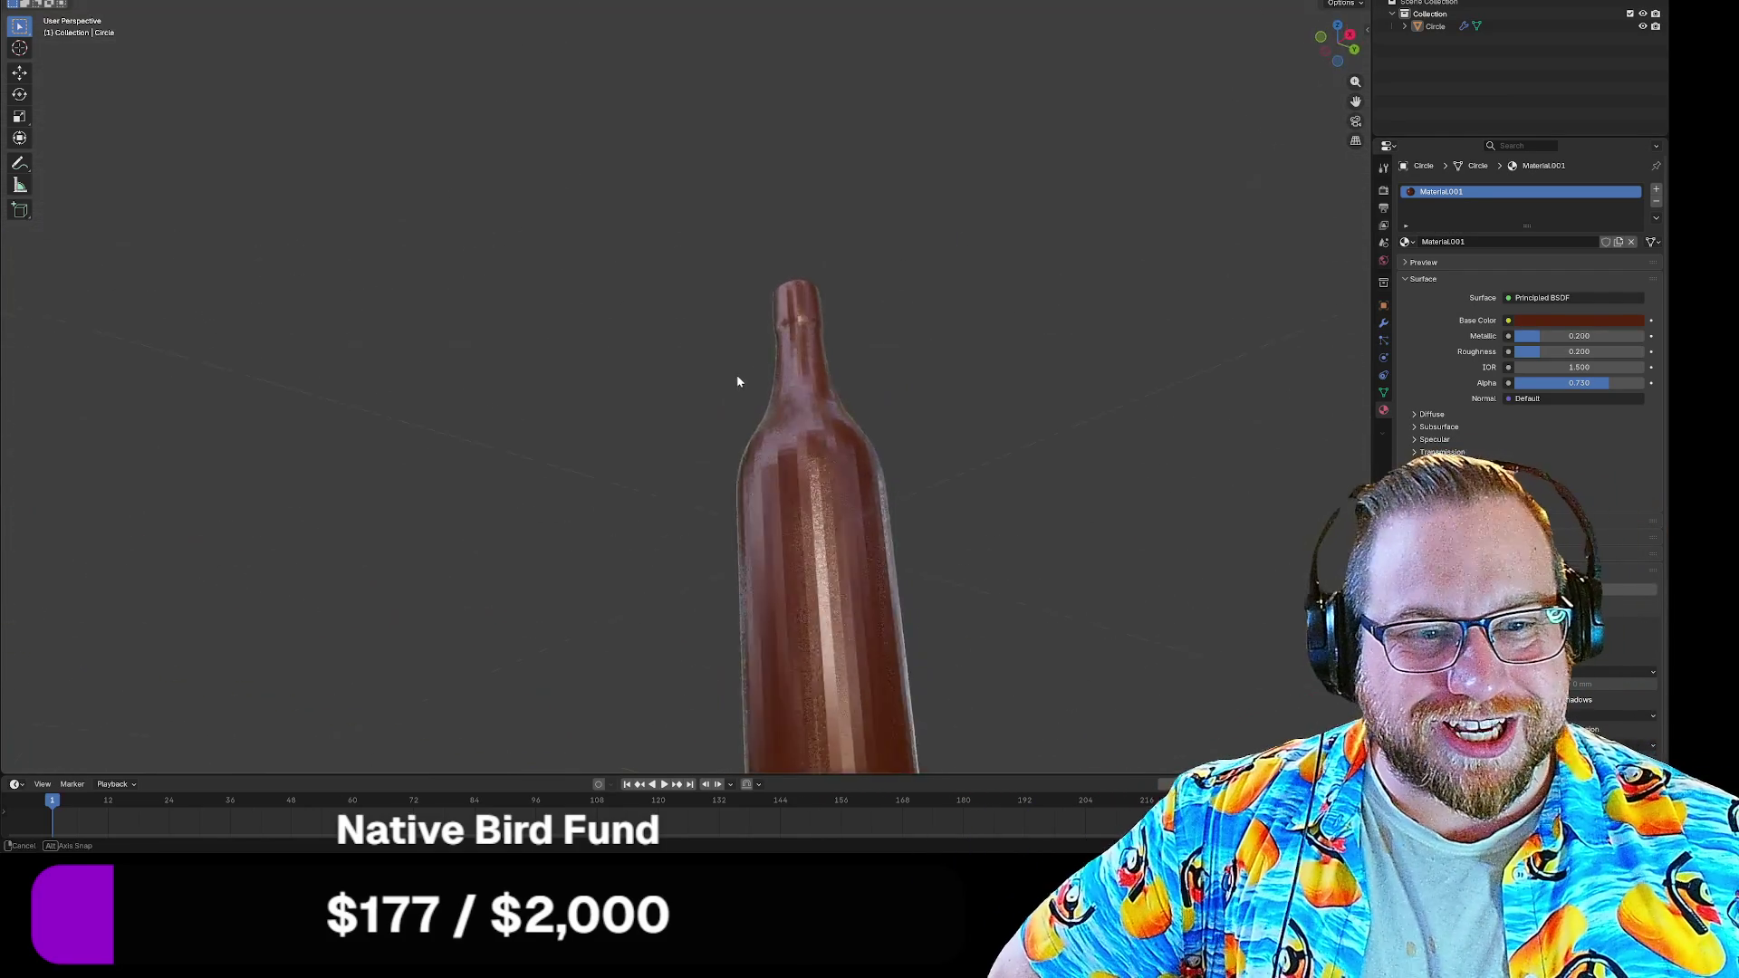
mouse_move(772, 480)
left_mouse_down()
mouse_move(732, 451)
mouse_move(850, 564)
mouse_move(862, 529)
mouse_move(834, 521)
left_mouse_up()
scroll(748, 415, "up", 3)
scroll(833, 491, "down", 3)
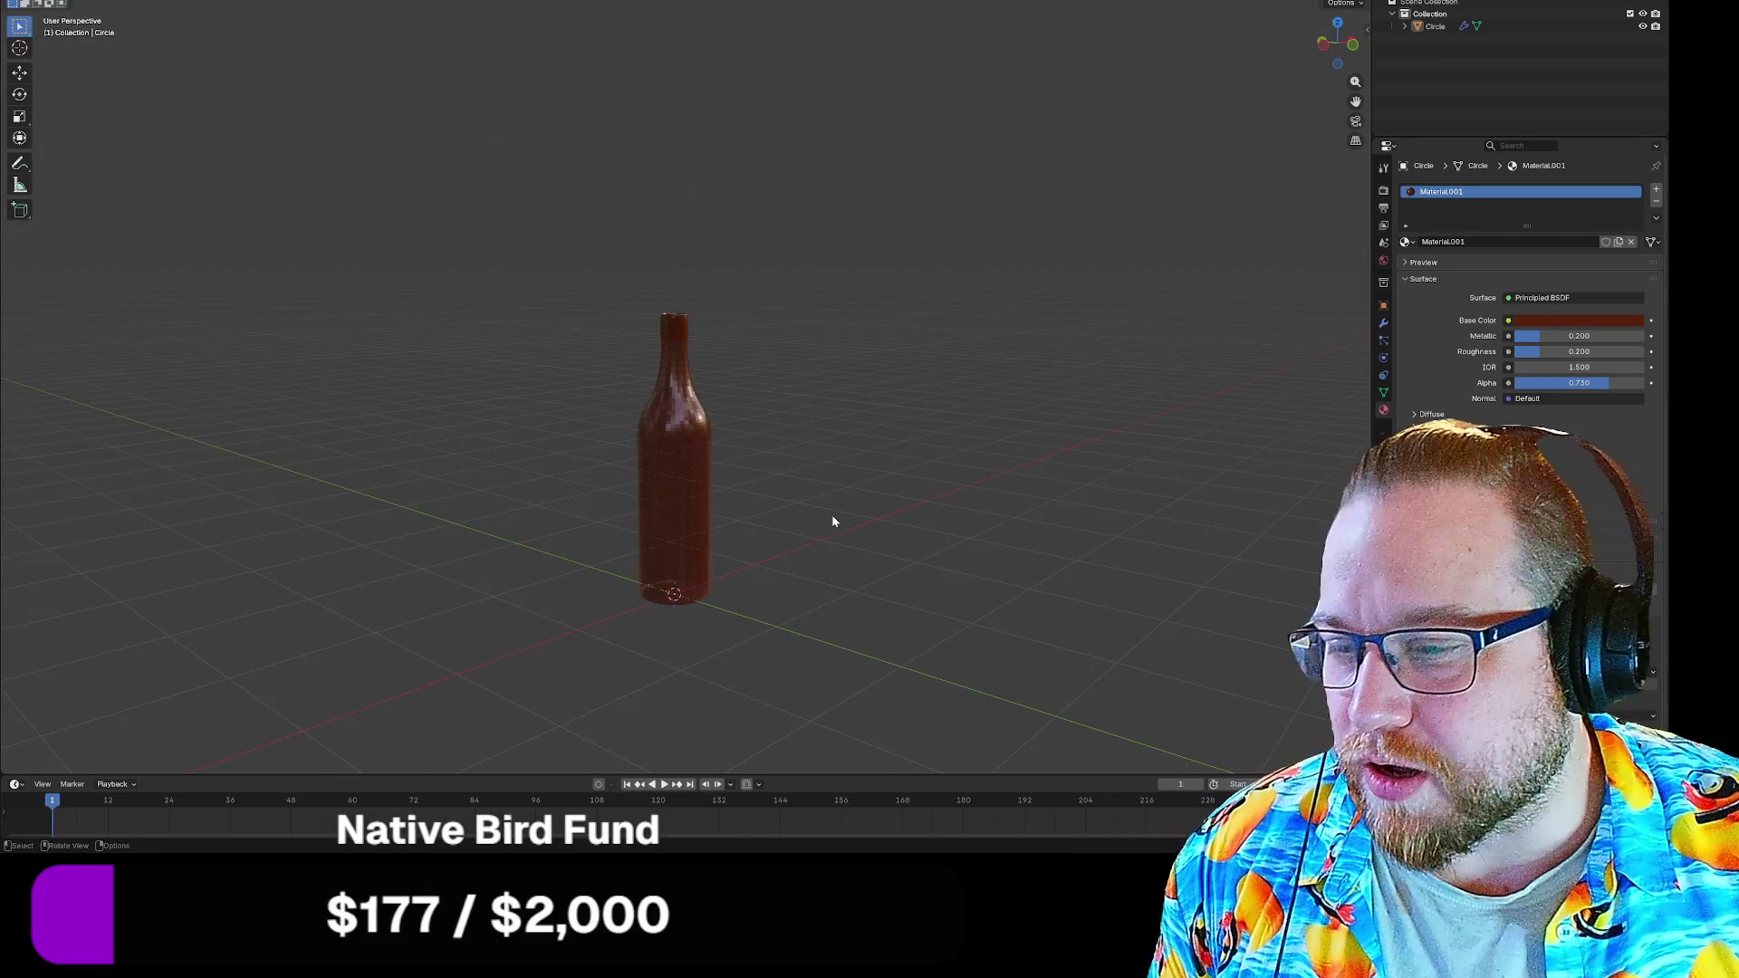
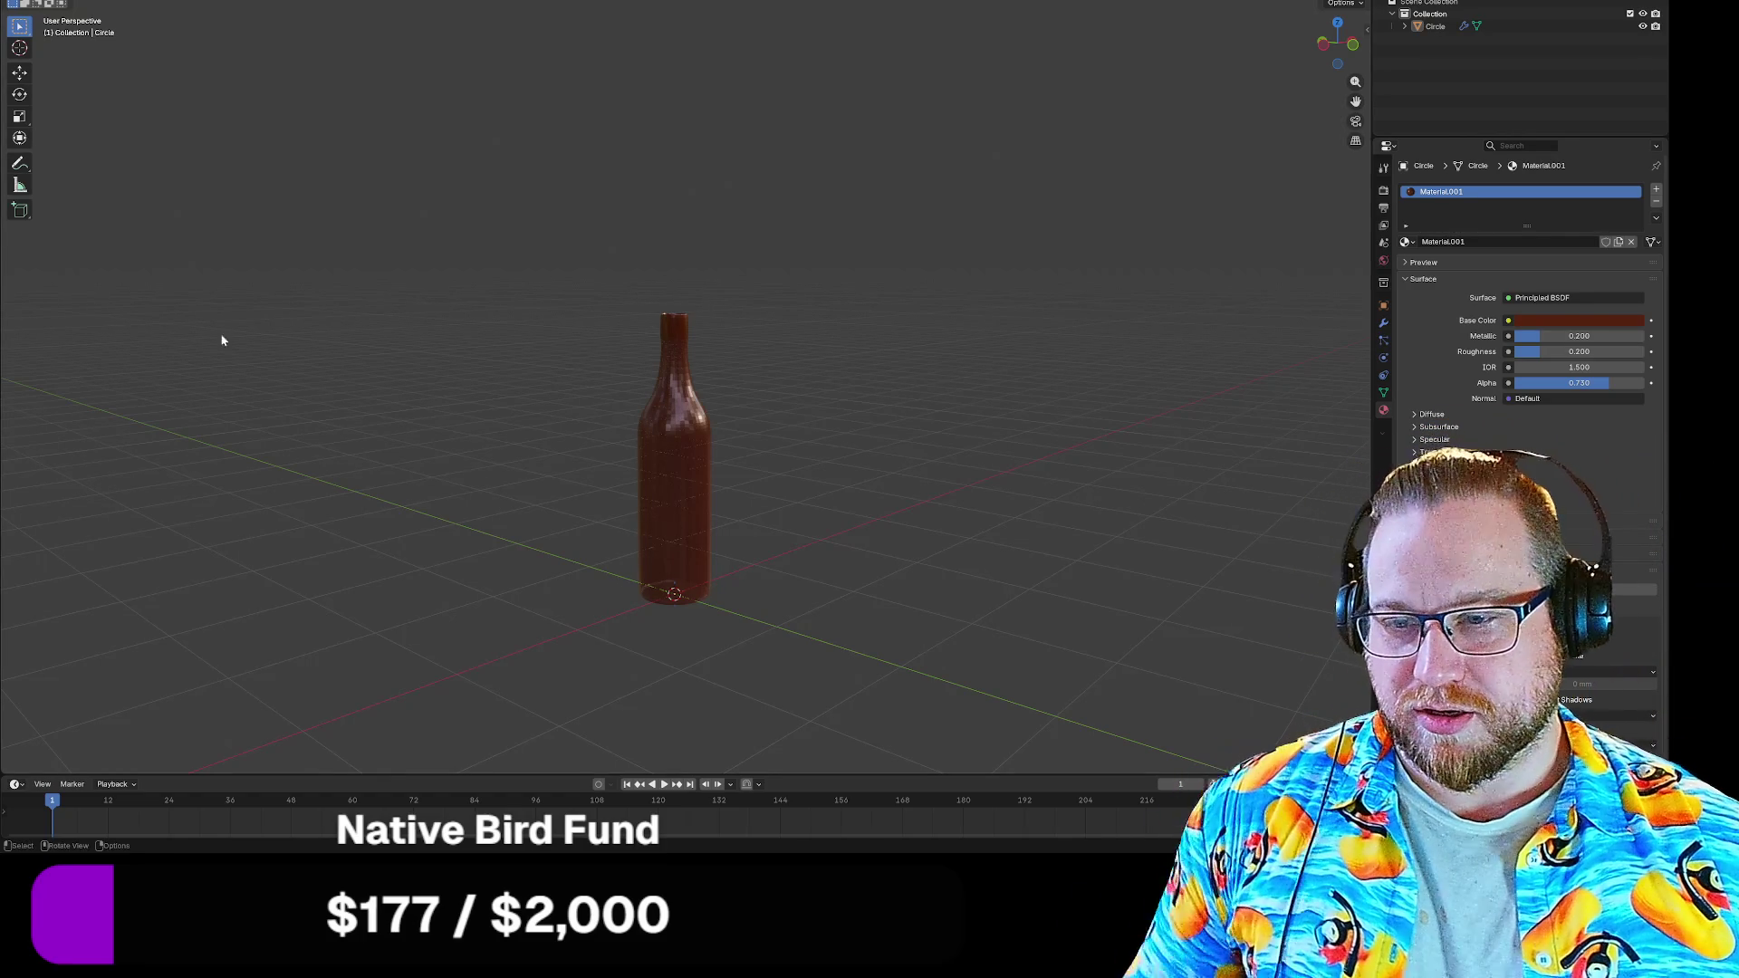
scroll(777, 502, "up", 3)
scroll(732, 390, "up", 3)
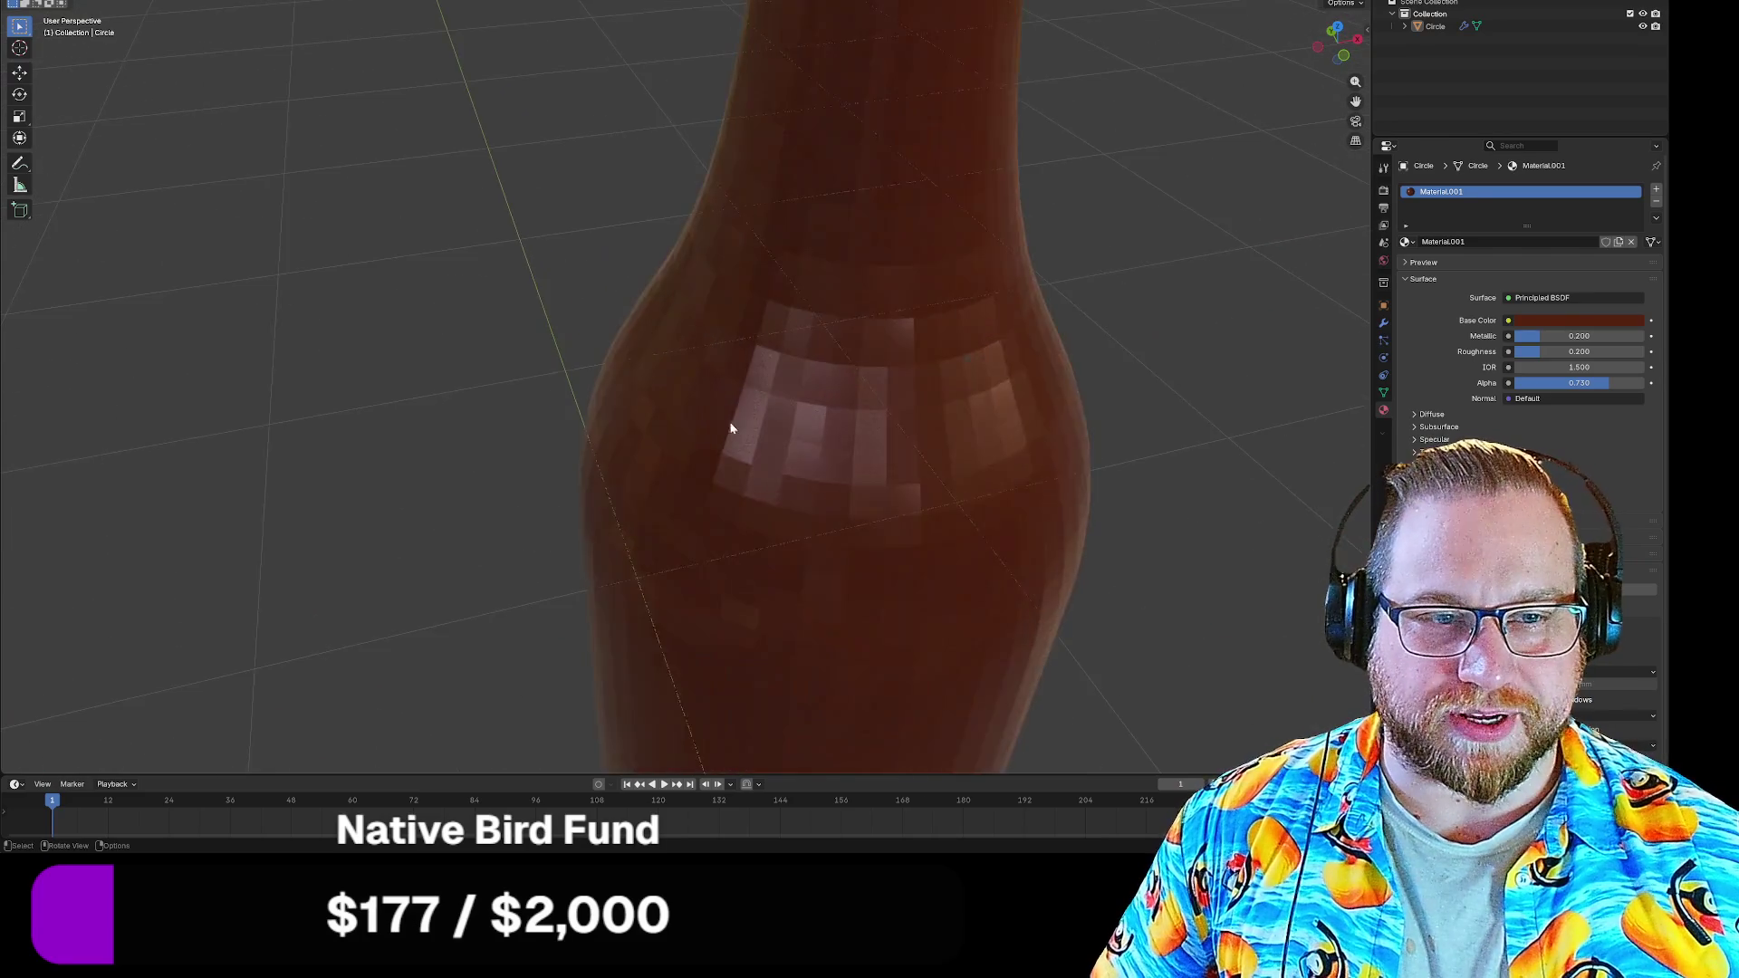
scroll(729, 421, "up", 3)
Select the bottle and adjust its subdivision level
left_click_drag(683, 418, 776, 436)
scroll(761, 408, "down", 1)
scroll(757, 414, "down", 4)
scroll(973, 408, "down", 3)
key("Tab")
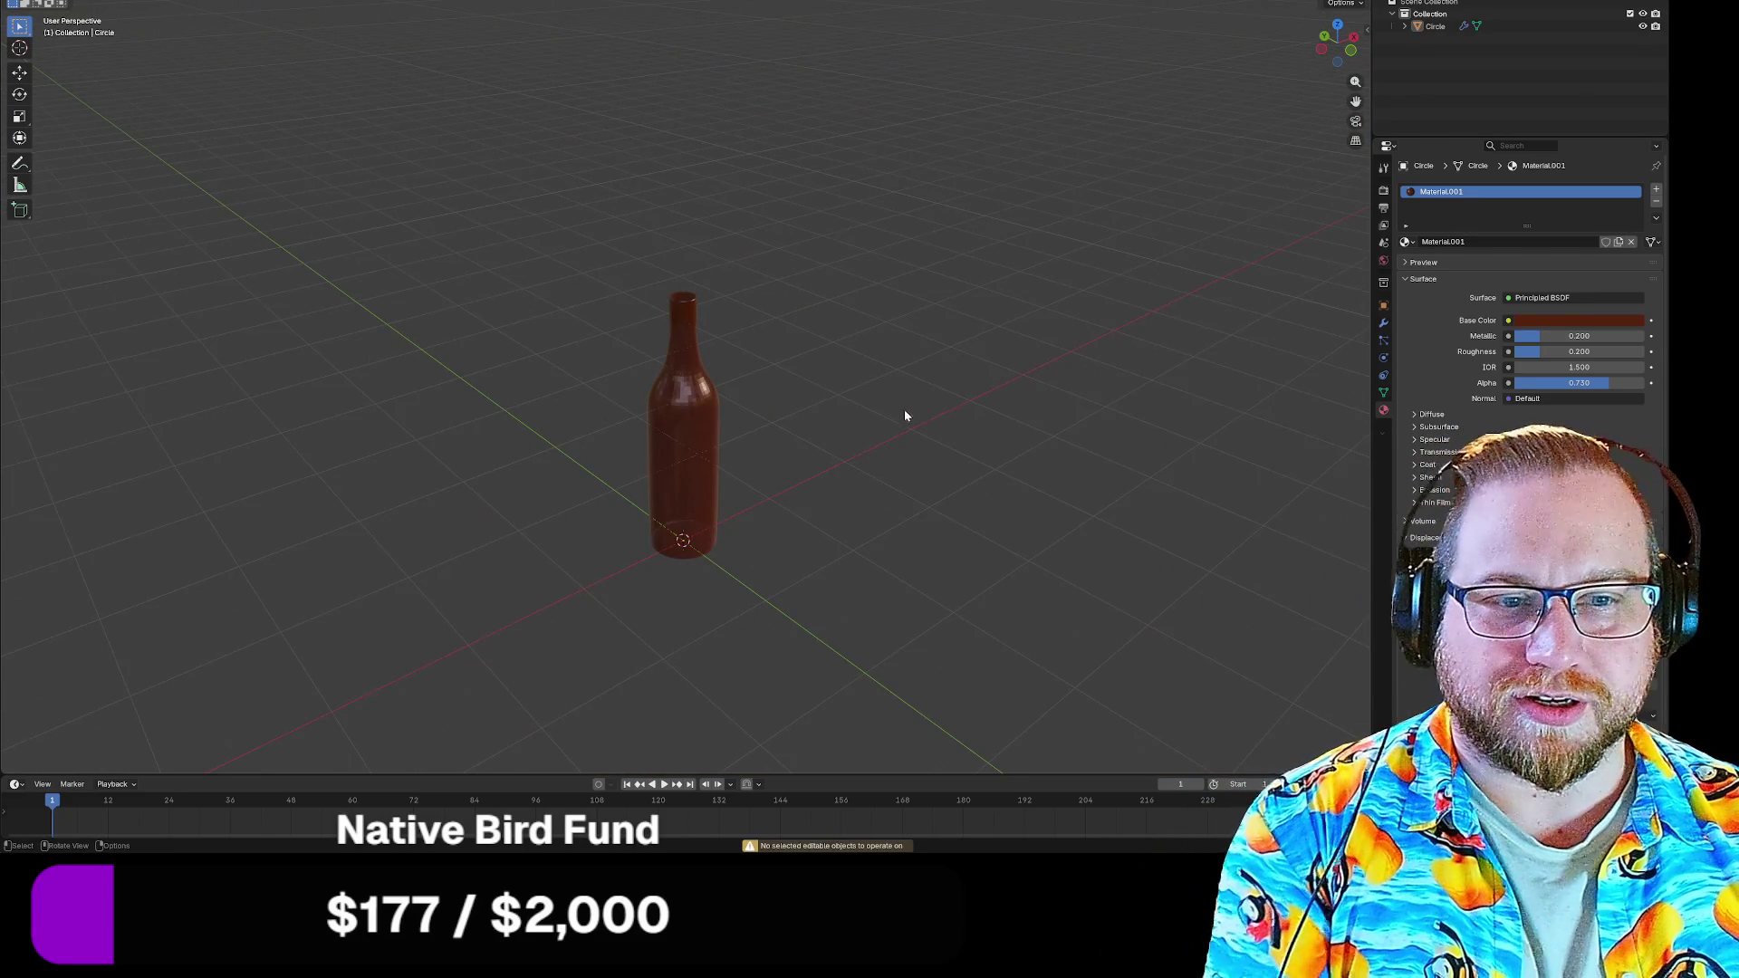
left_click(697, 403)
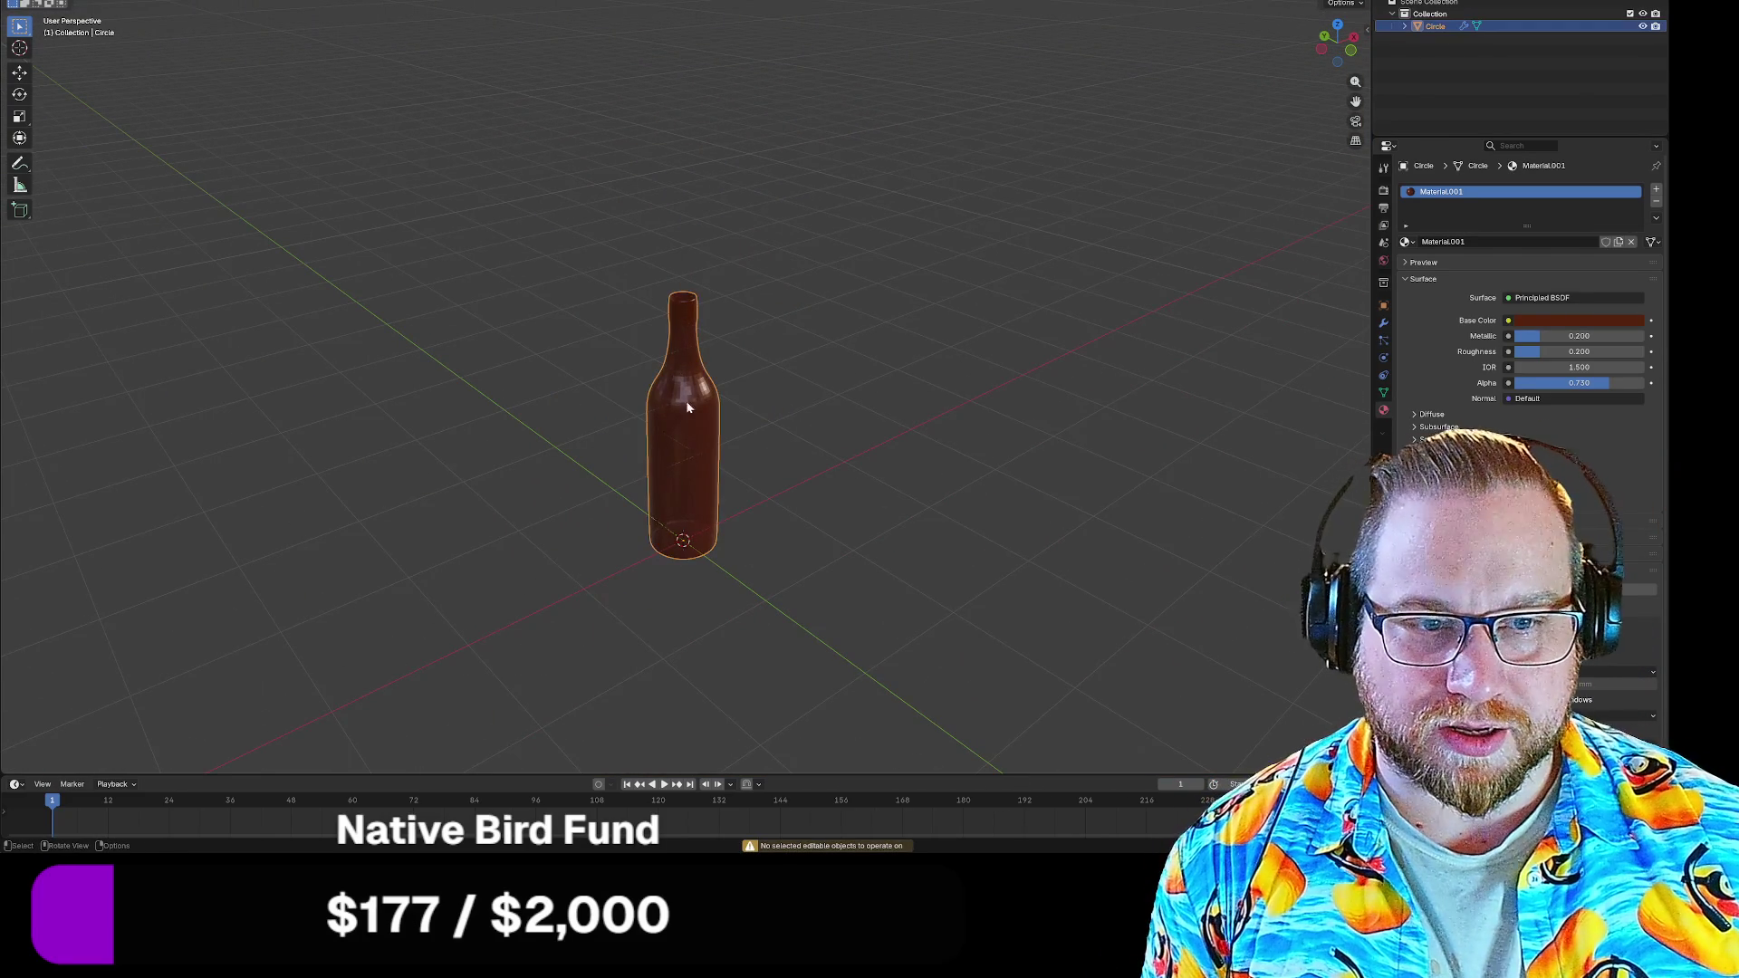
key("alt+a")
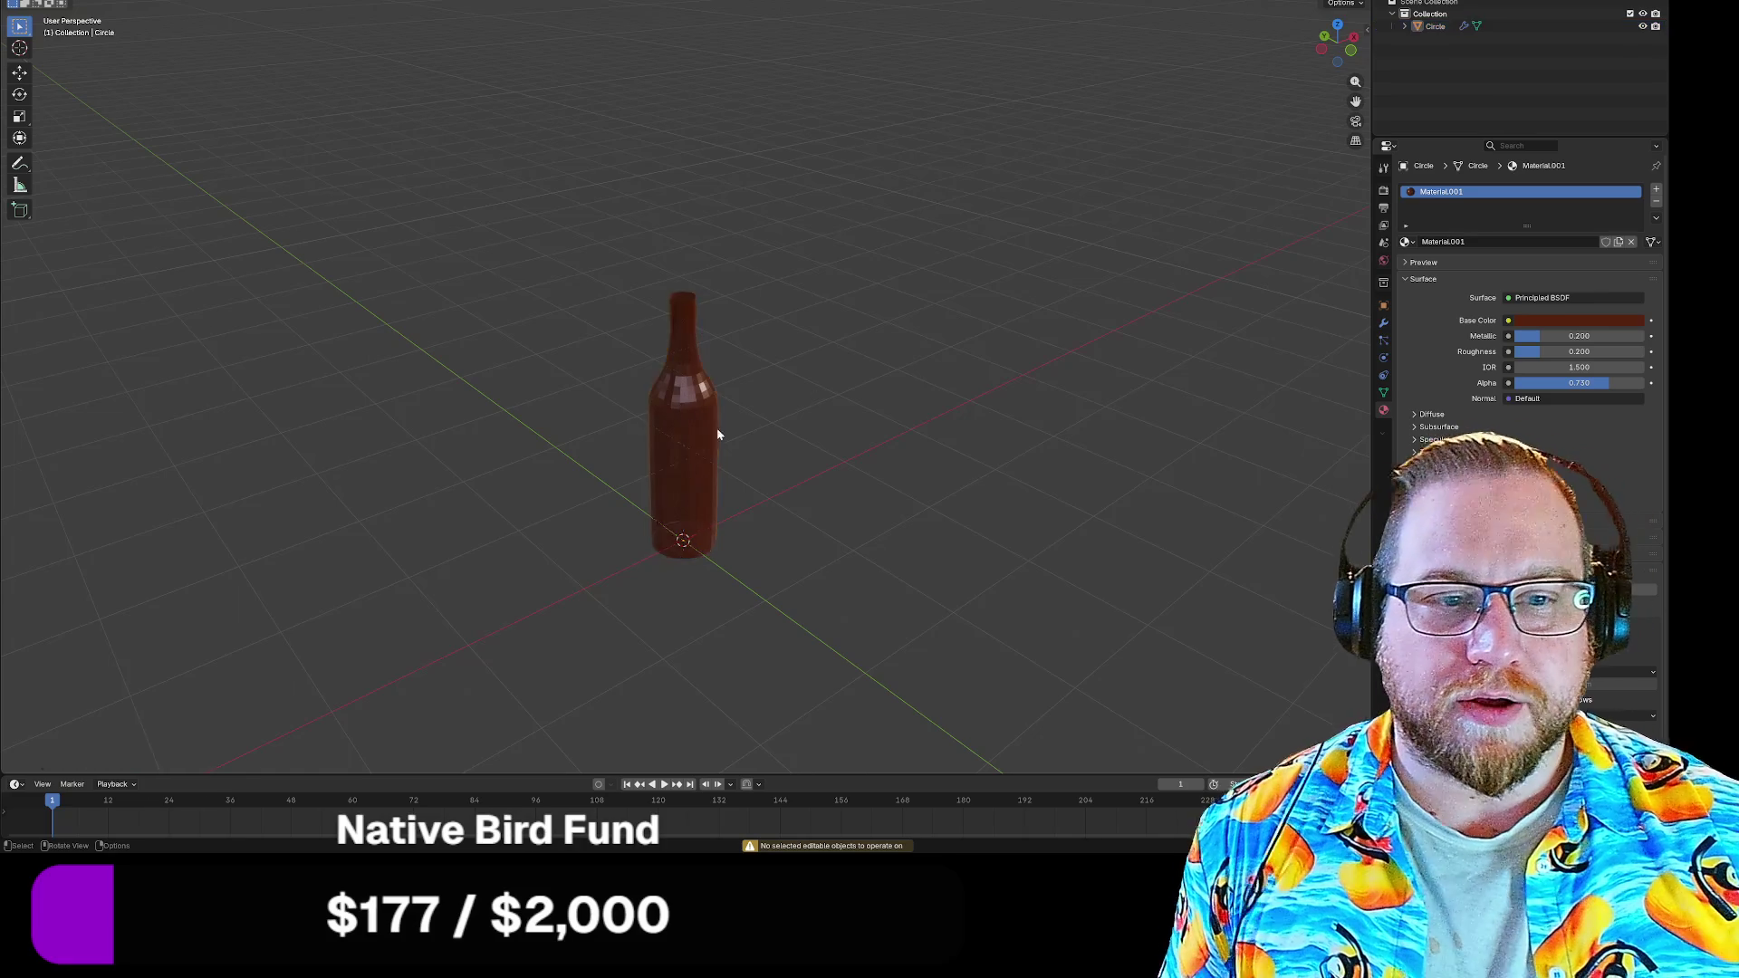
scroll(638, 377, "up", 4)
scroll(714, 422, "up", 5)
scroll(712, 427, "down", 4)
scroll(725, 408, "down", 1)
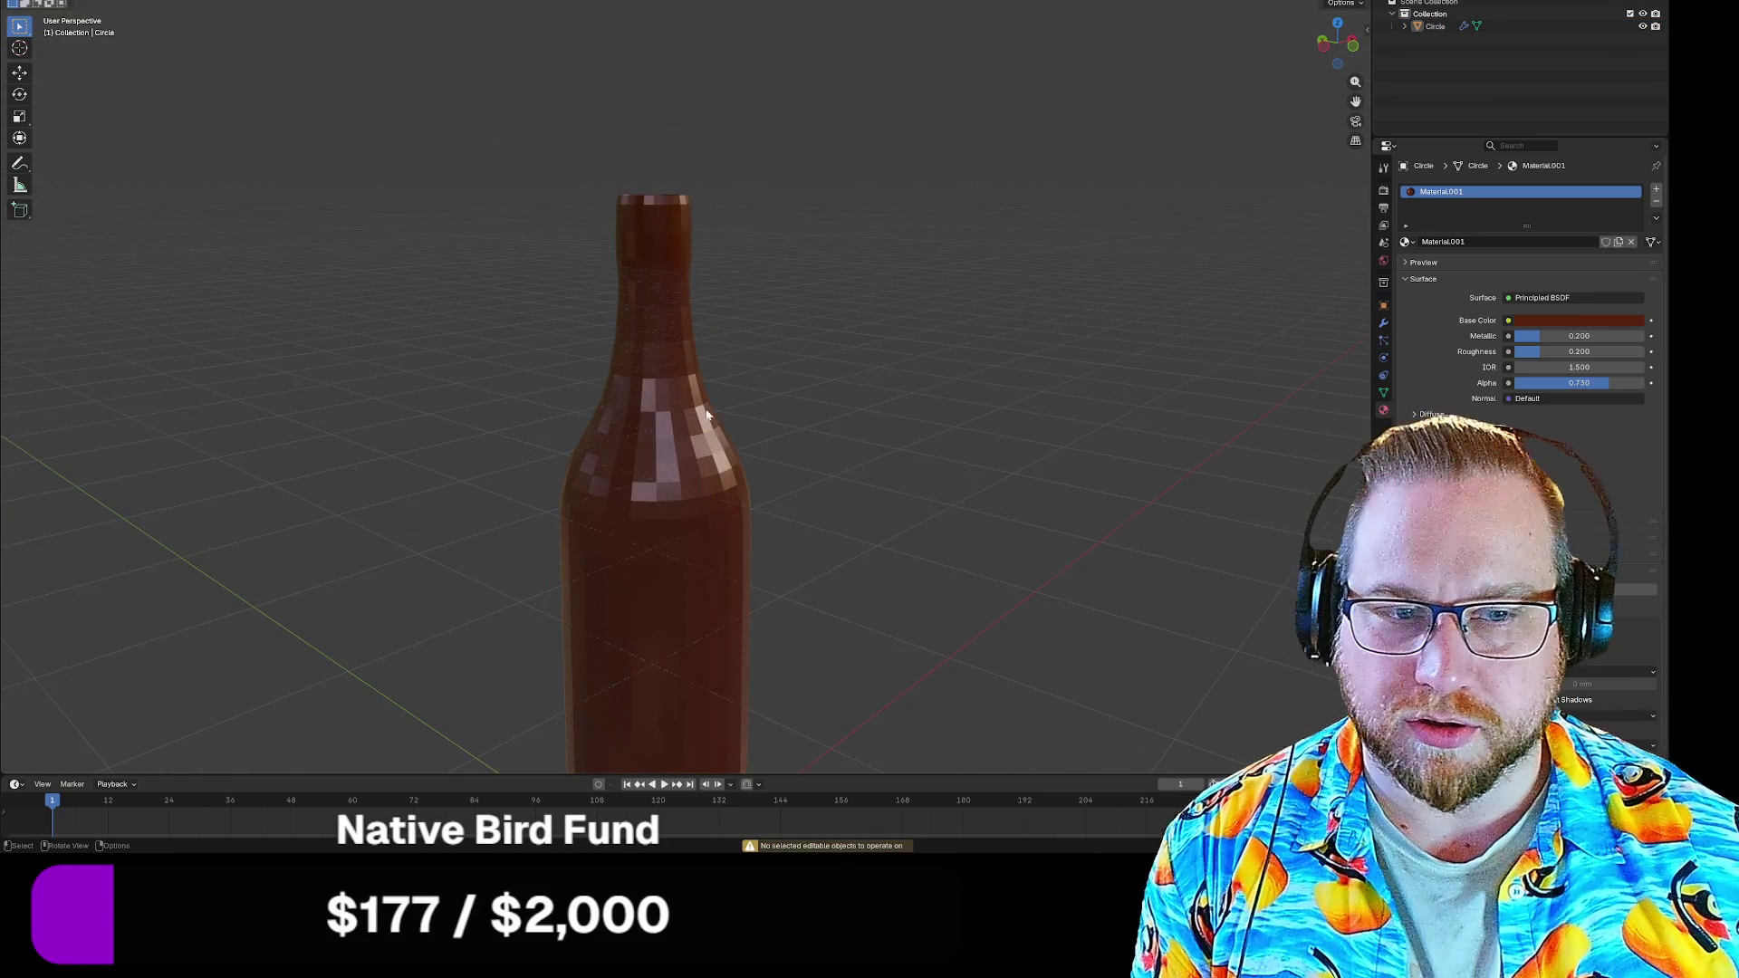
left_click(693, 422)
key("alt+a")
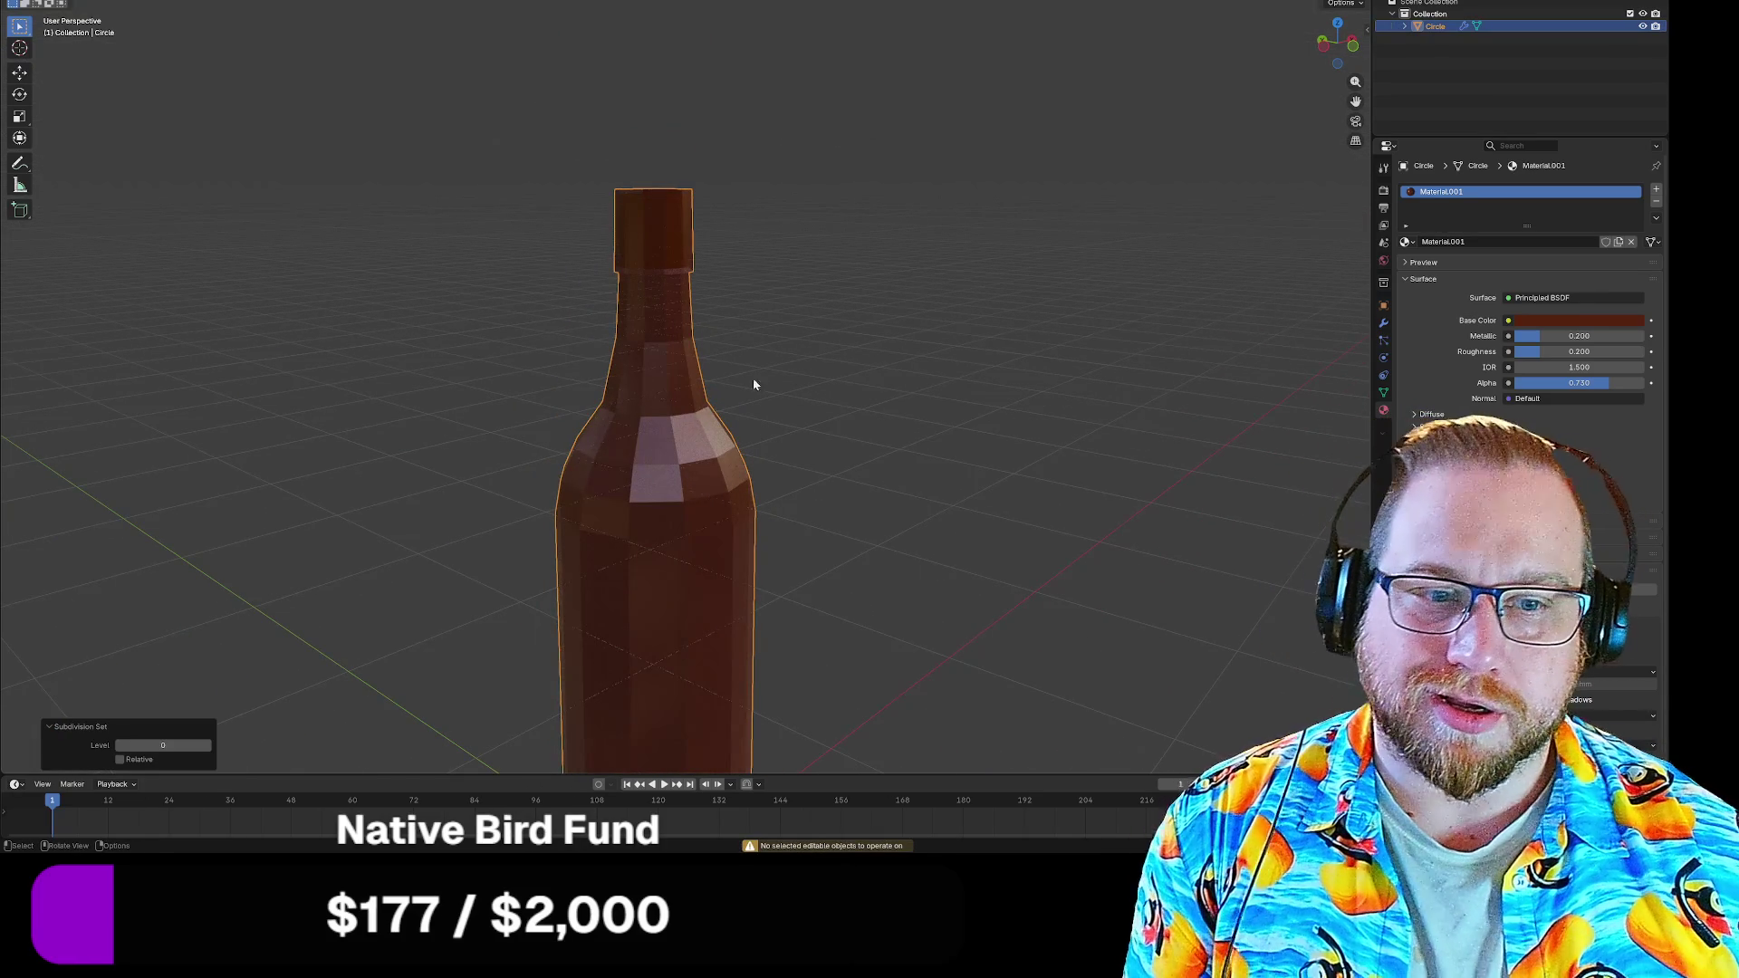
scroll(933, 380, "down", 3)
Orbit around the bottle to inspect it, ending with a top-down view
mouse_move(906, 474)
left_mouse_down()
mouse_move(1036, 425)
mouse_move(828, 499)
mouse_move(833, 481)
left_mouse_up()
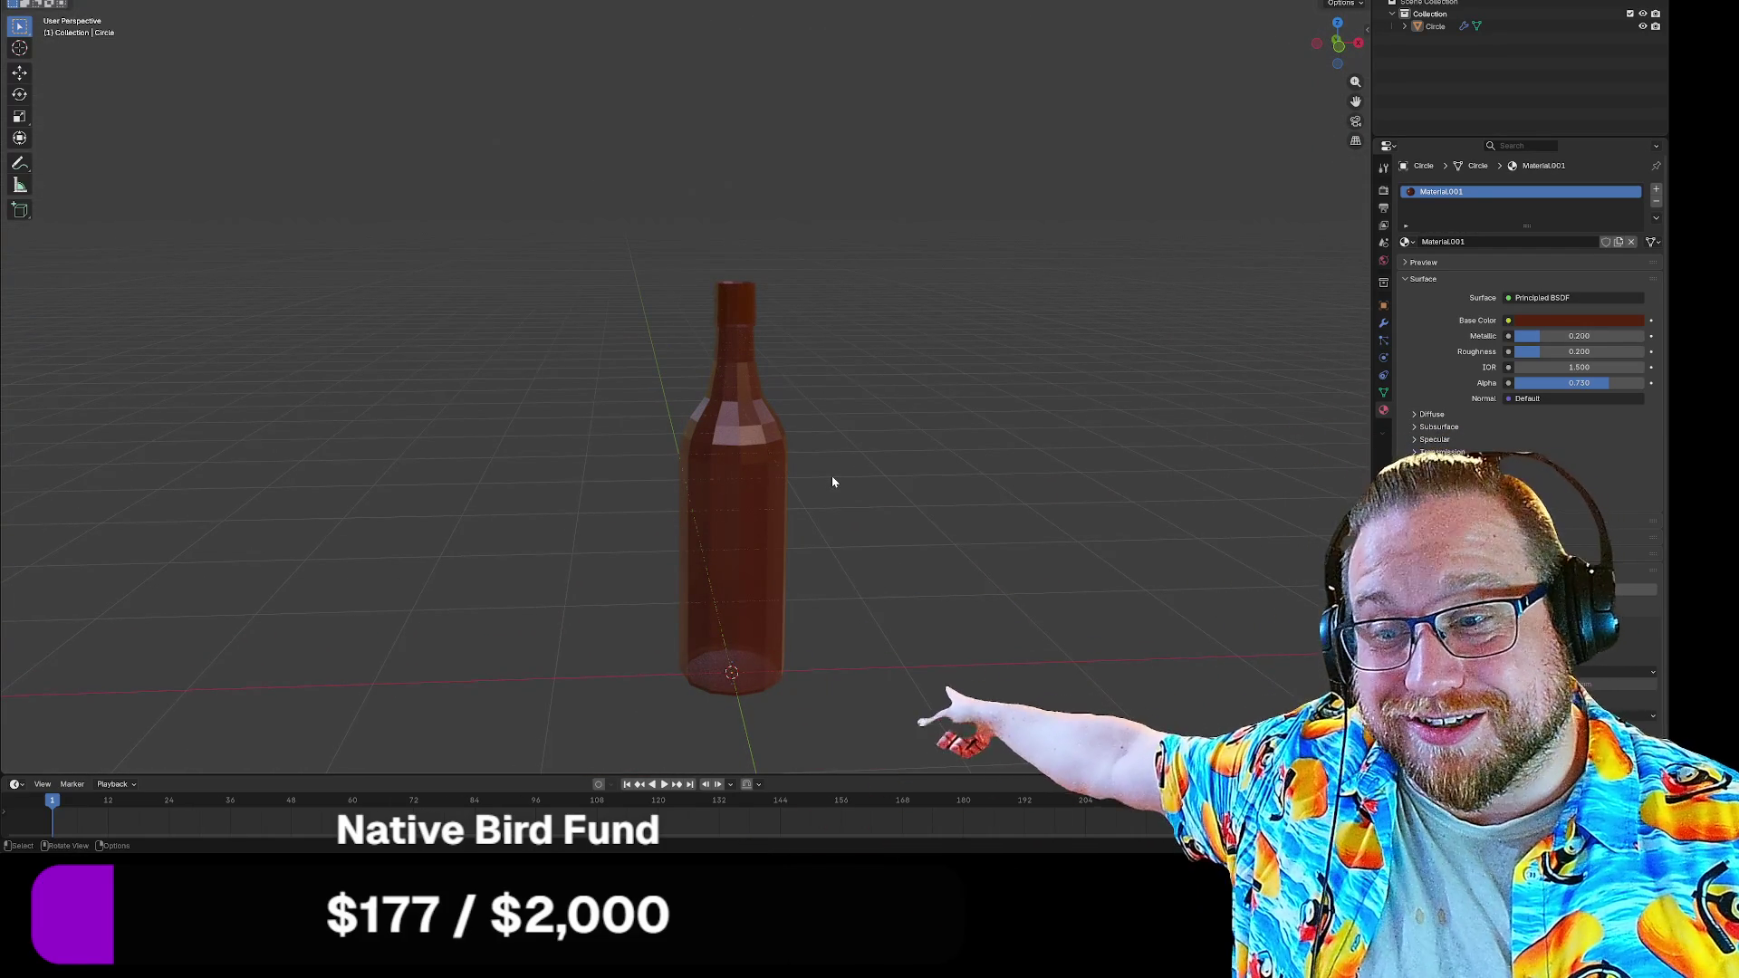
left_click_drag(833, 481, 835, 474)
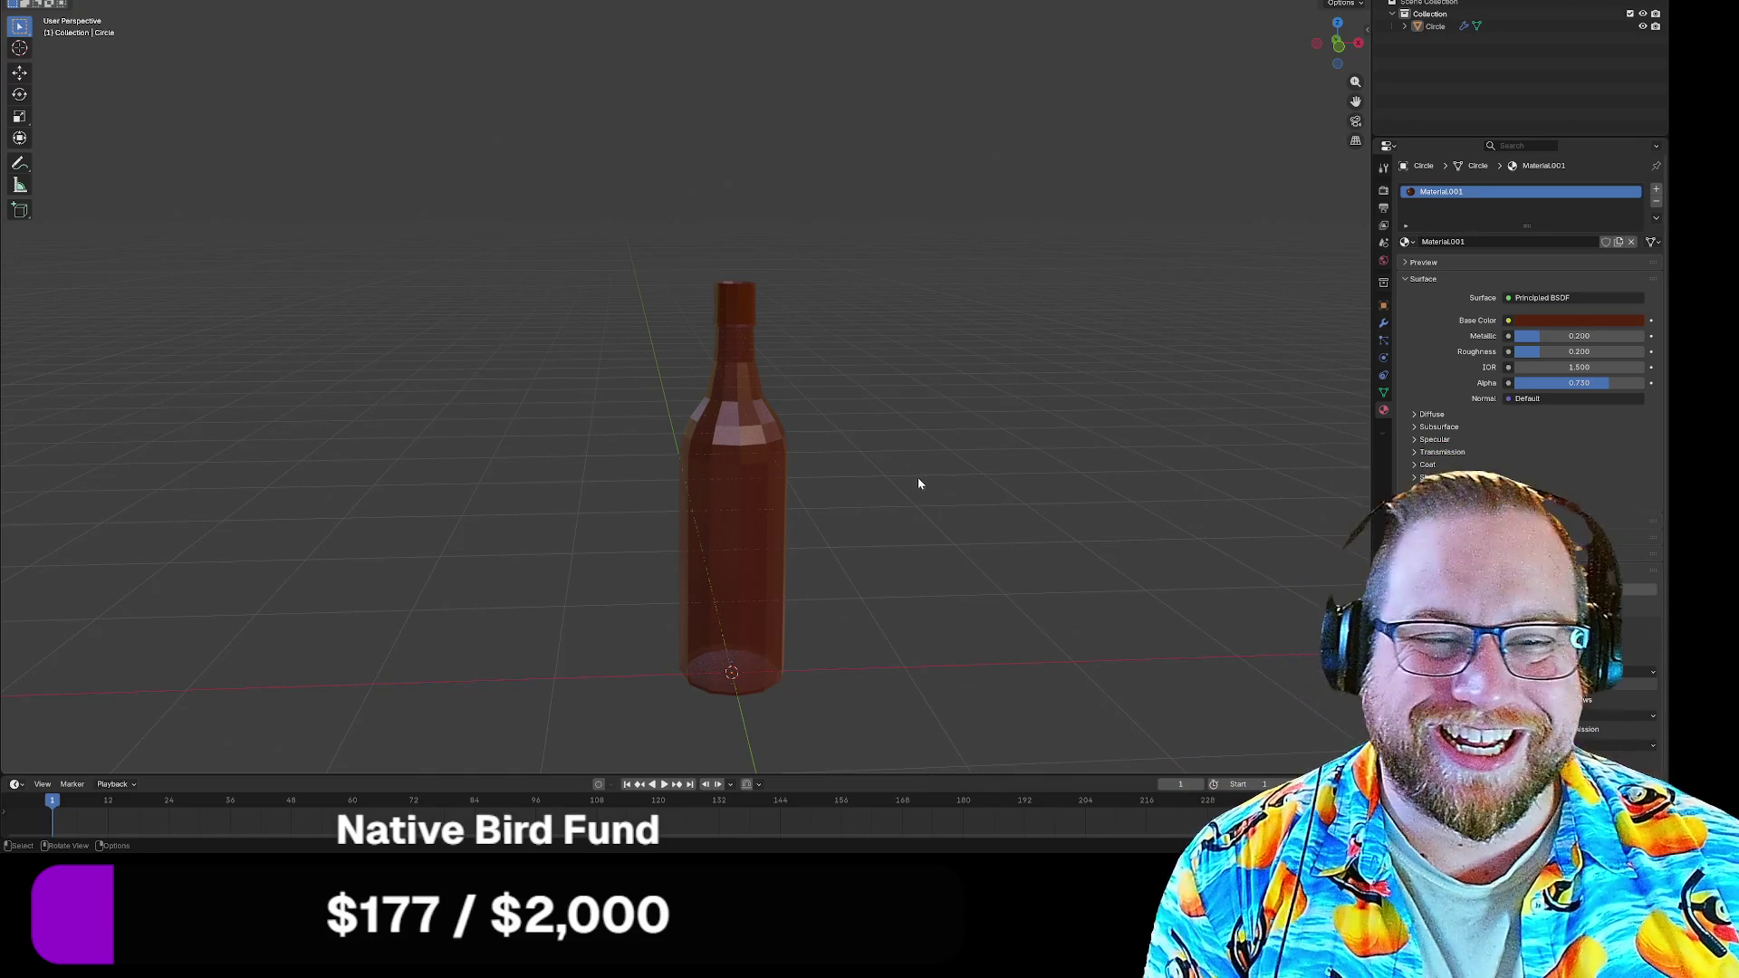
left_click_drag(906, 454, 984, 501)
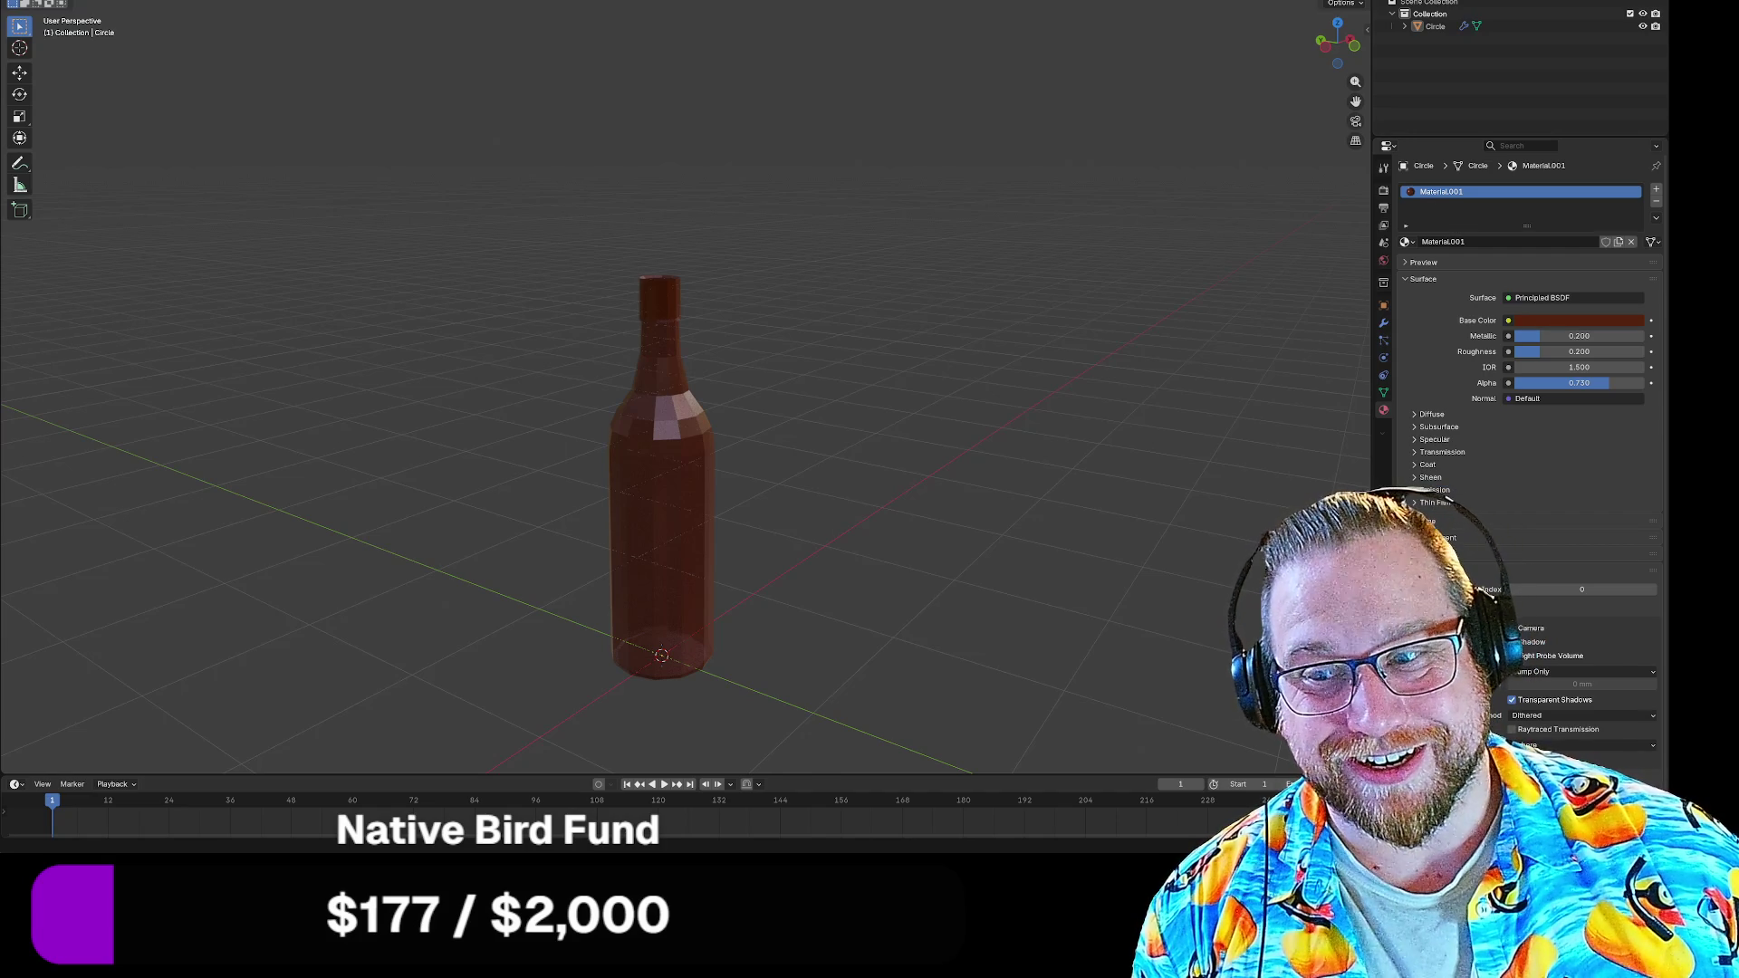
mouse_move(852, 460)
left_mouse_down()
mouse_move(648, 363)
mouse_move(655, 315)
mouse_move(124, 124)
left_mouse_up()
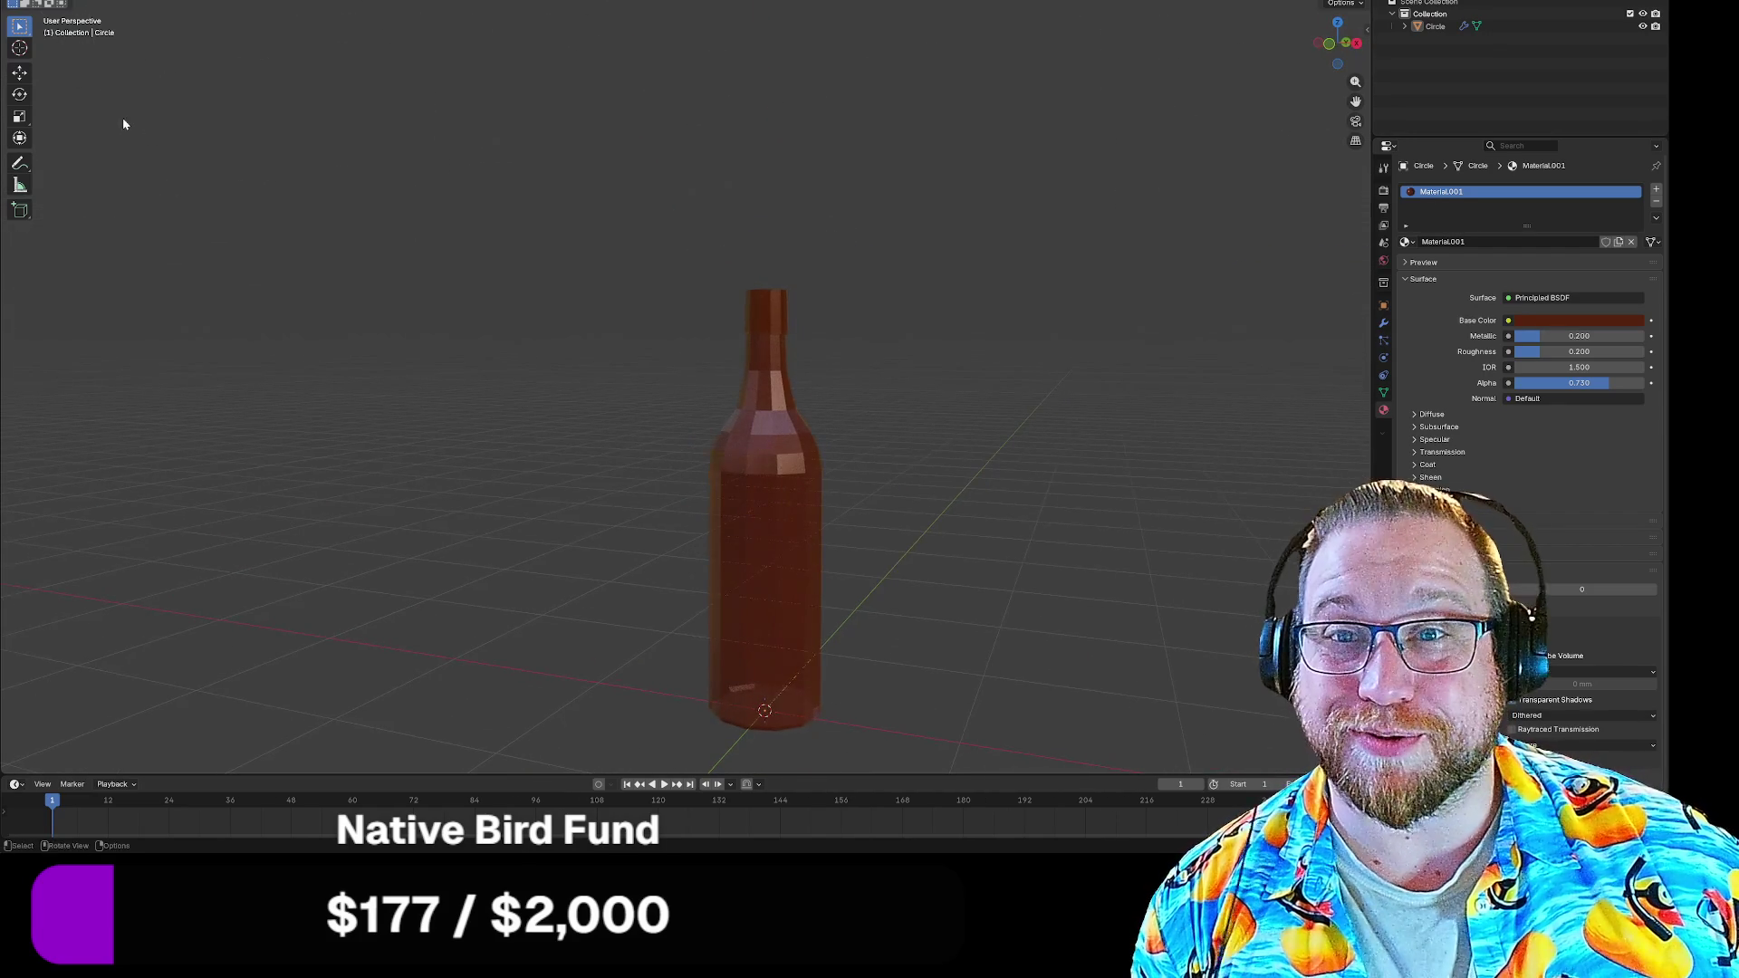
Save the scene as Beer Bottle.blend in the project folder
left_click(20, 5)
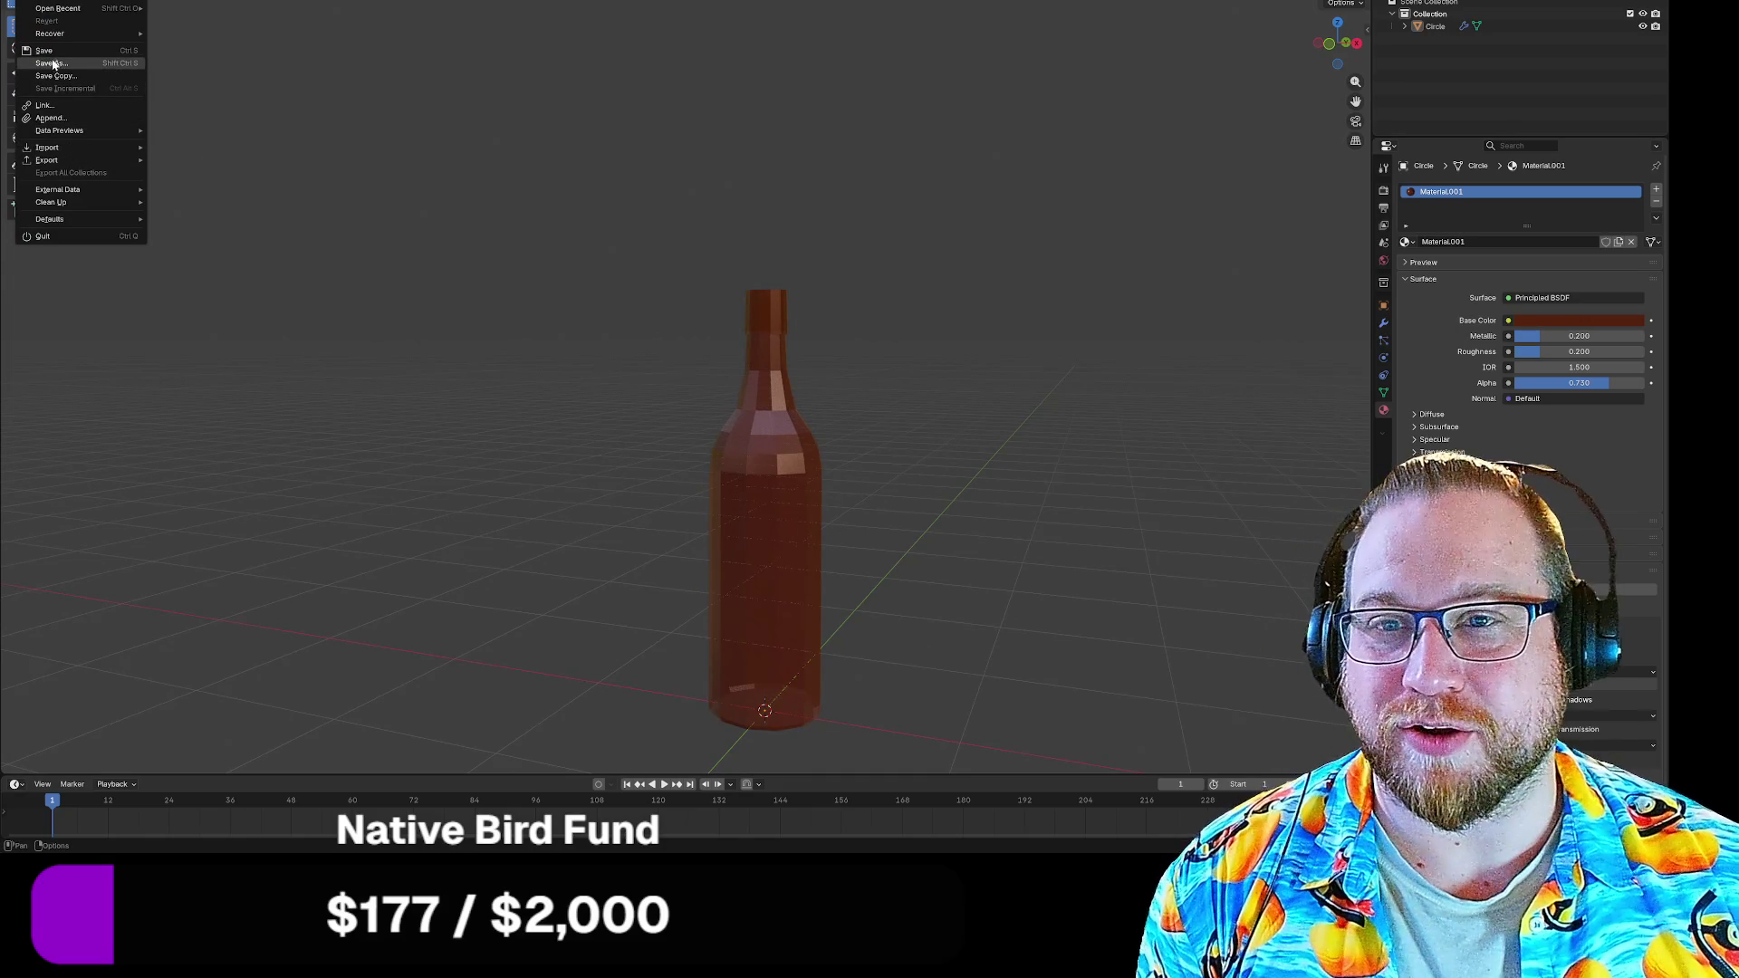
left_click(52, 62)
left_click(483, 468)
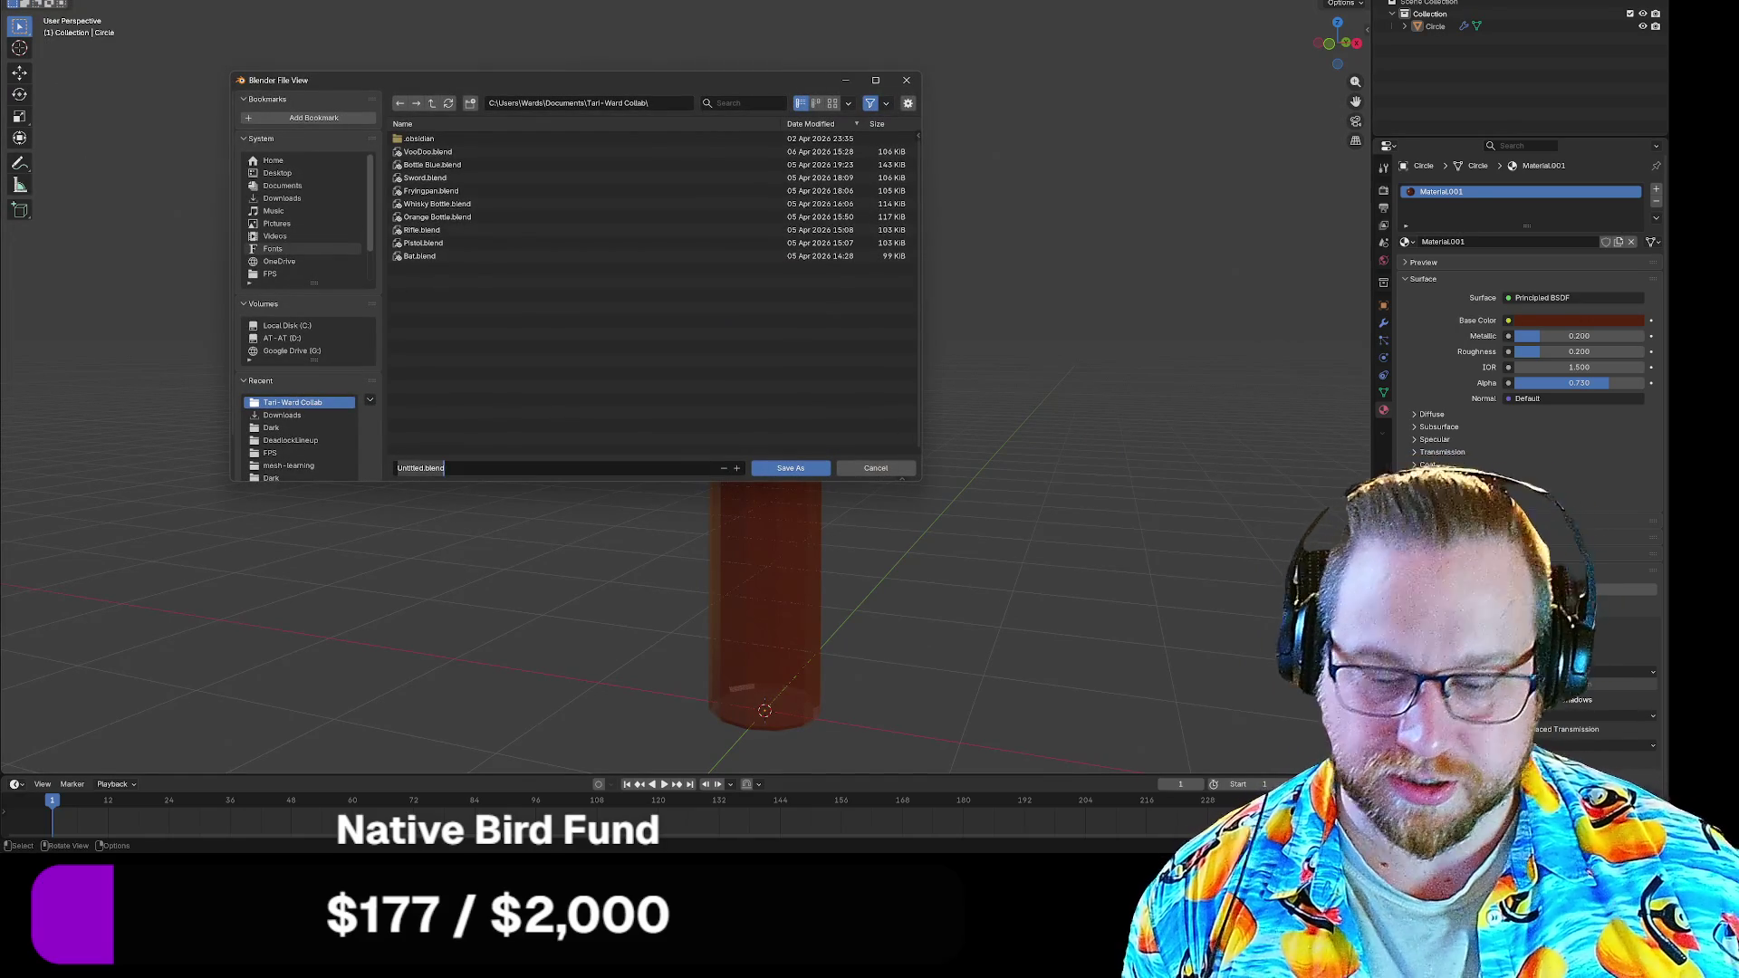
type("Beer Bo")
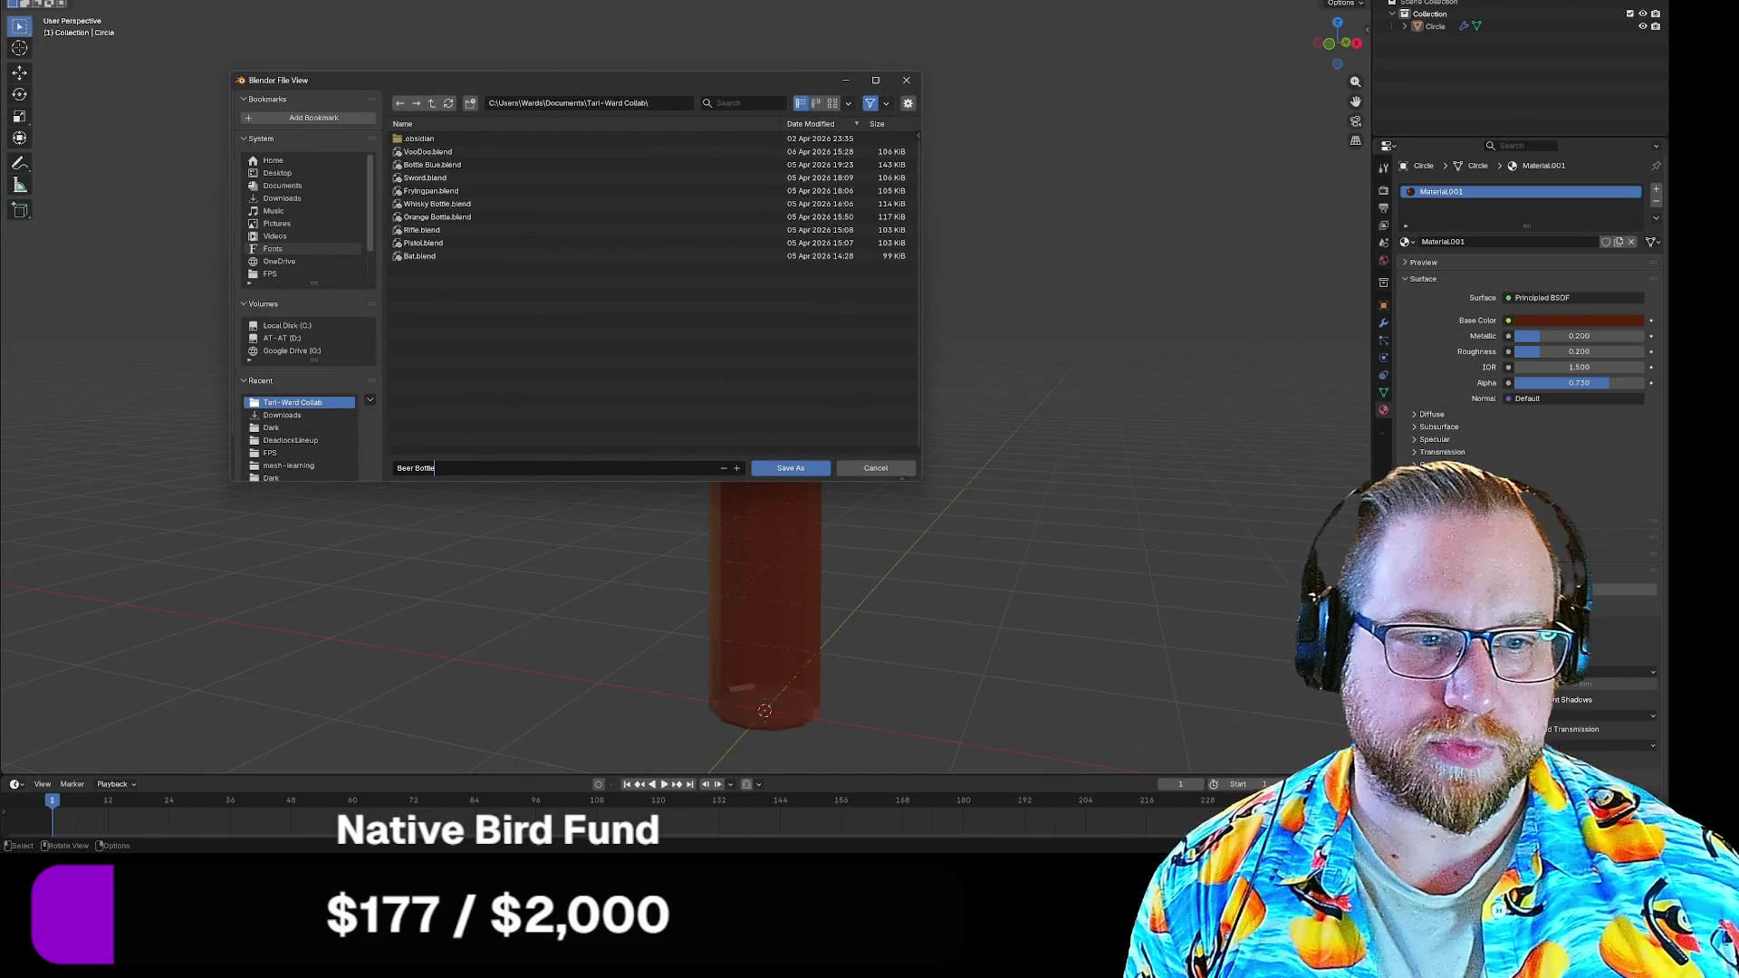
left_click(802, 468)
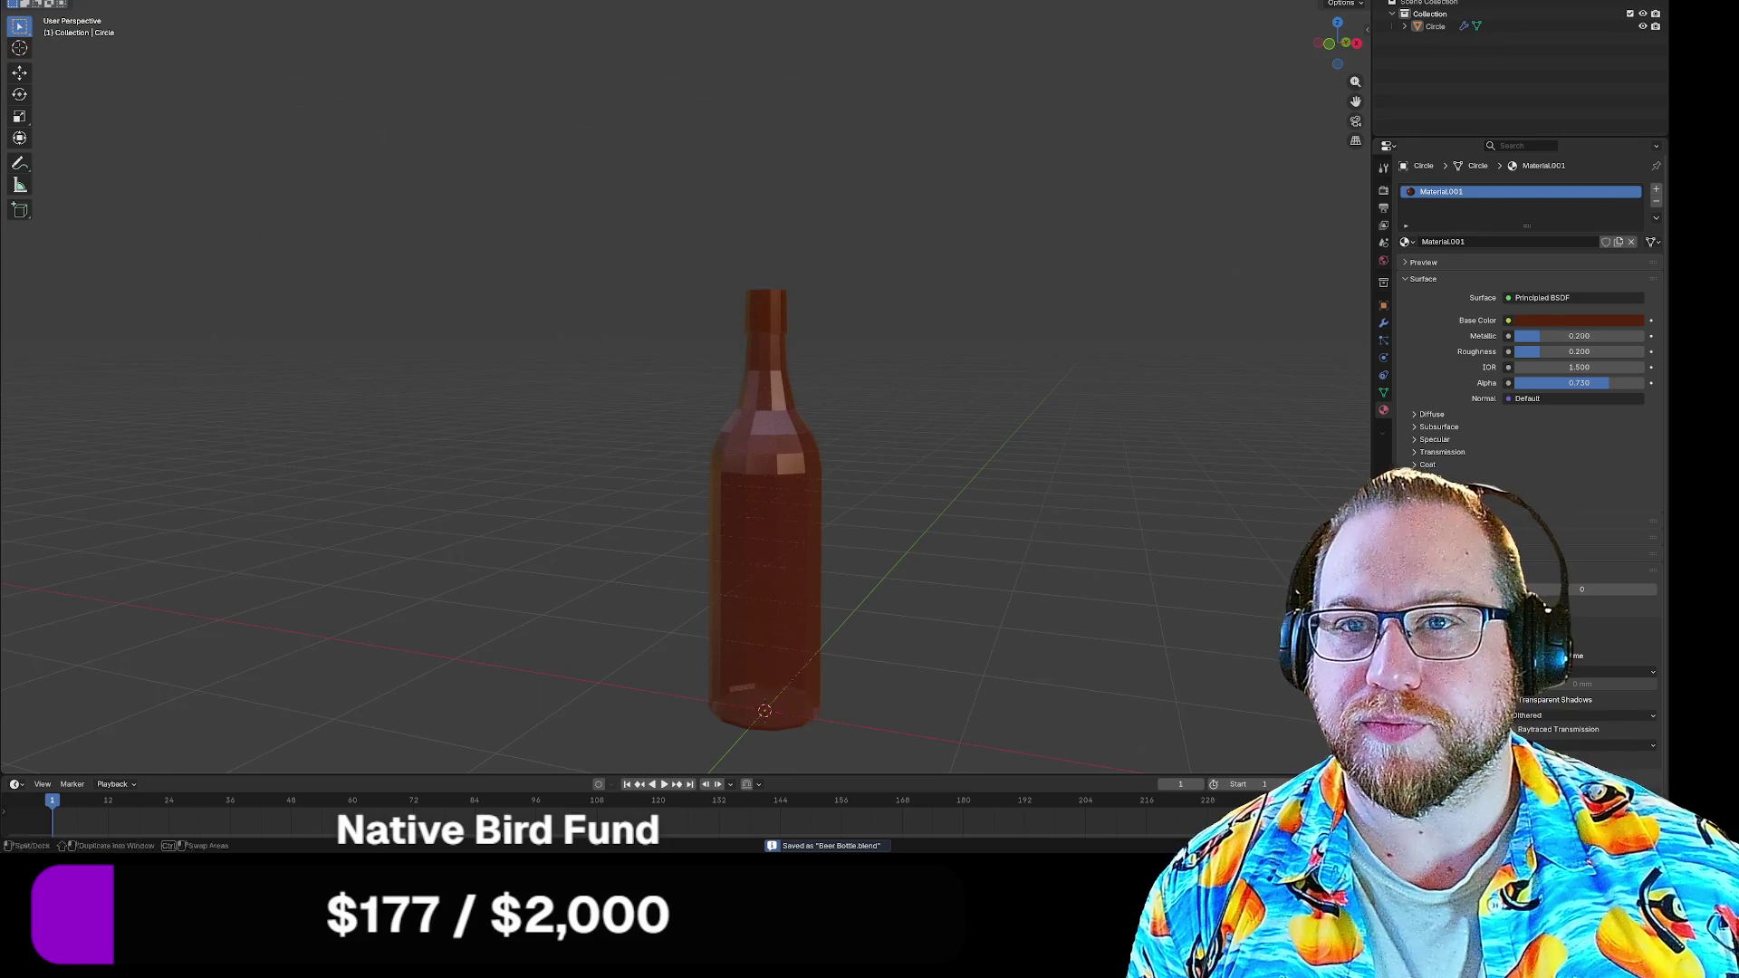
Export the bottle as glTF 2.0 binary named Beer Bottle.glb
mouse_move(49, 159)
left_click(224, 277)
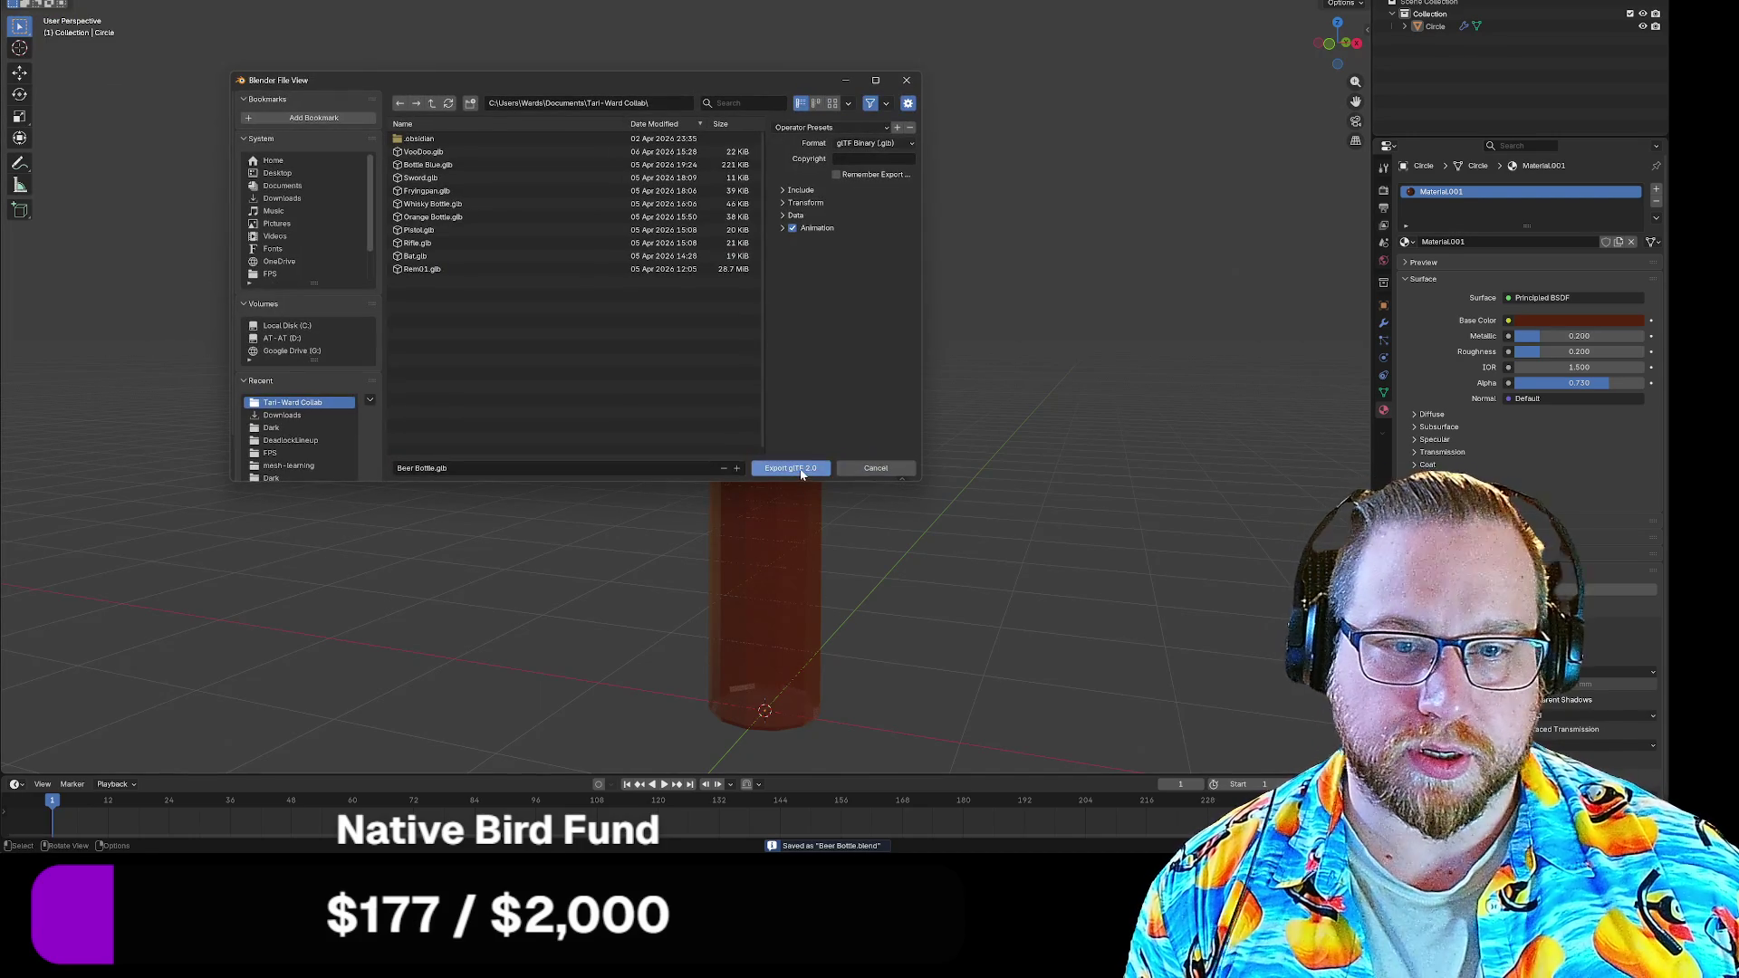
left_click(803, 469)
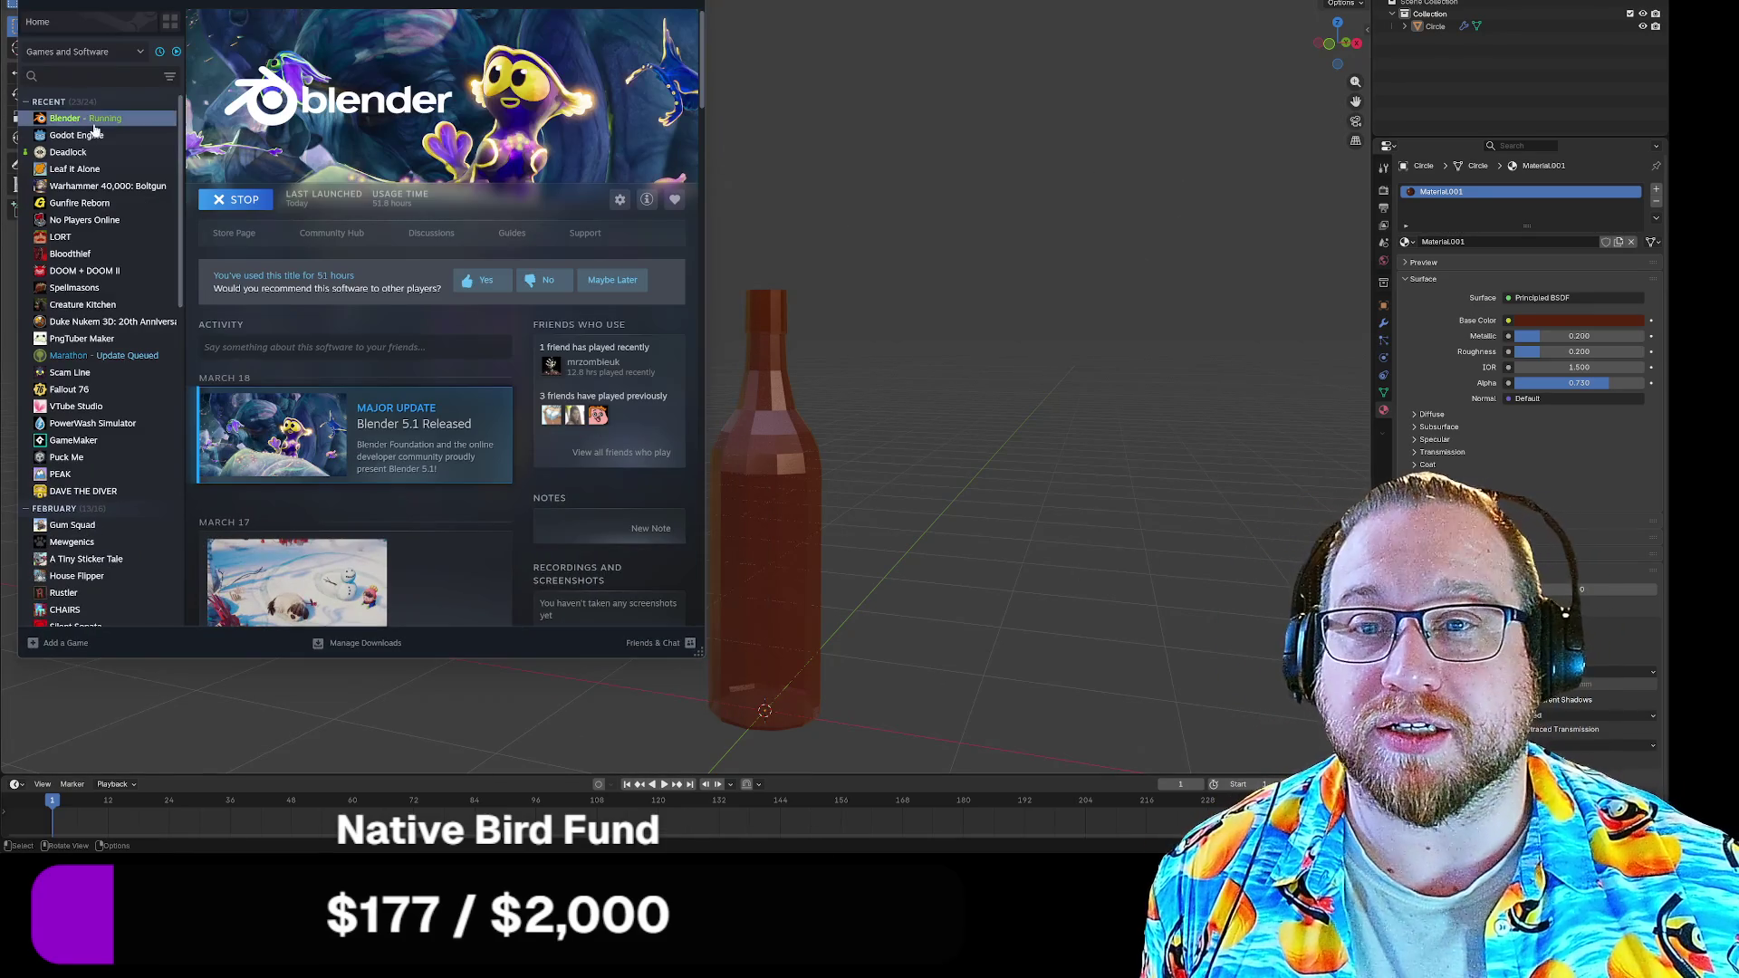
Cancel quitting Blender, then launch Godot Engine from the Steam library
left_click(254, 193)
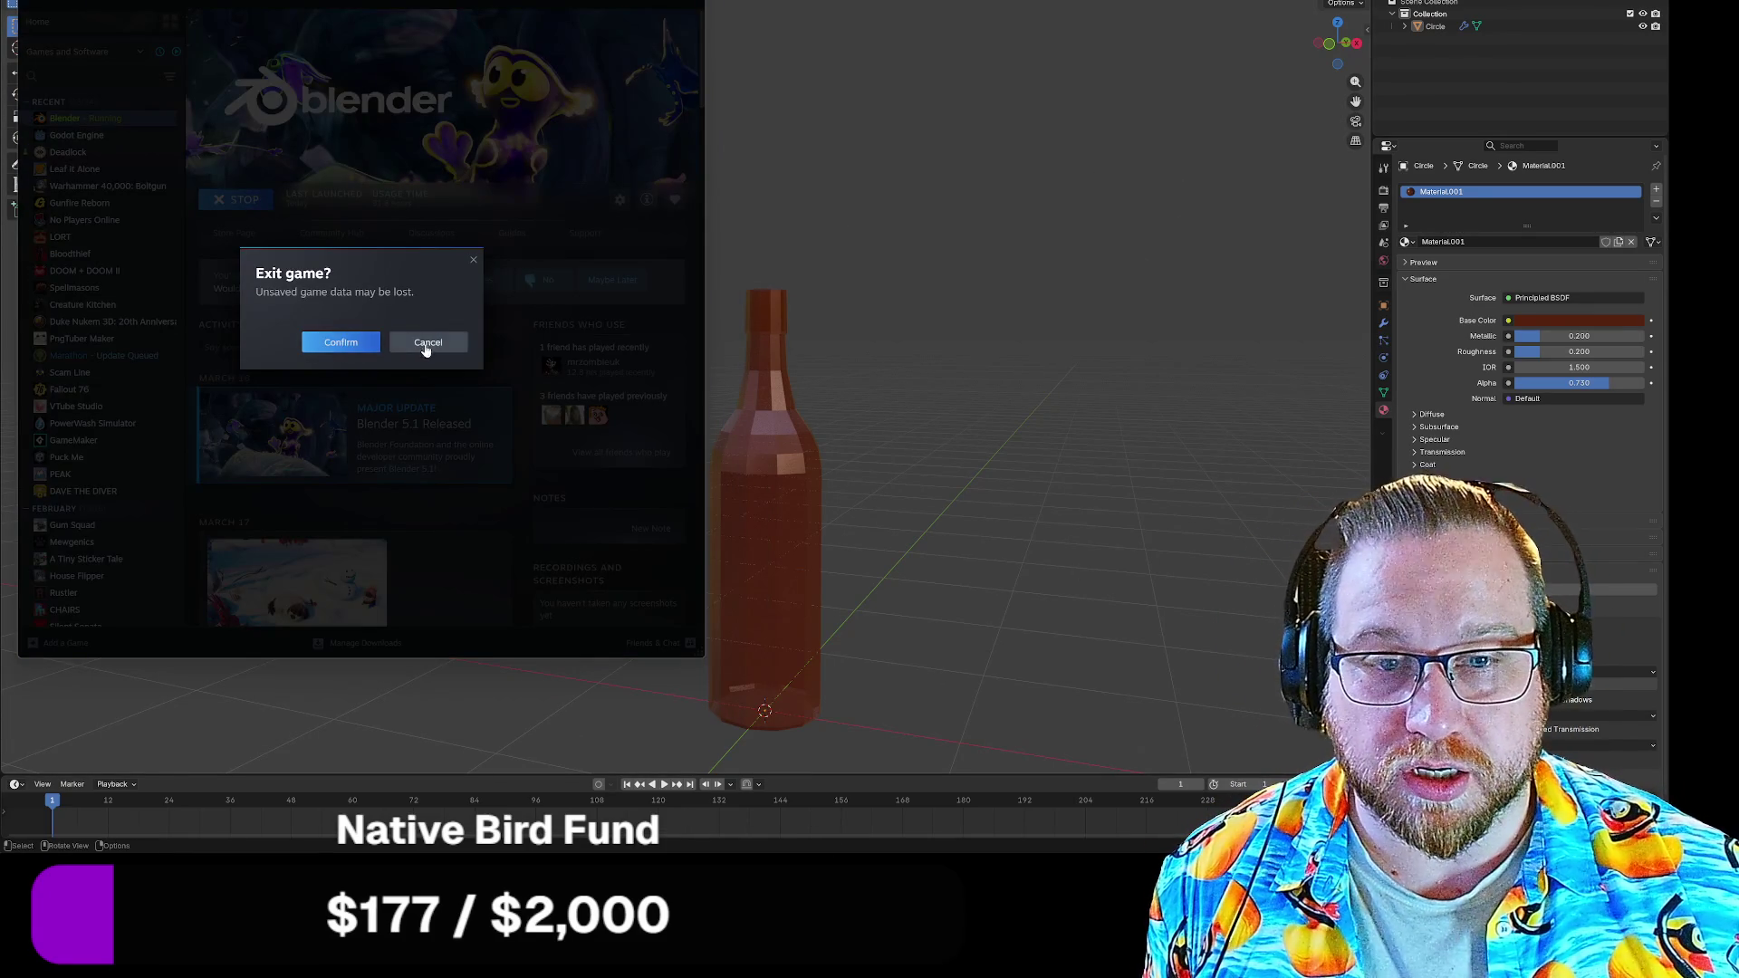
left_click(426, 345)
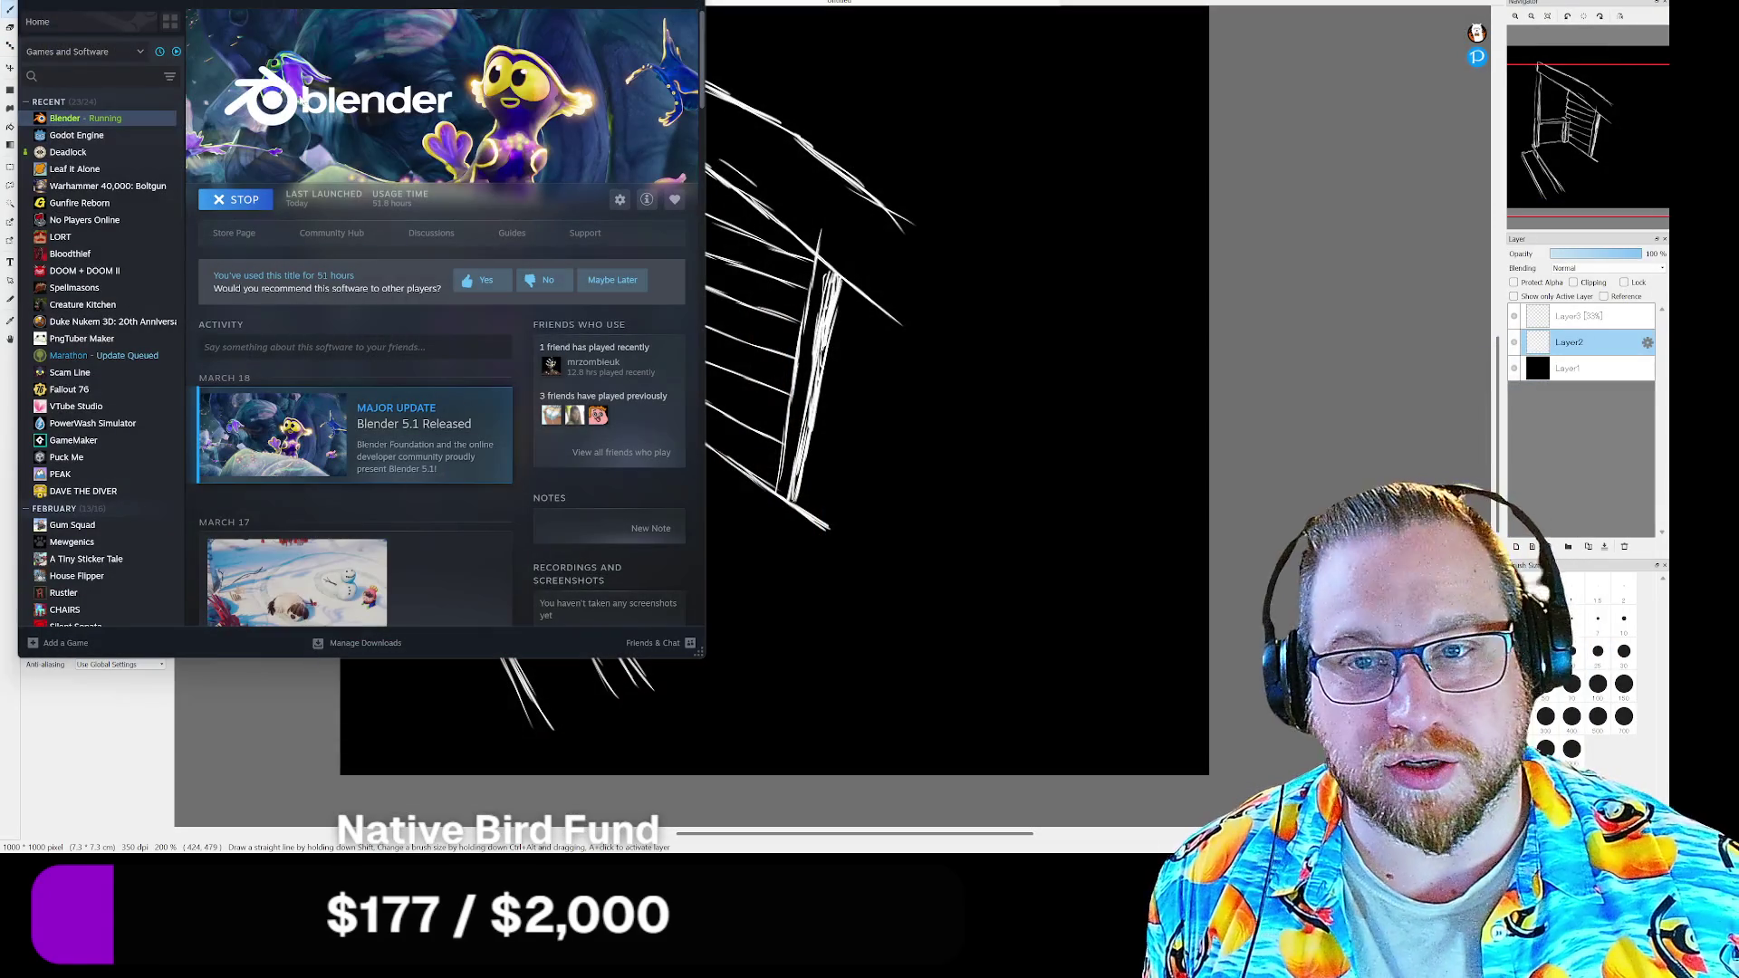
left_click(76, 135)
left_click(243, 199)
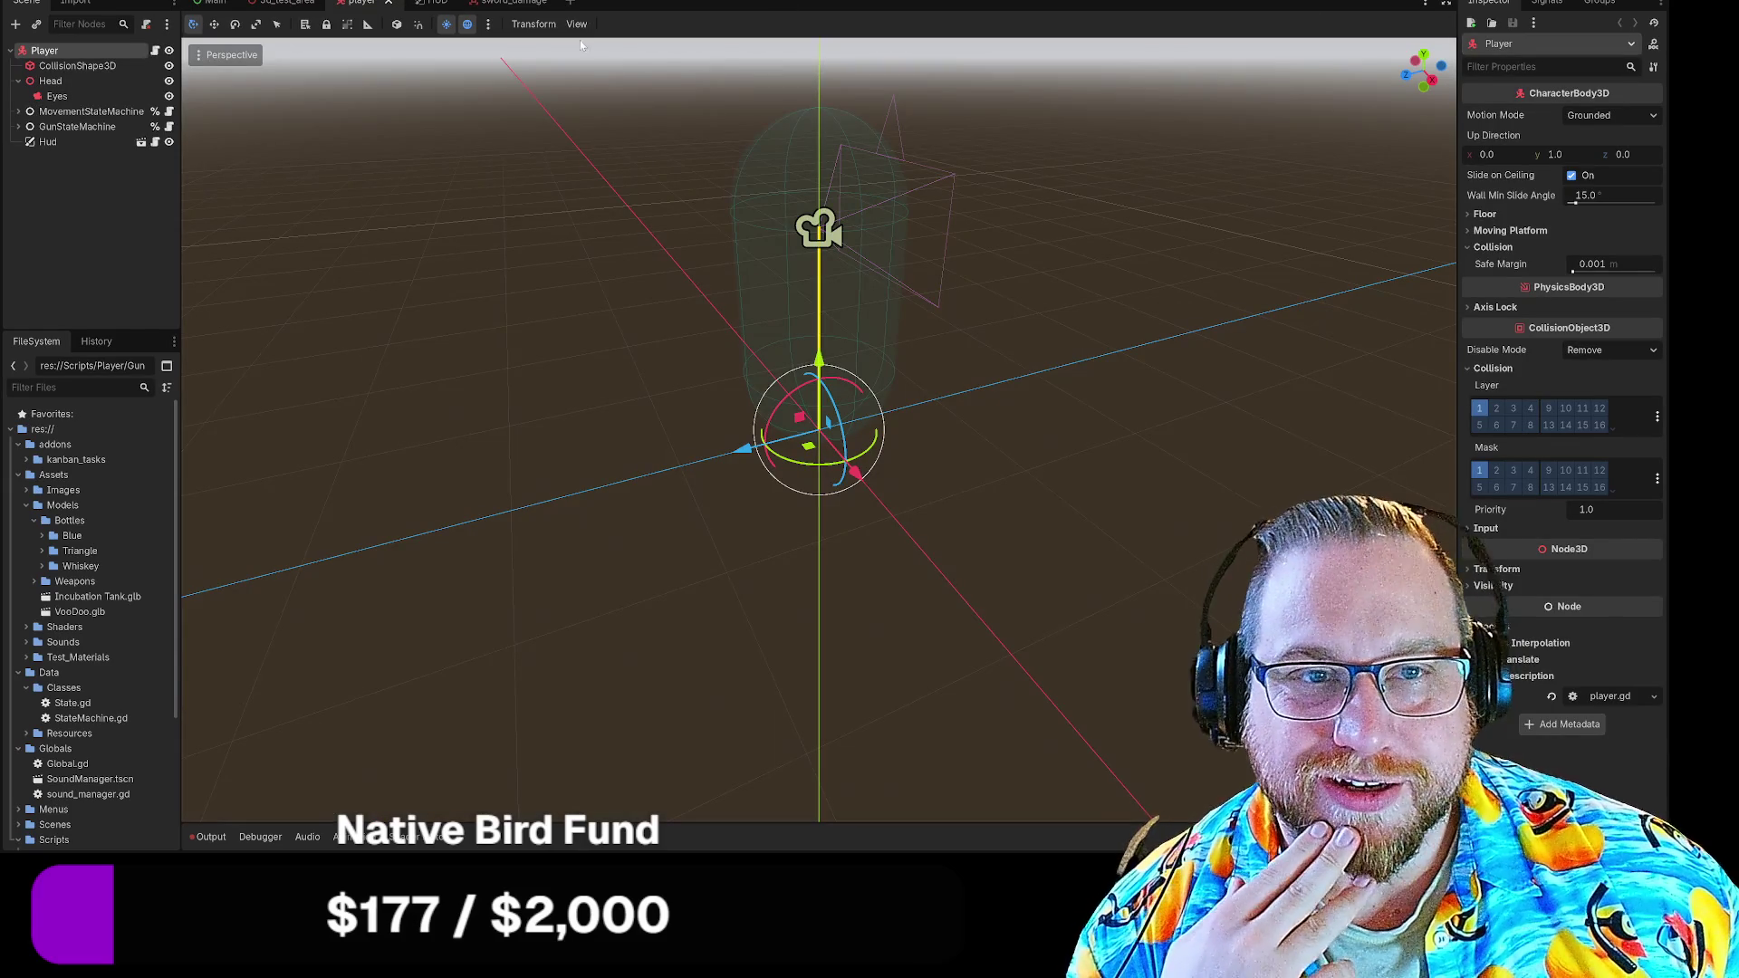
Instance Bottle Blue from Assets/Models/Bottles/Blue into the 3D_Test_Area scene
left_click(285, 1)
scroll(738, 209, "up", 3)
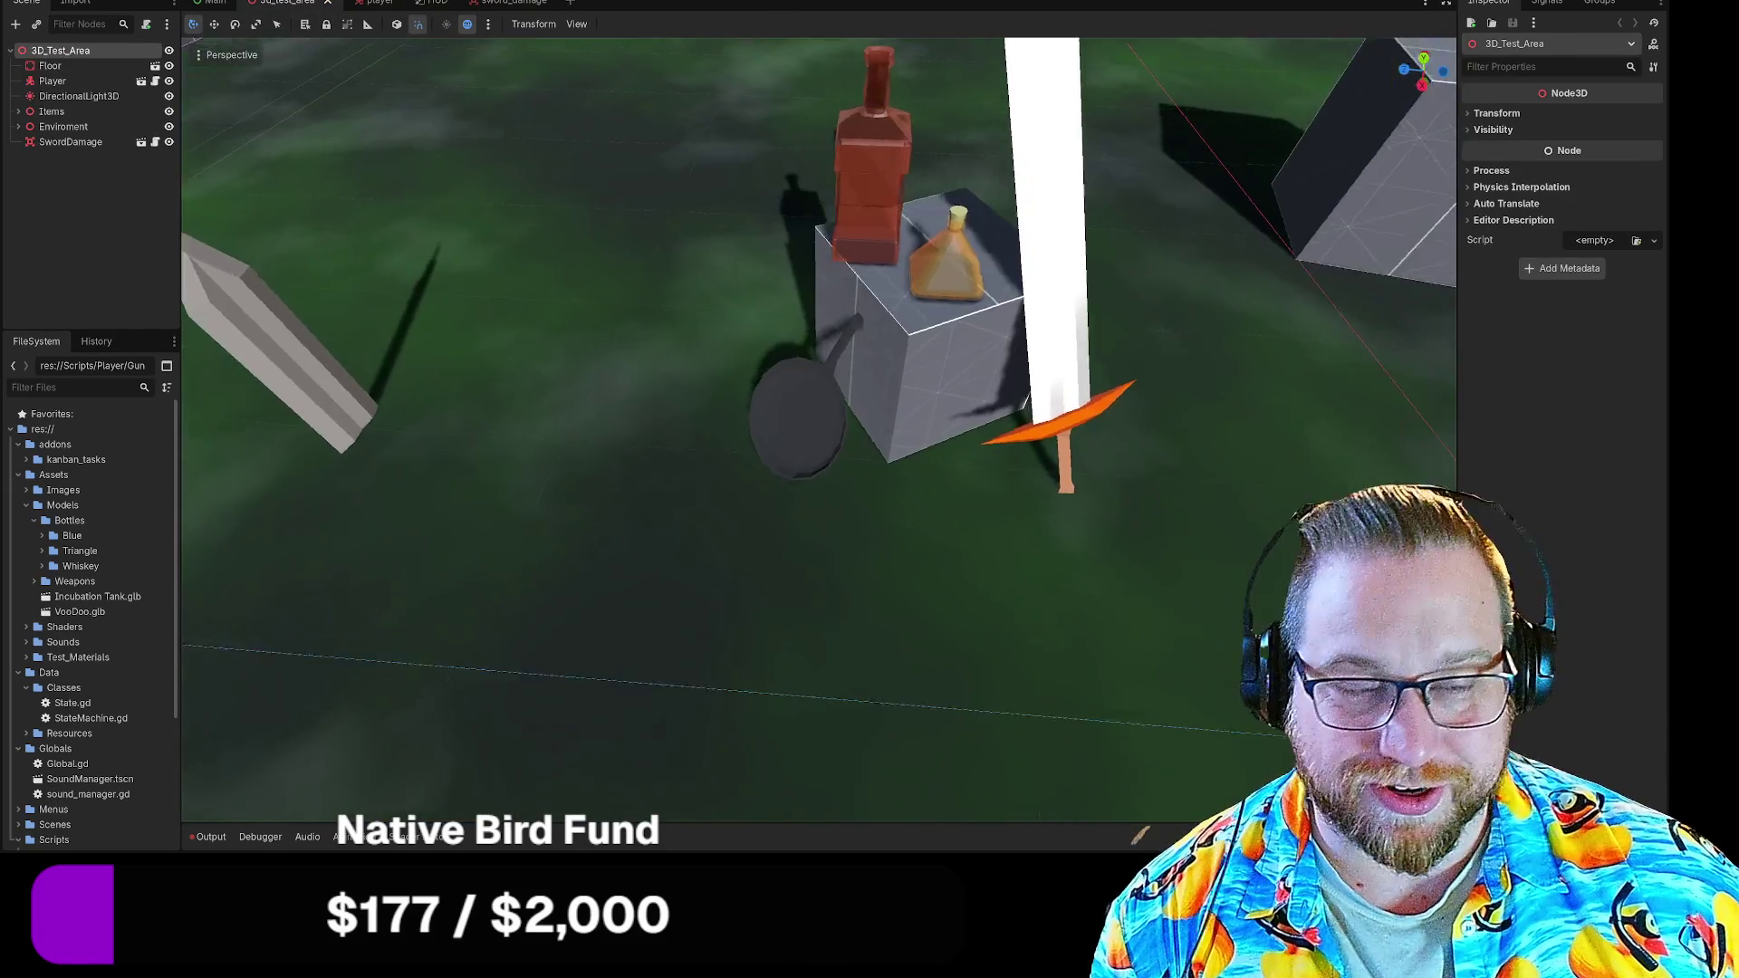
scroll(820, 429, "up", 3)
scroll(819, 429, "up", 3)
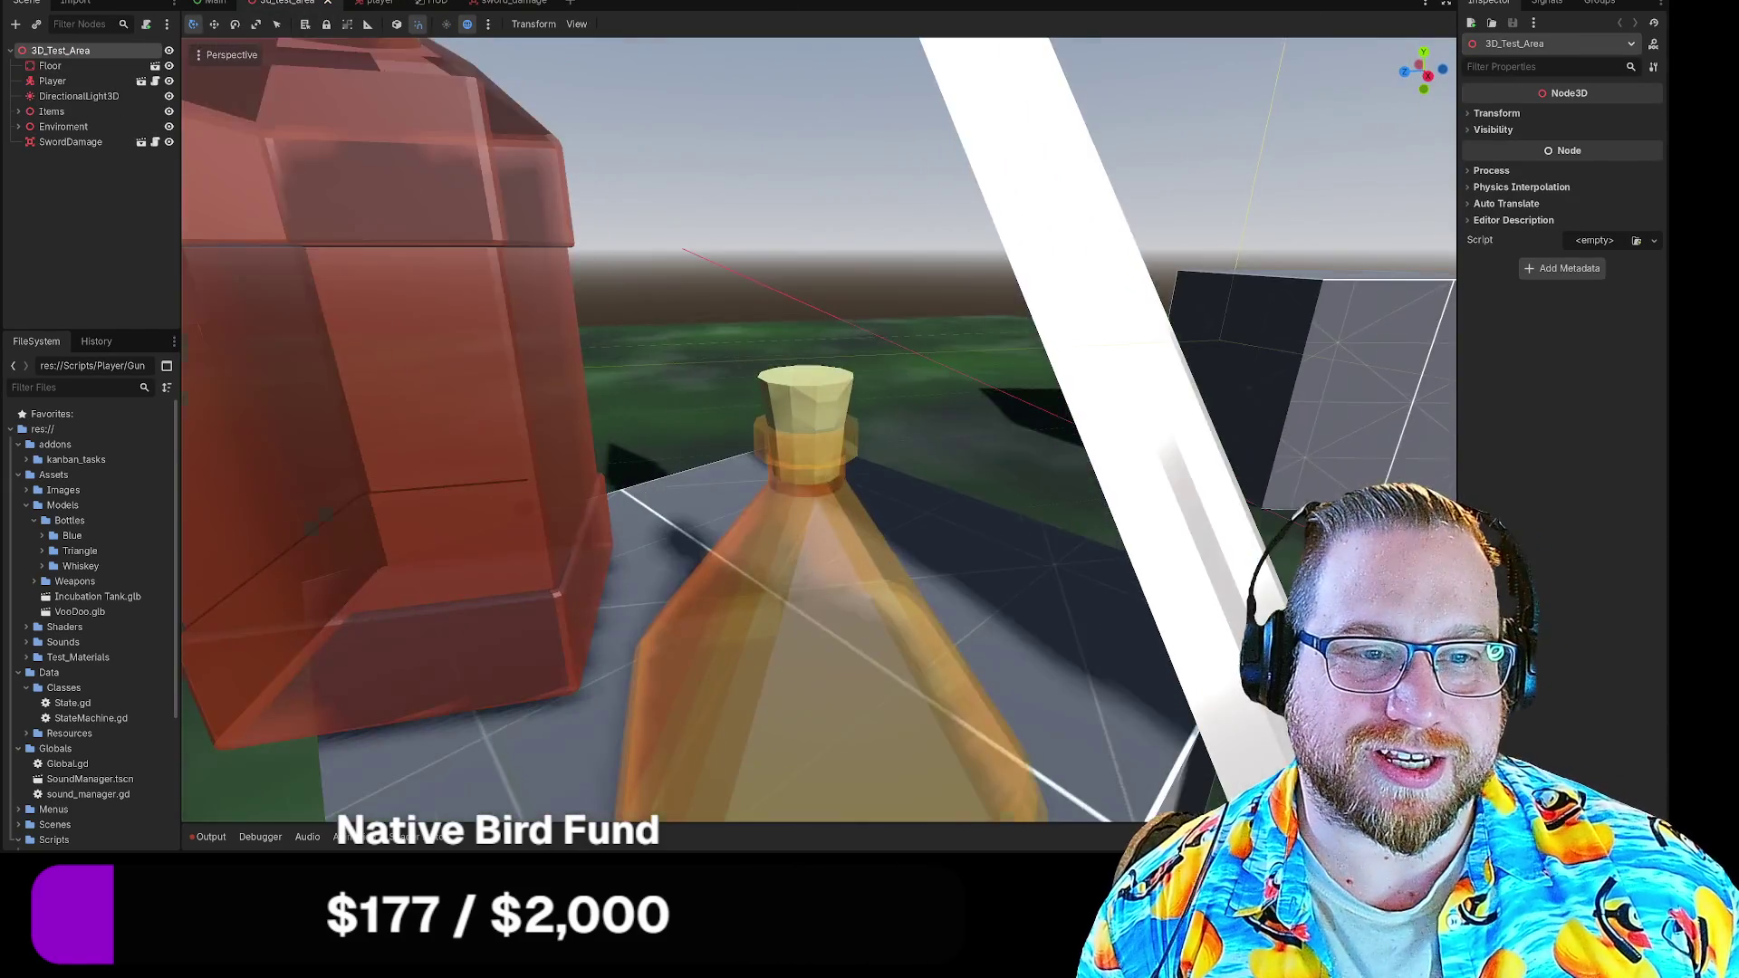
scroll(820, 431, "down", 3)
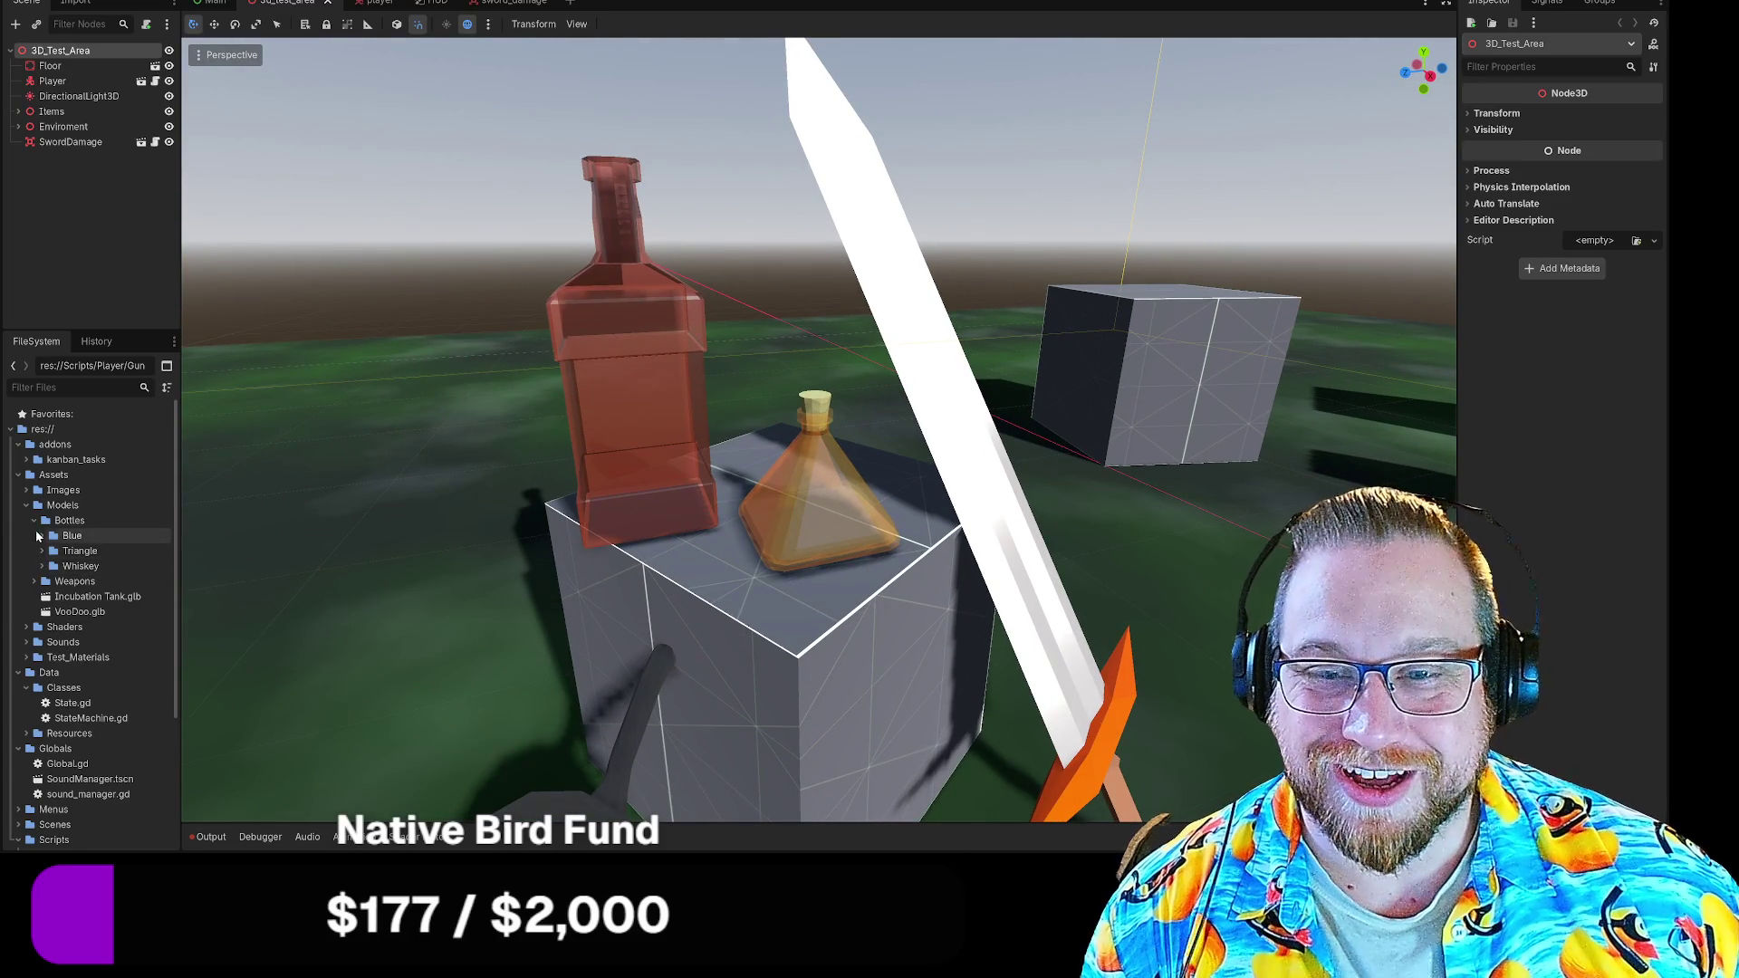
left_click(40, 538)
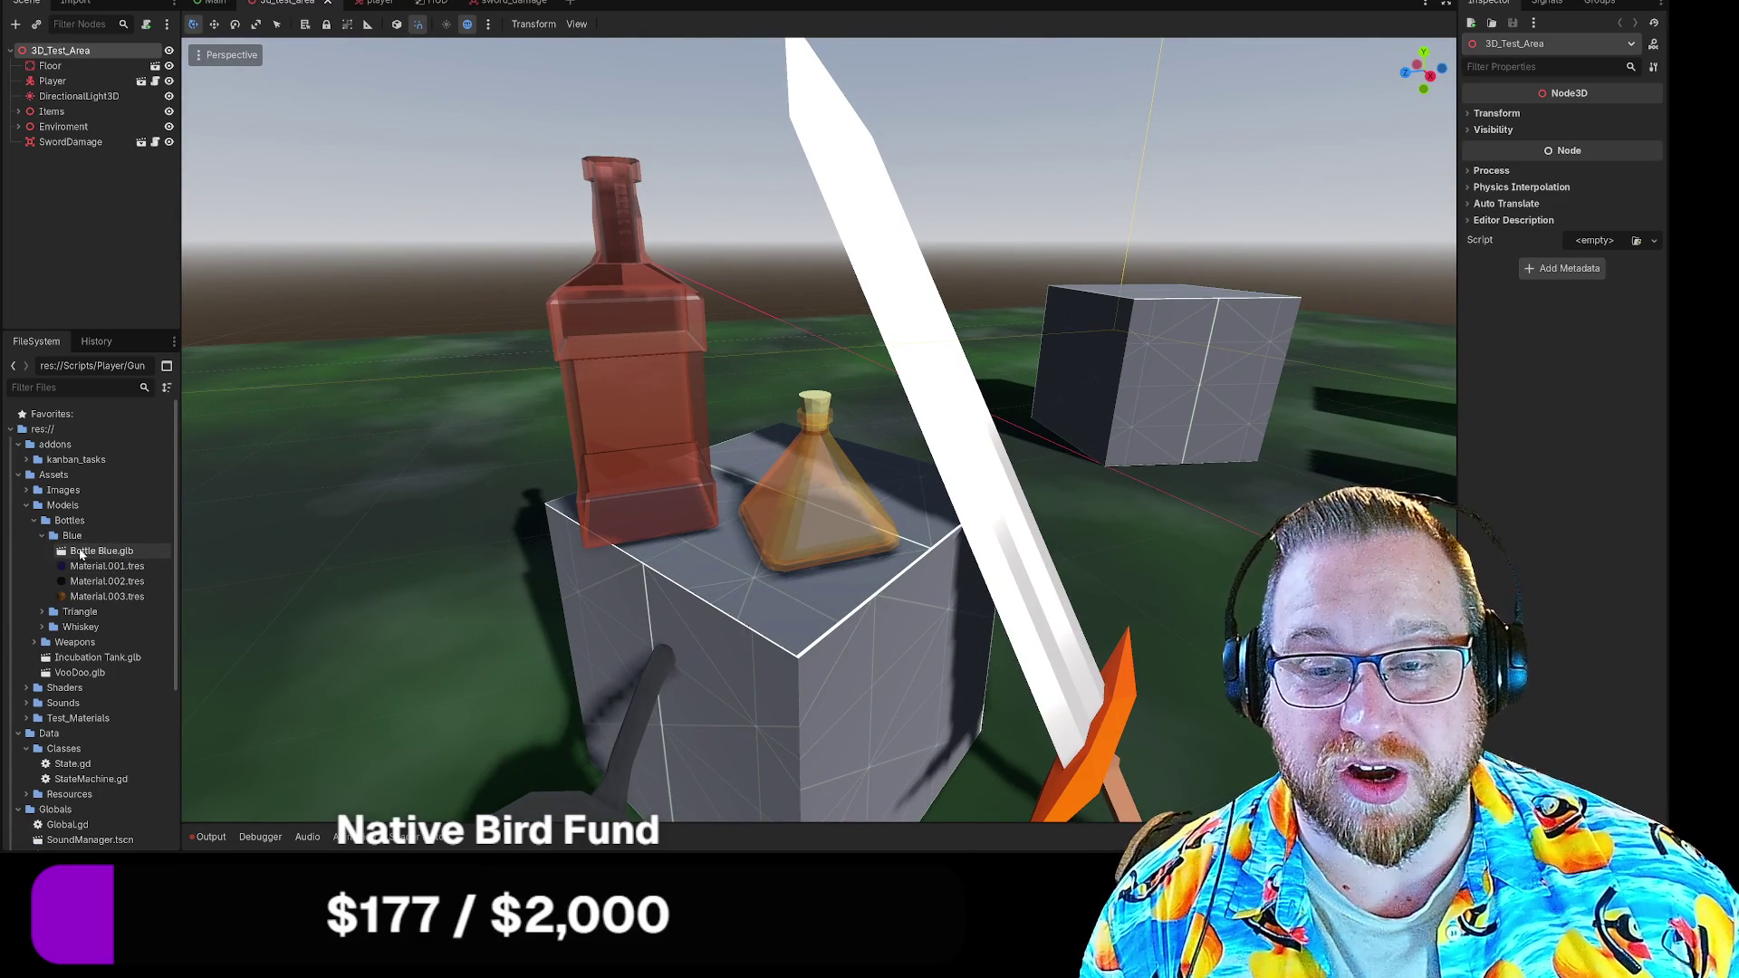
left_click_drag(81, 552, 329, 514)
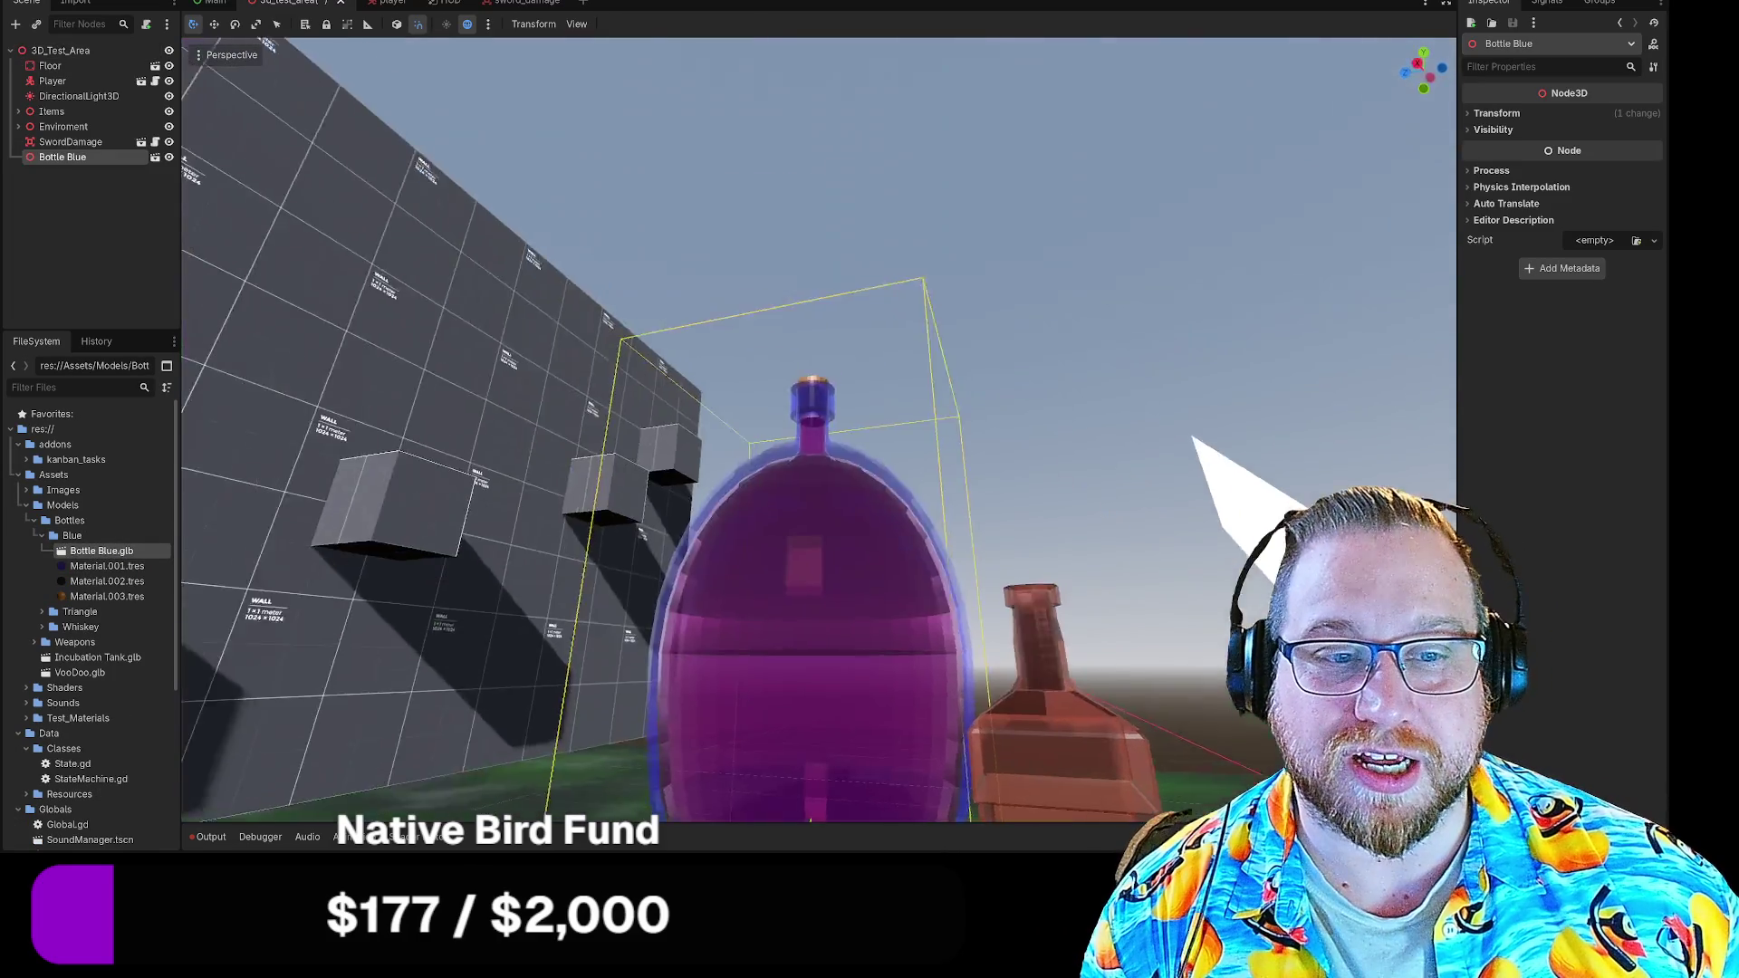
scroll(816, 435, "down", 5)
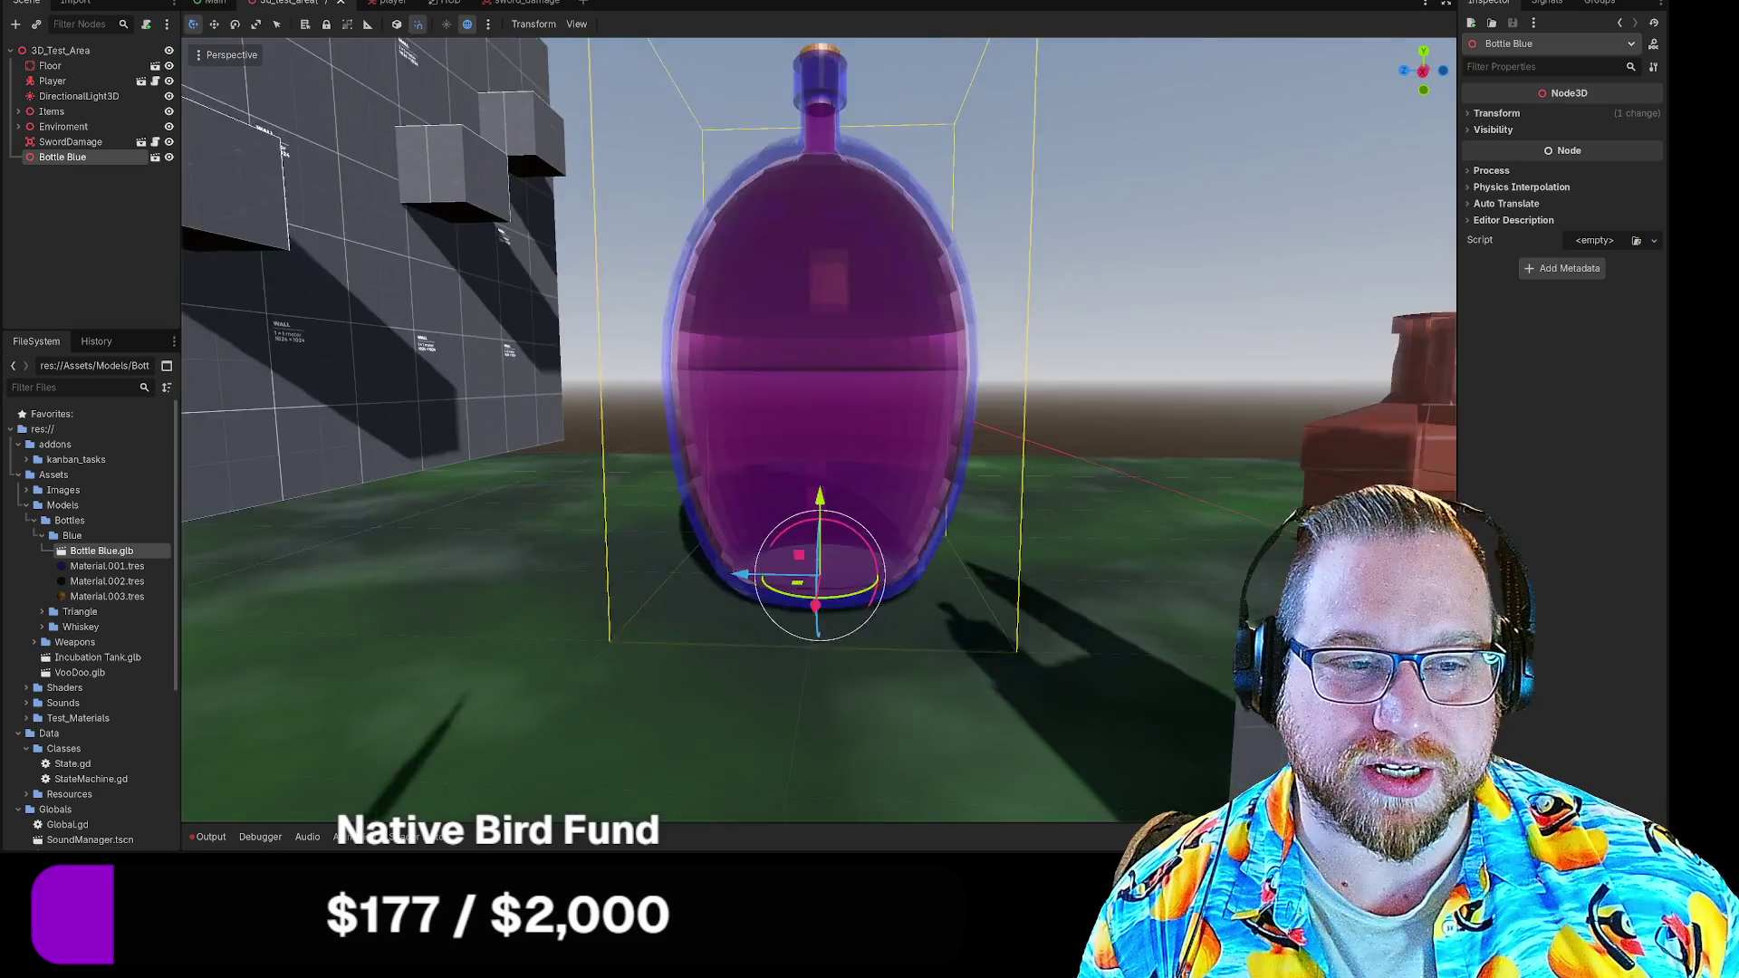
Delete the Bottle Blue node from the scene after first cancelling once
left_click_drag(572, 435, 690, 471)
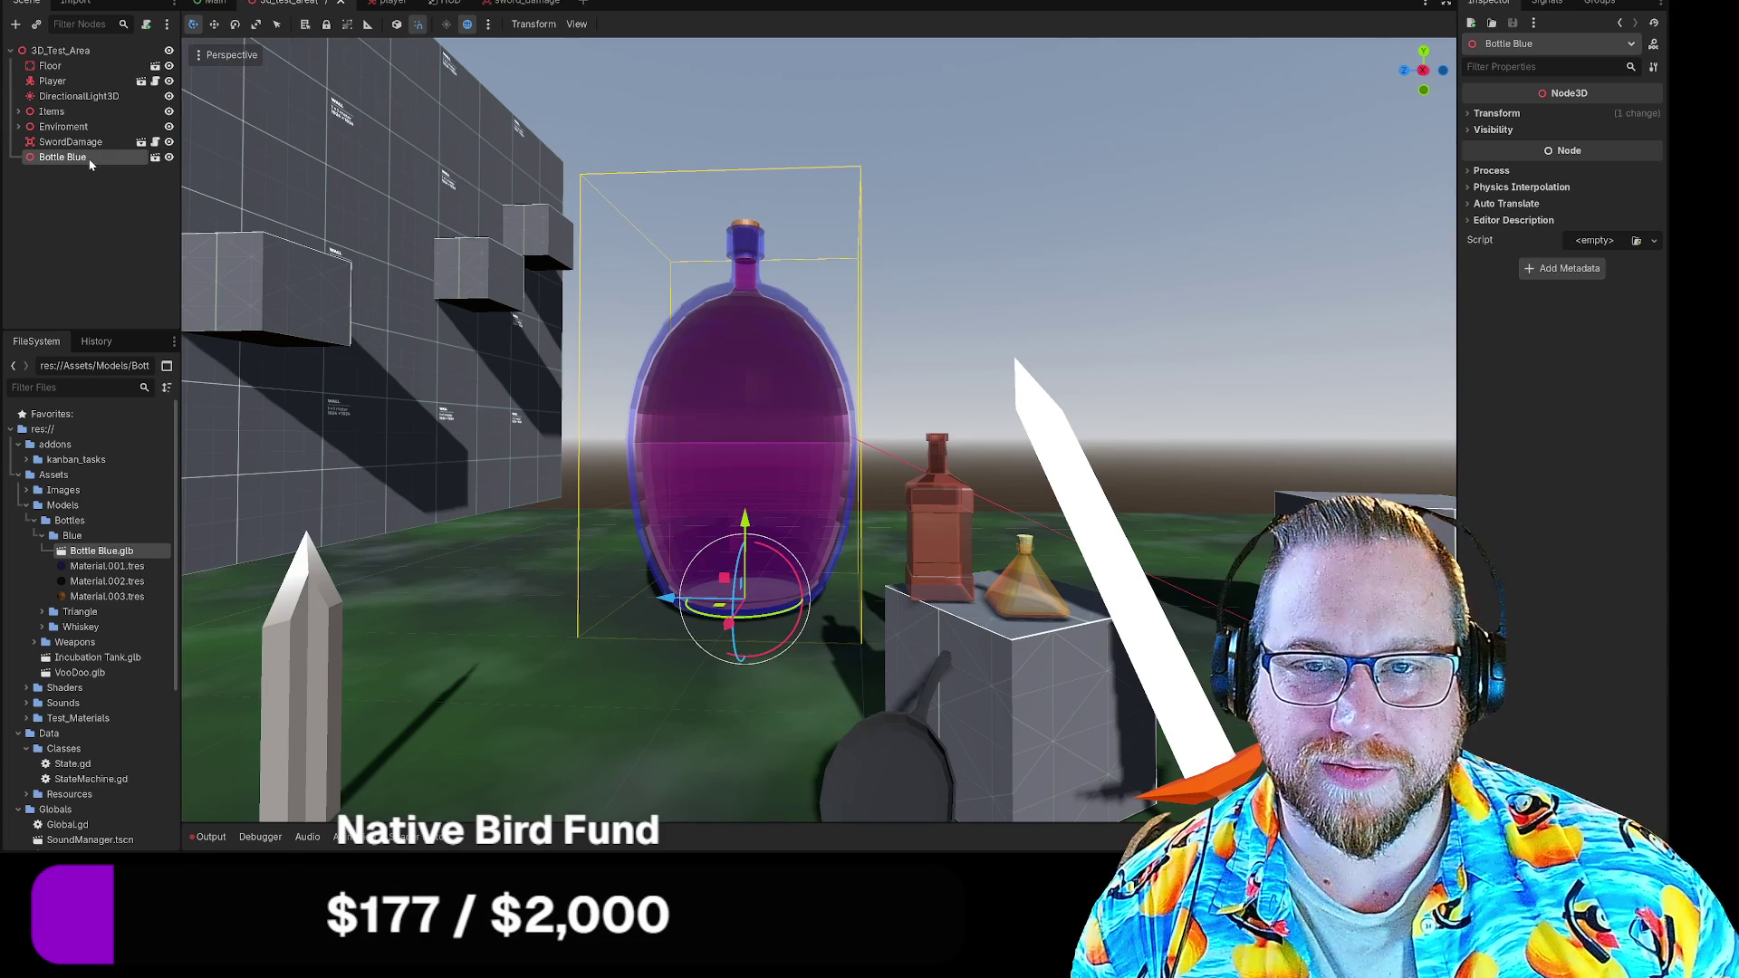
key("Delete")
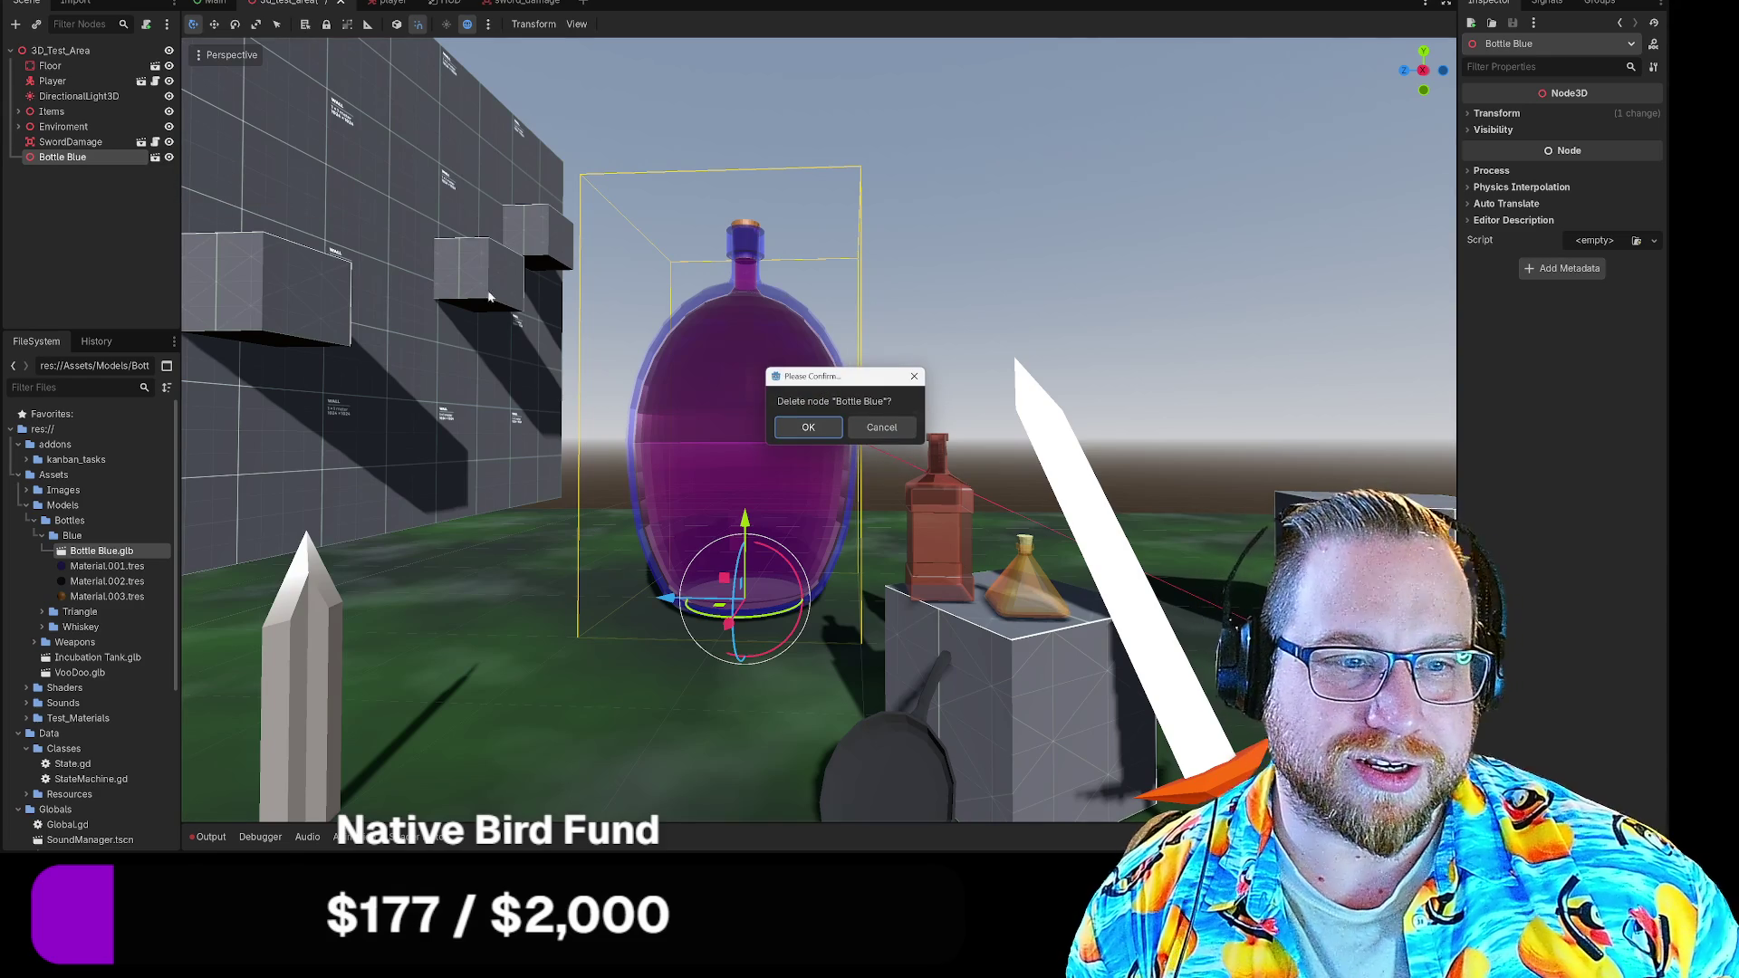
left_click(879, 428)
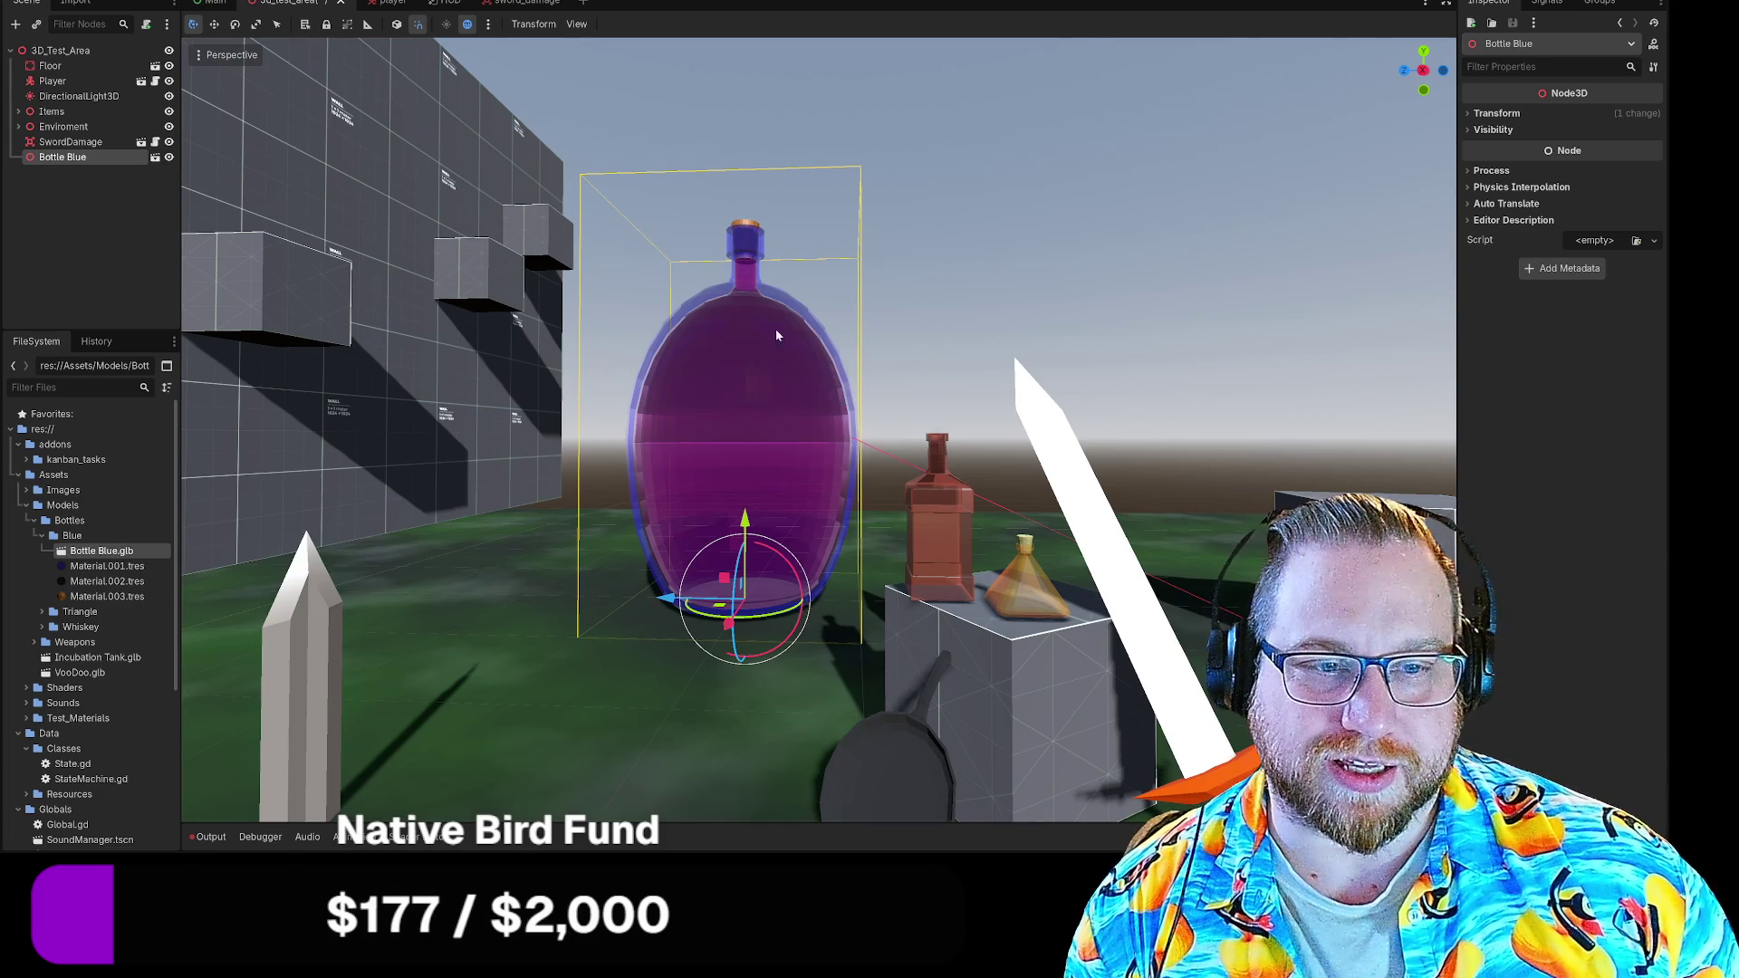
scroll(815, 476, "up", 5)
scroll(815, 429, "down", 5)
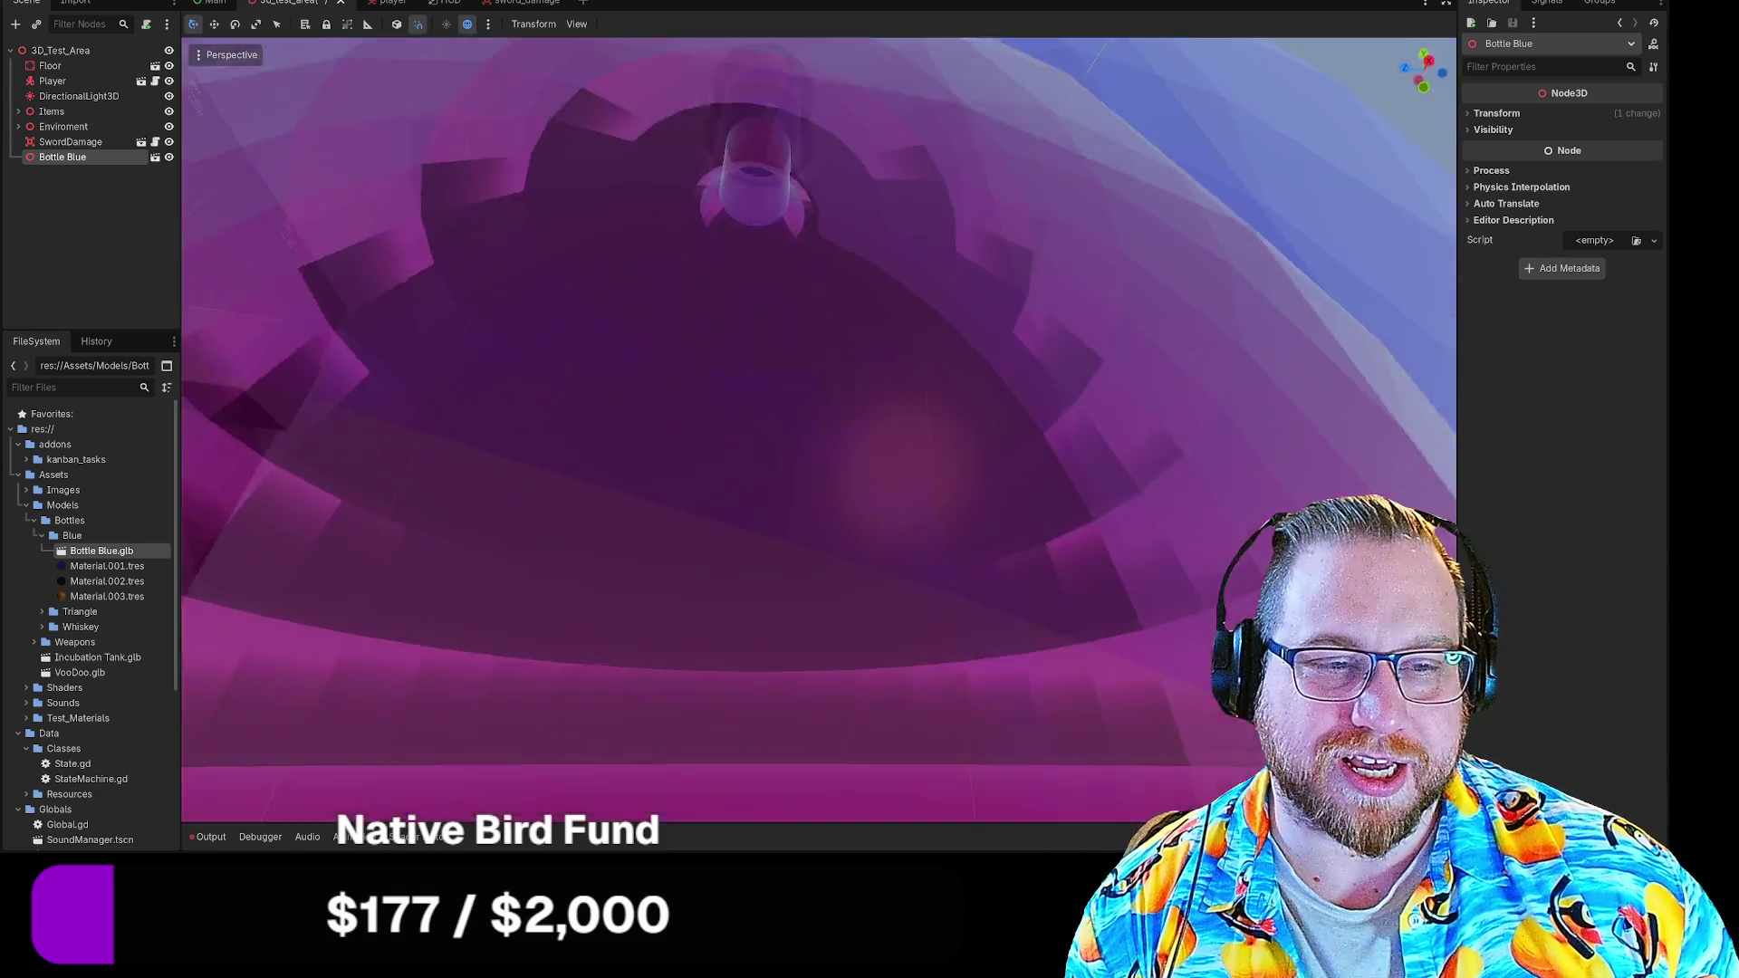
scroll(815, 430, "up", 3)
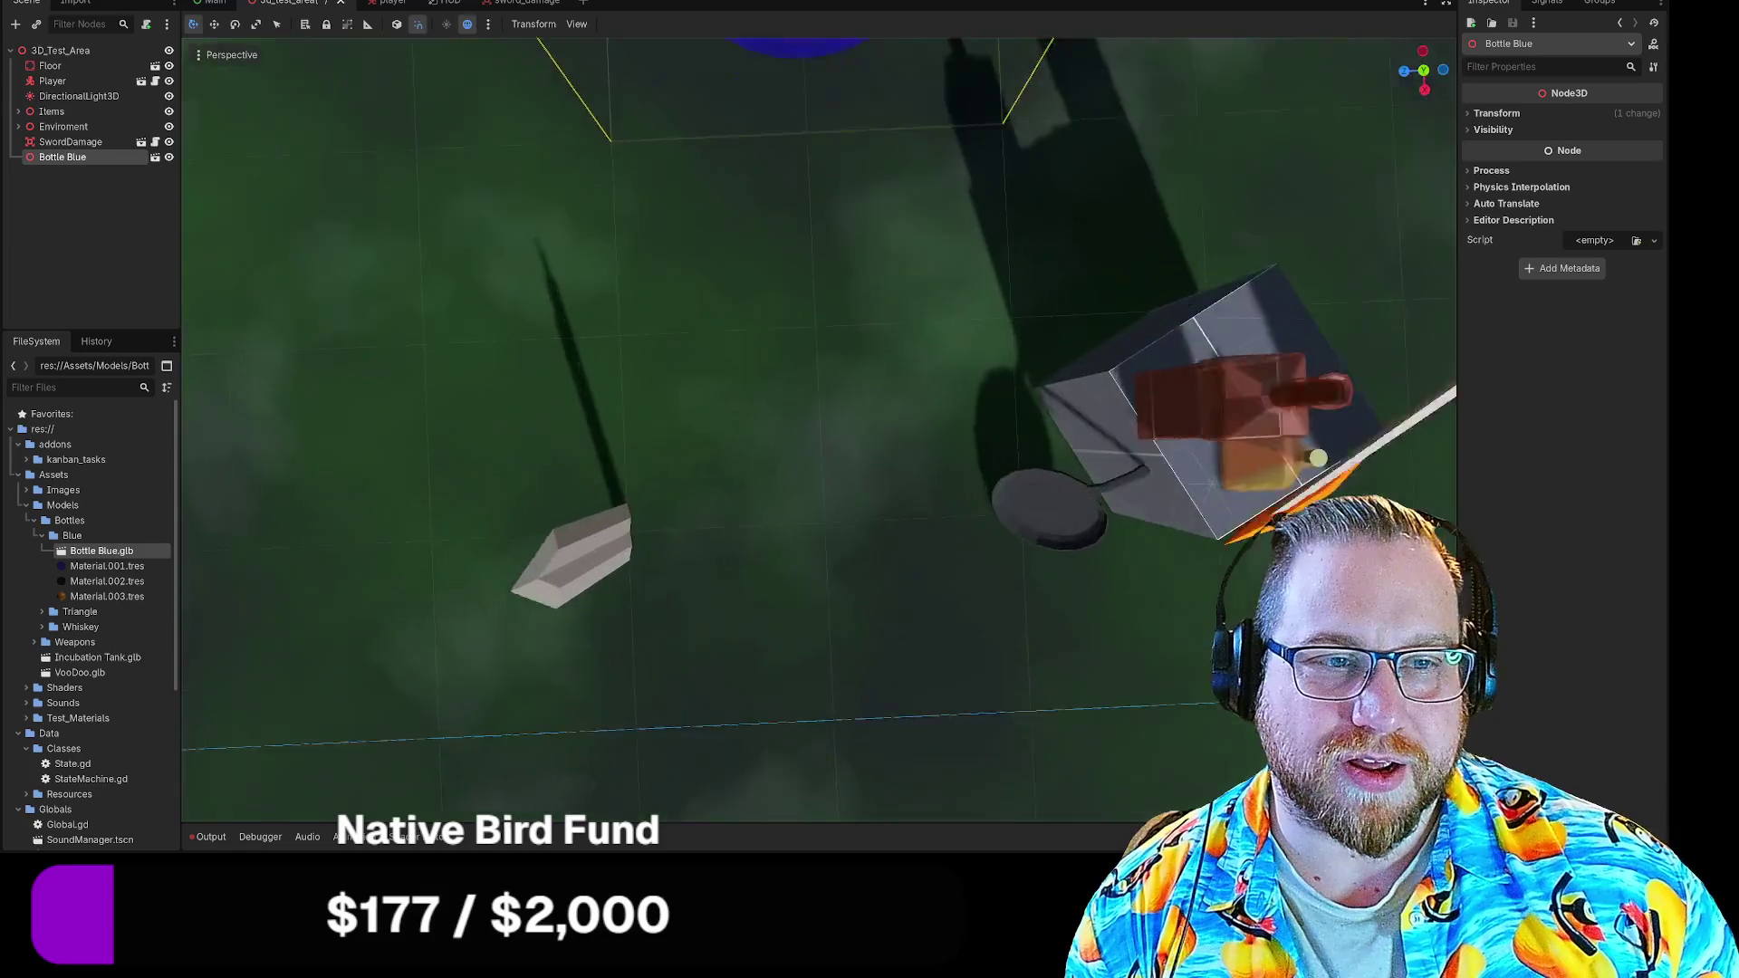
scroll(815, 429, "down", 3)
scroll(816, 430, "down", 2)
scroll(706, 286, "up", 4)
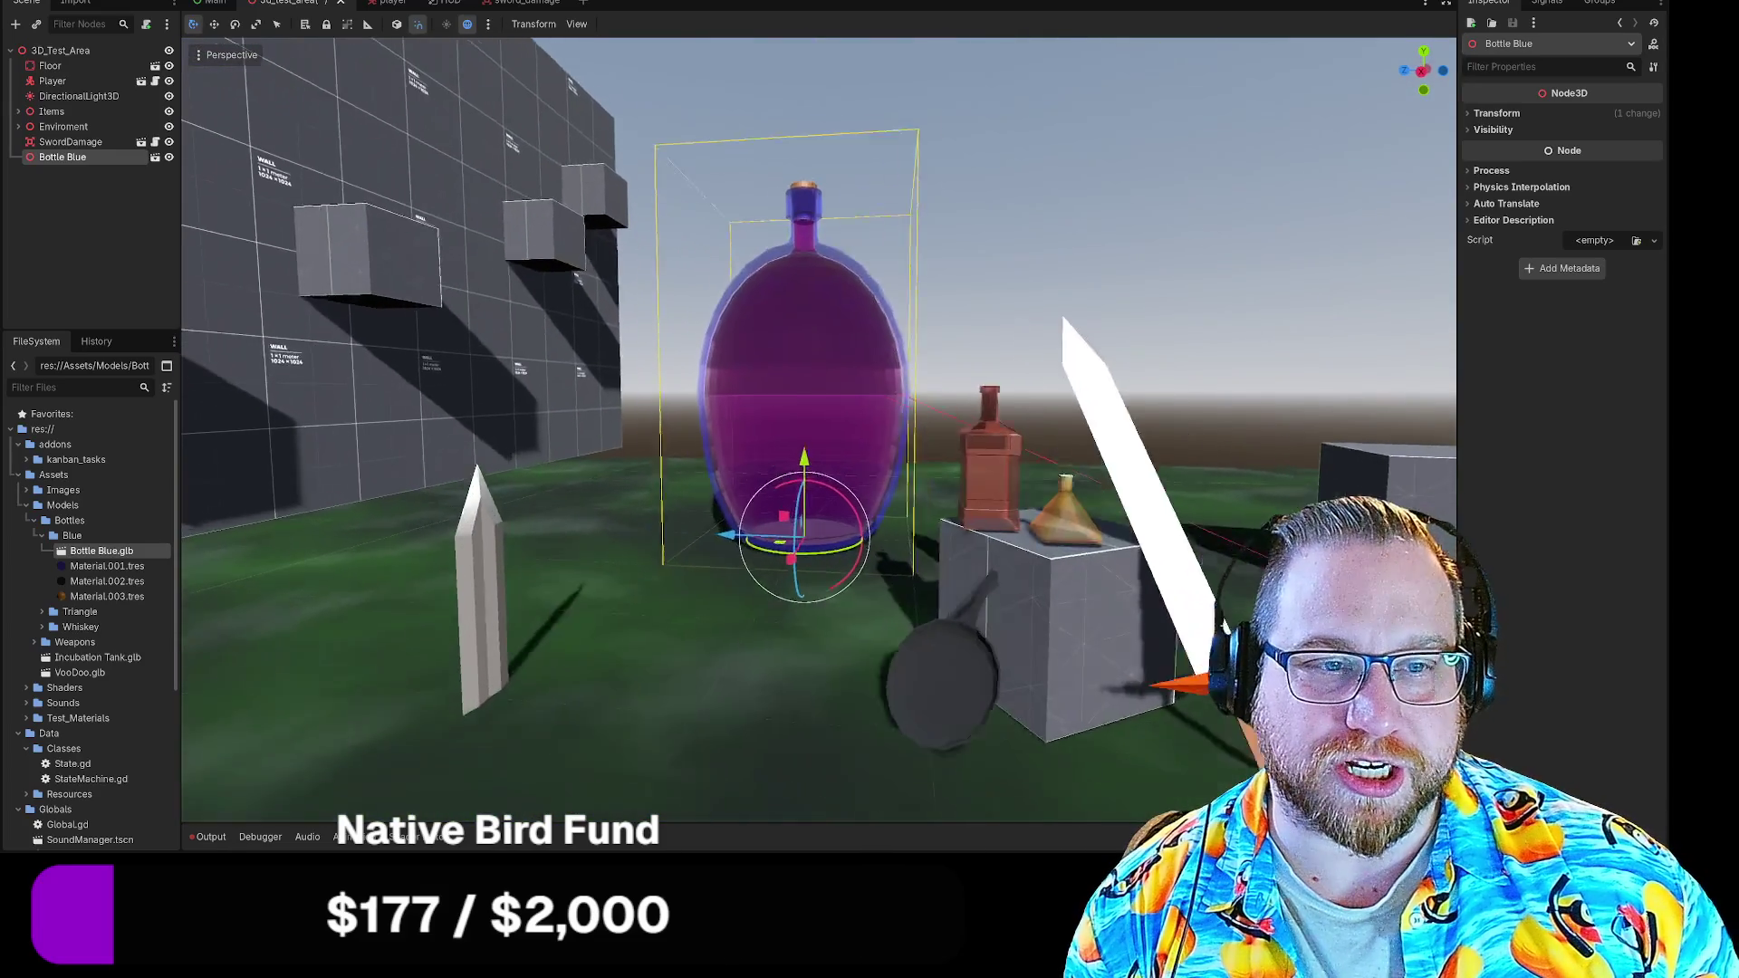
scroll(707, 285, "down", 2)
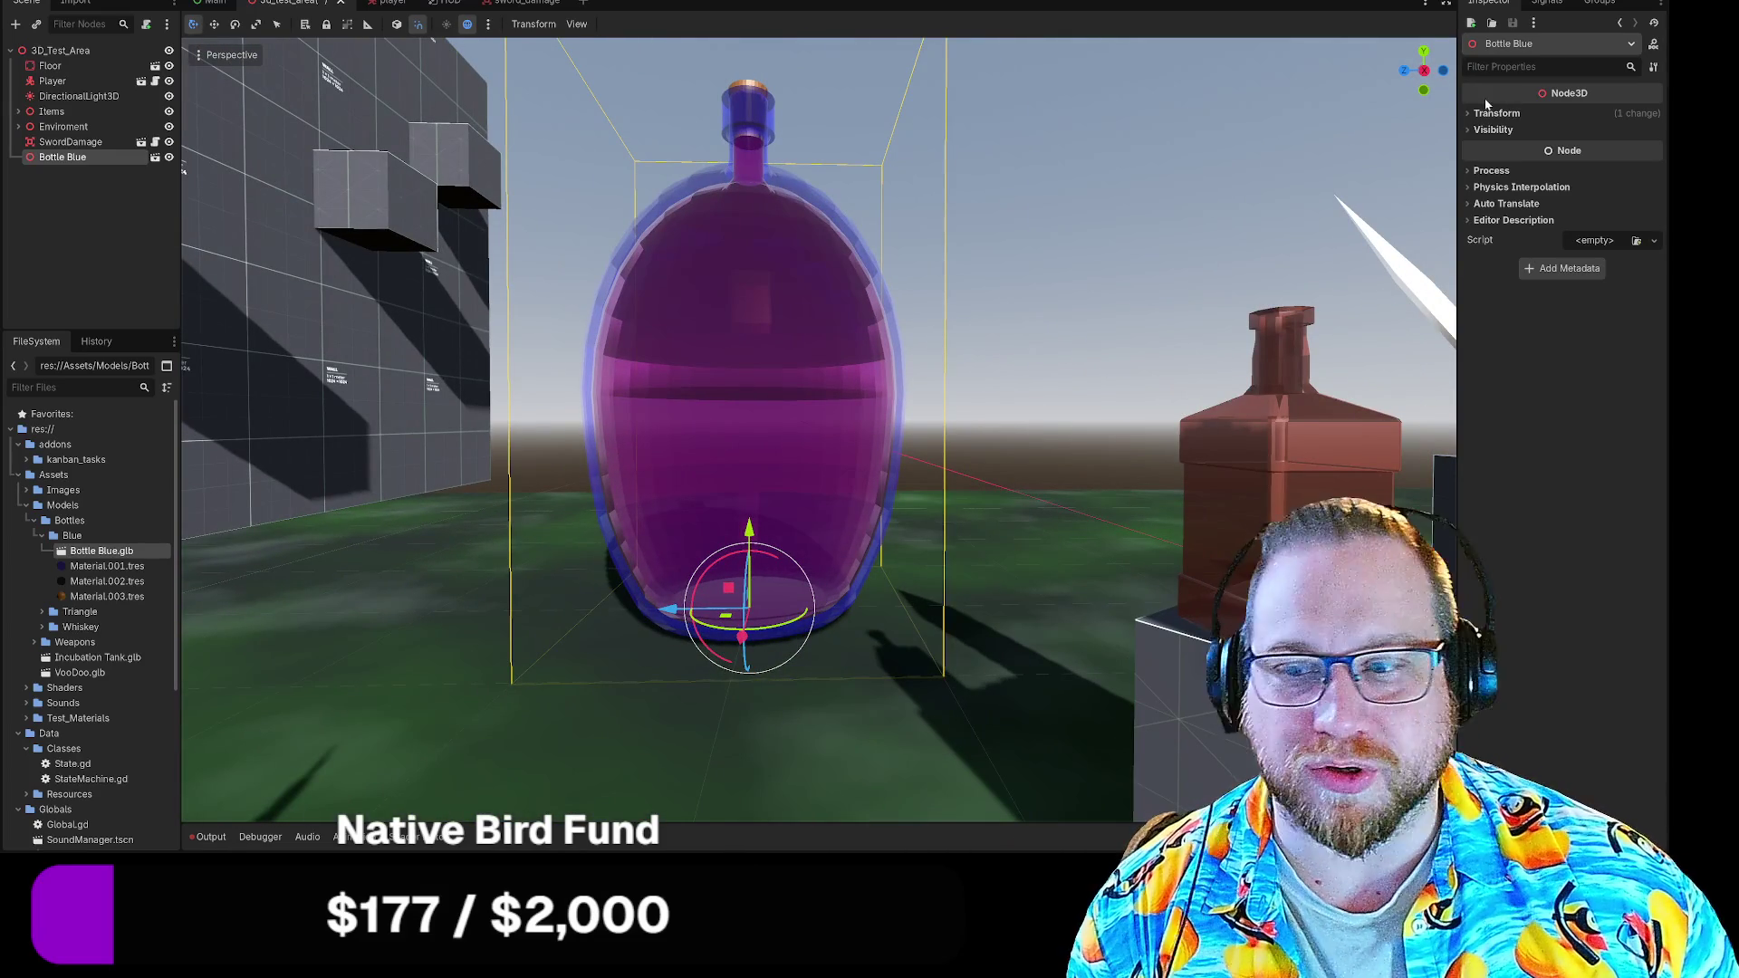
mouse_move(1568, 92)
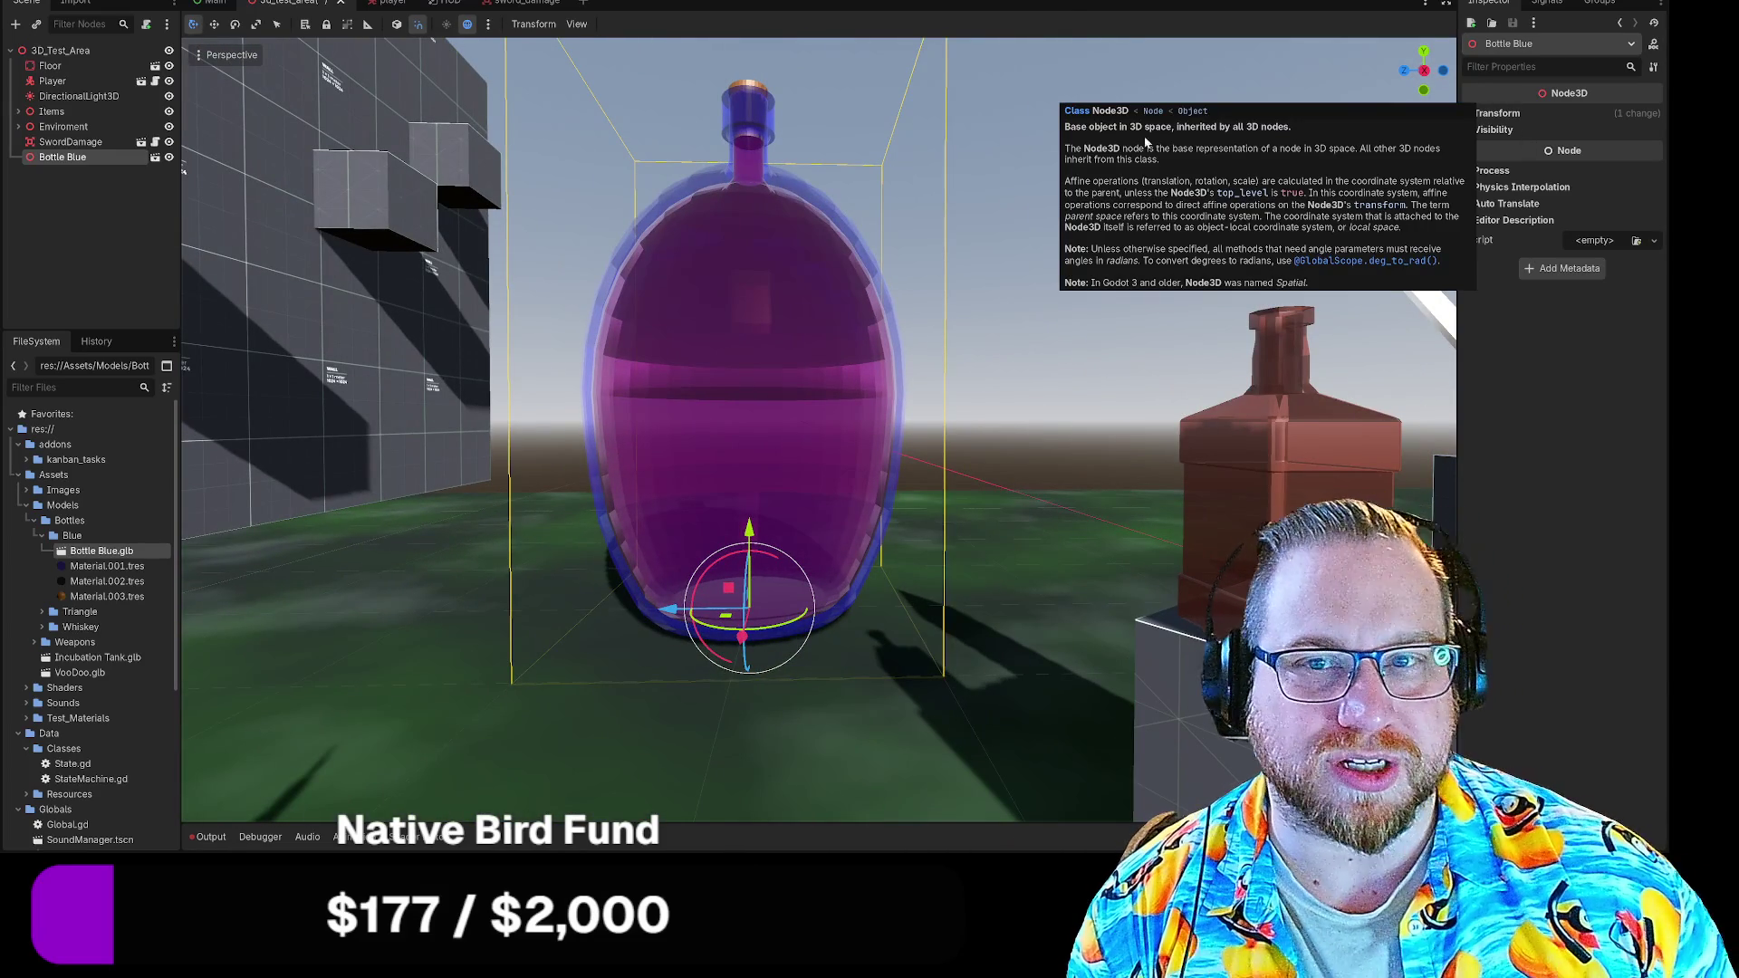
key("Delete")
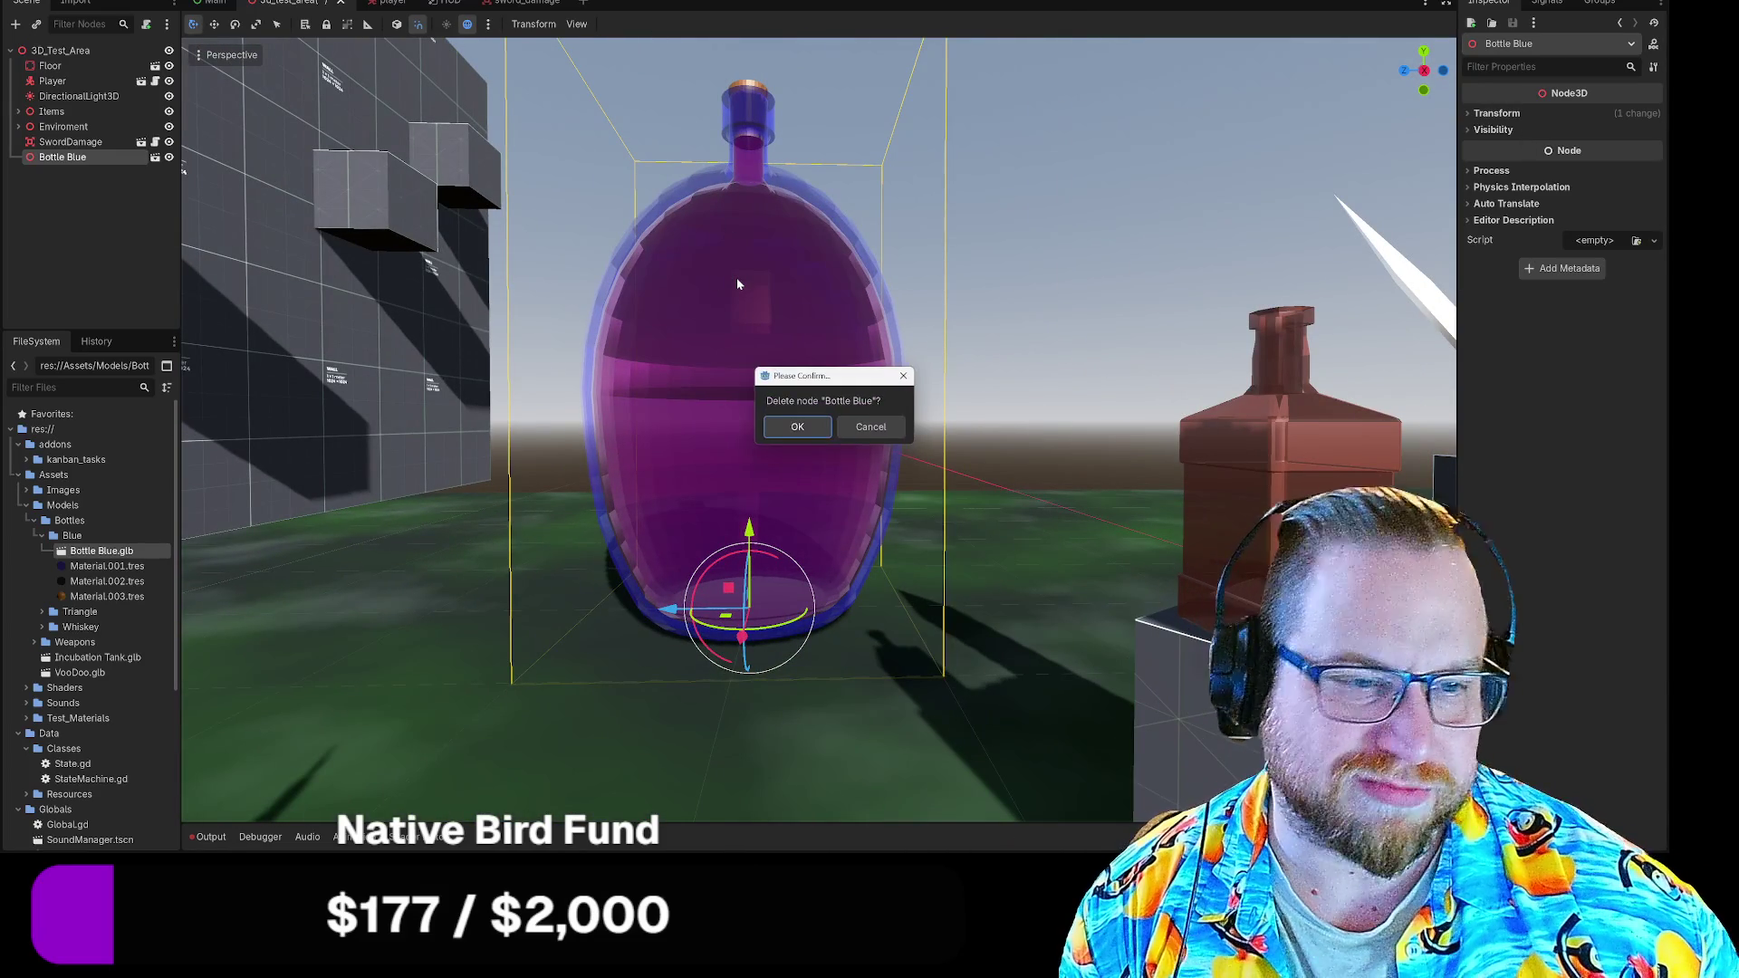
key("Return")
Fly the viewport camera around the bottles and back toward the sword hilt
key("s")
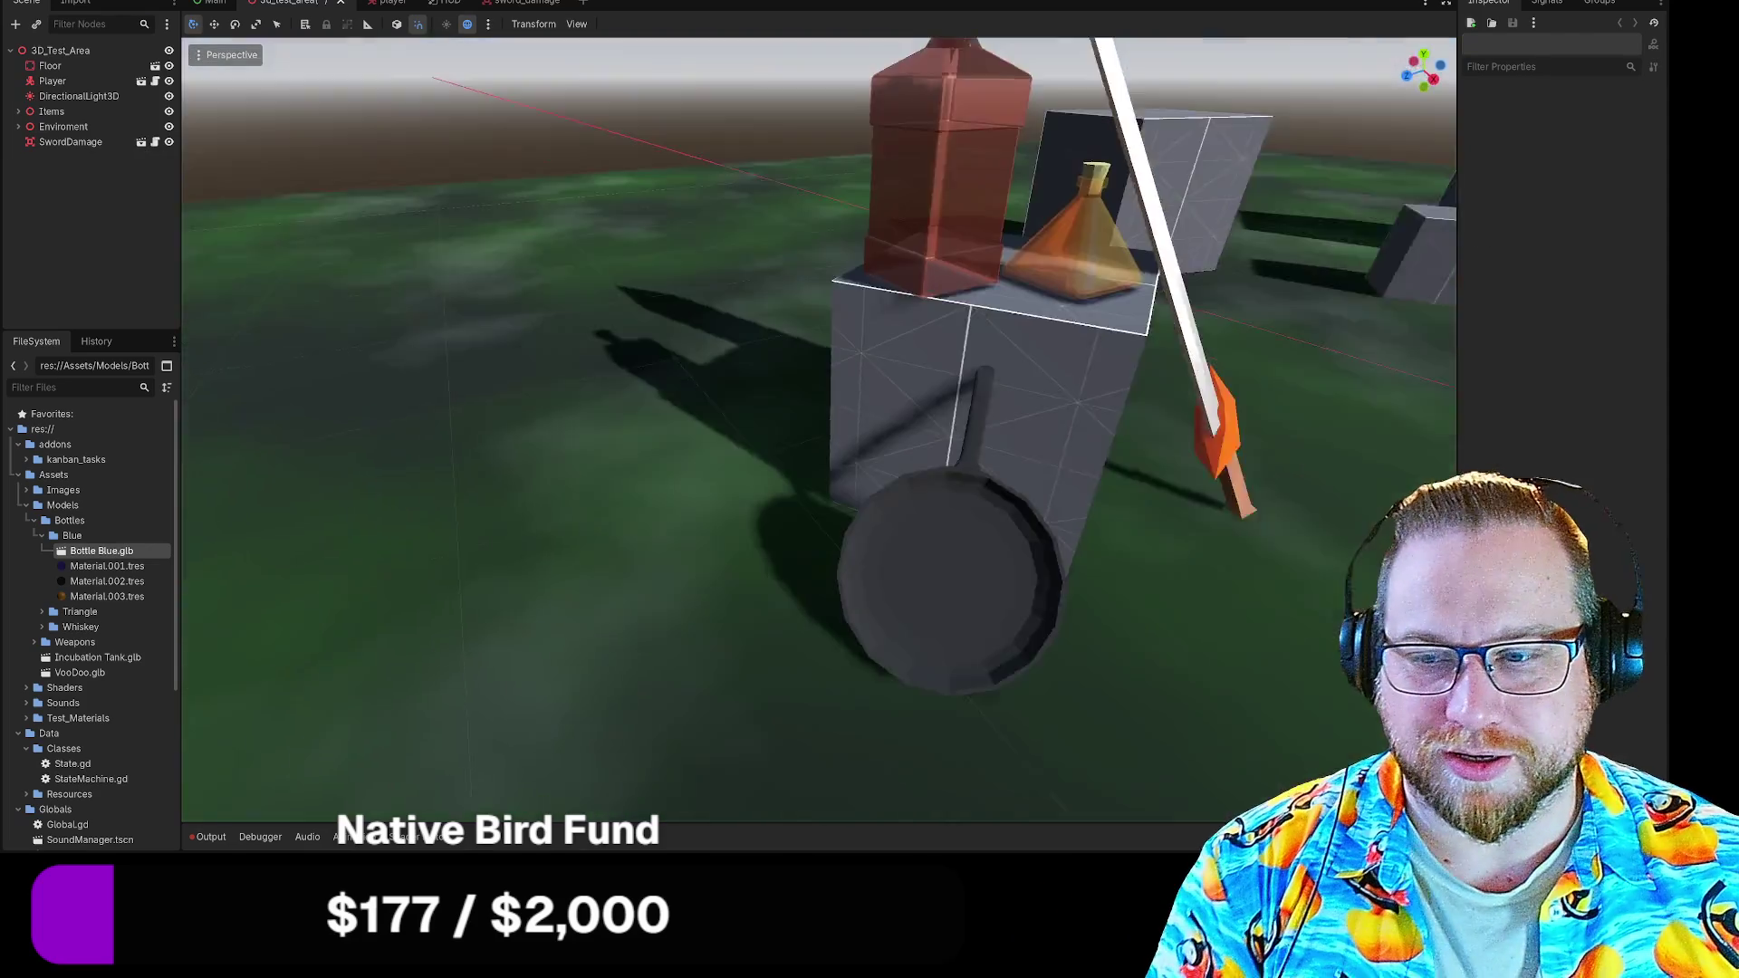
key("w")
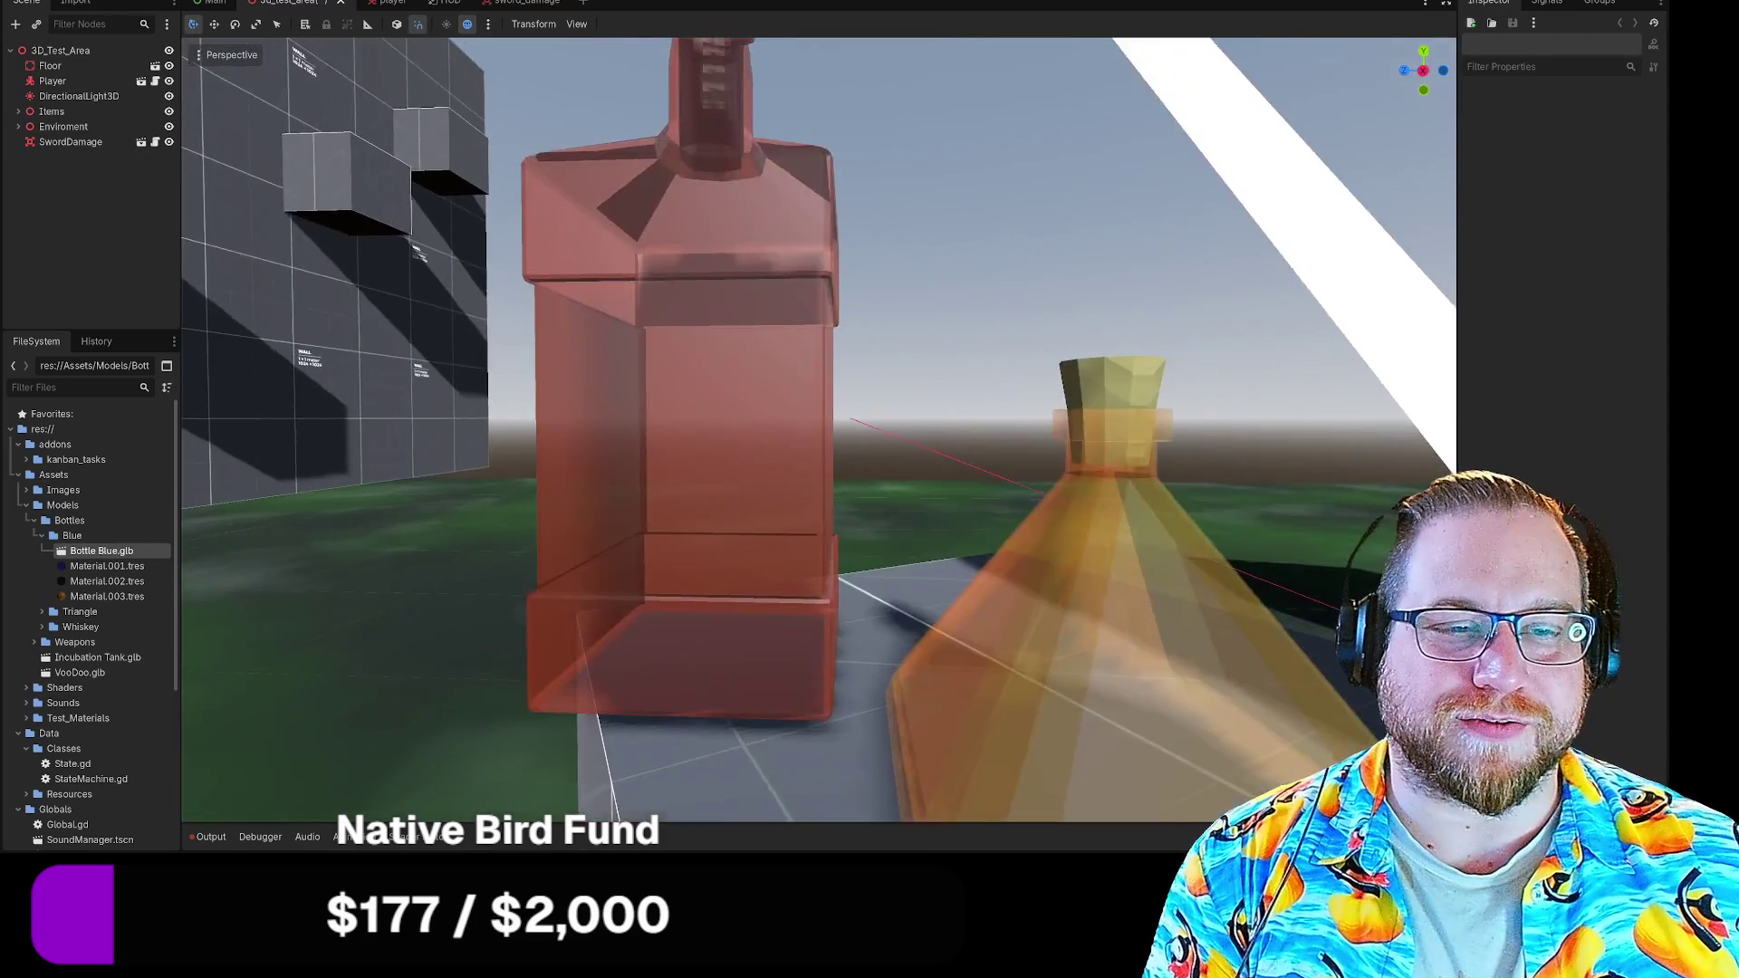
key("s")
right_click(301, 4)
left_click(355, 143)
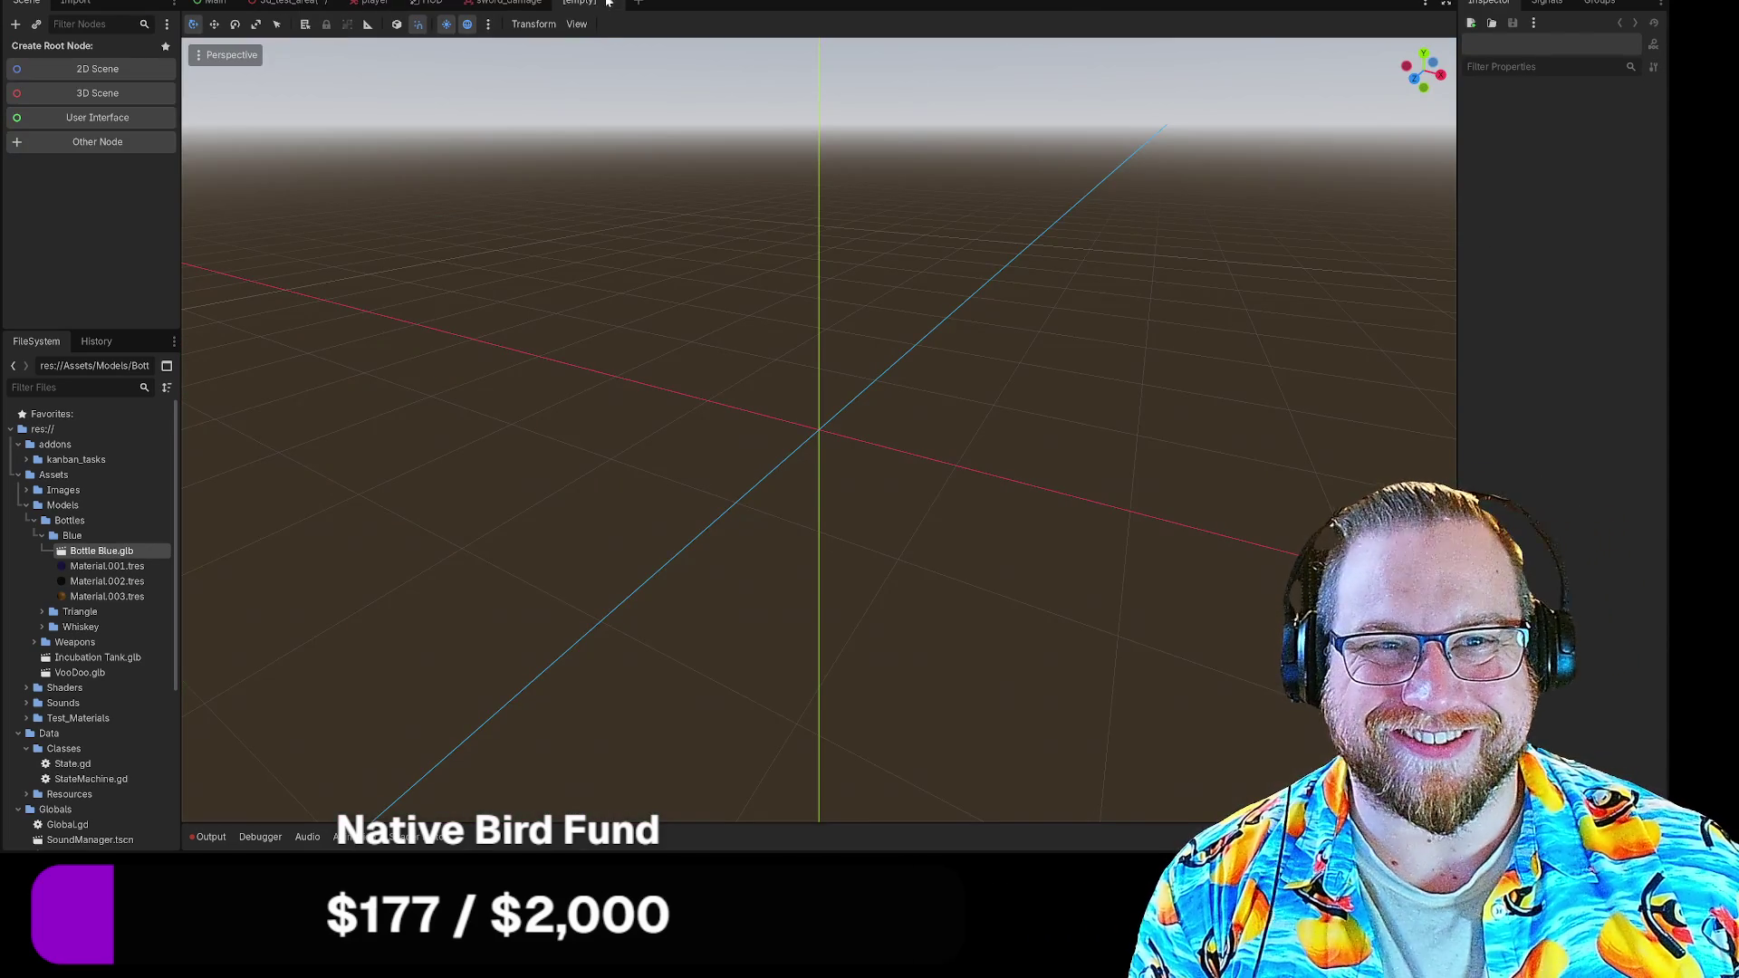
left_click(607, 3)
right_click(300, 3)
left_click(354, 38)
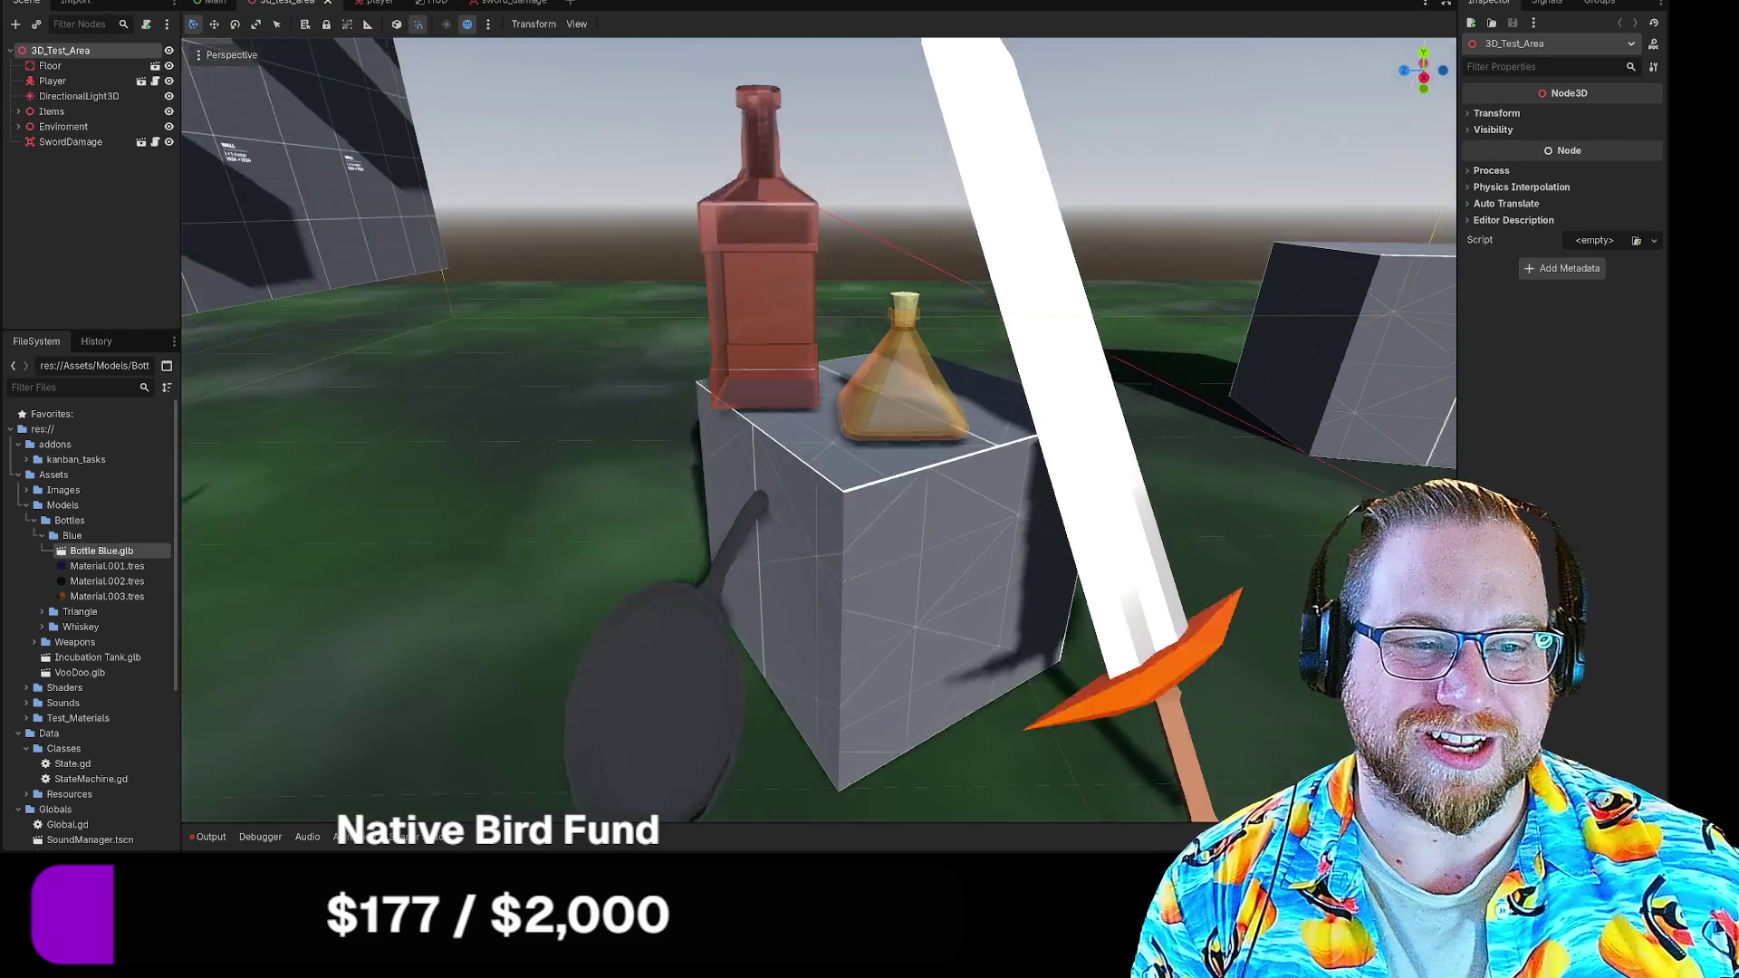
key("s")
key("w")
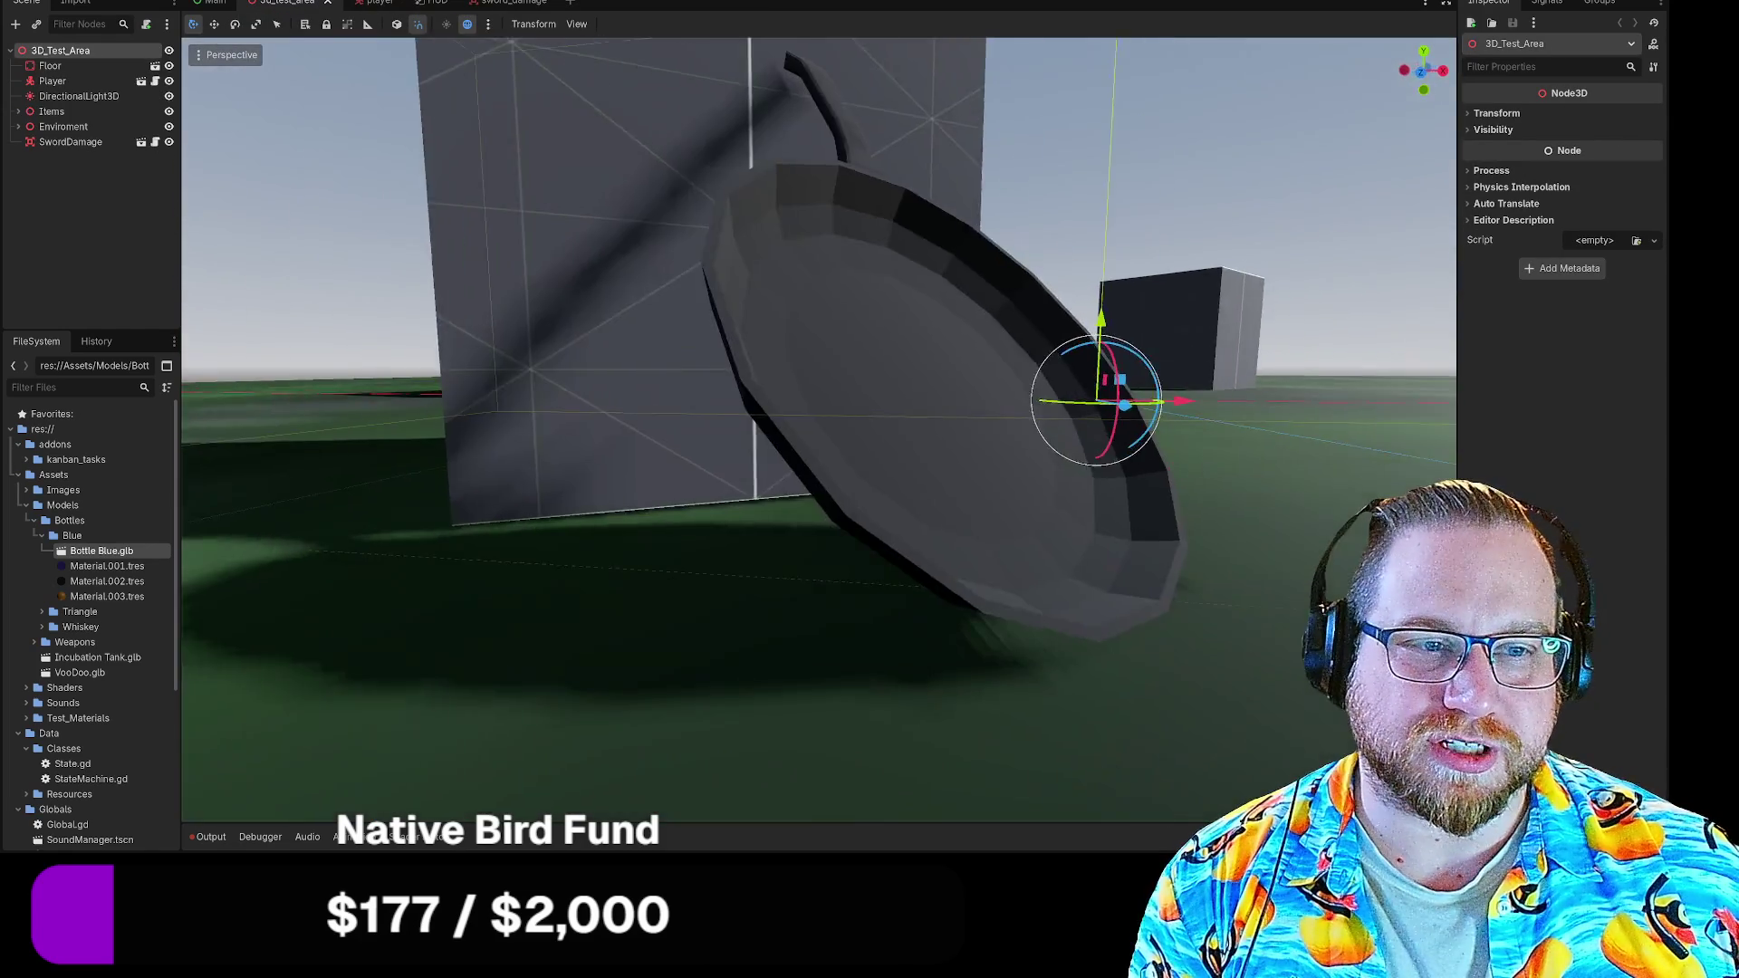
key("w")
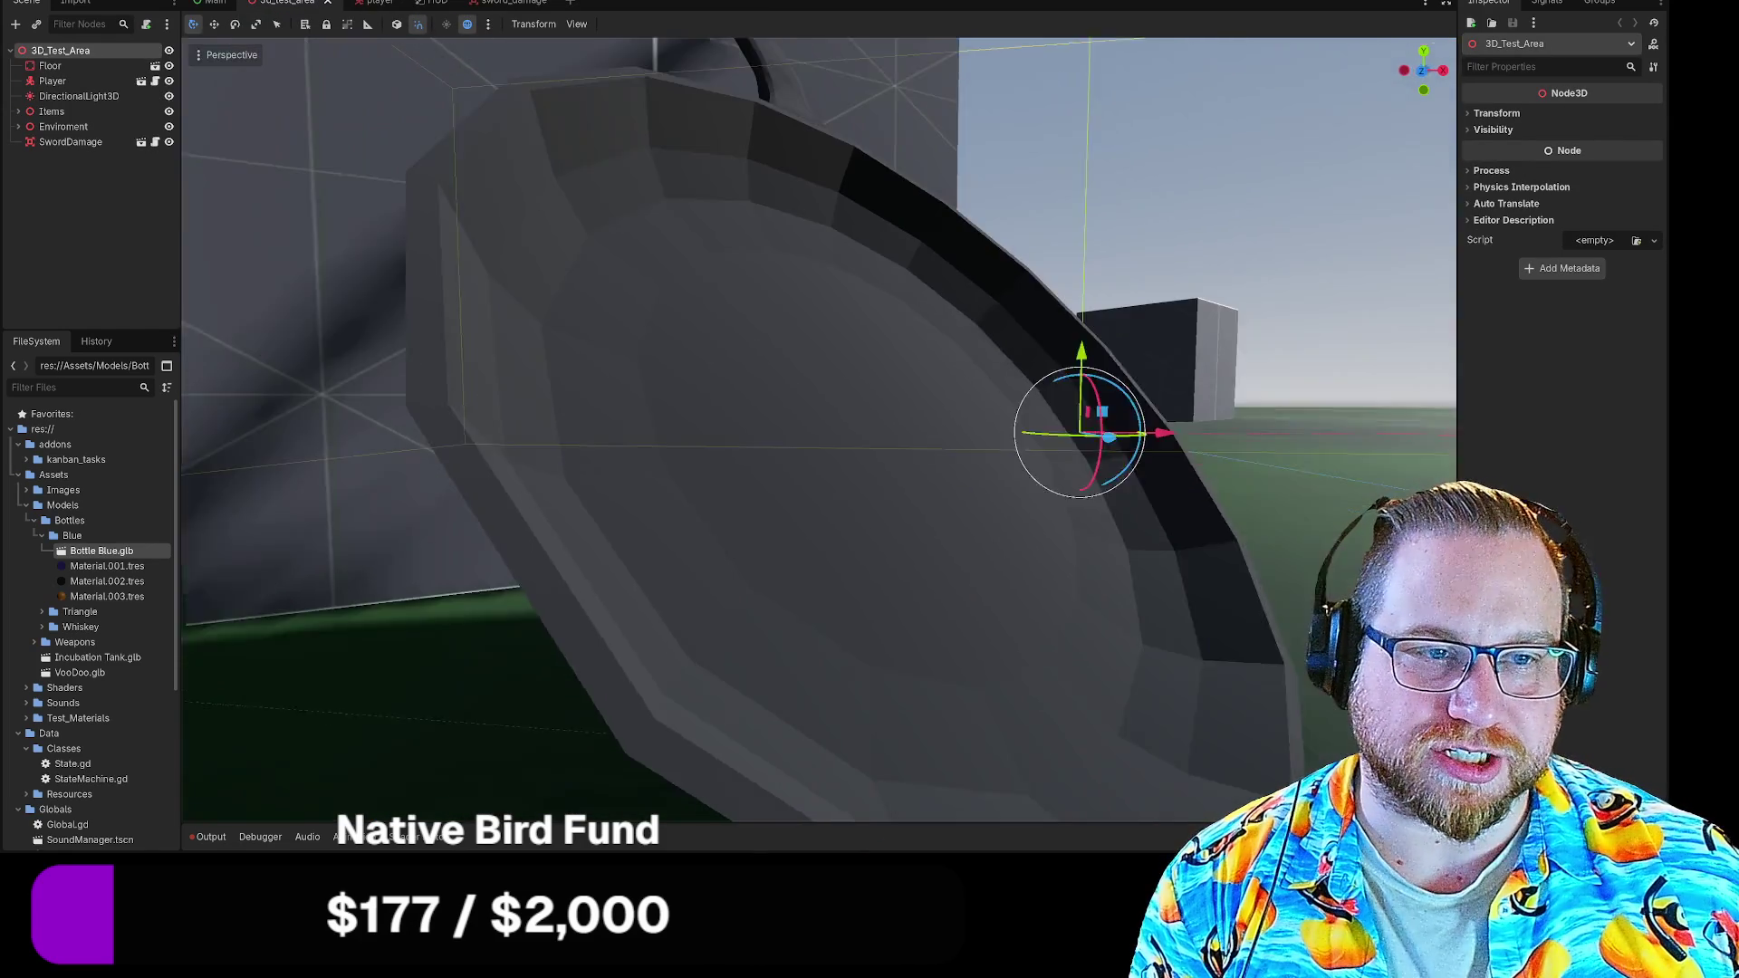
key("d")
key("a")
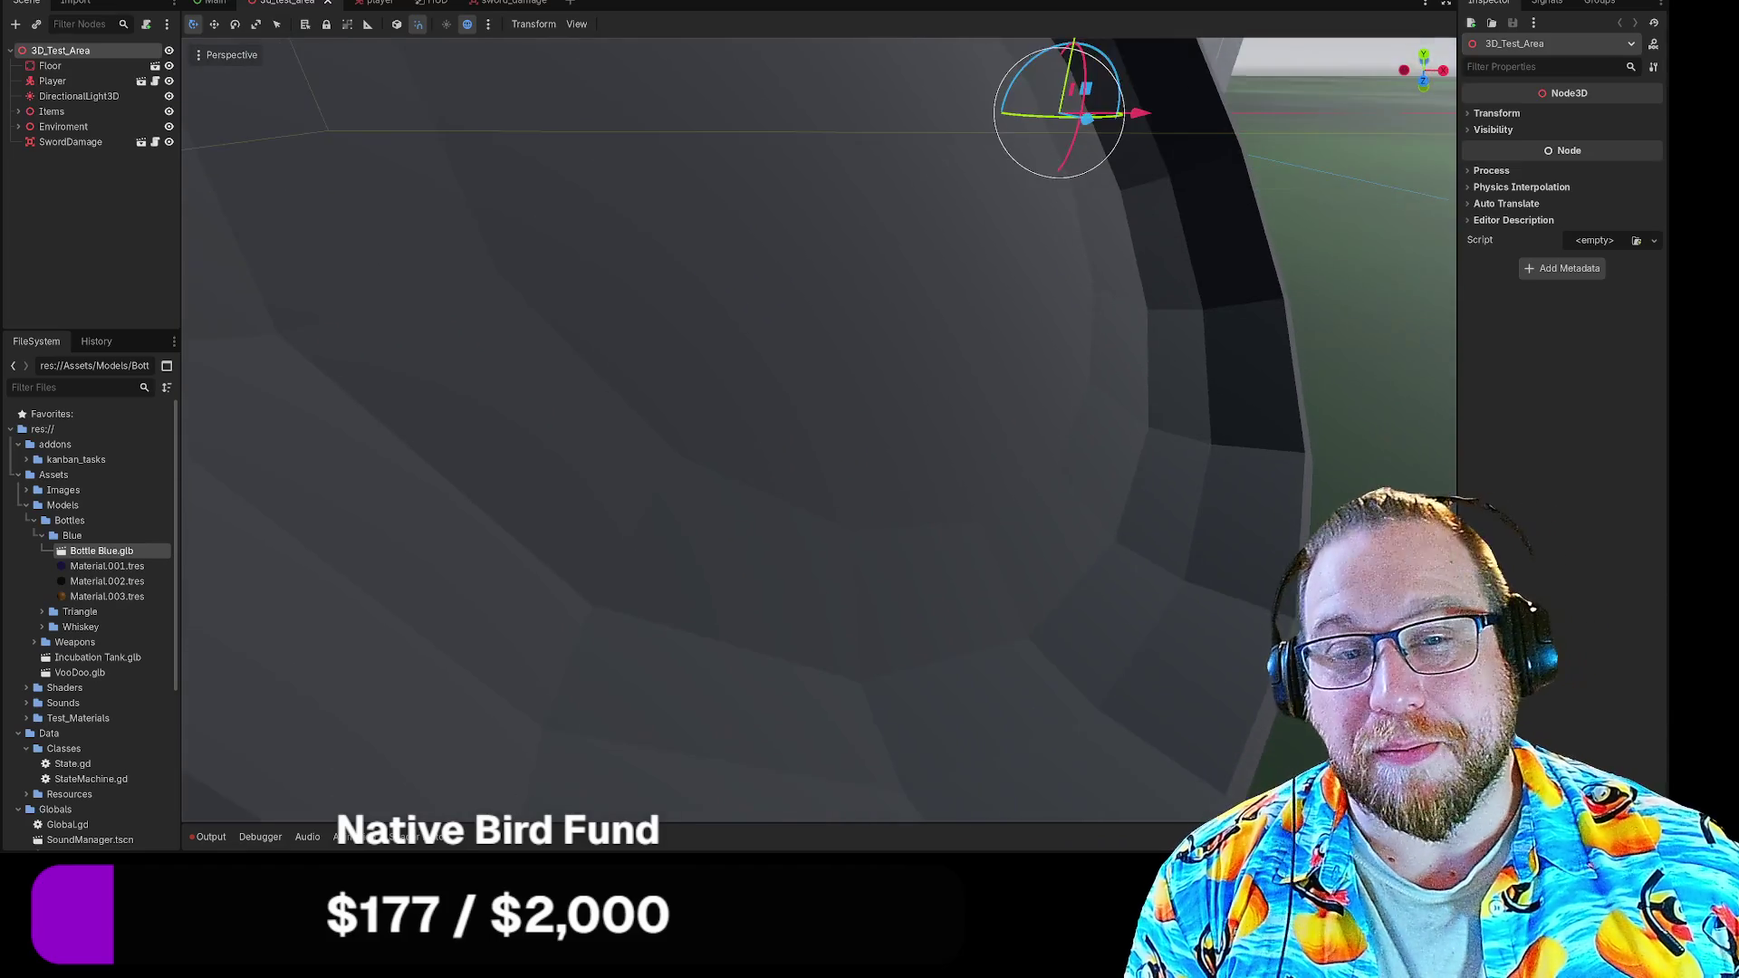
key("d")
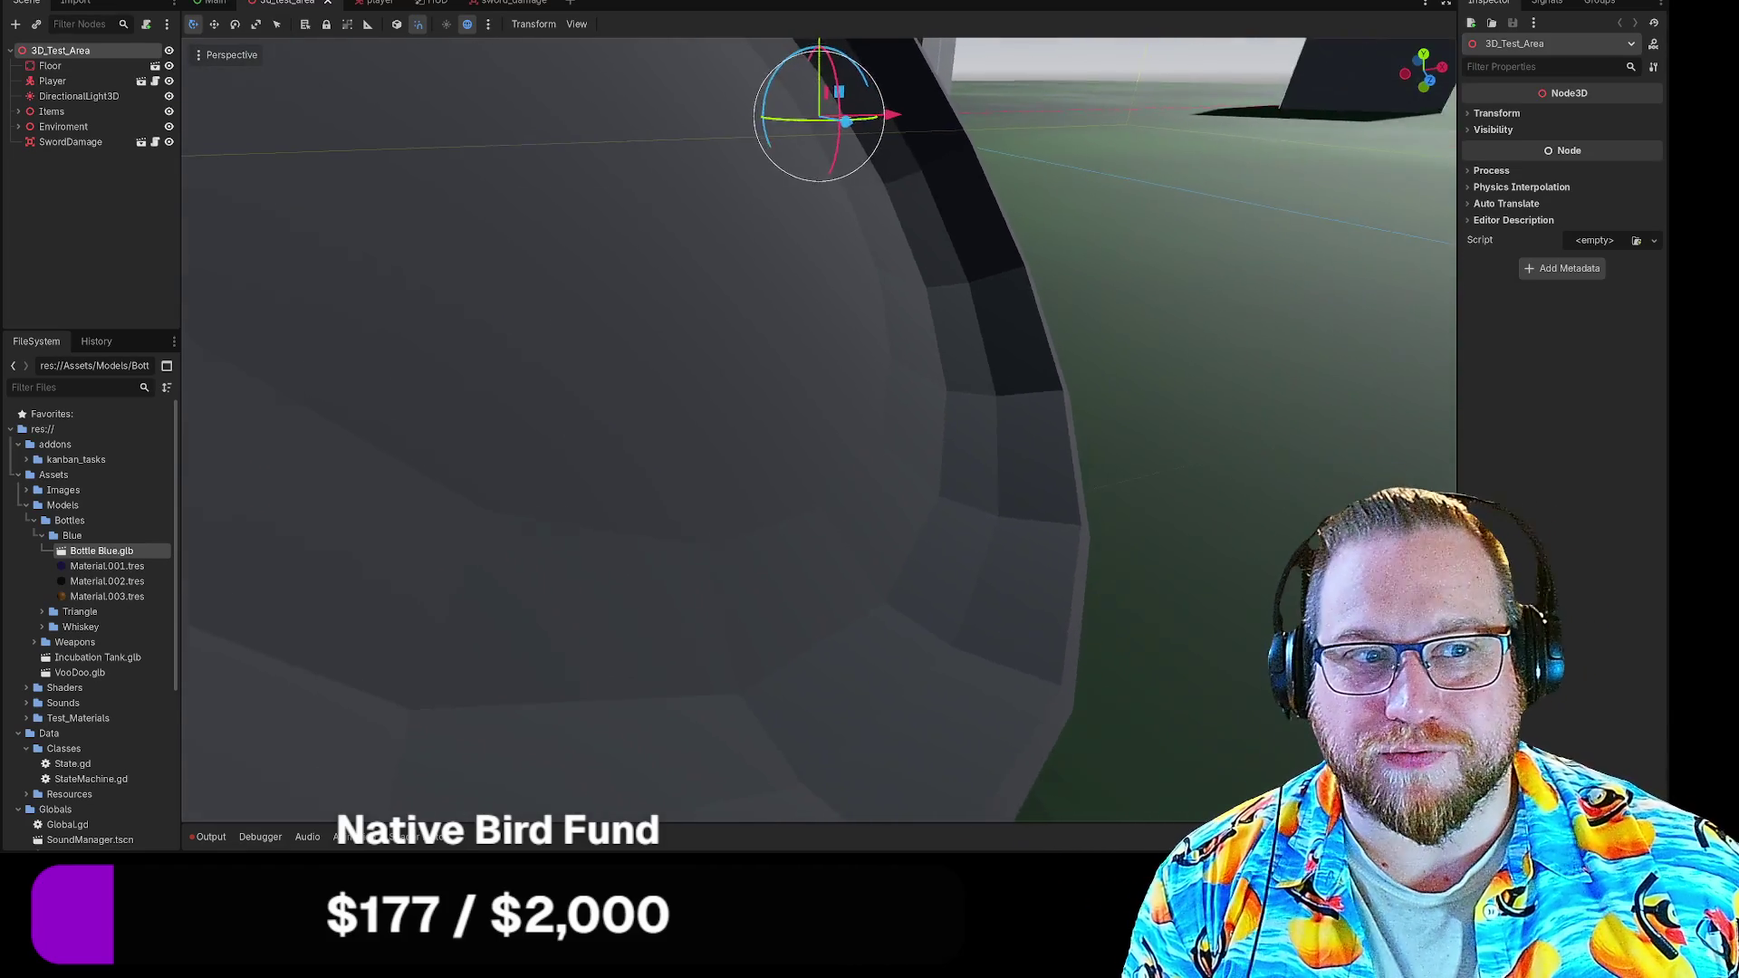
key("a")
key("s")
key("s")
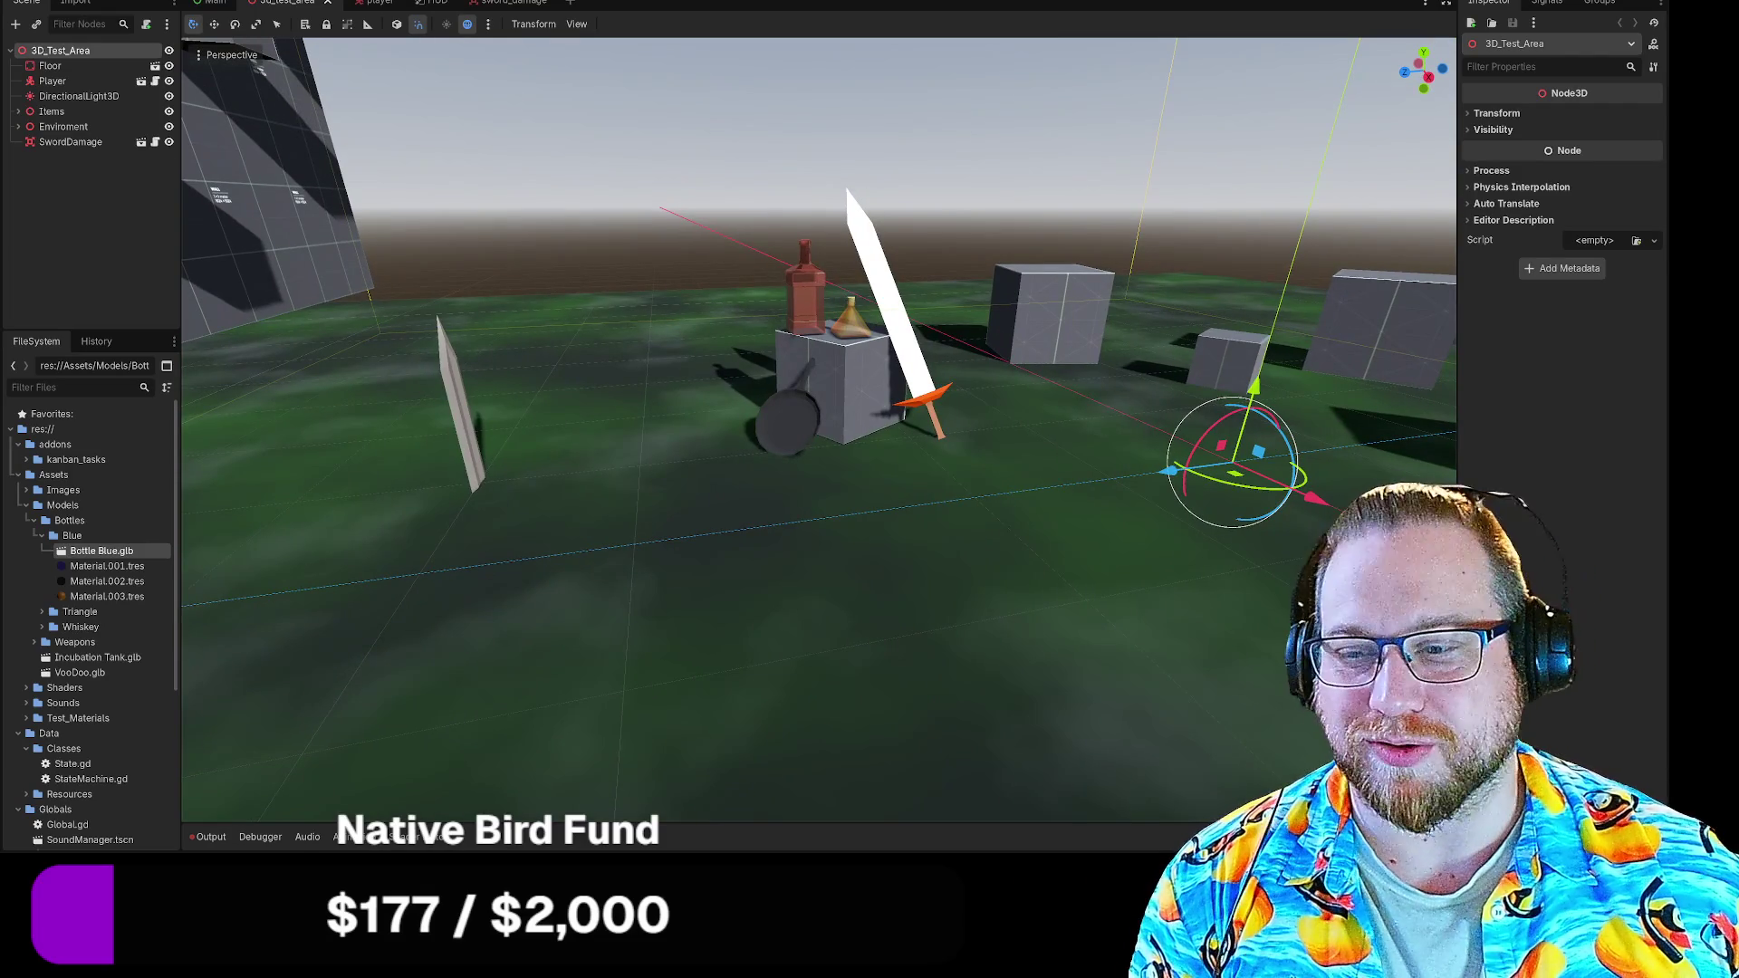
key("w")
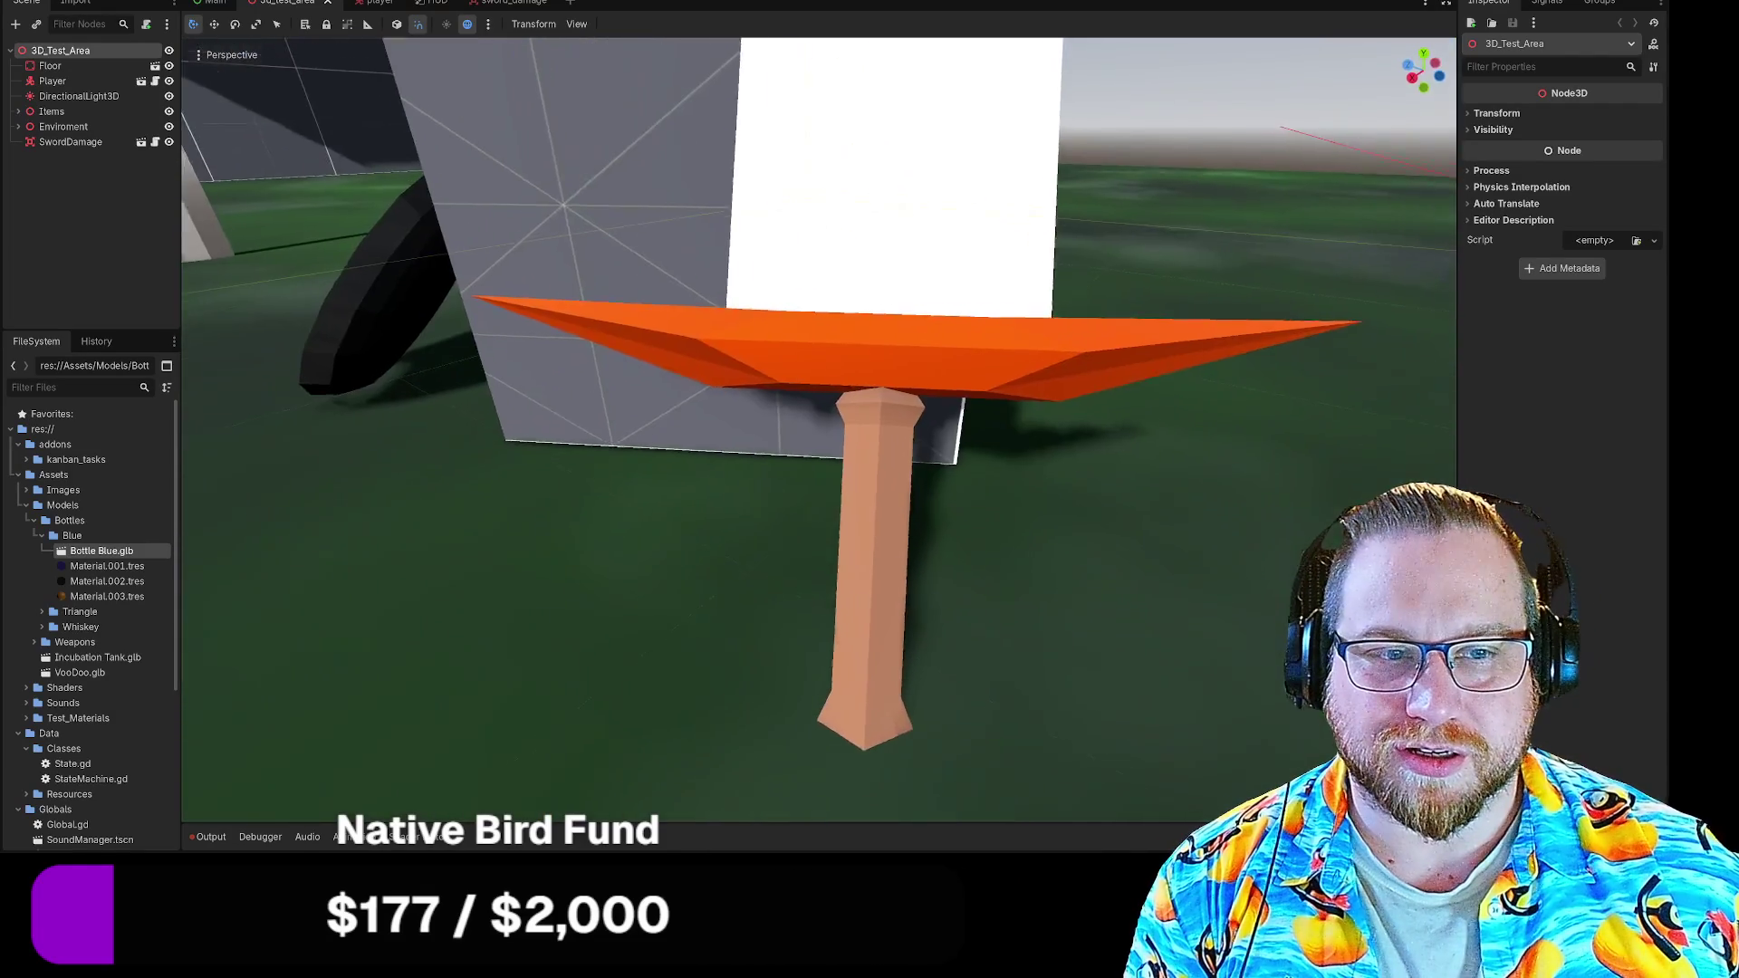
key("w")
key("s")
key("w")
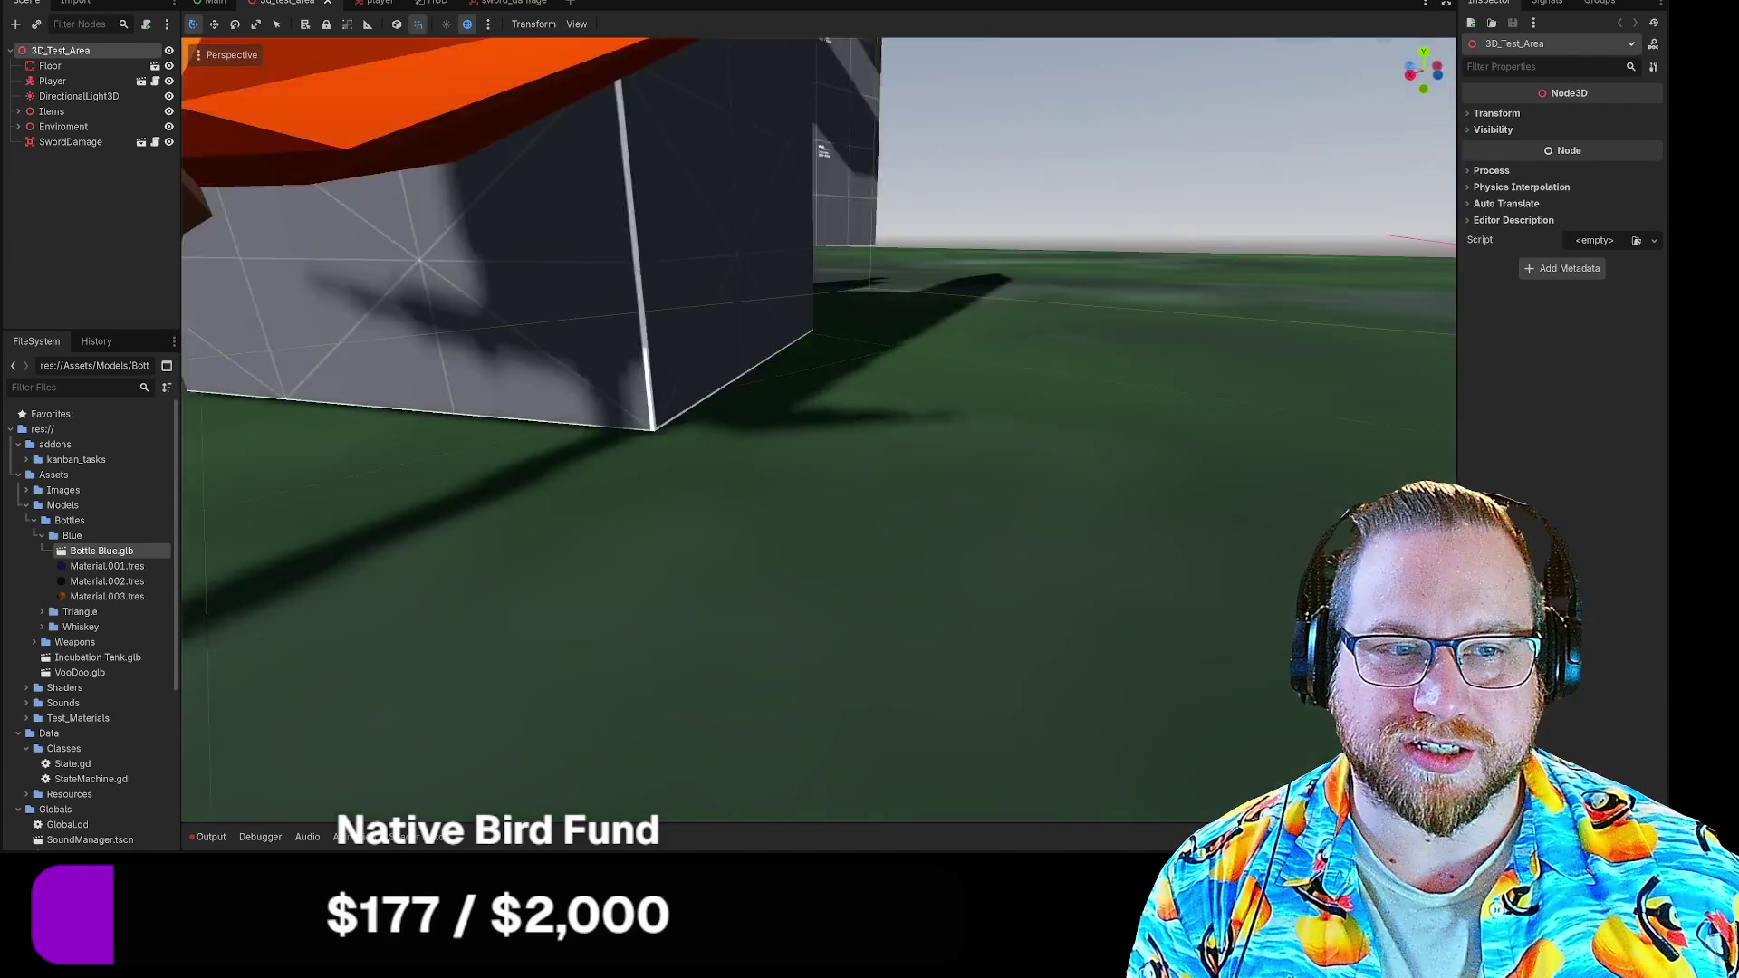
key("w")
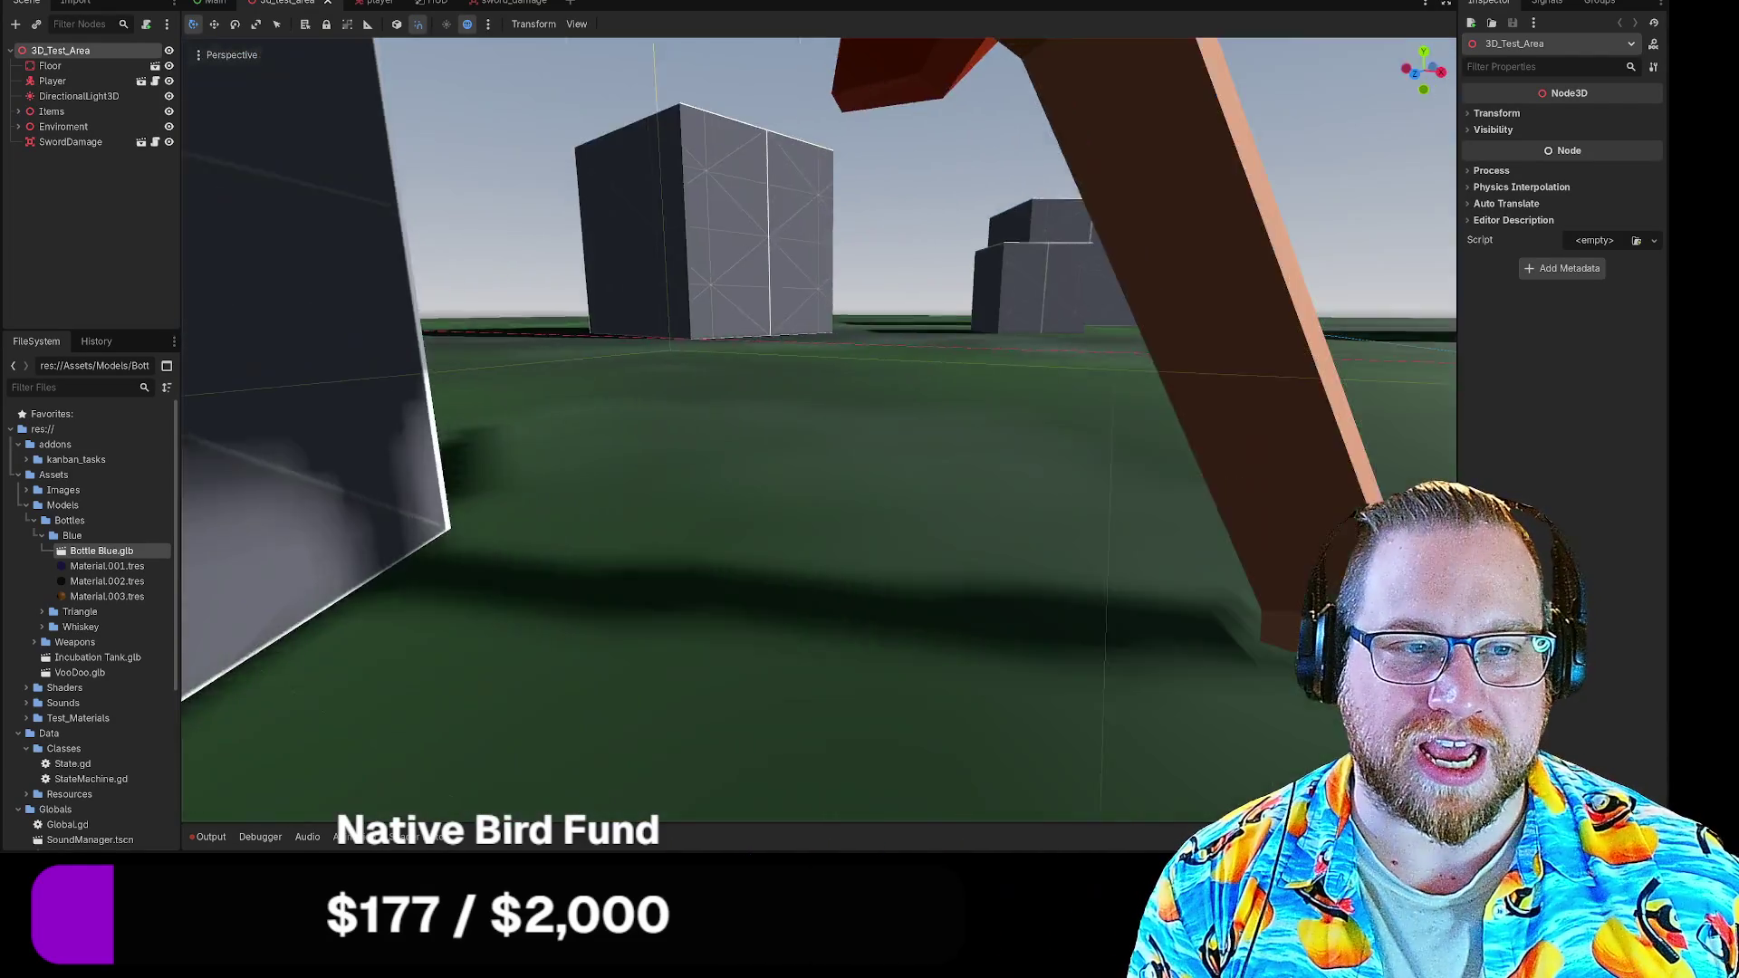
key("s")
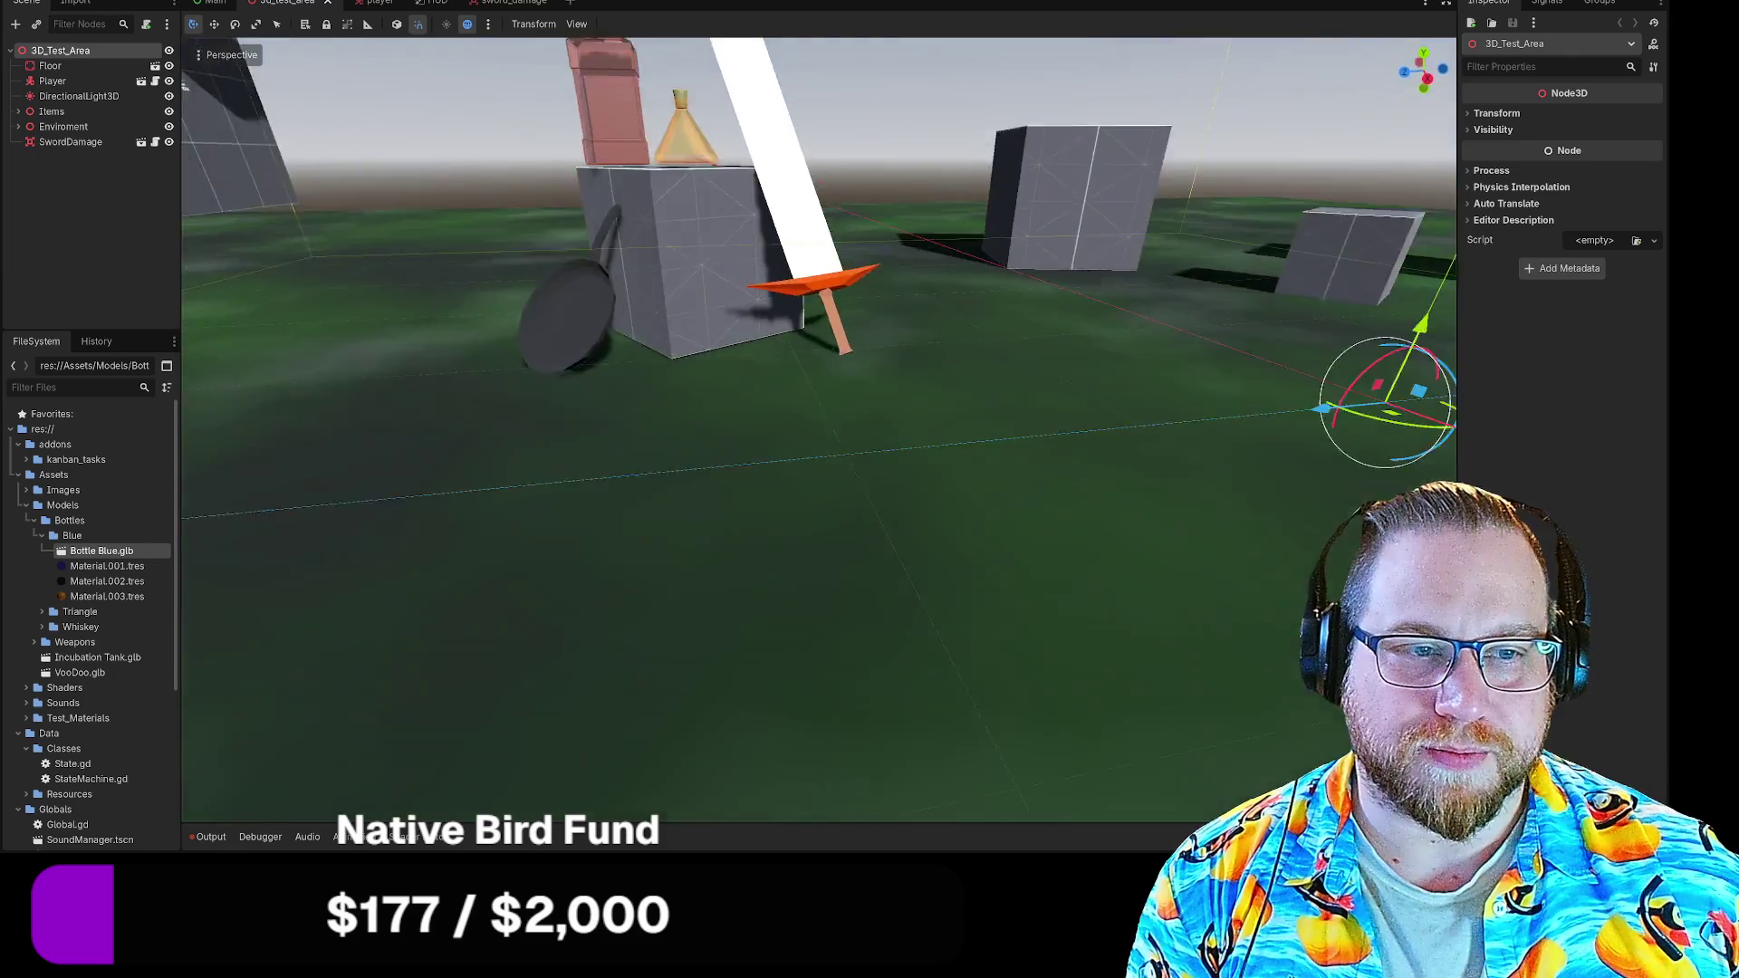
key("s")
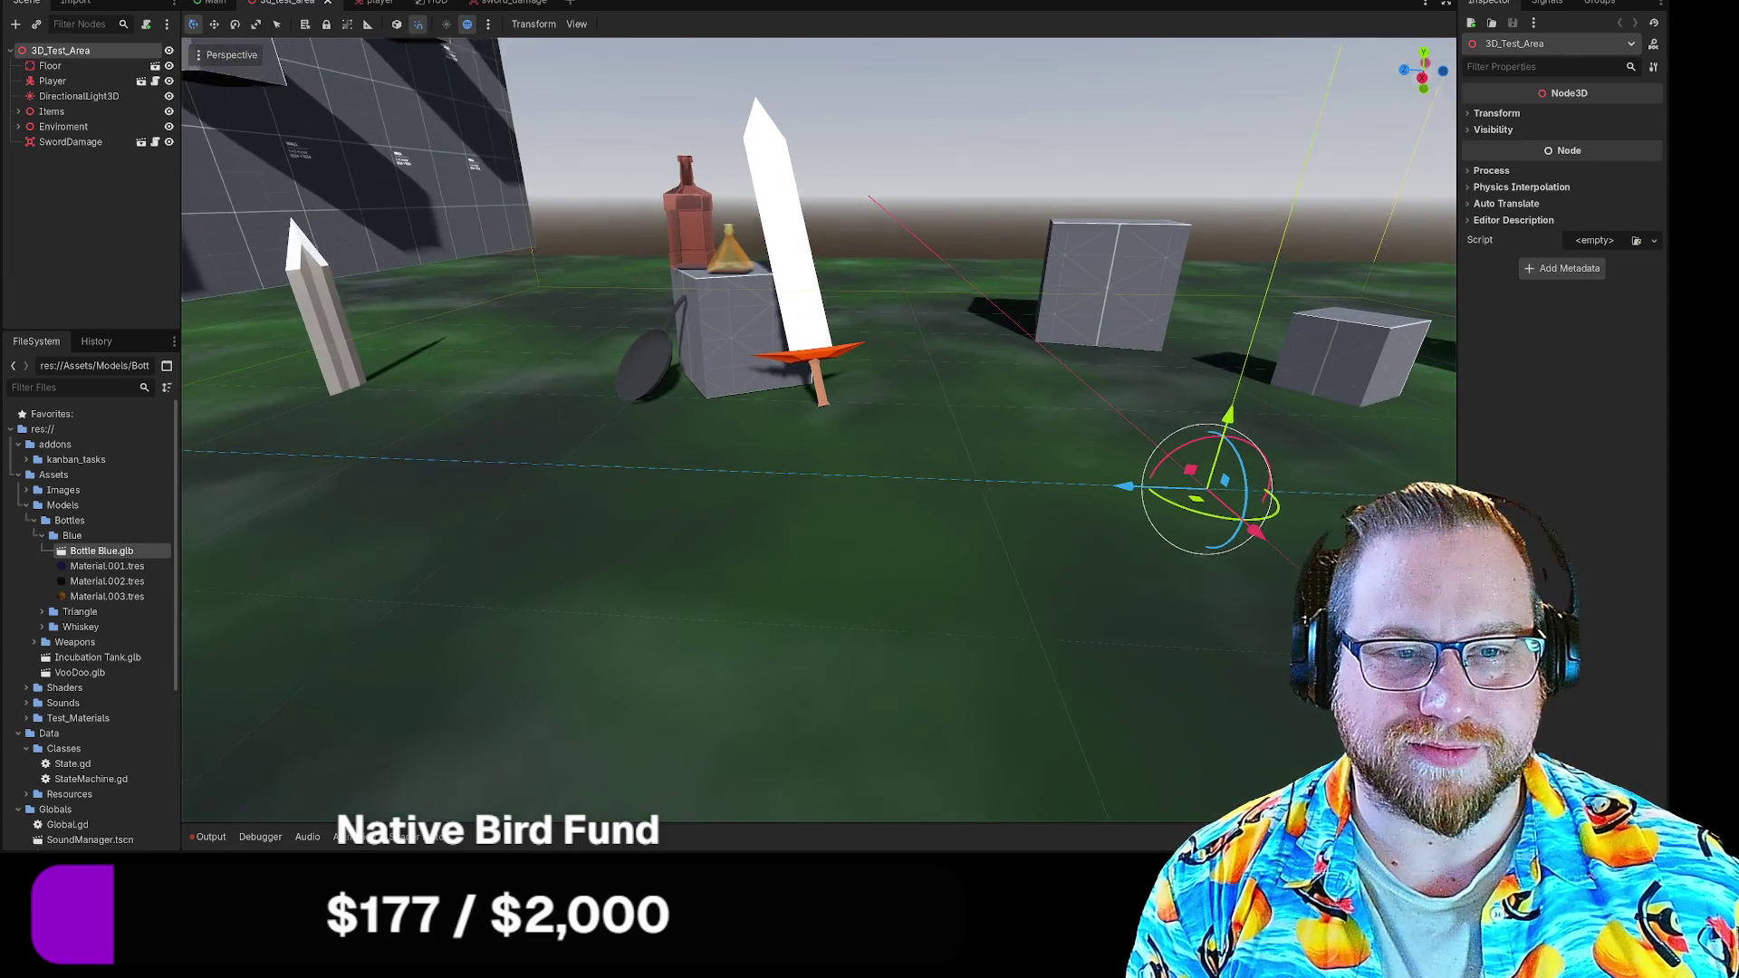
key("w")
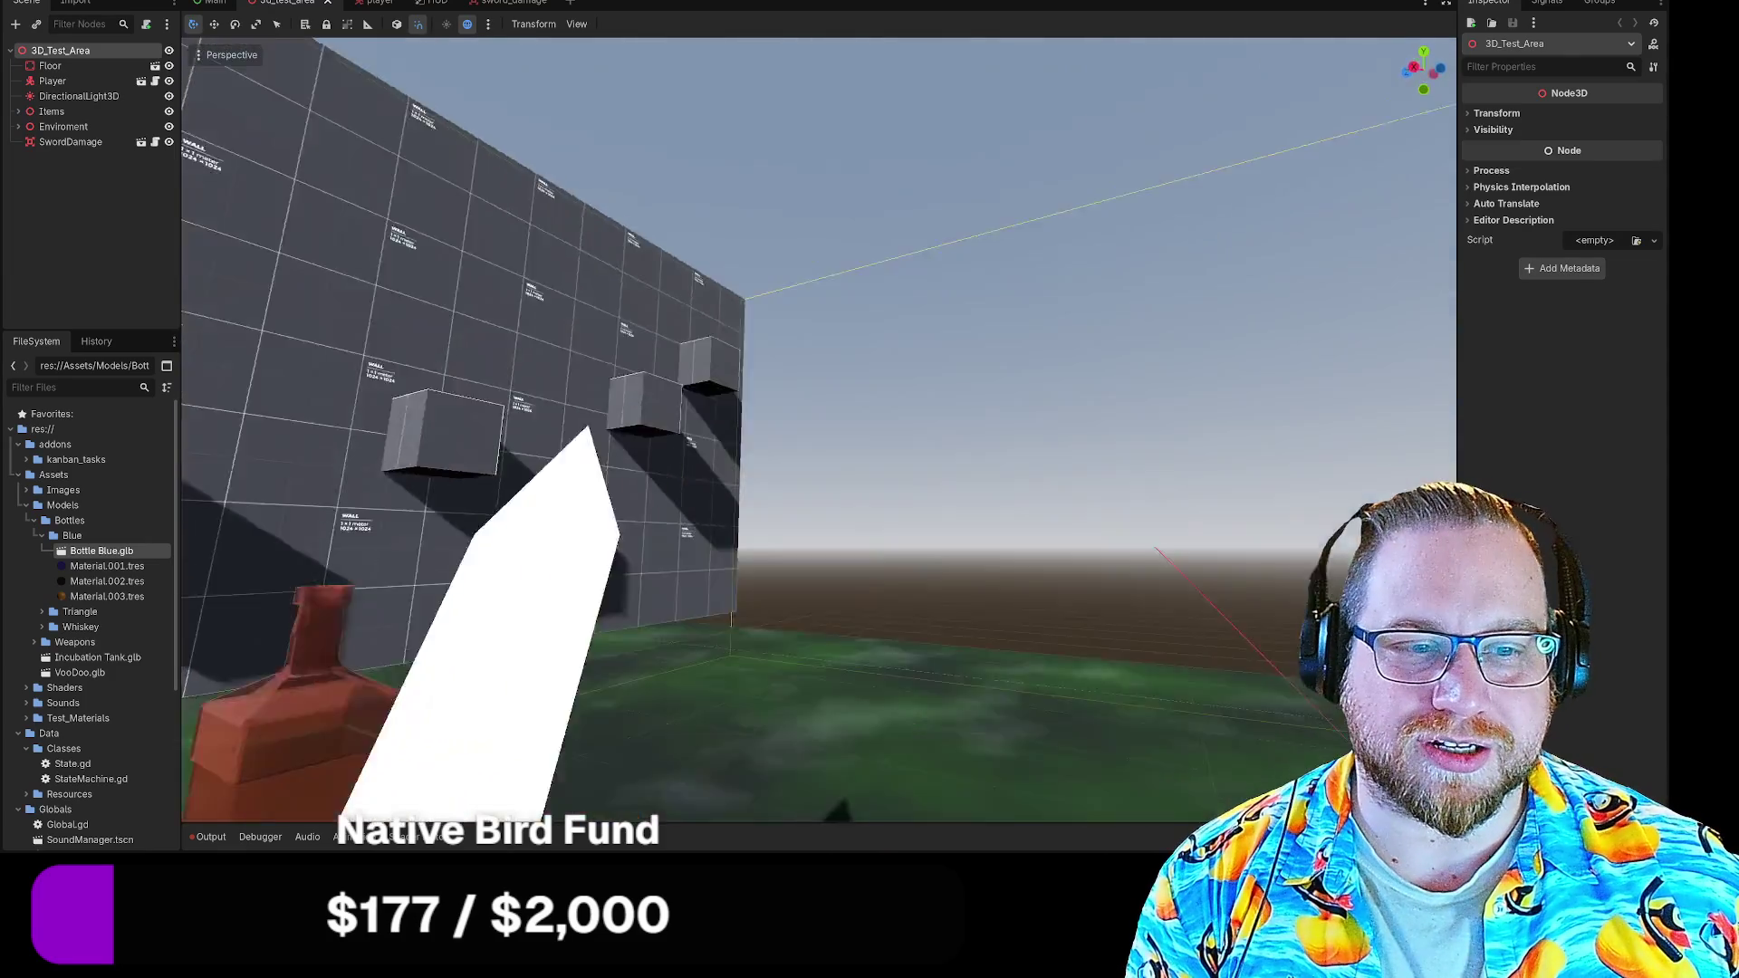
key("w")
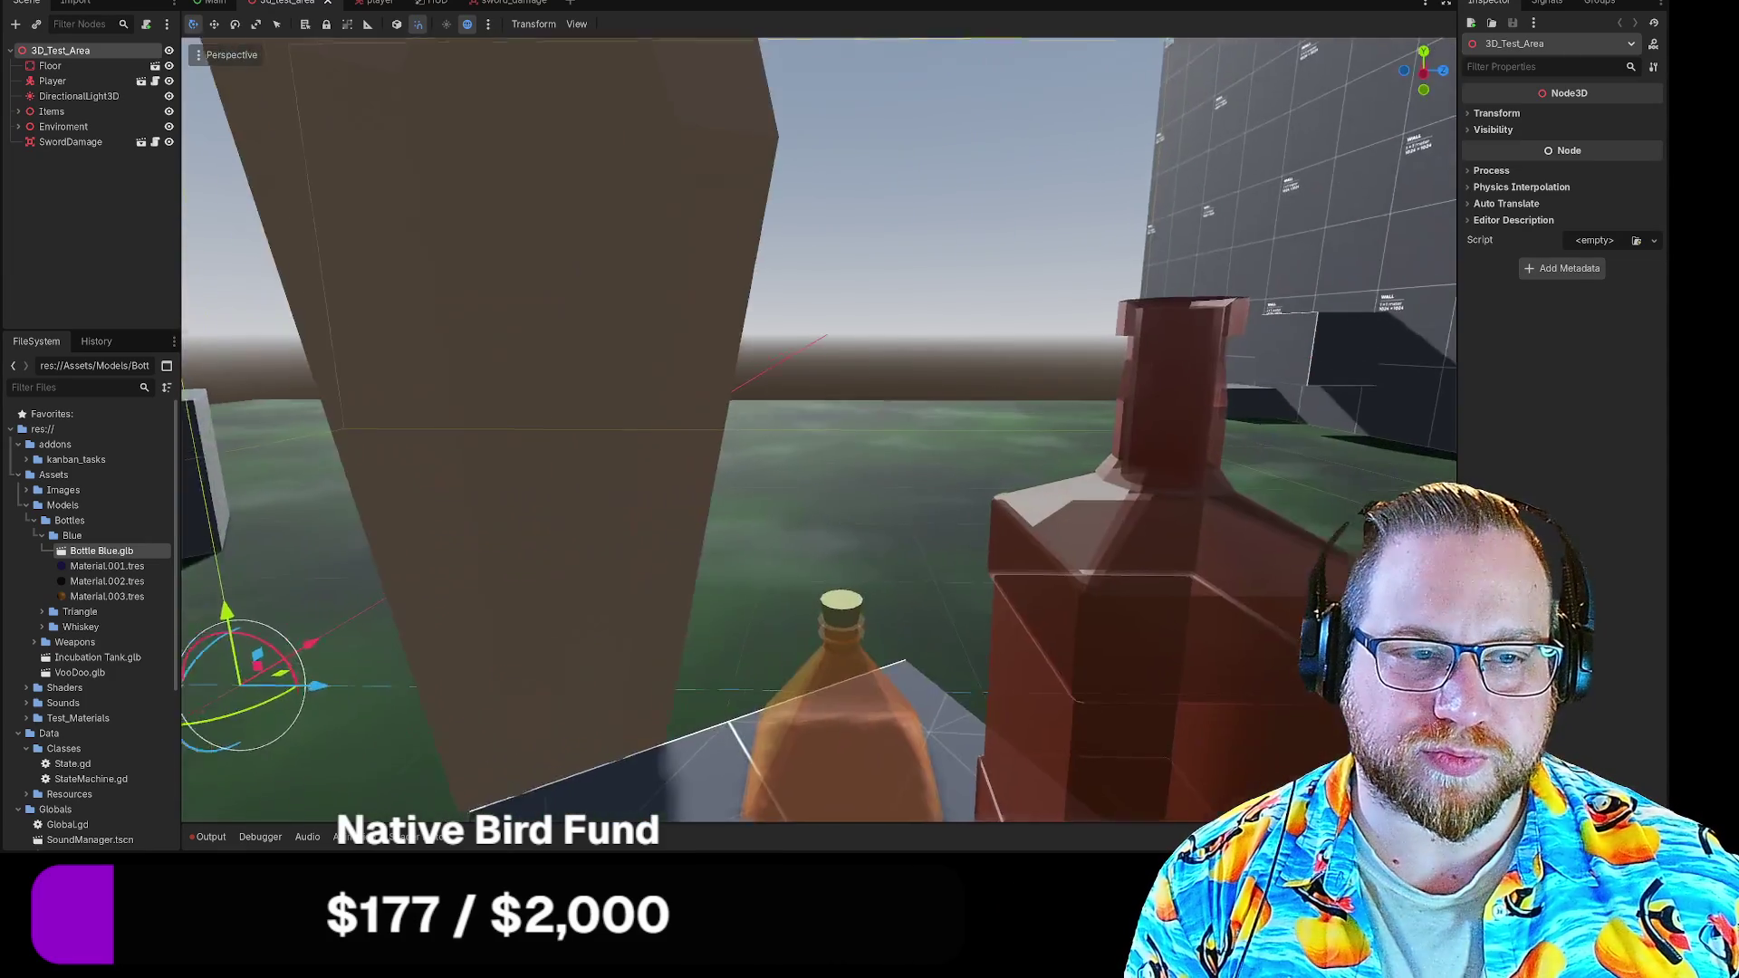
key("s")
key("w")
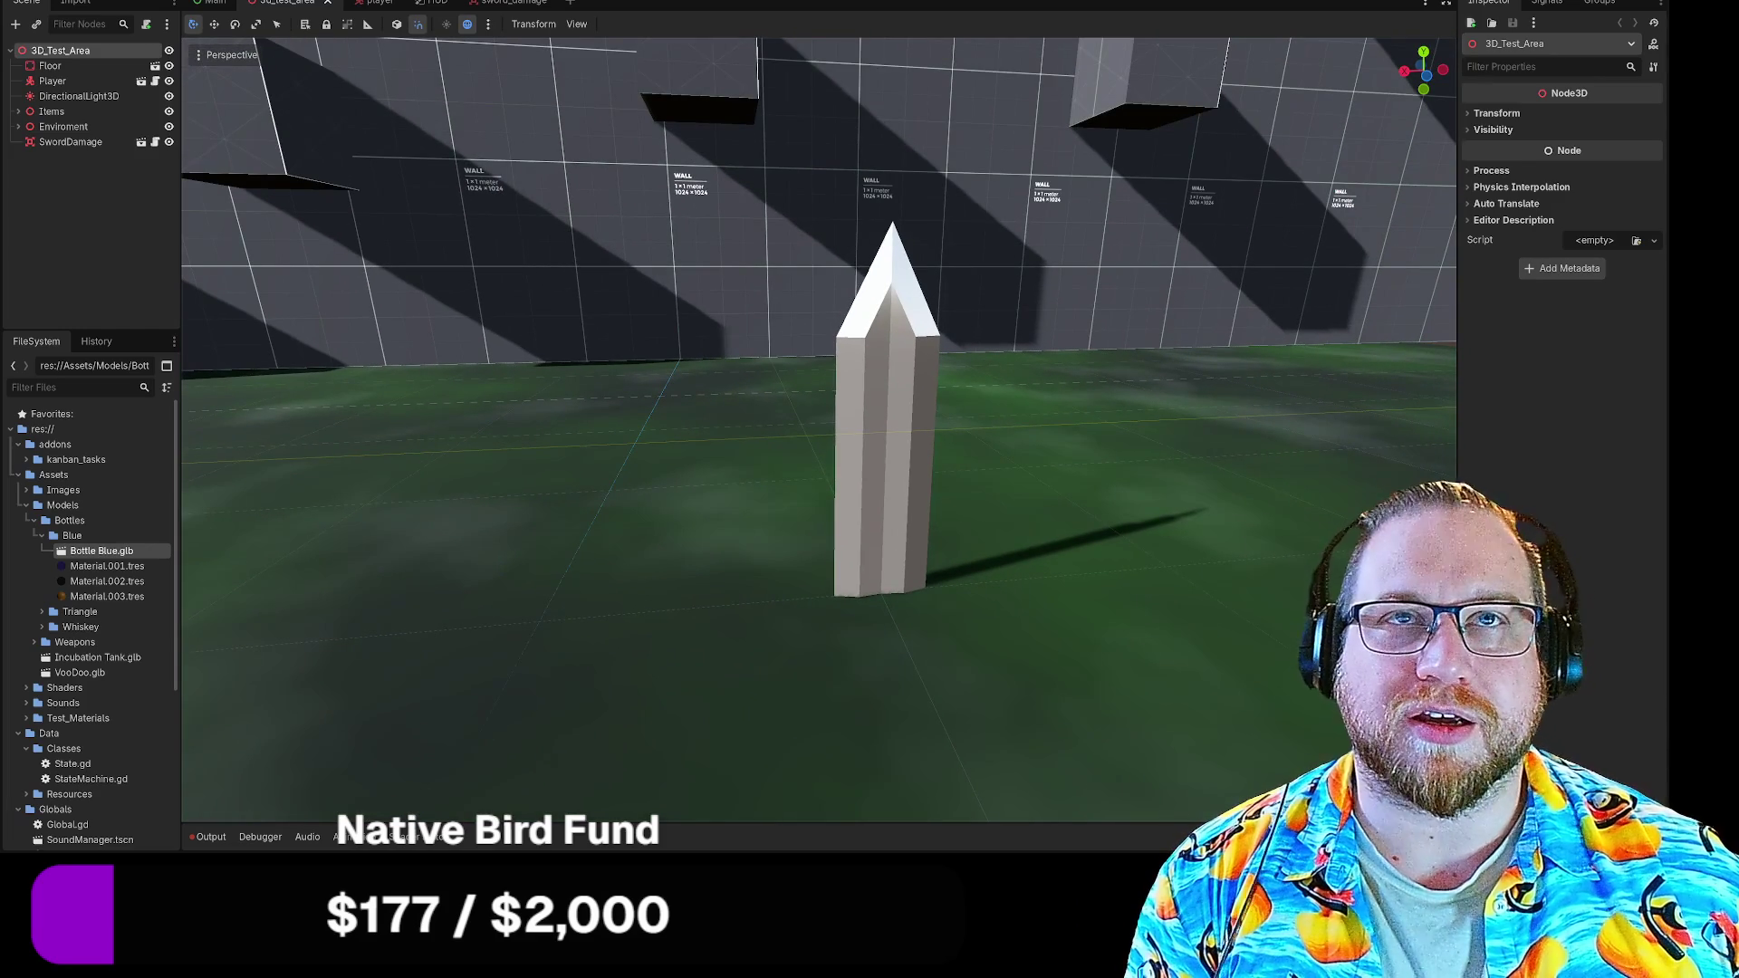
key("w")
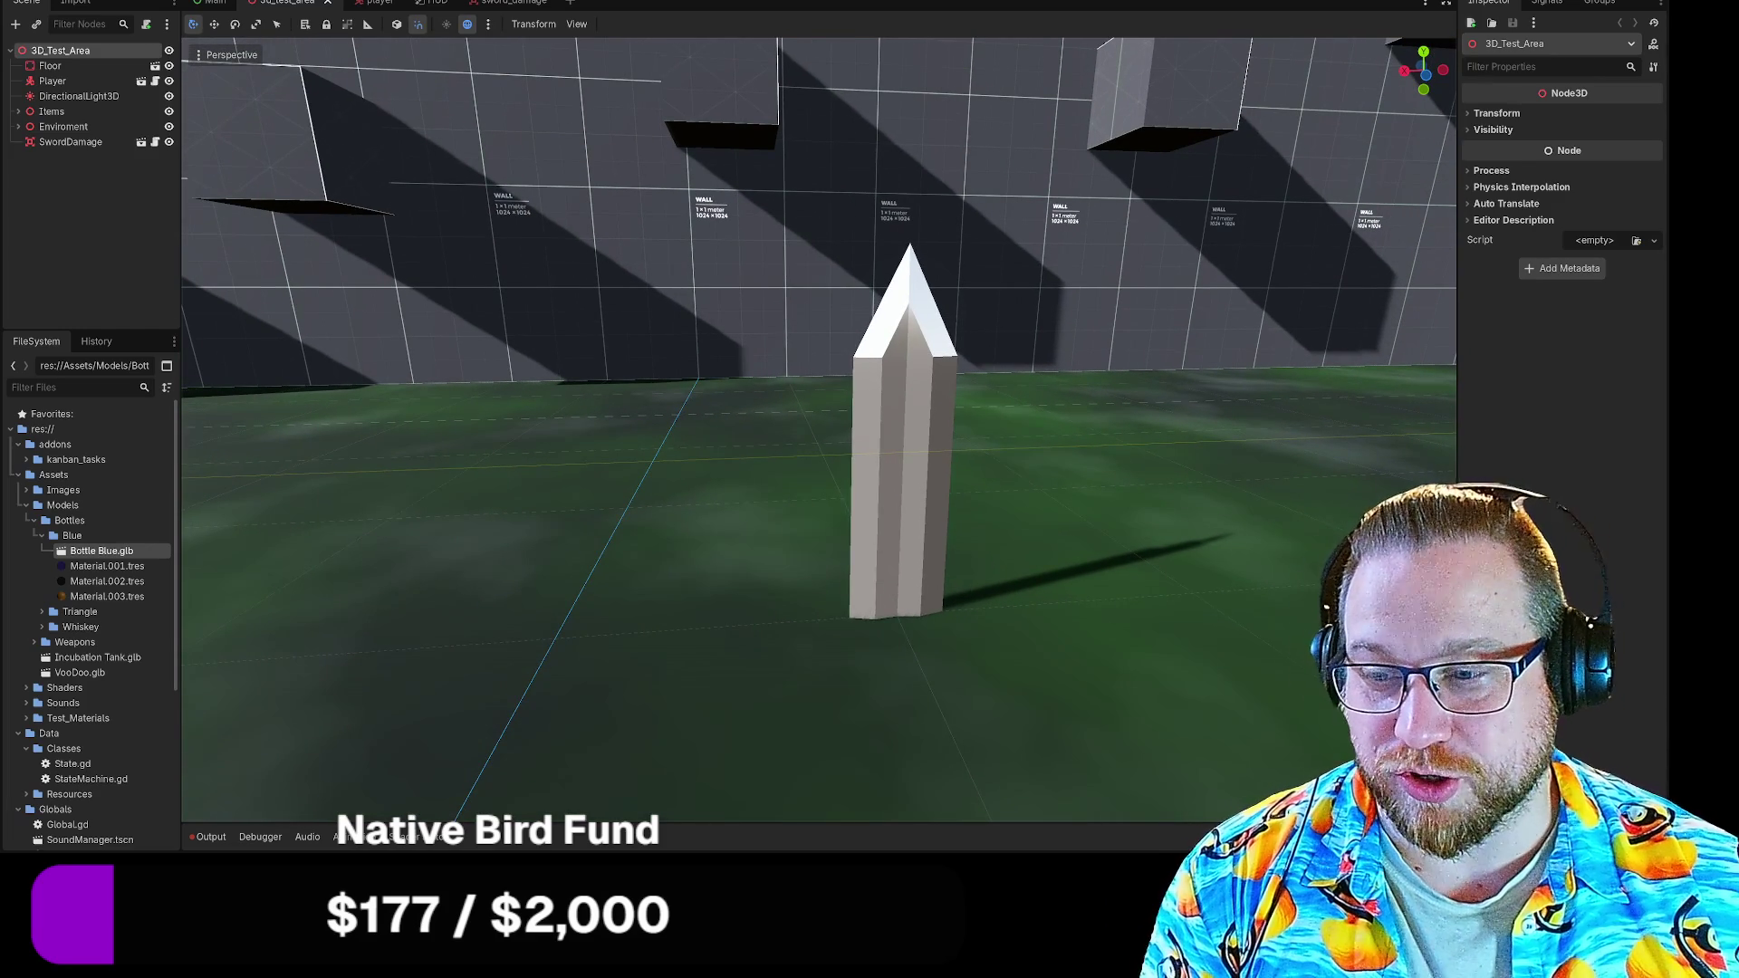
key("w")
key("s")
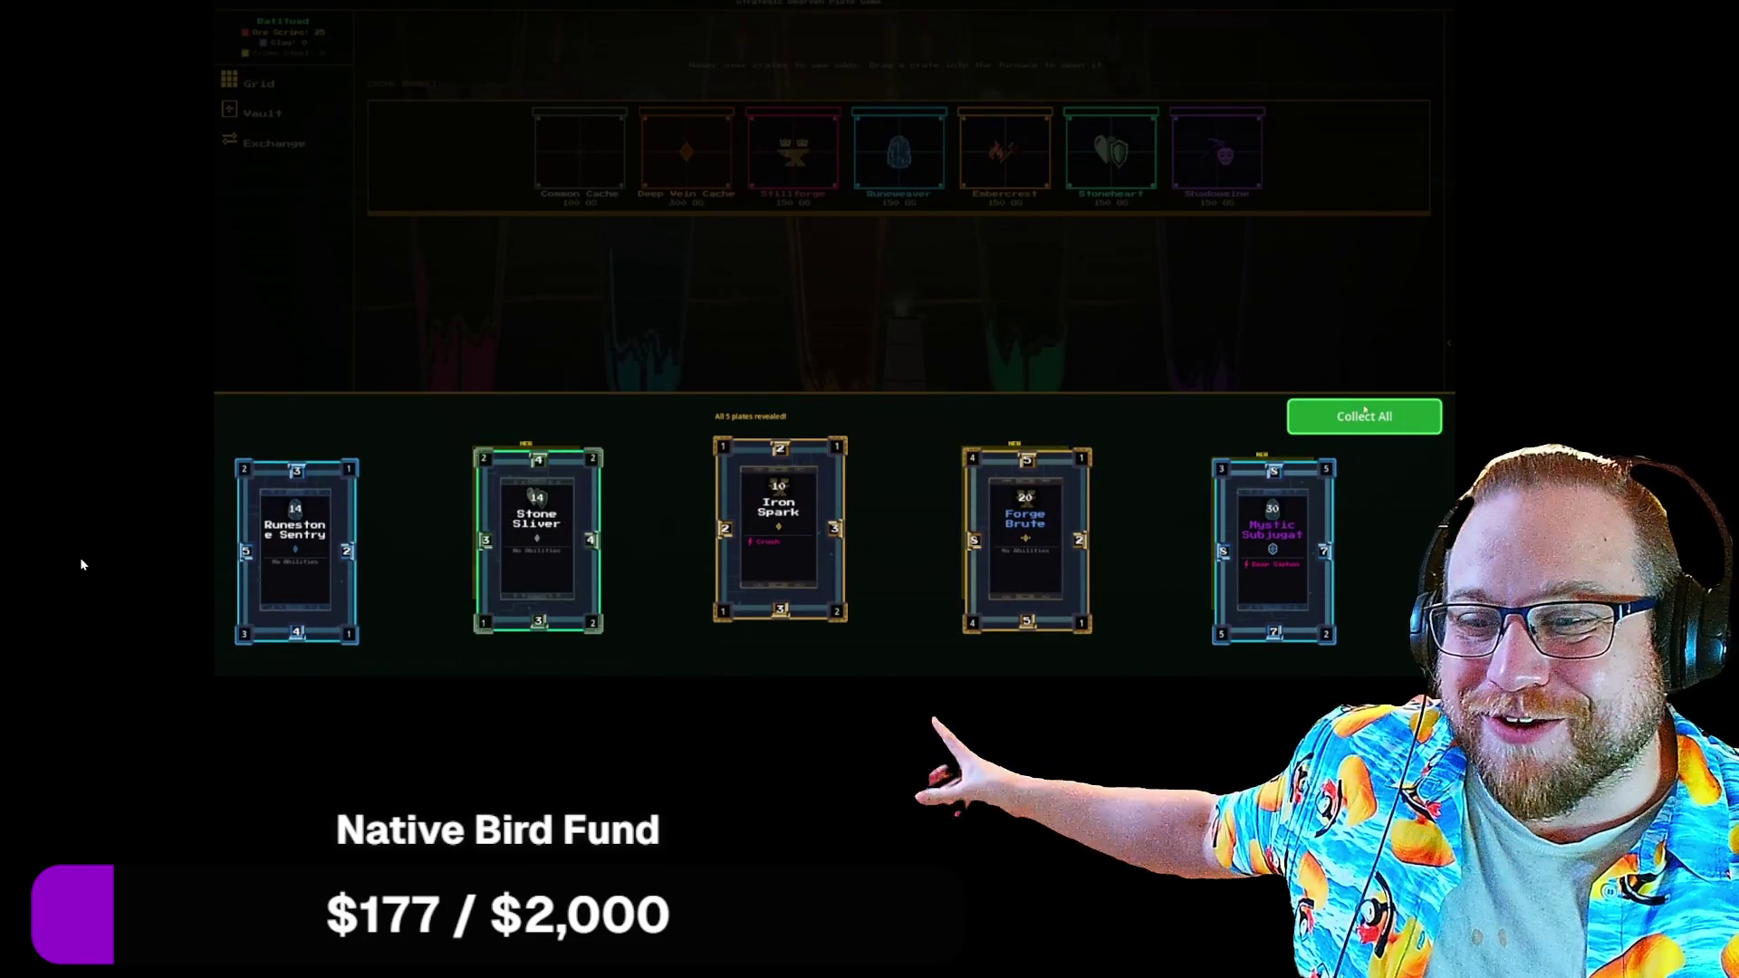
Collect all five revealed plates from the opened cache
left_click(1400, 423)
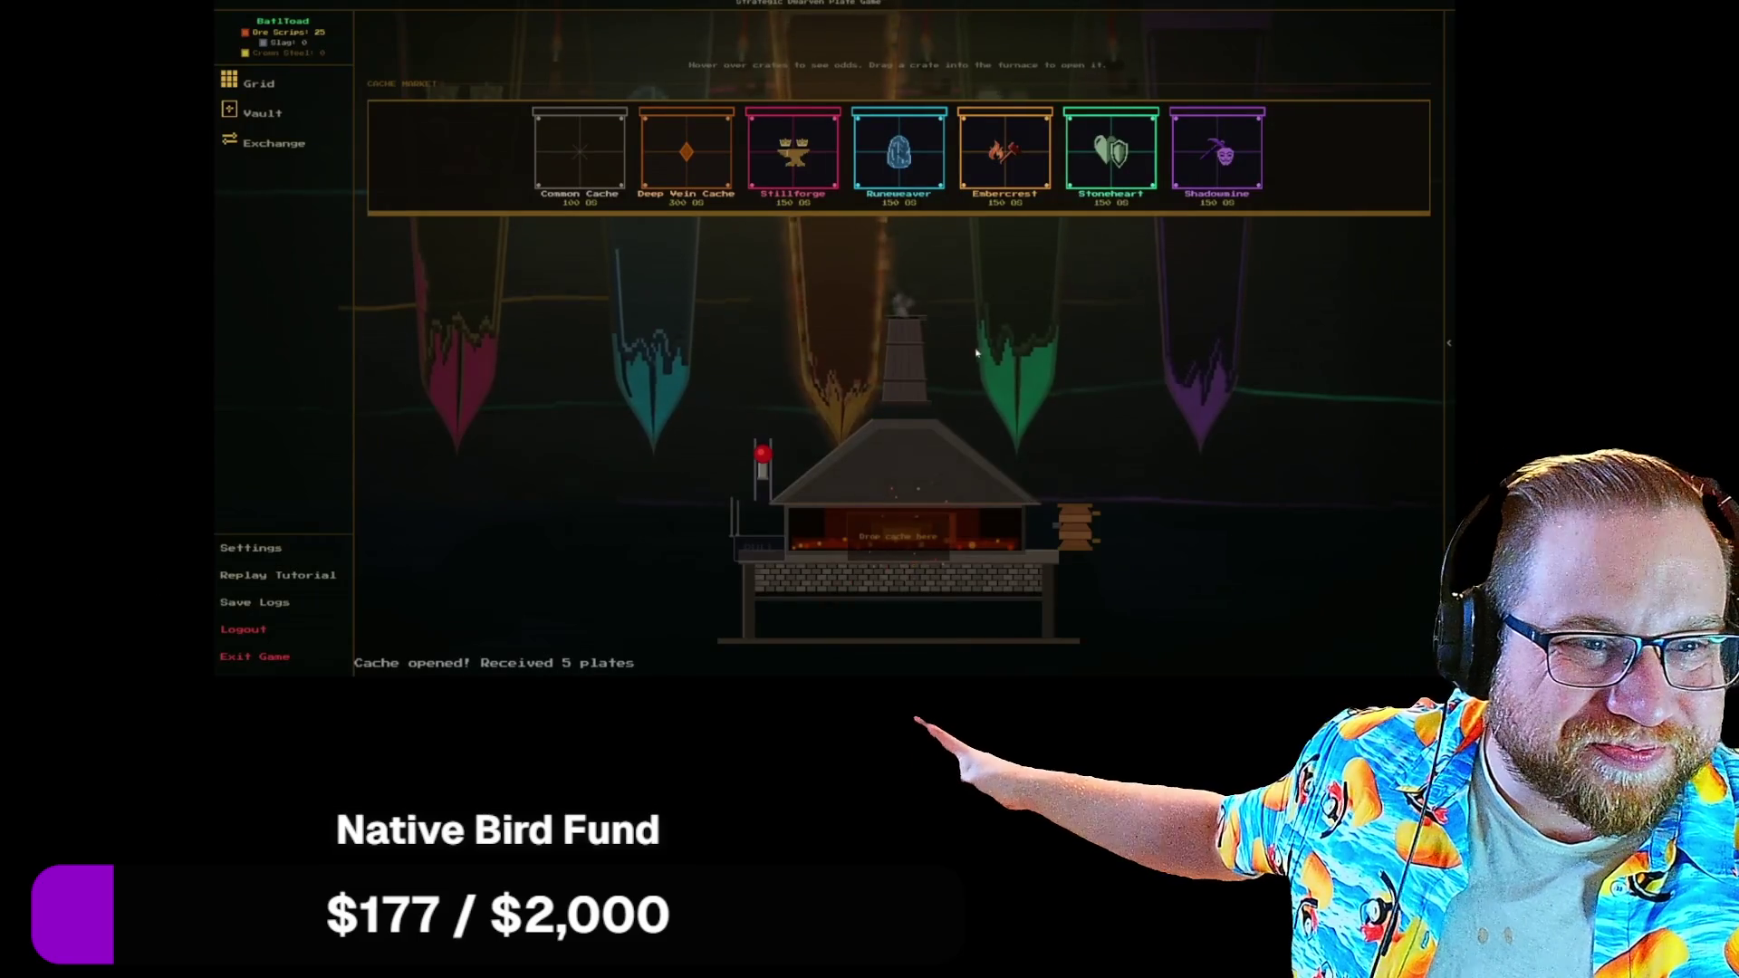
Quit the running game with F8 and return to the editor
key("F8")
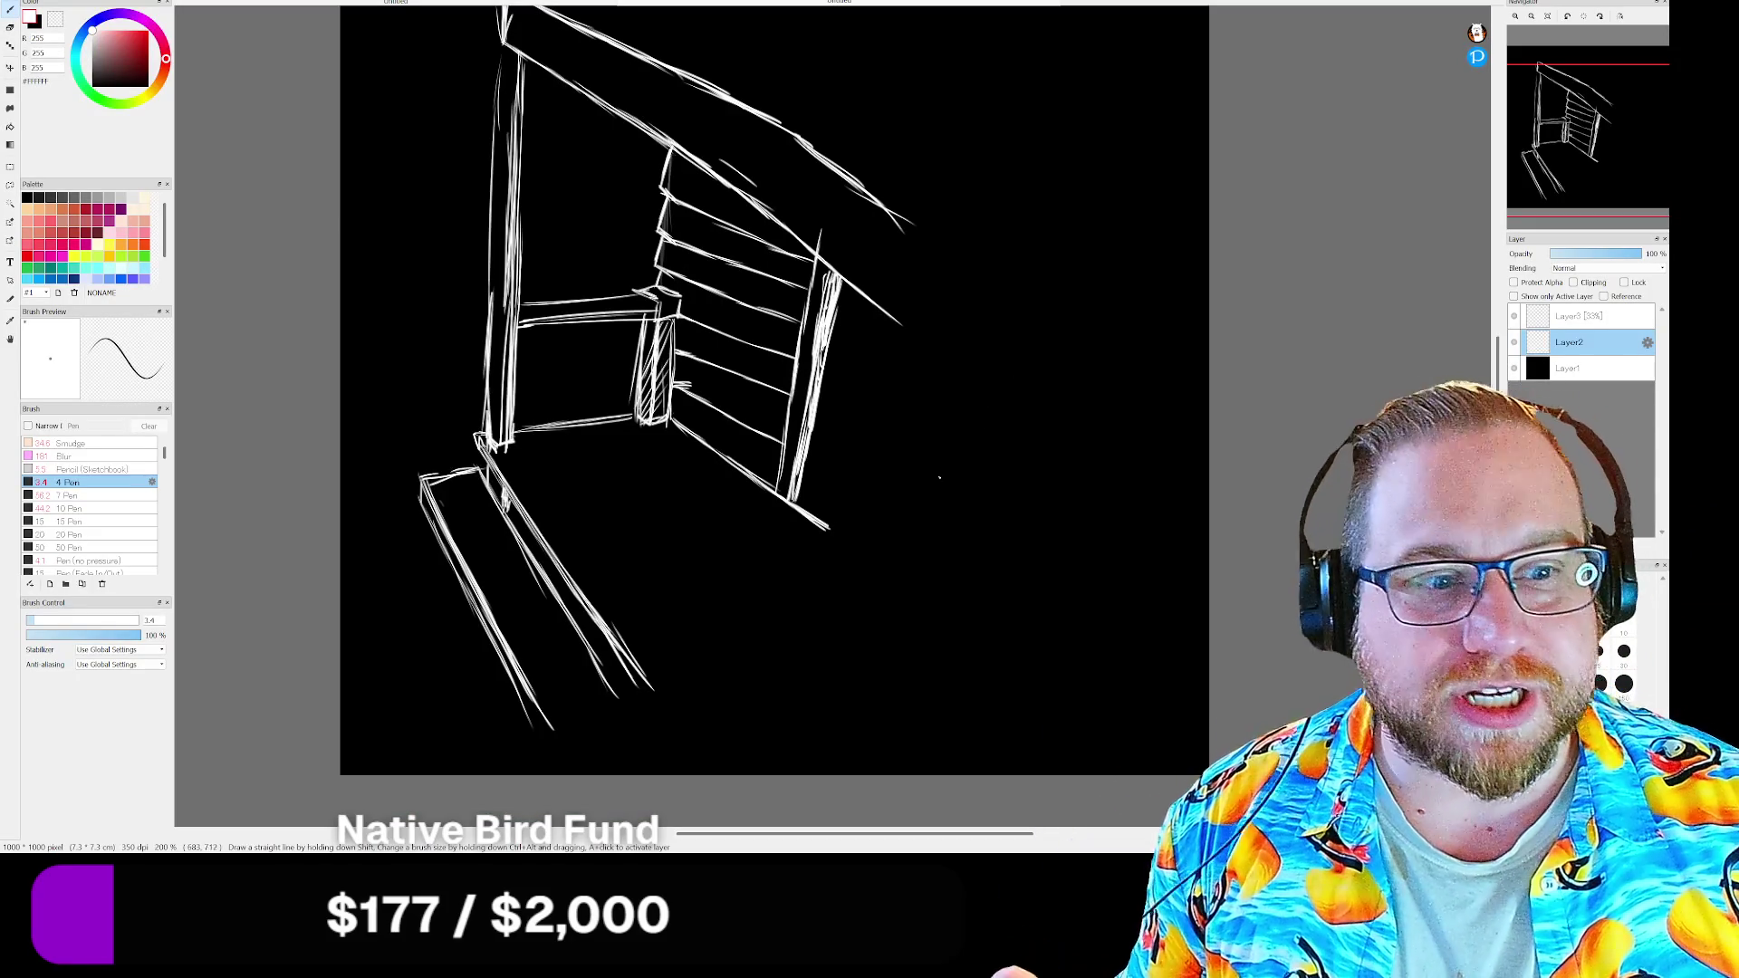
Draw a peaked white curve to the right of the building sketch
left_click_drag(882, 511, 1179, 471)
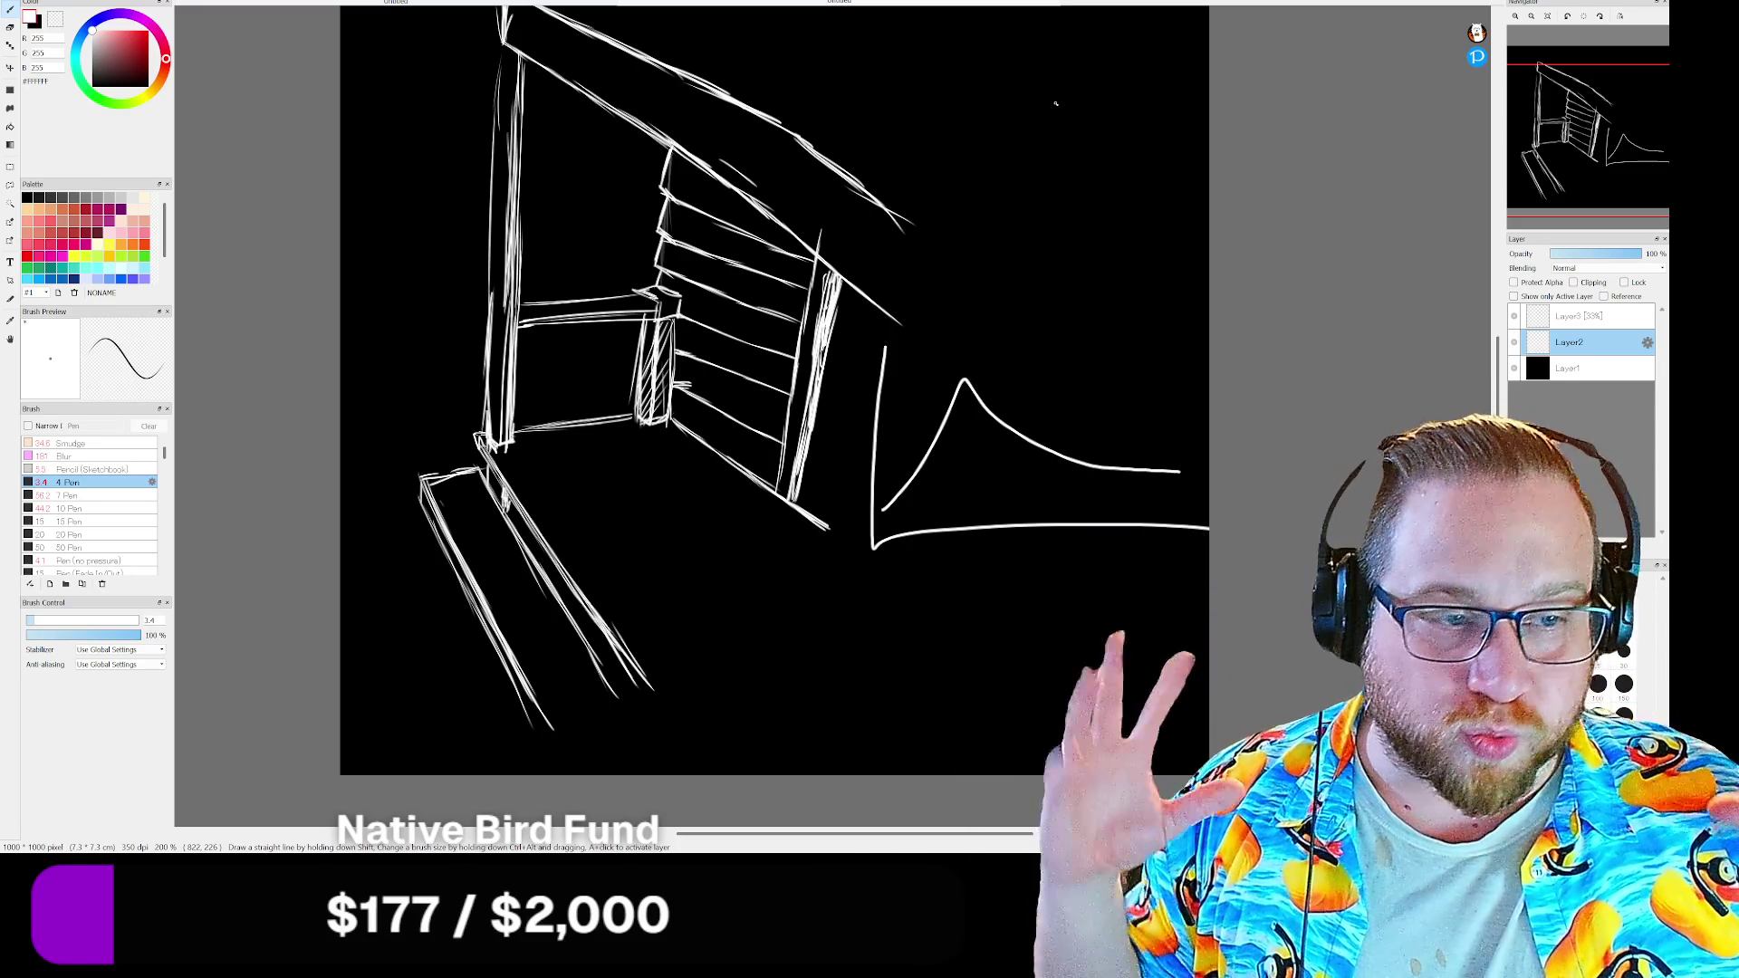
Undo the peaked curve and corner line strokes
key("ctrl+z")
key("ctrl+z")
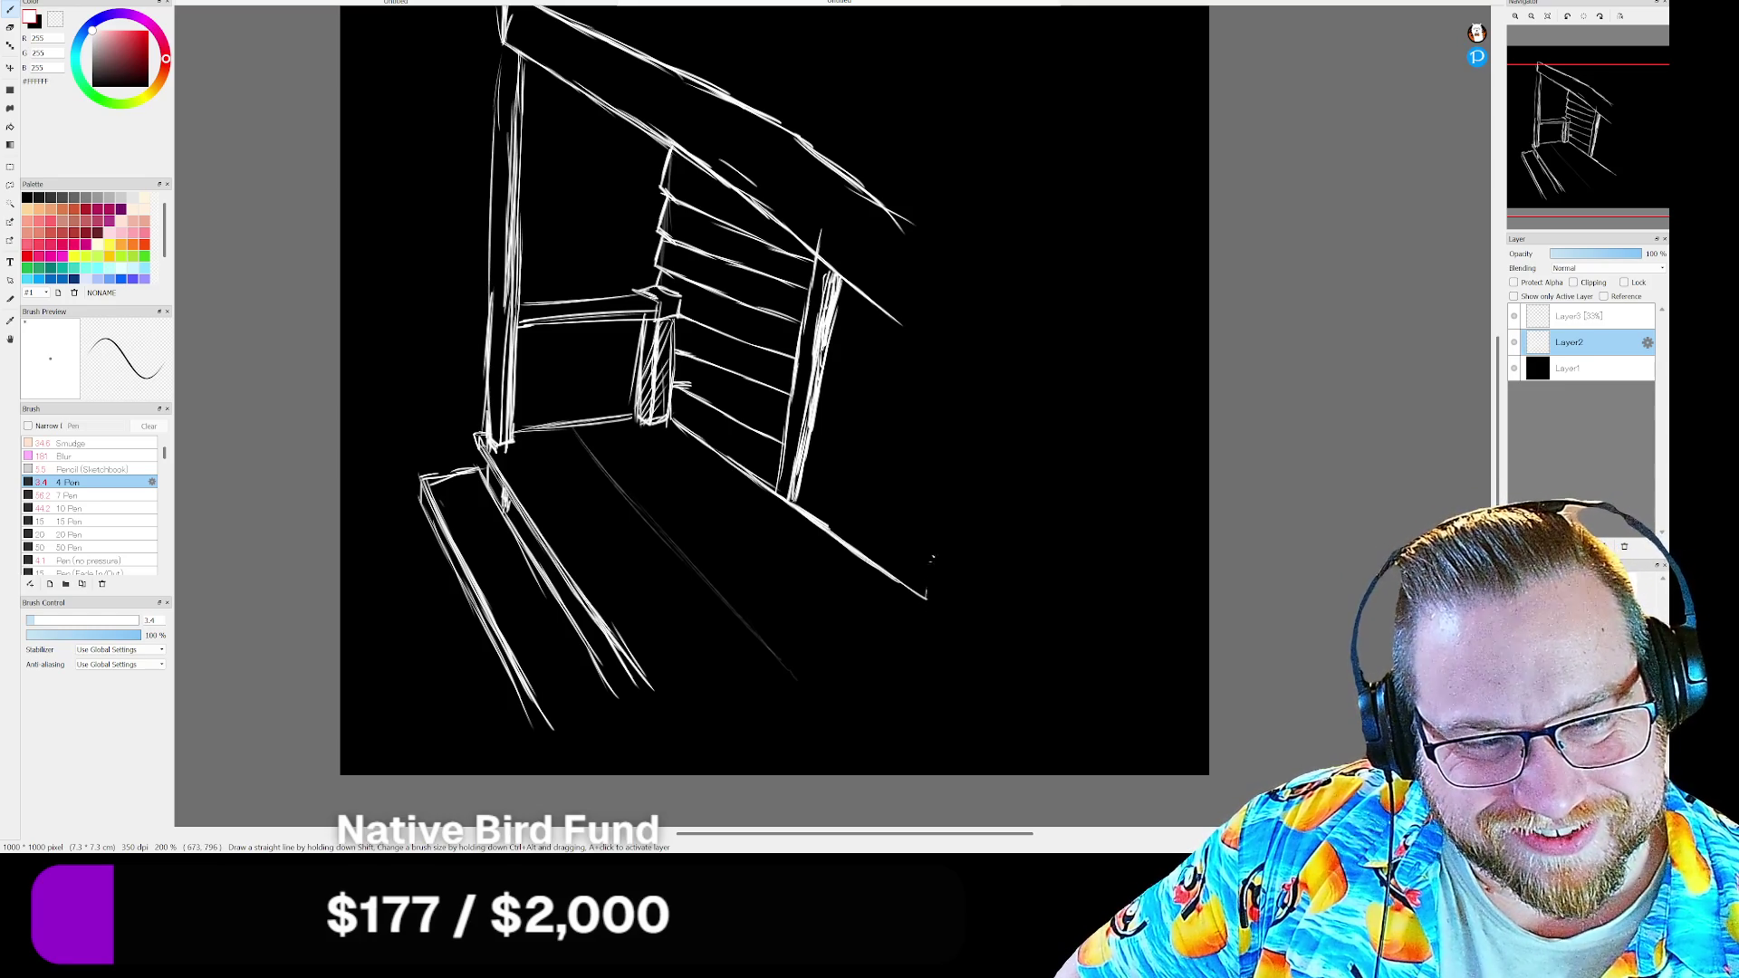
Add a short downward stroke at the right and a faint line across the roof
left_click_drag(962, 432, 933, 555)
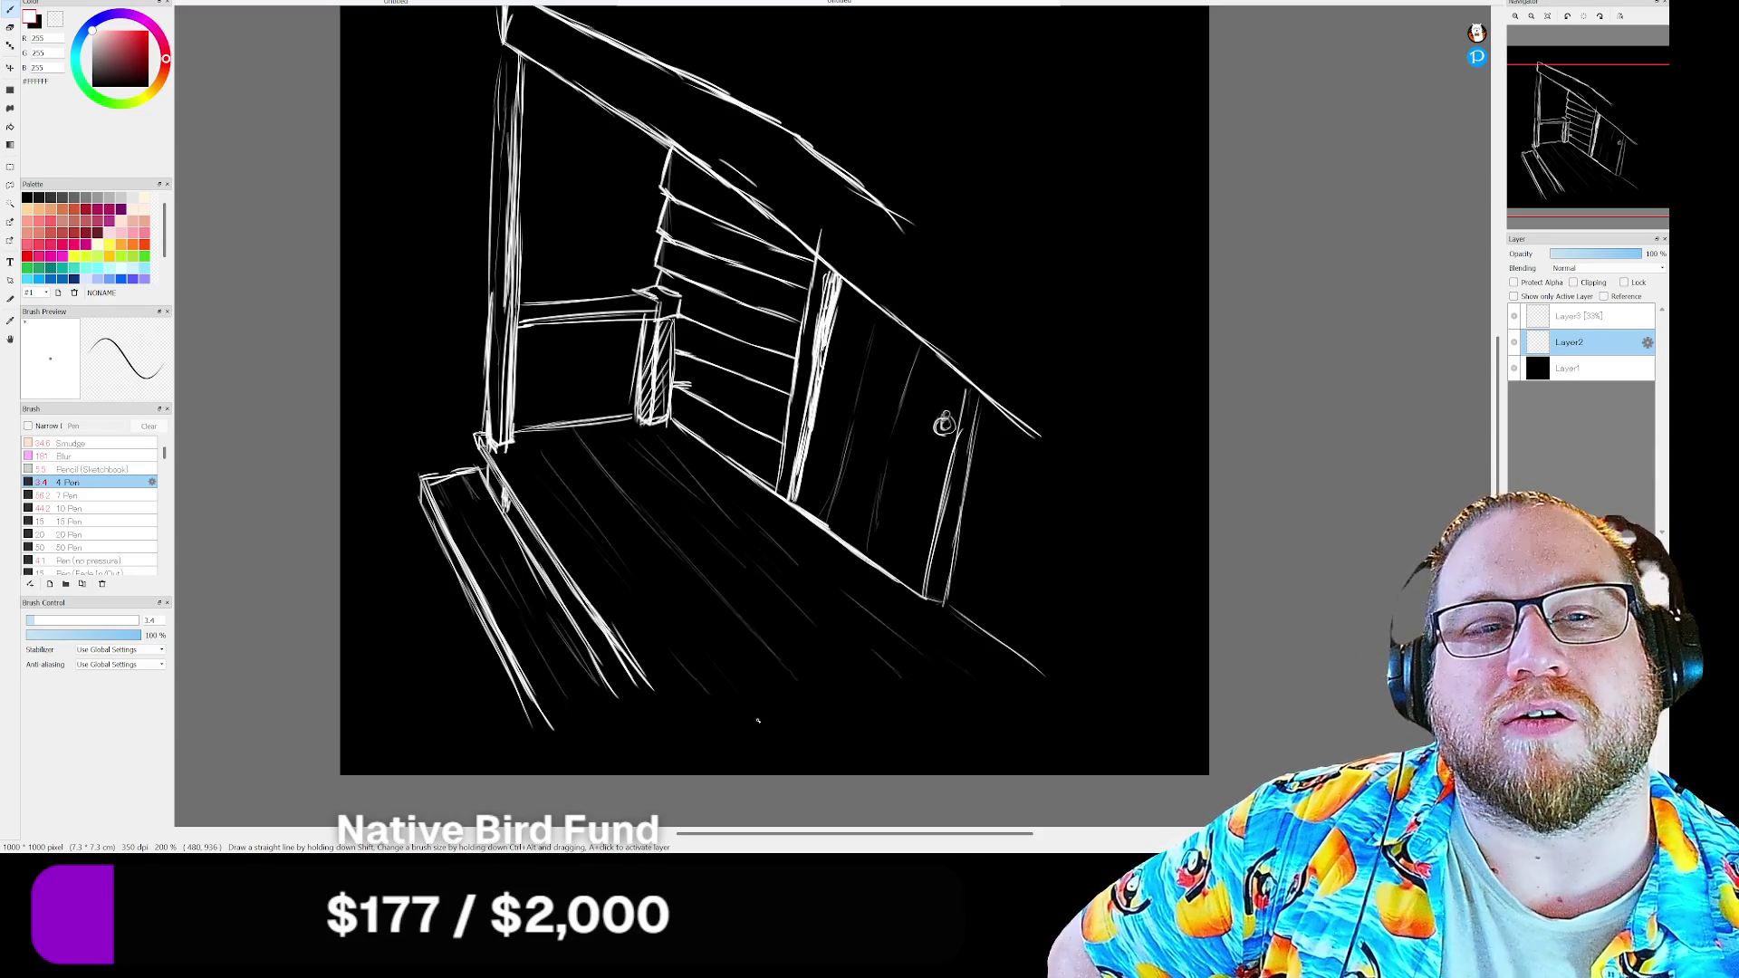
left_click_drag(550, 24, 661, 118)
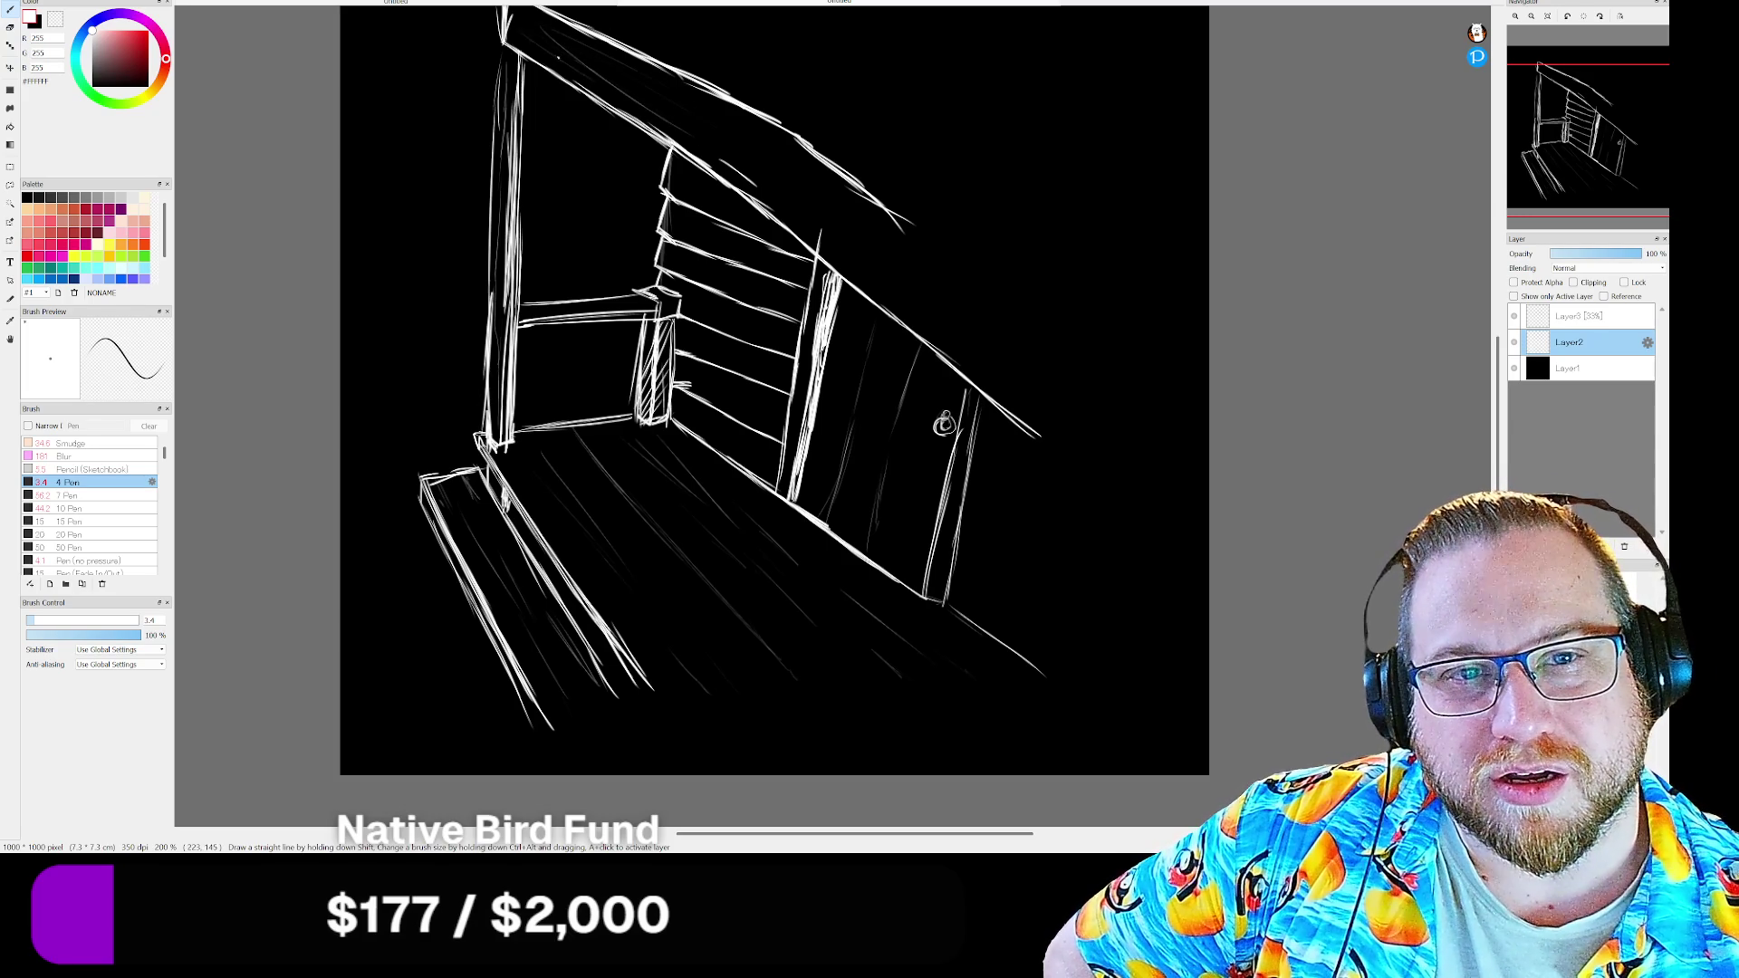
Sketch a faint roof stroke, a line along the roof edge, and hatching on its underside
left_click_drag(701, 110, 766, 144)
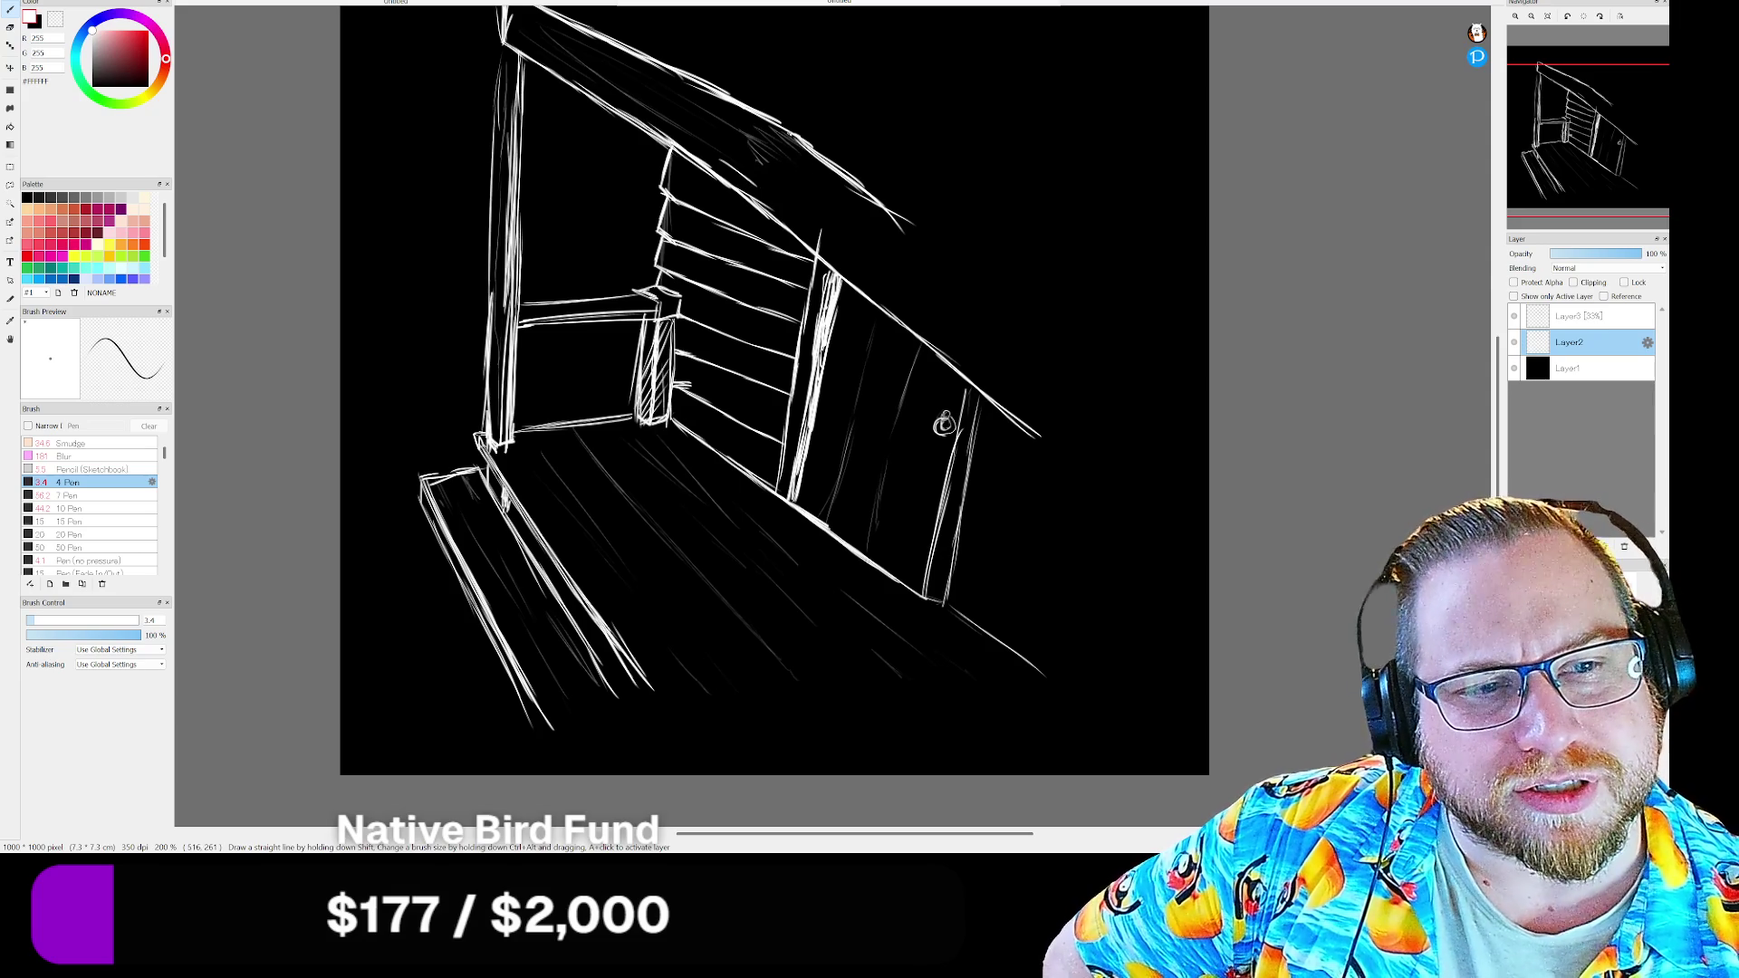
left_click_drag(782, 204, 992, 394)
left_click_drag(777, 185, 959, 310)
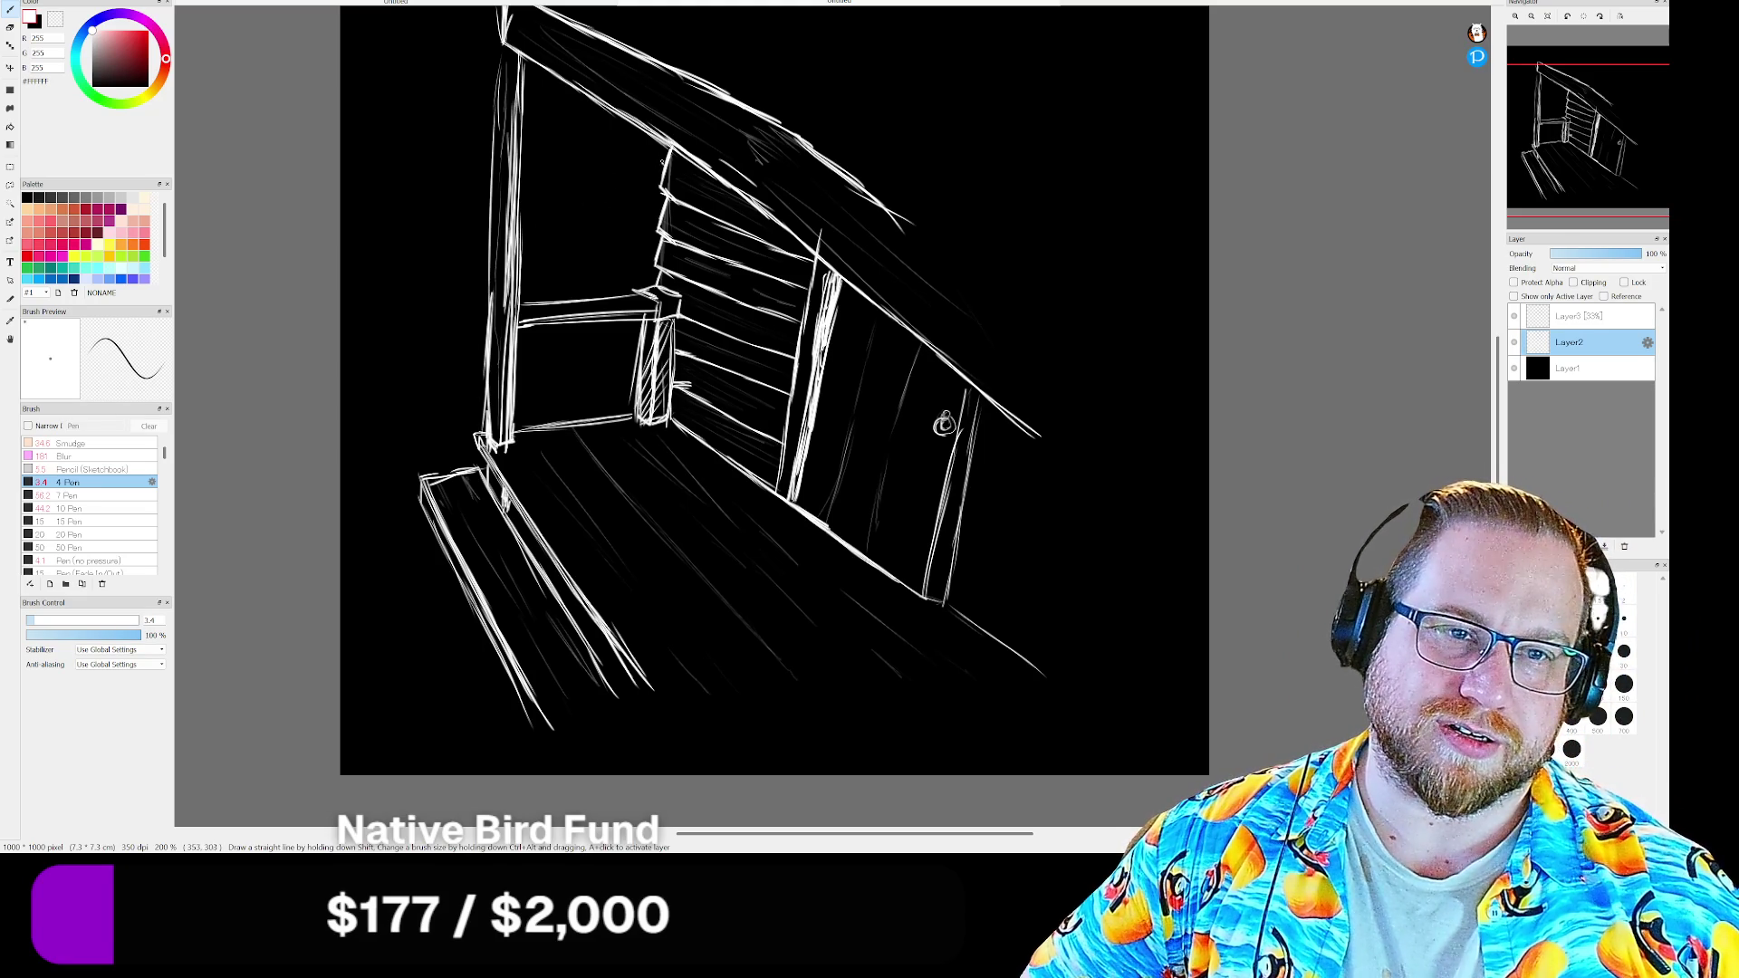
Draw a short ledge inside the left window with a post at its left end and a support below
left_click_drag(661, 163, 594, 191)
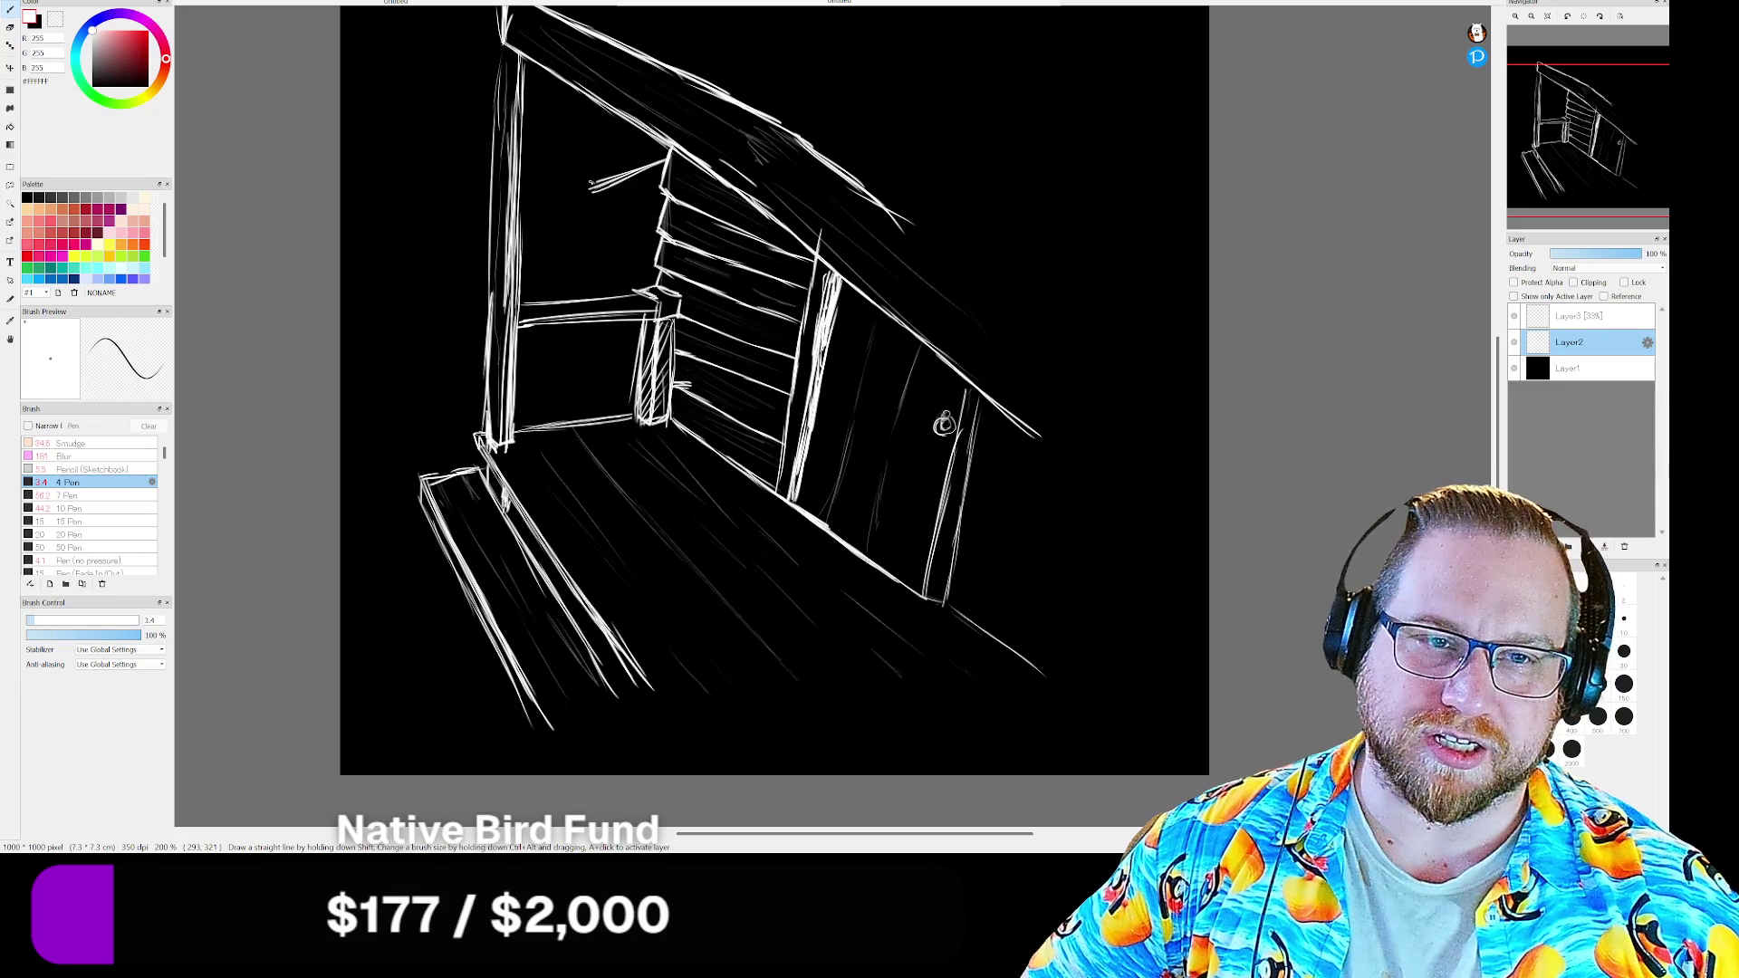
mouse_move(586, 185)
left_mouse_down()
mouse_move(584, 218)
mouse_move(650, 201)
mouse_move(570, 219)
left_mouse_up()
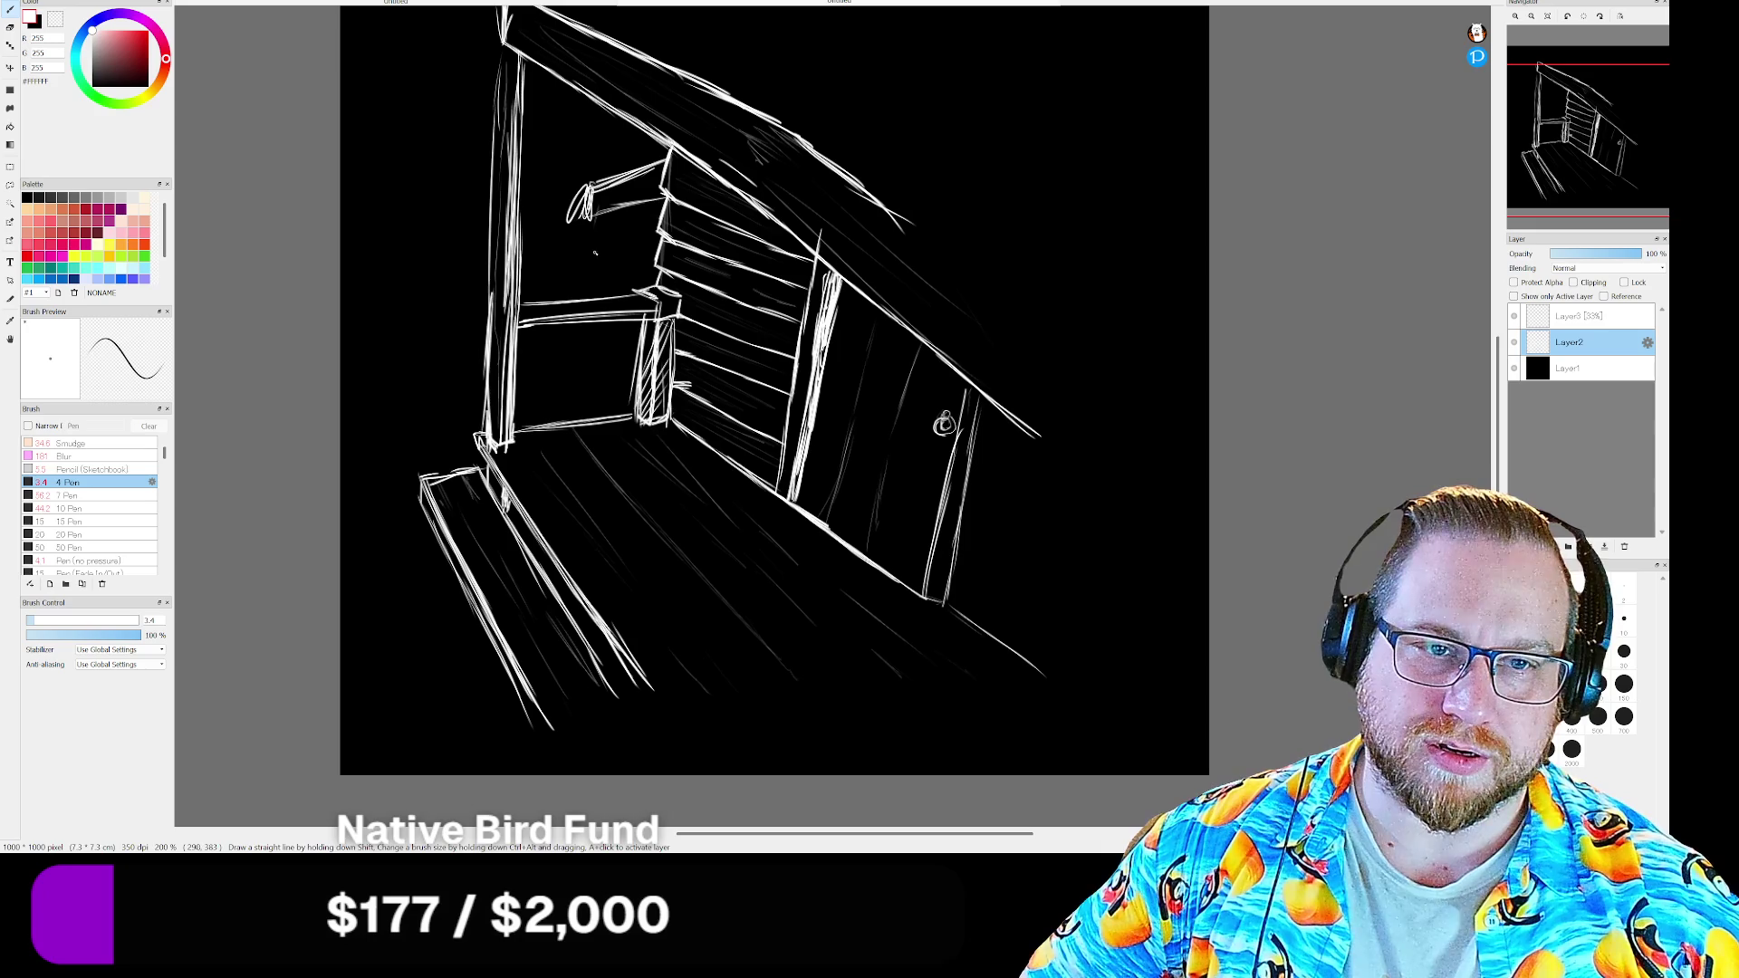
left_click_drag(598, 218, 598, 289)
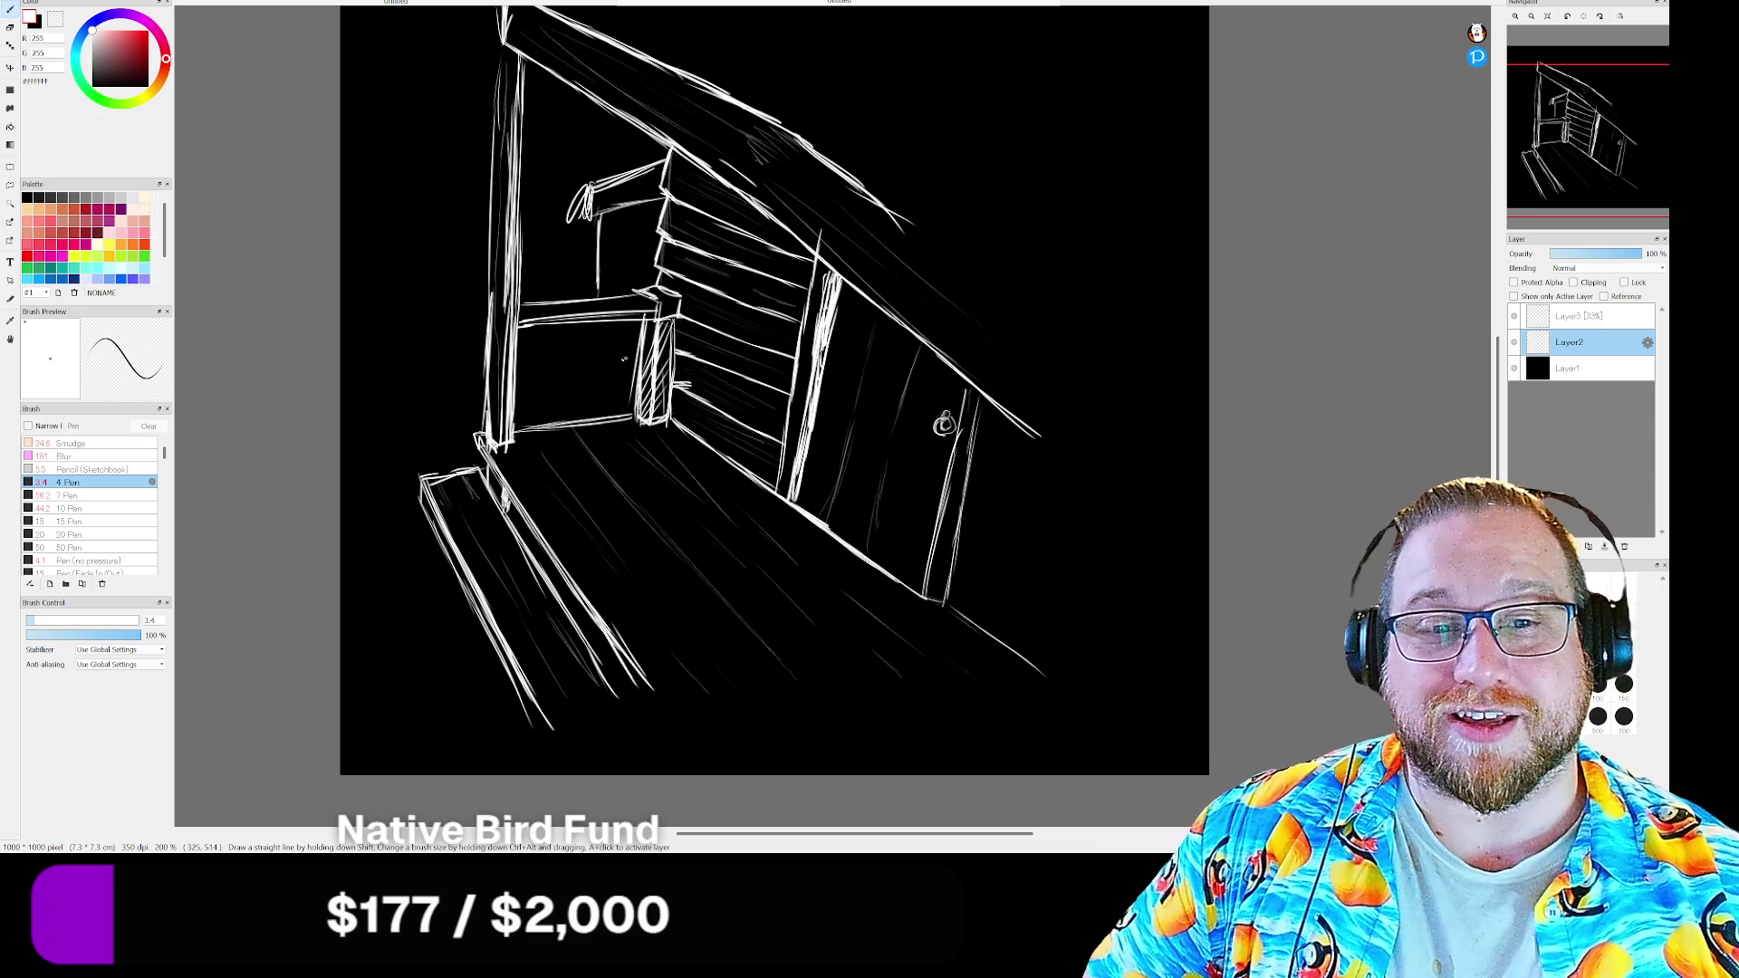
Add vertical strokes below and beside the window frame, then bring up the wild west houses search
left_click_drag(599, 326, 598, 395)
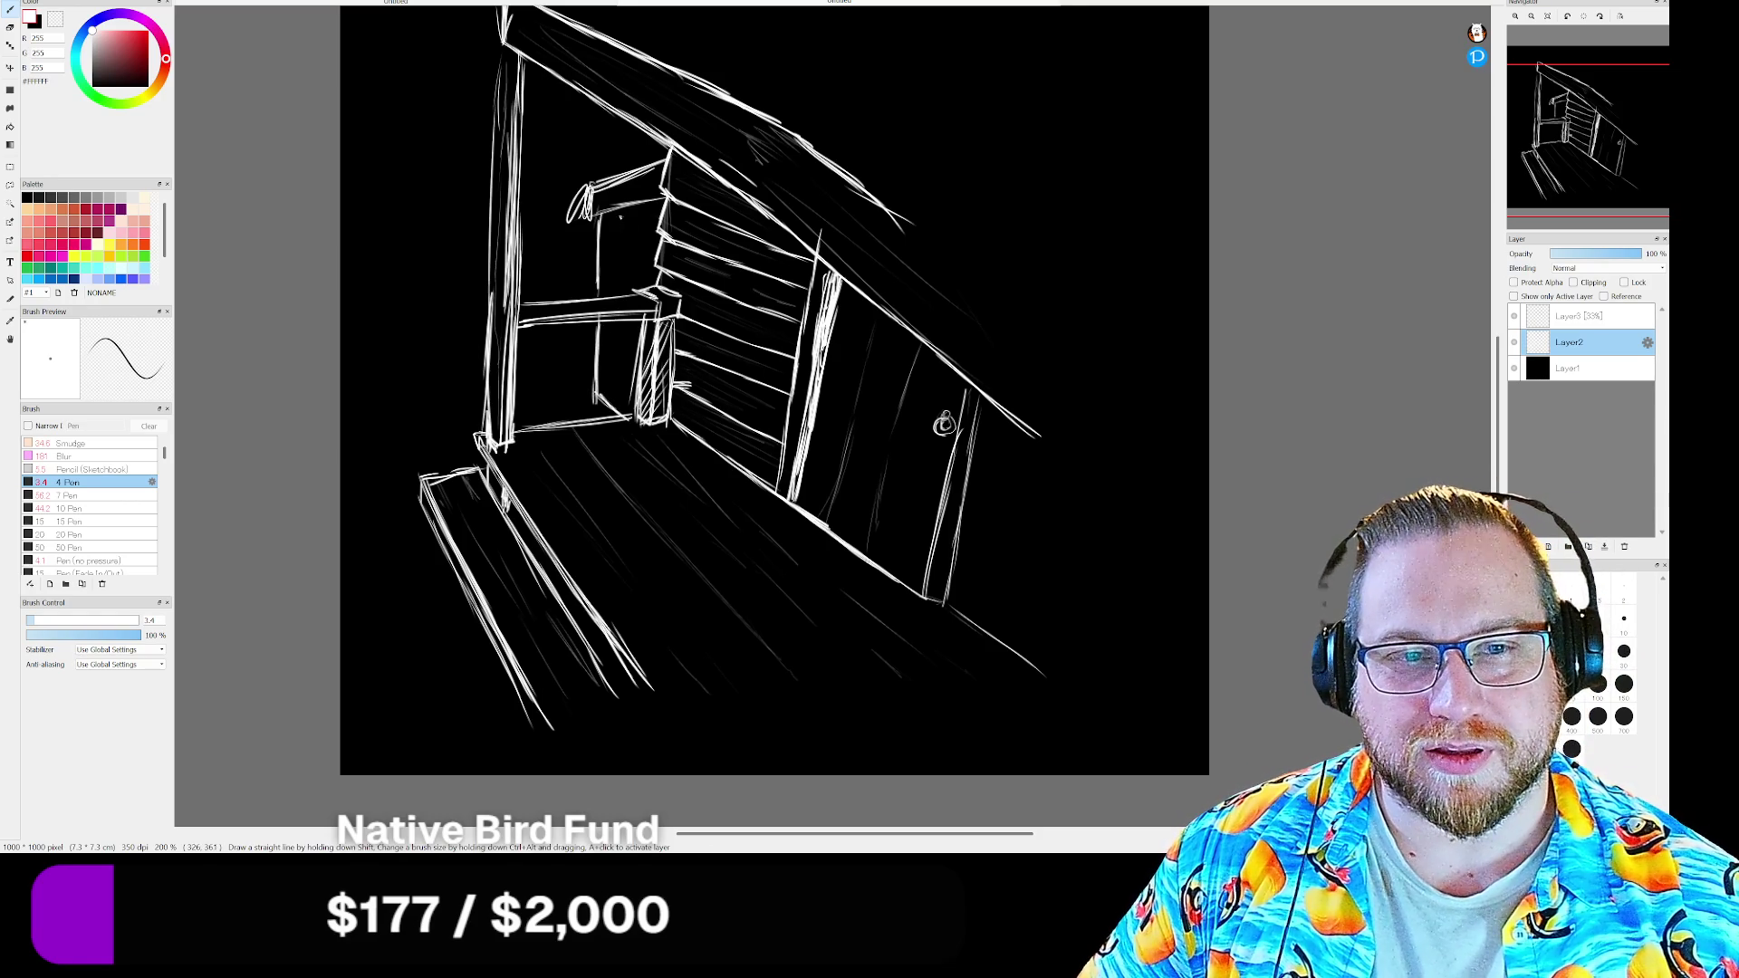
left_click_drag(612, 217, 610, 413)
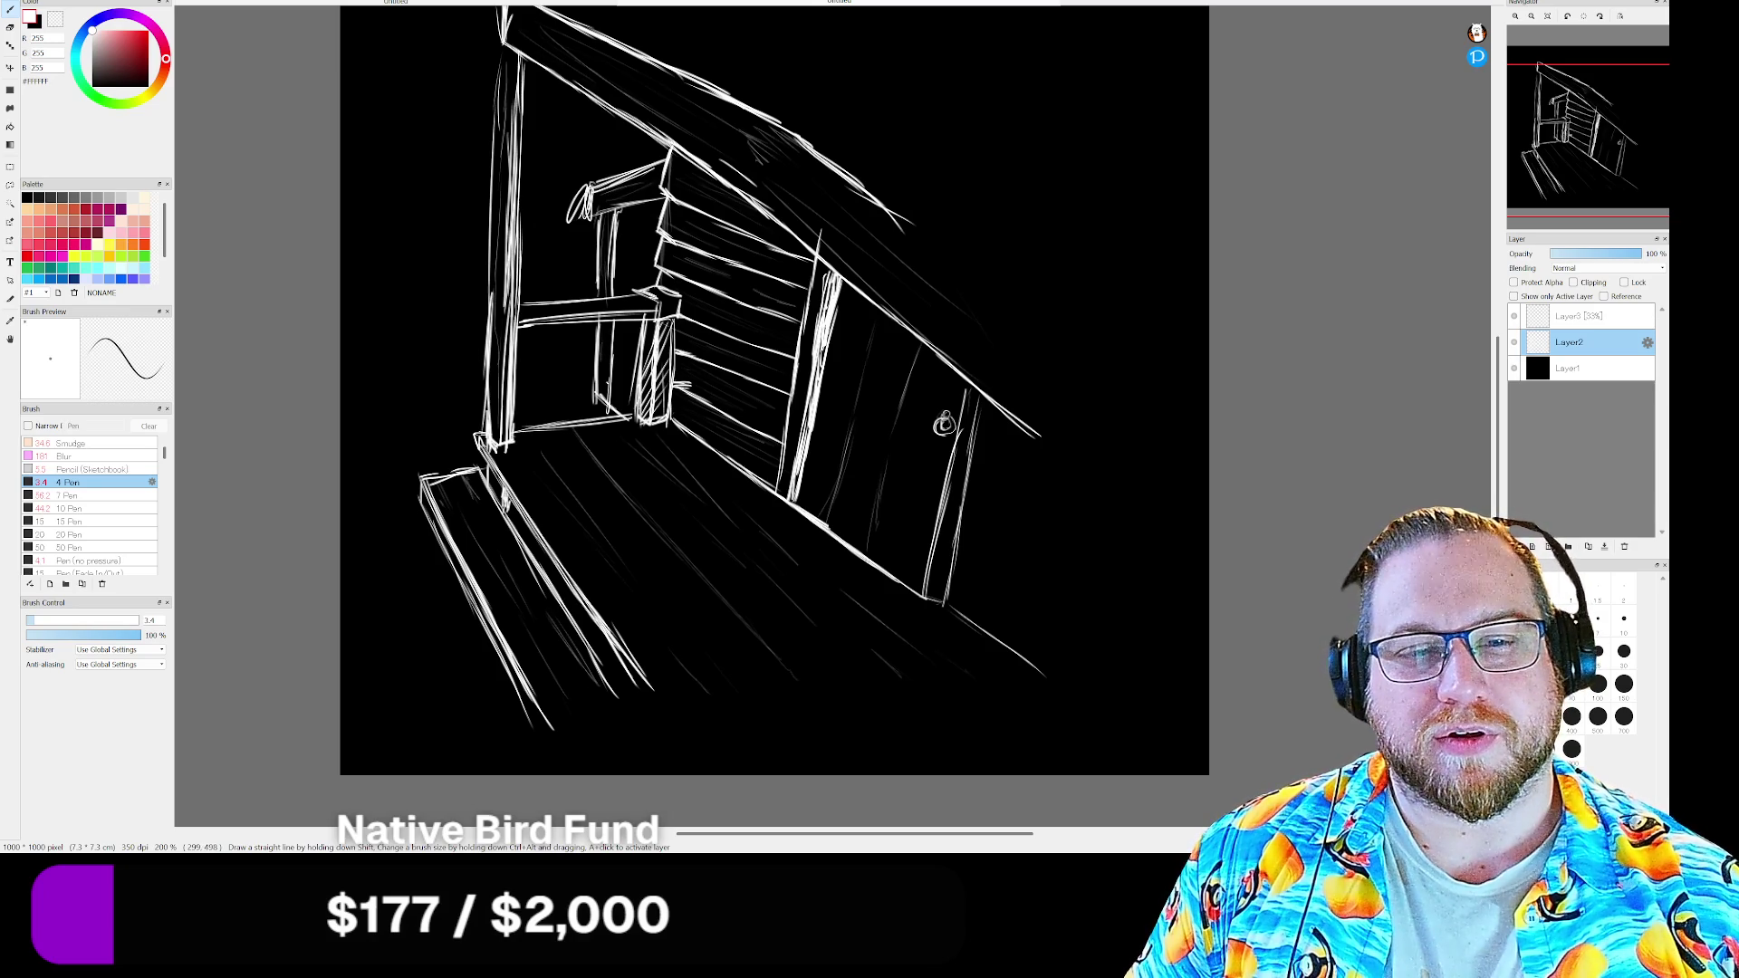
left_click_drag(626, 323, 628, 389)
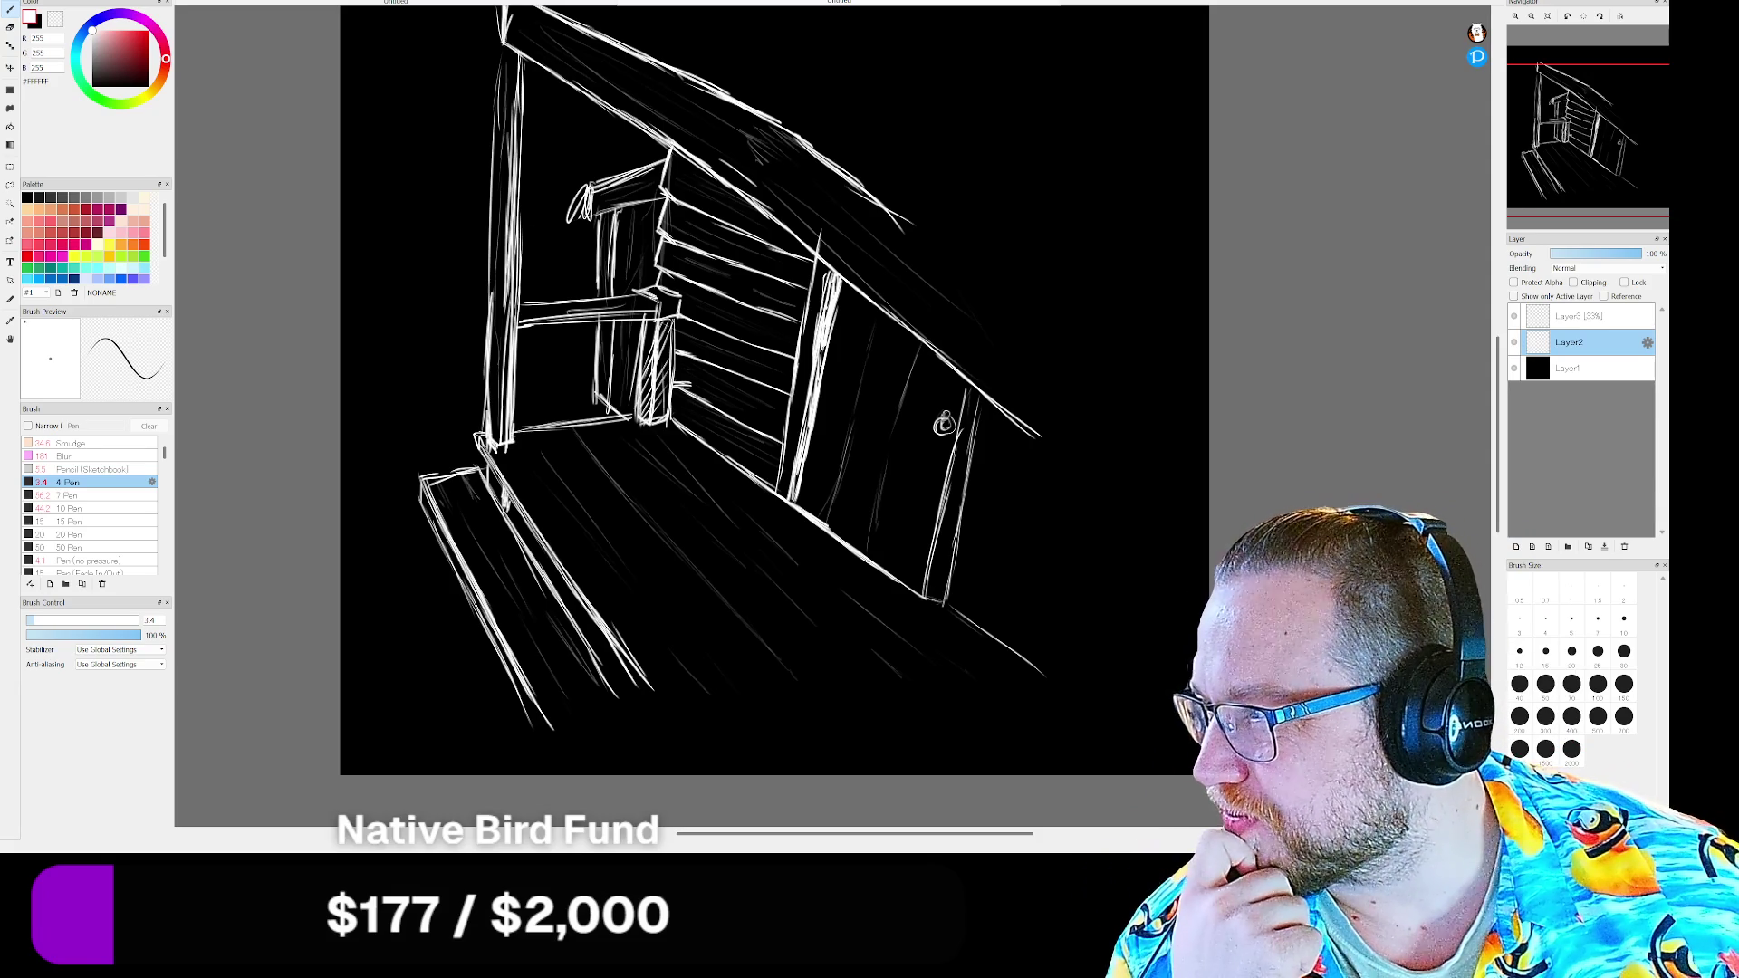
key("alt+Tab")
Switch the wild west houses search to image results and preview the saloon street photo
left_click_drag(543, 32, 565, 30)
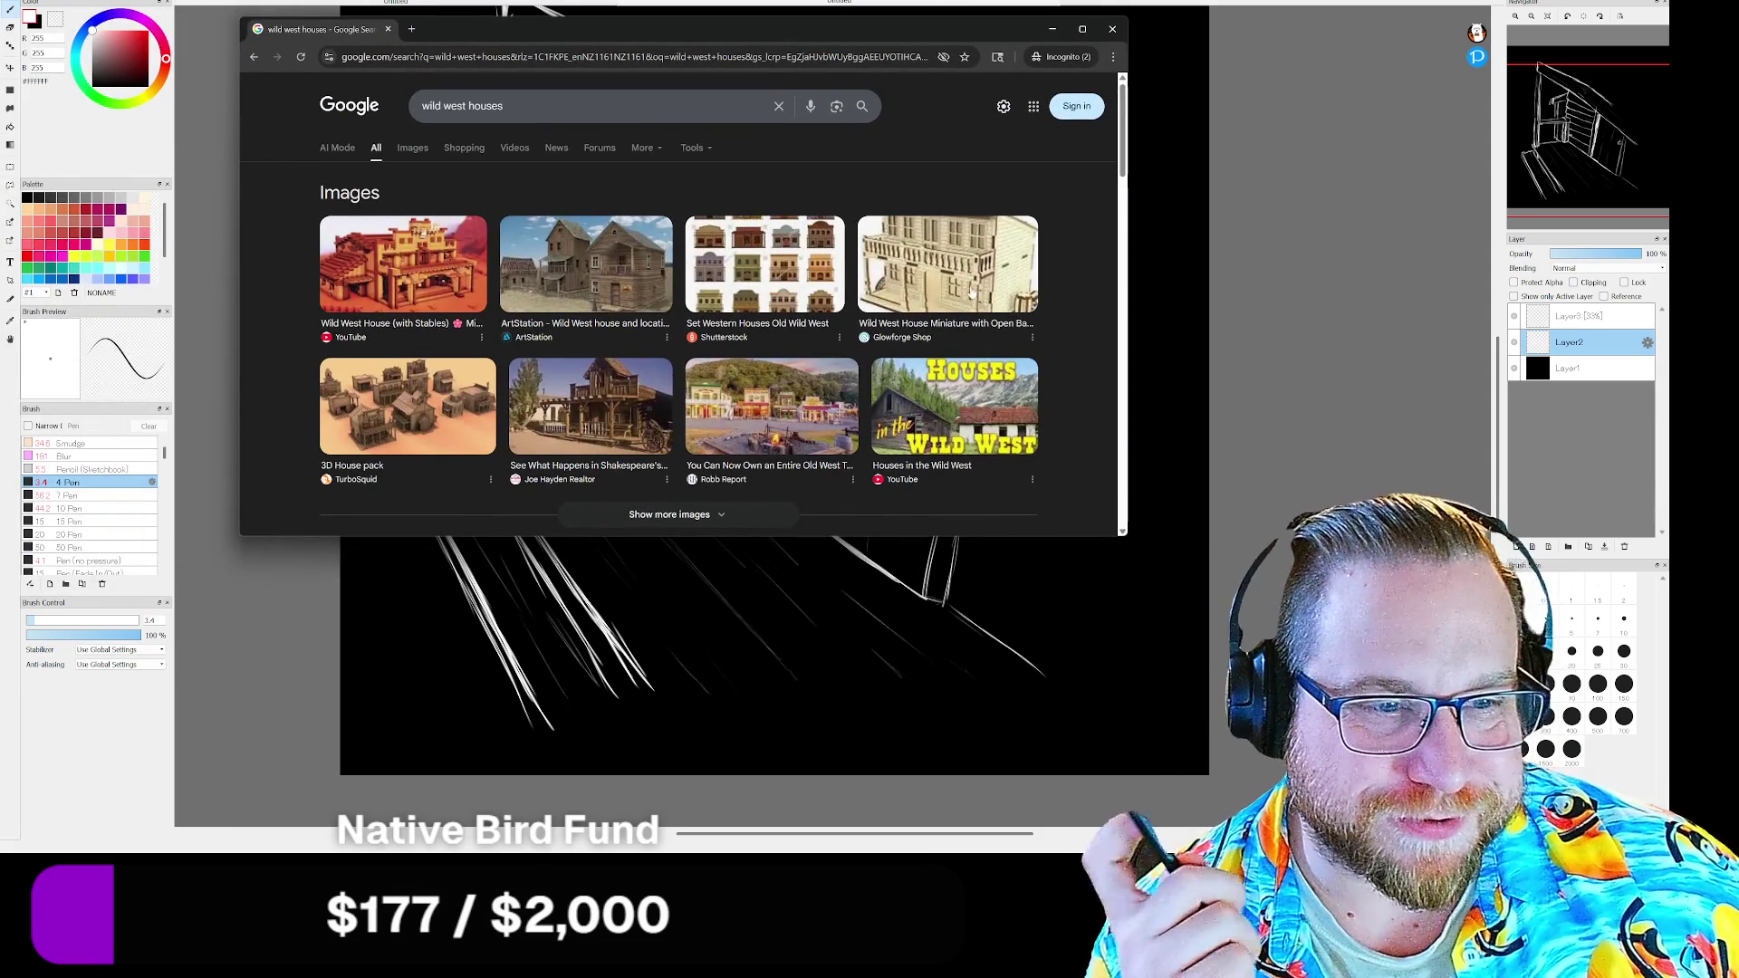
left_click(435, 152)
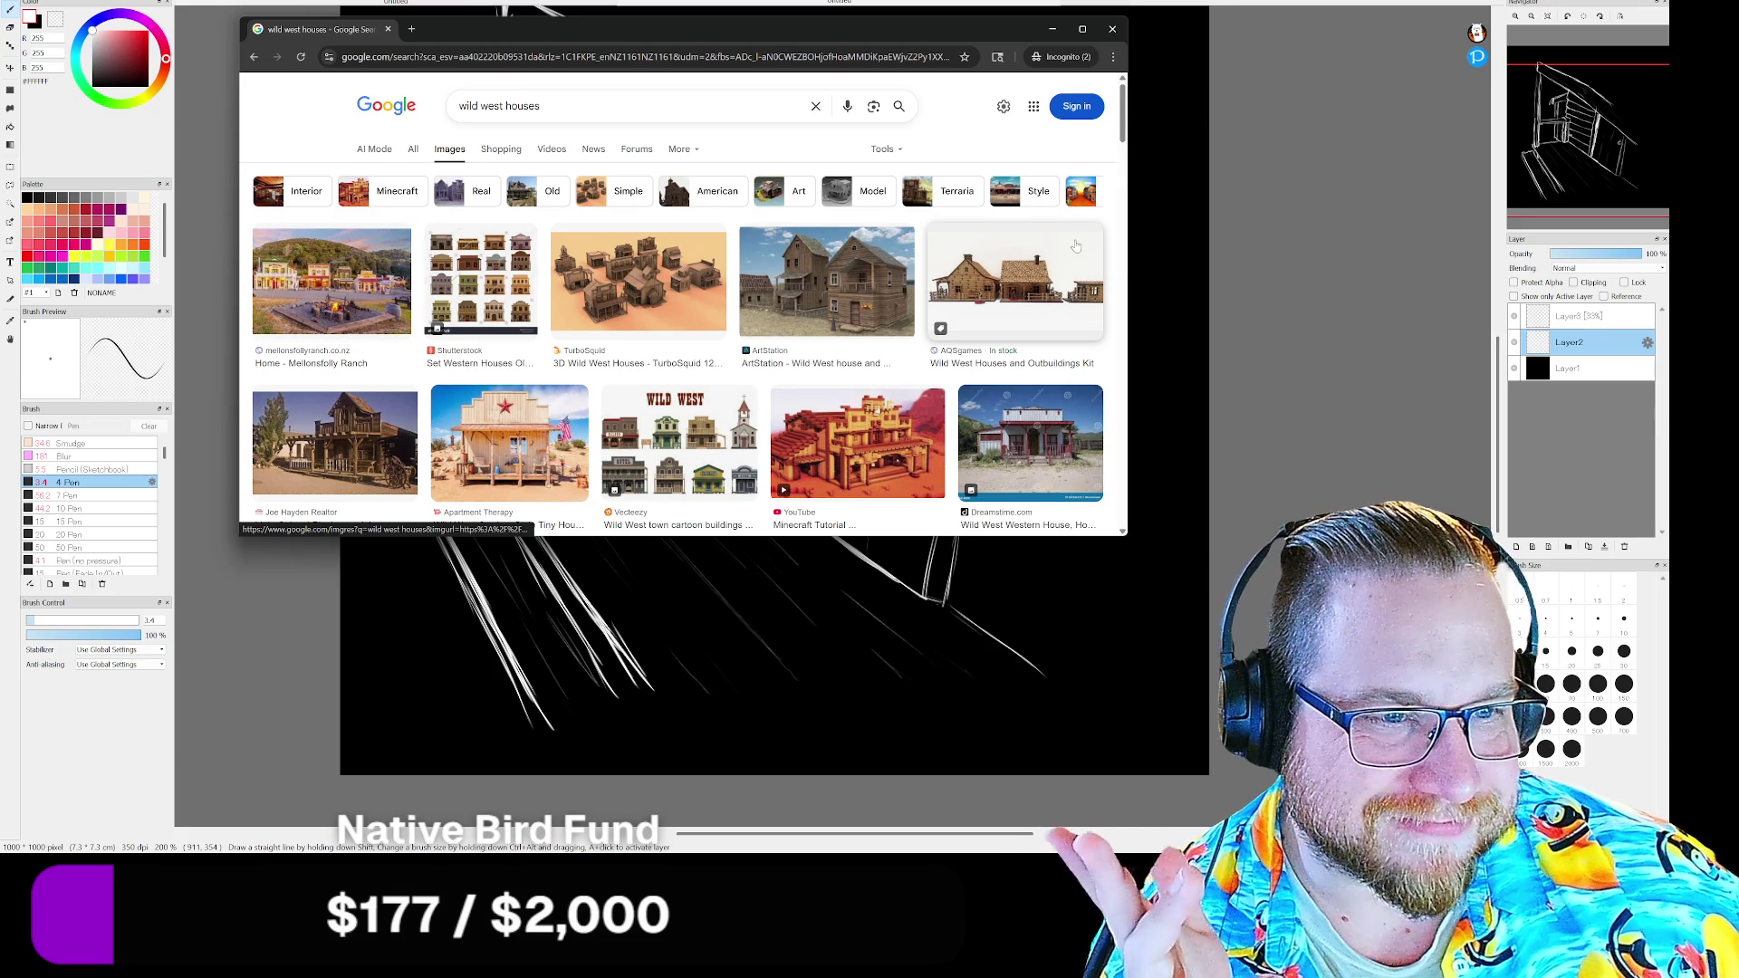
scroll(1075, 246, "down", 2)
scroll(1075, 247, "down", 2)
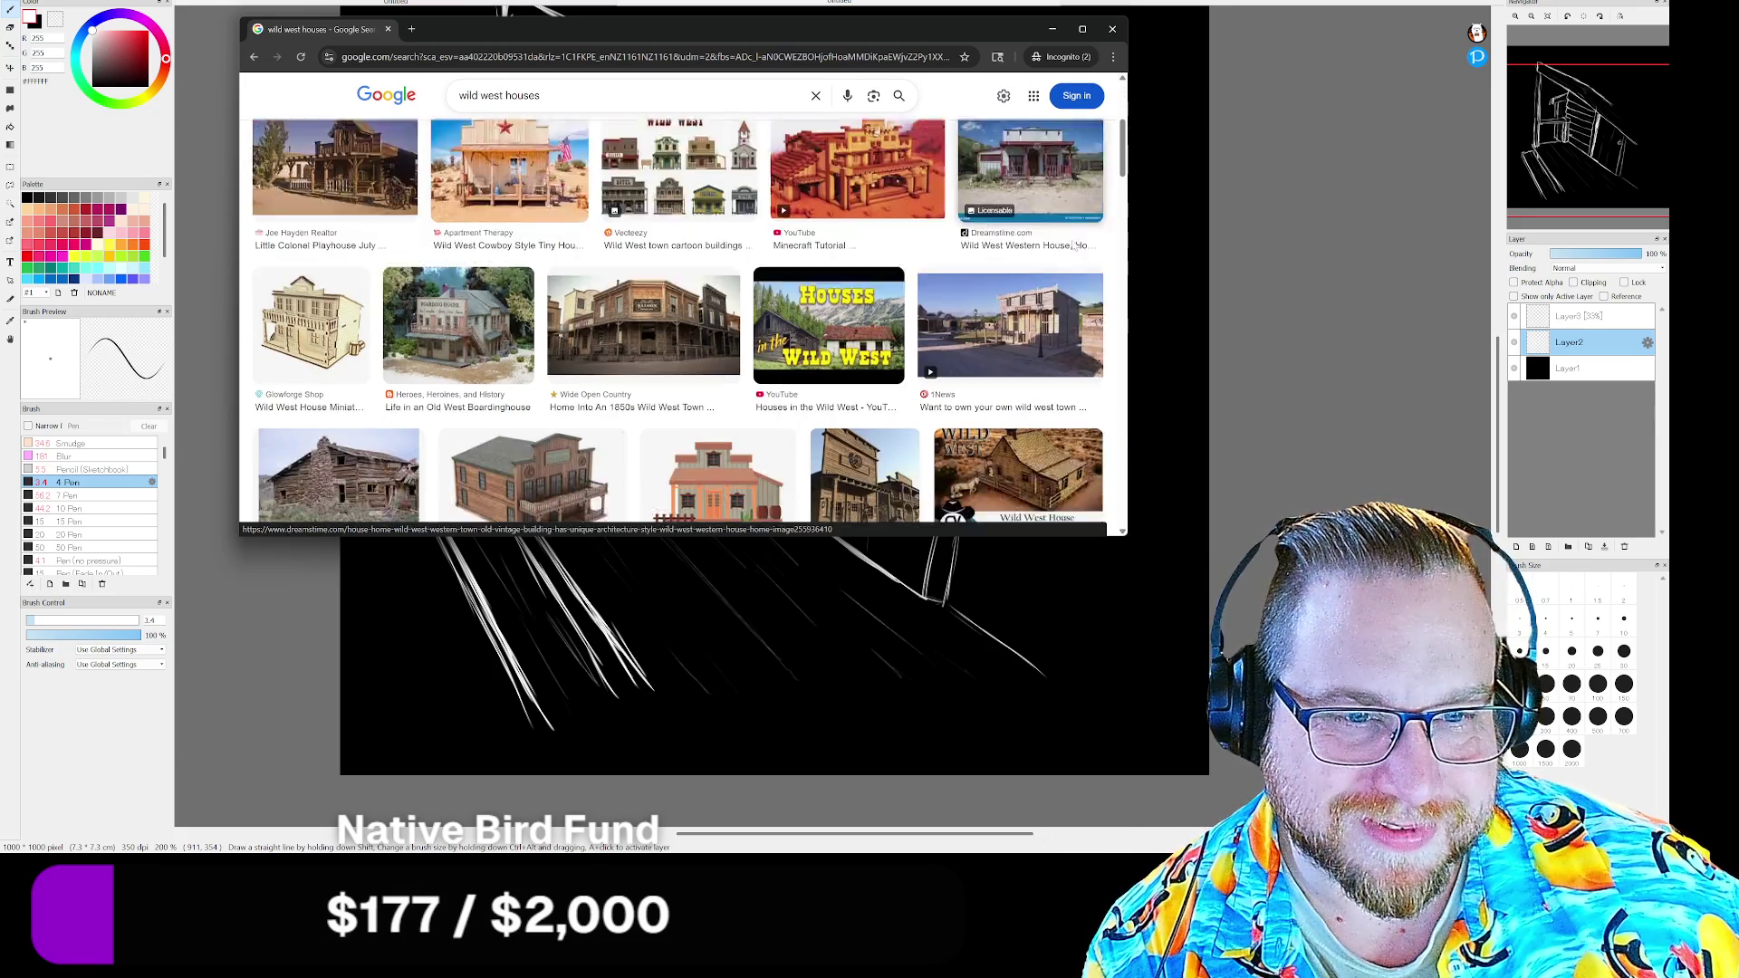
left_click(666, 215)
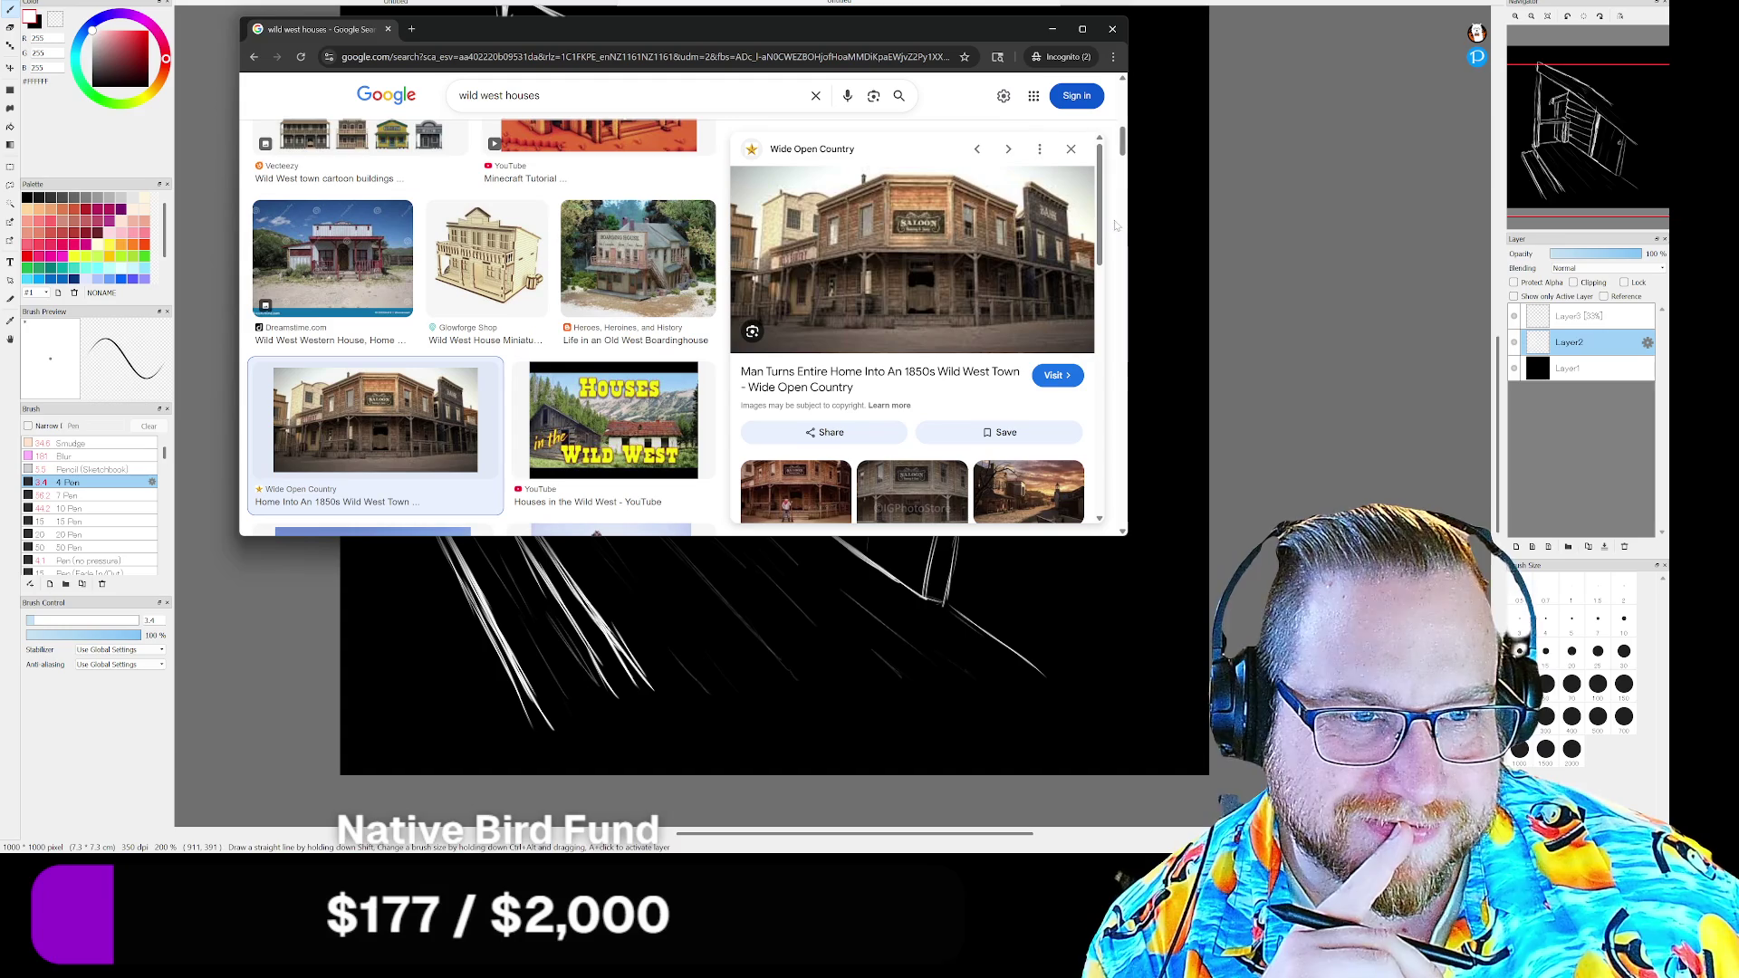
left_click(910, 248)
left_click(543, 29)
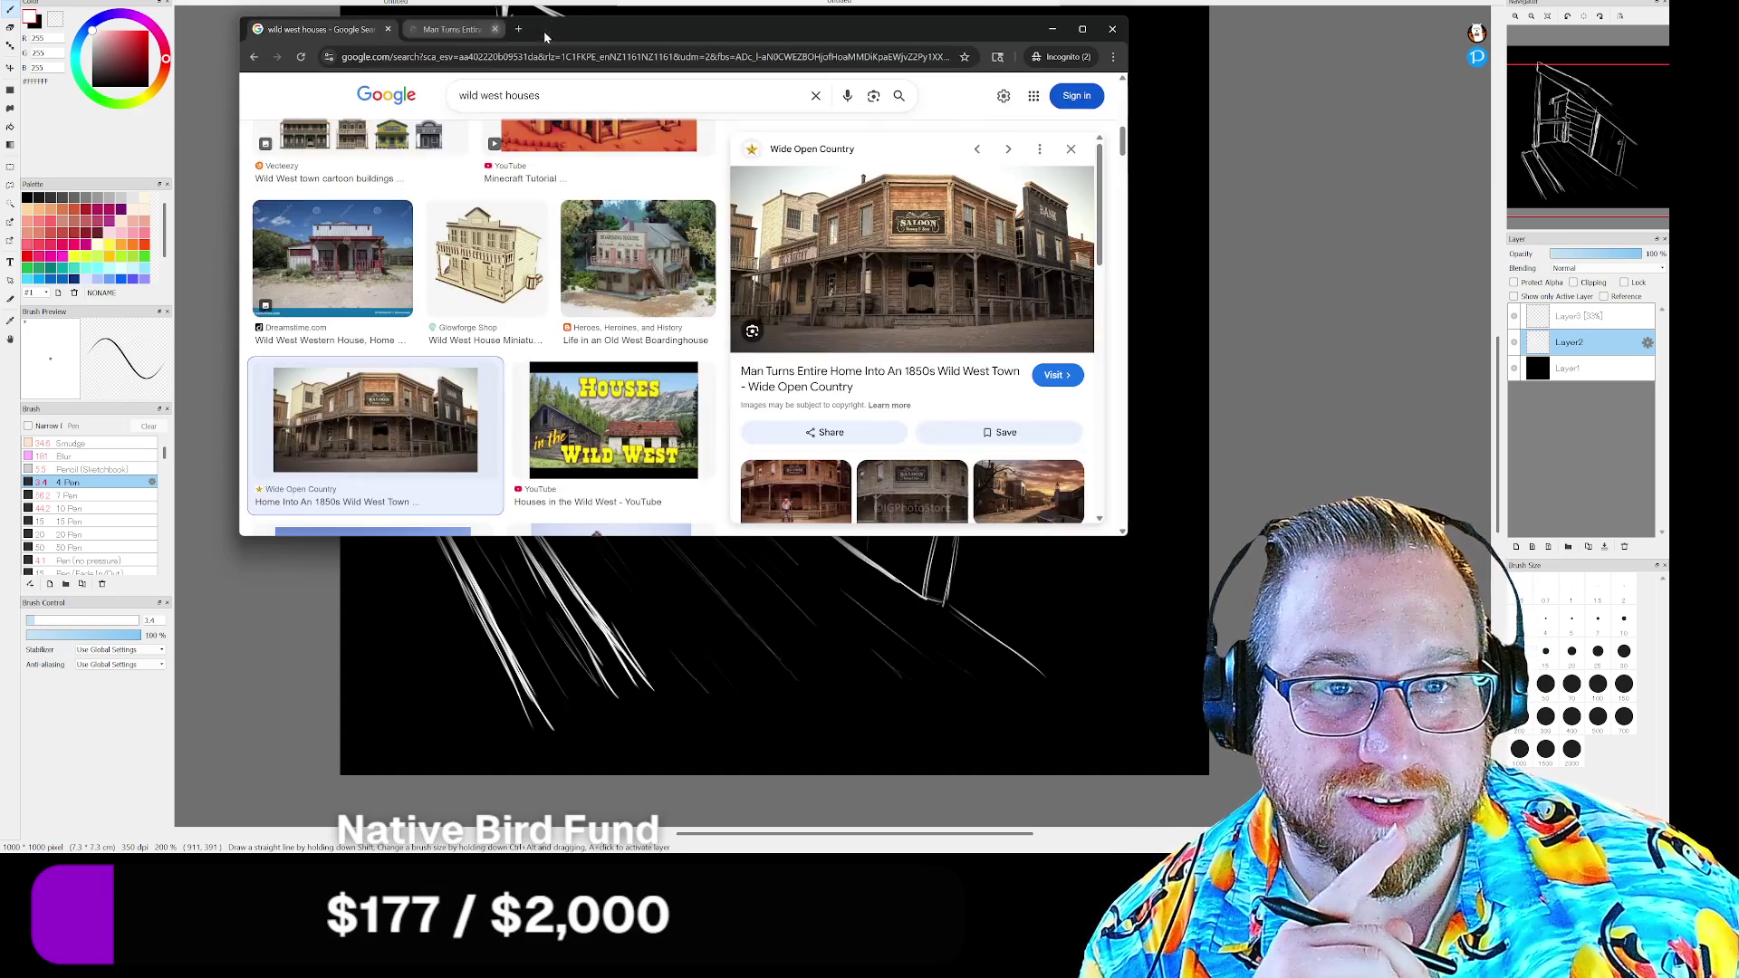
Open the saloon preview image at full size in its own tab and switch to it
right_click(885, 242)
left_click(959, 417)
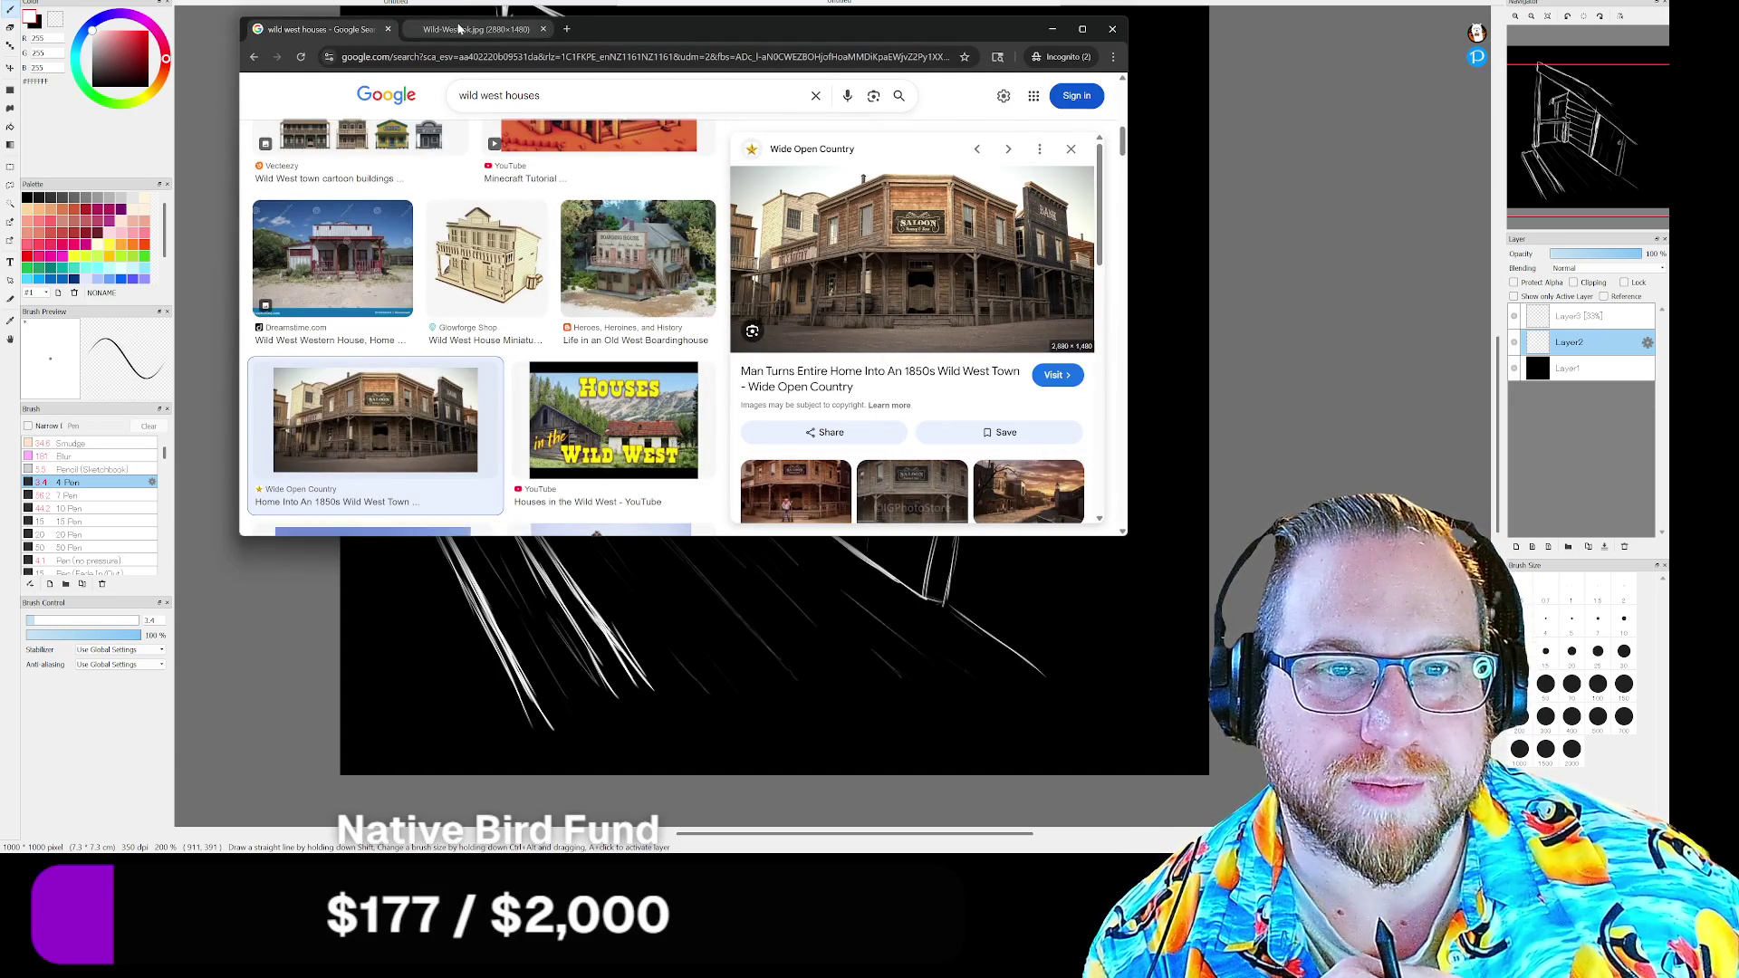
left_click(476, 29)
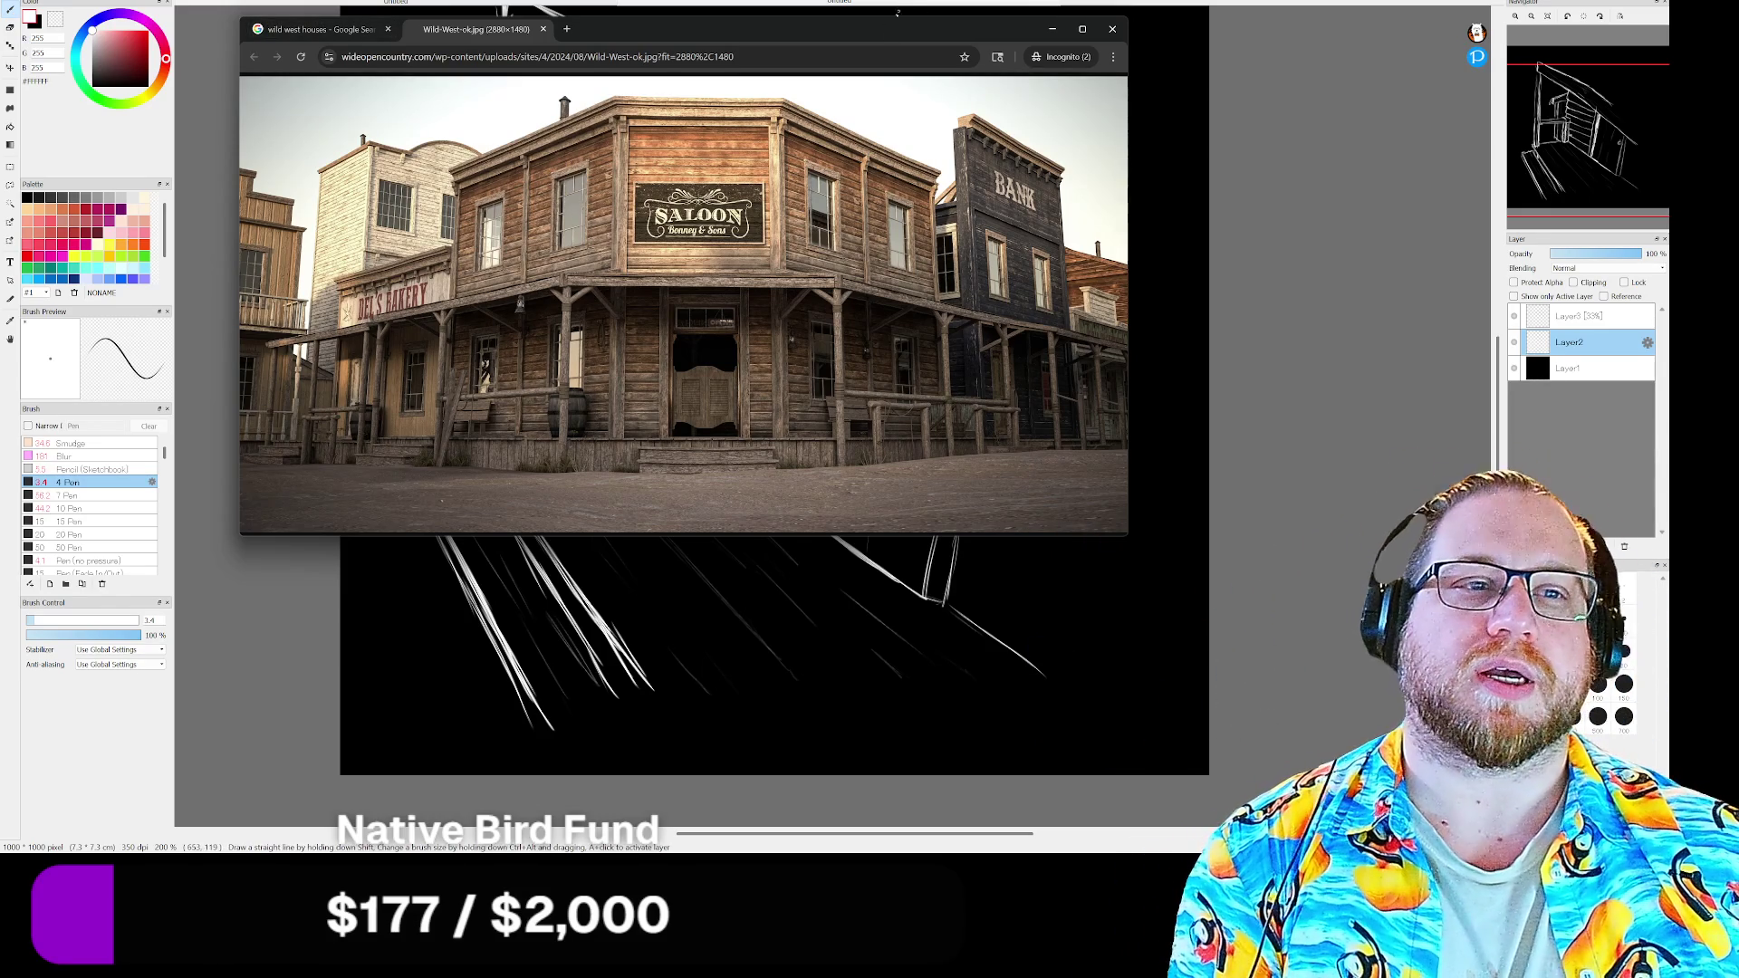
Drag the saloon reference window off to the left edge to uncover the FireAlpaca canvas
left_click_drag(1032, 27, 27, 28)
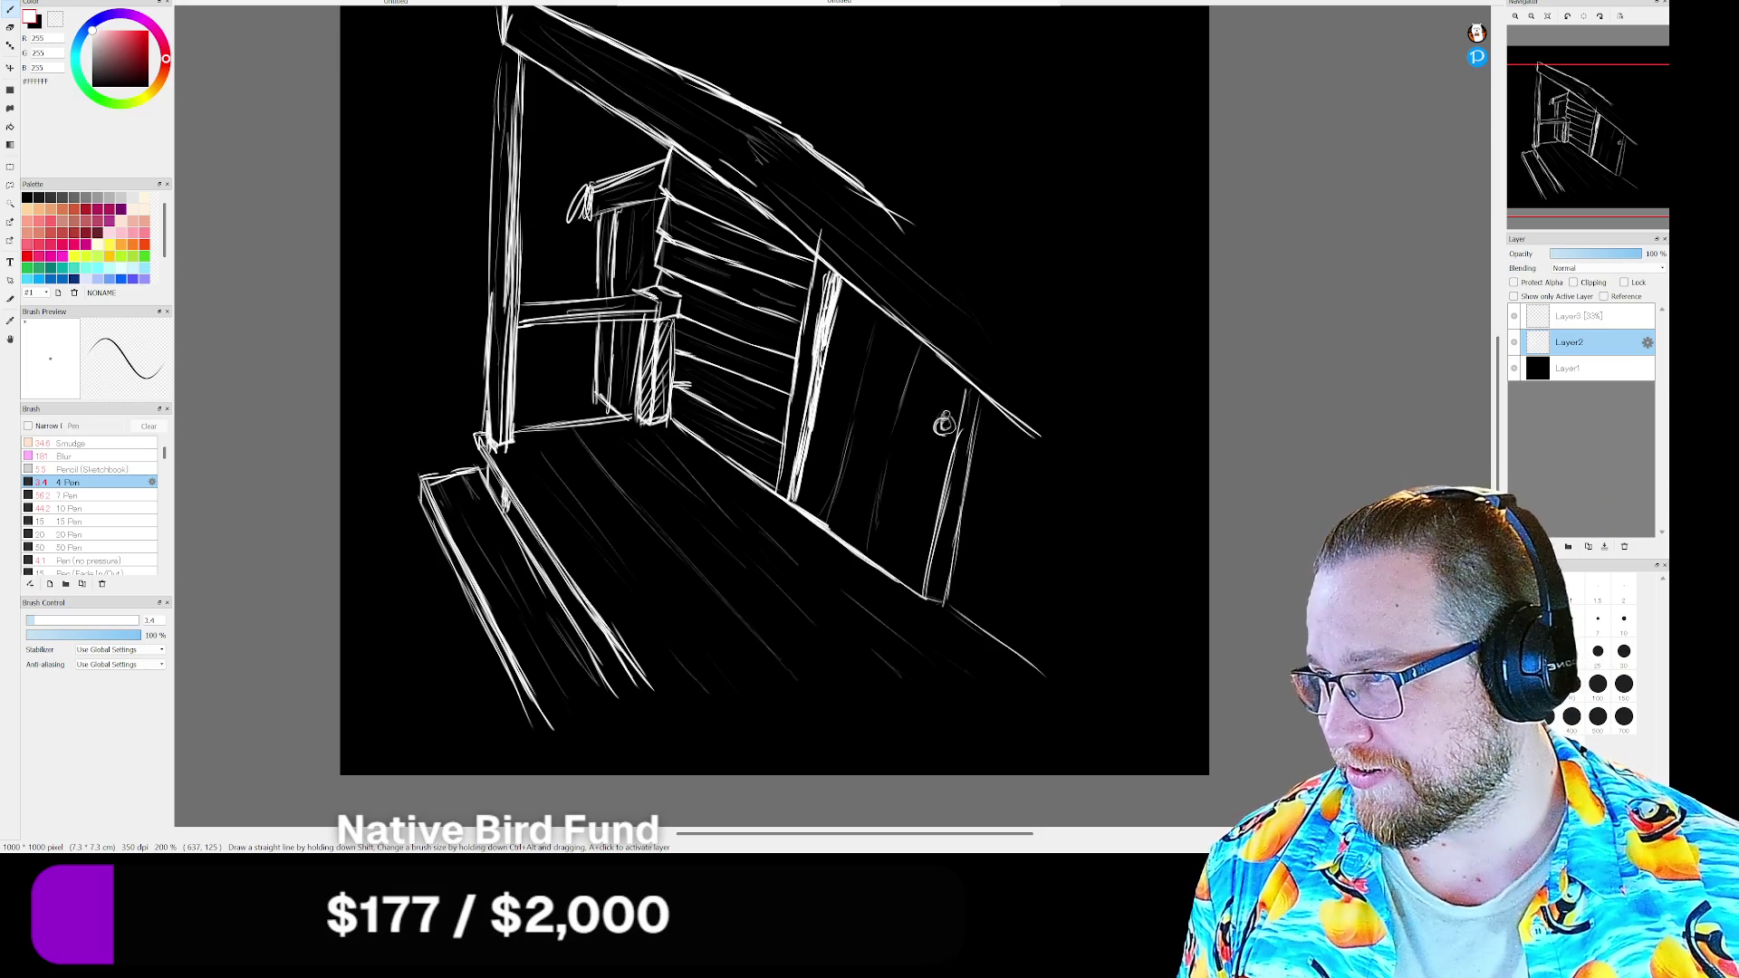
Bring back the old cowboy towns results, enlarge the window, preview Old Tombstone, then return to the saloon photo
key("alt+Tab")
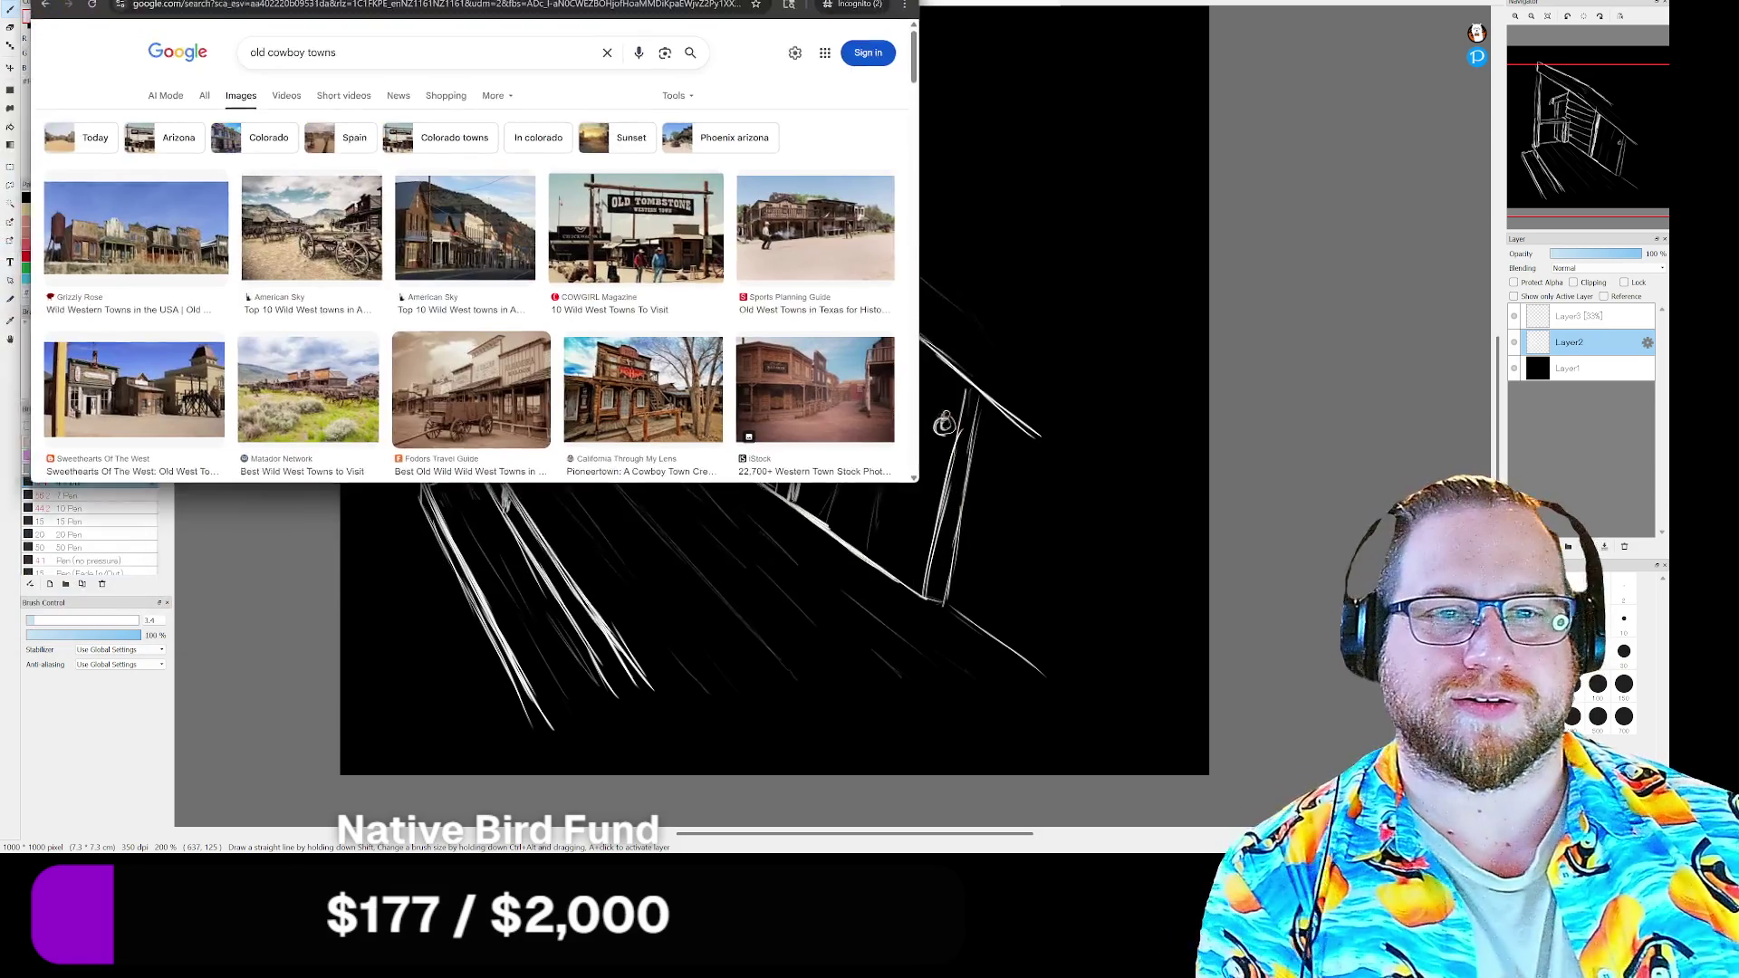
left_click_drag(855, 8, 907, 18)
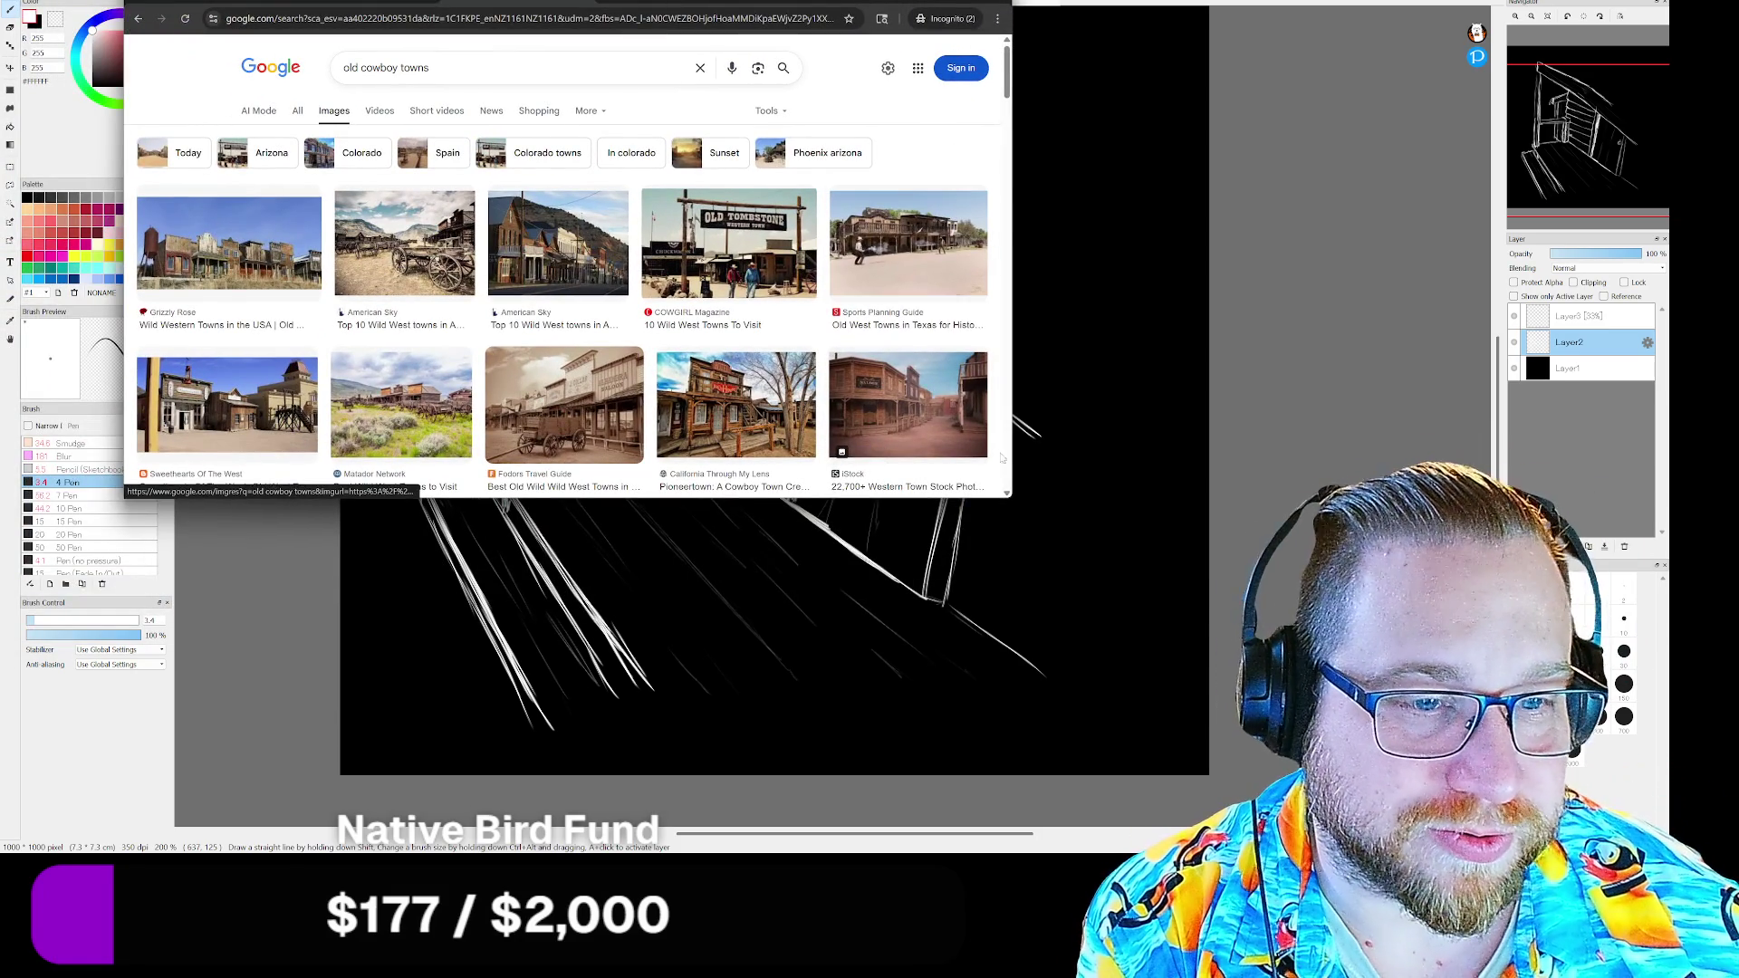
mouse_move(1008, 499)
left_mouse_down()
mouse_move(1146, 695)
mouse_move(1162, 661)
left_mouse_up()
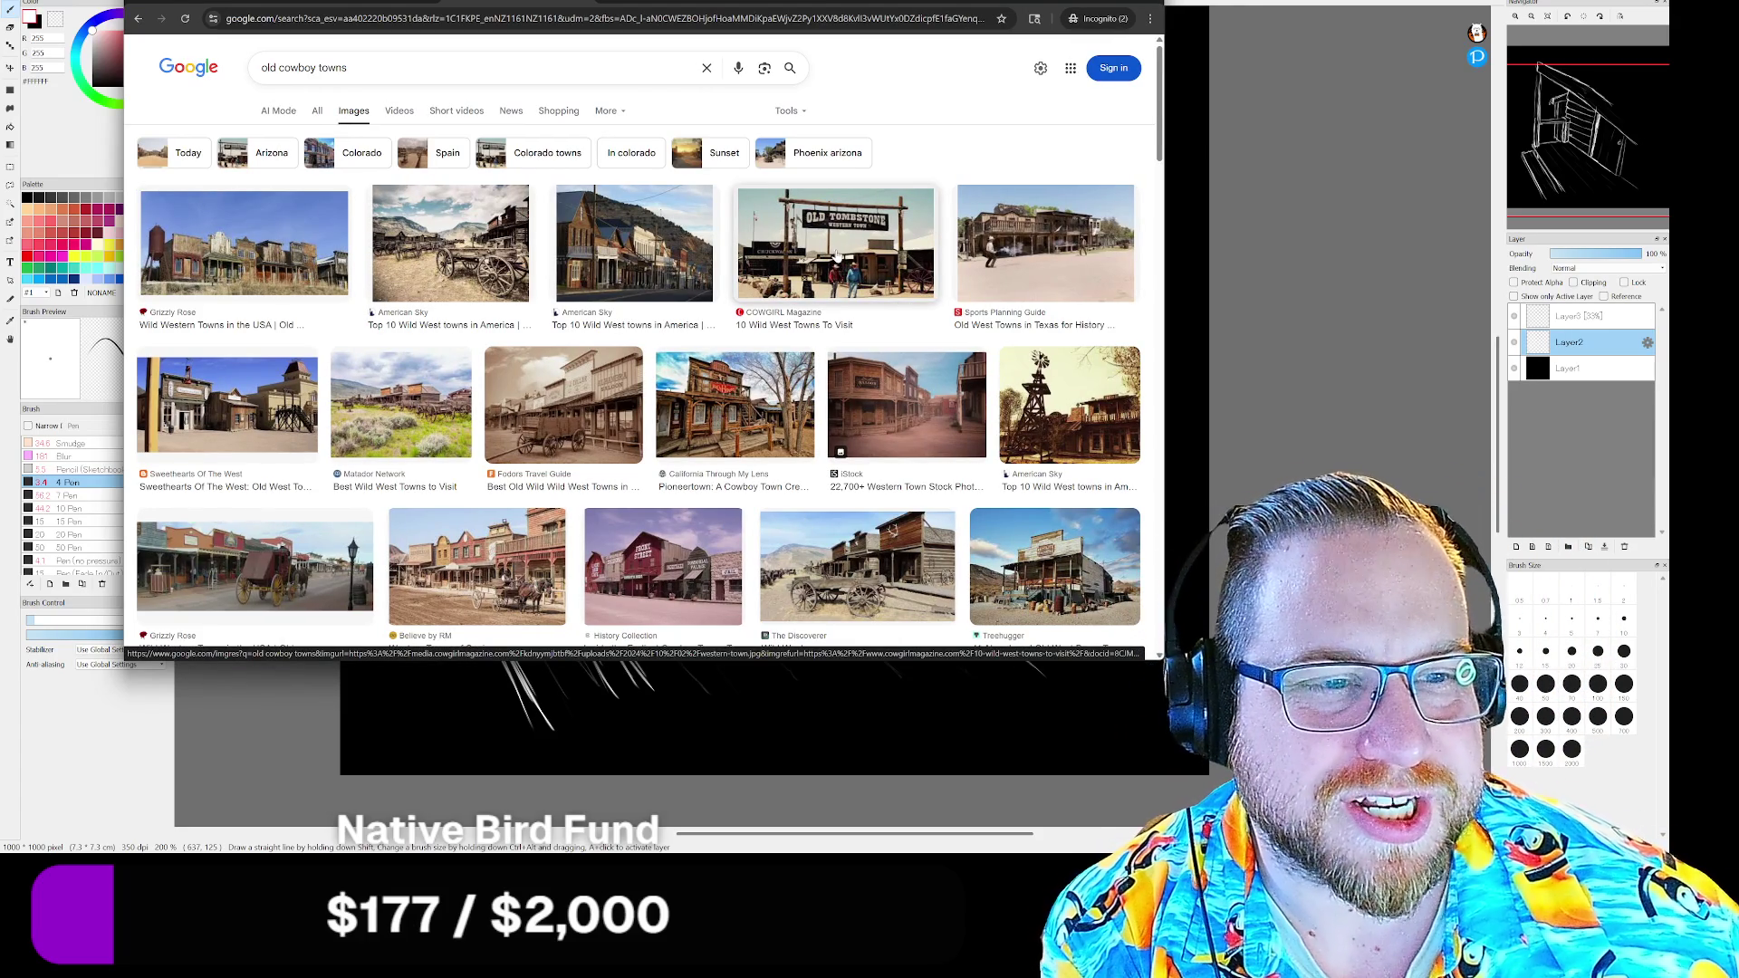
left_click(834, 246)
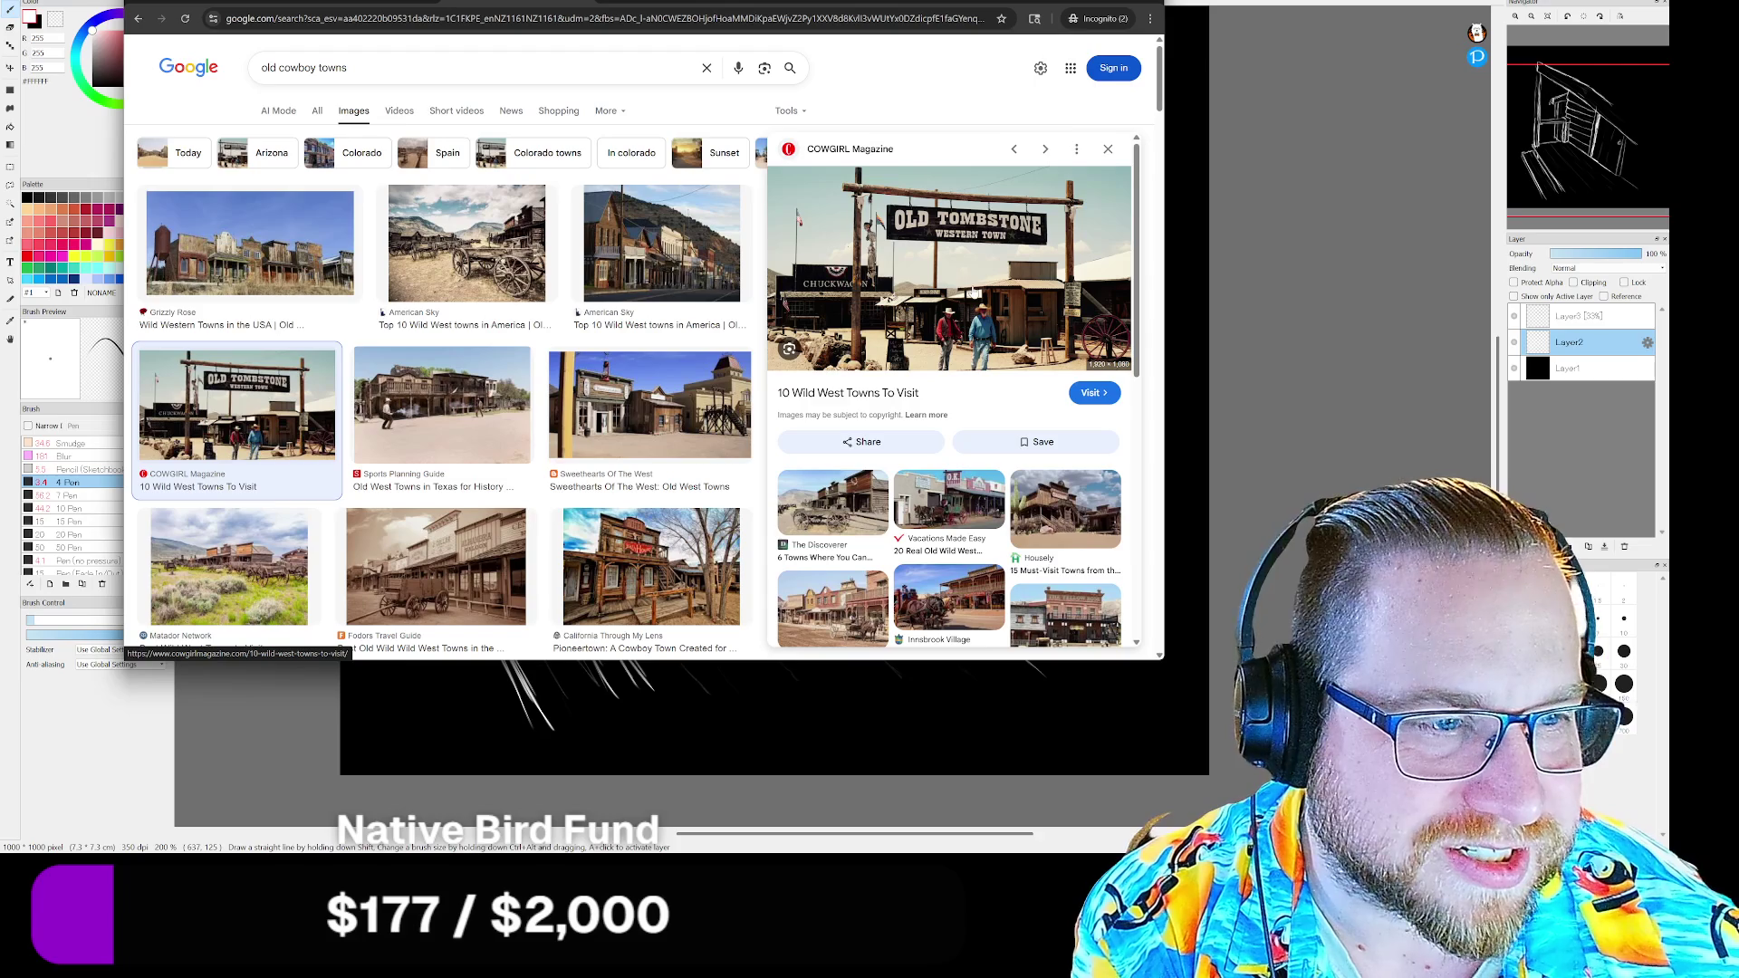
scroll(987, 294, "down", 1)
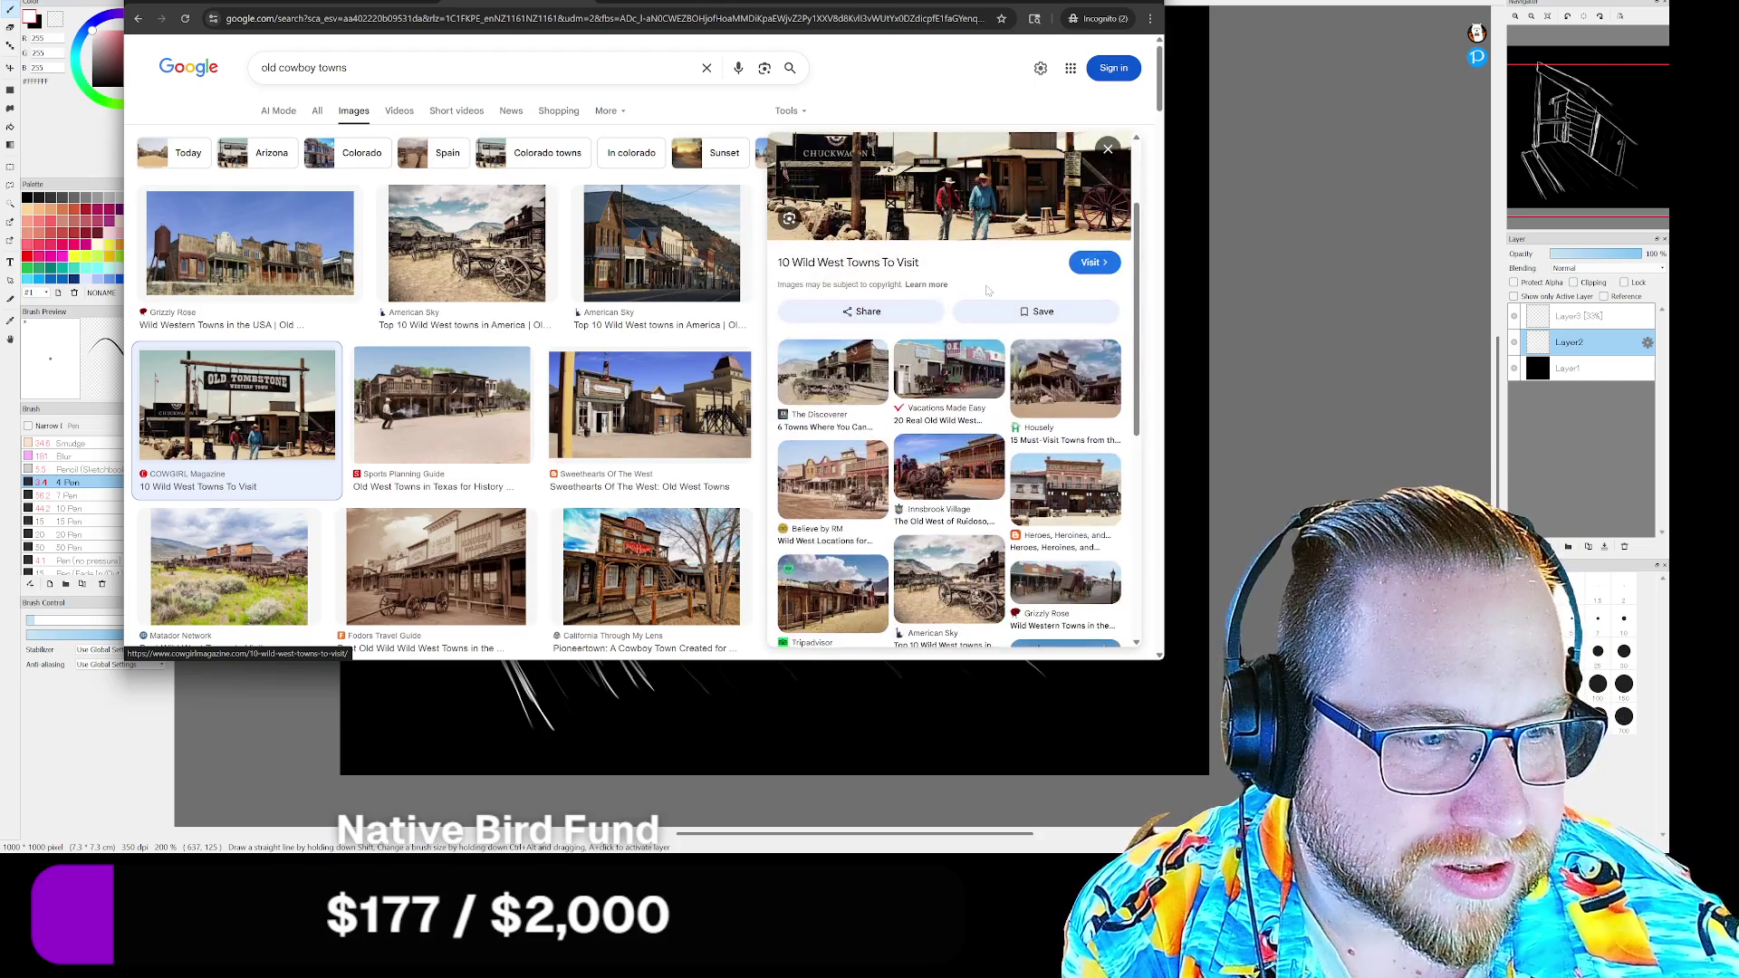
scroll(981, 283, "down", 1)
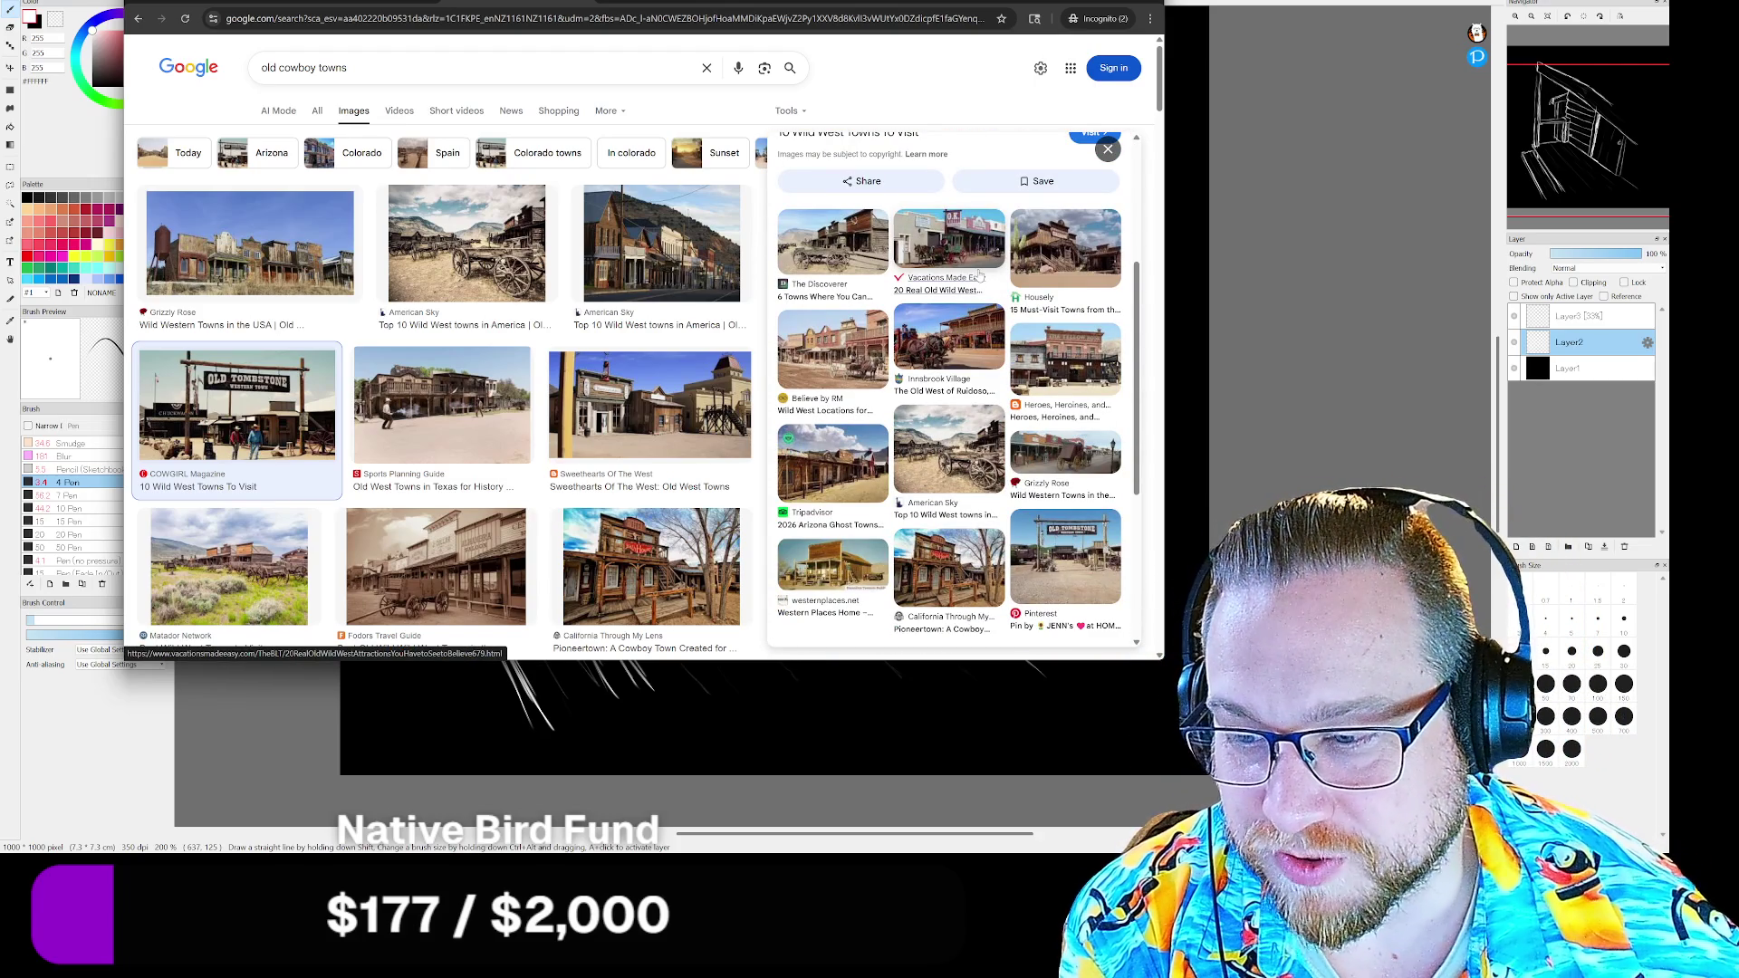
left_click(973, 259)
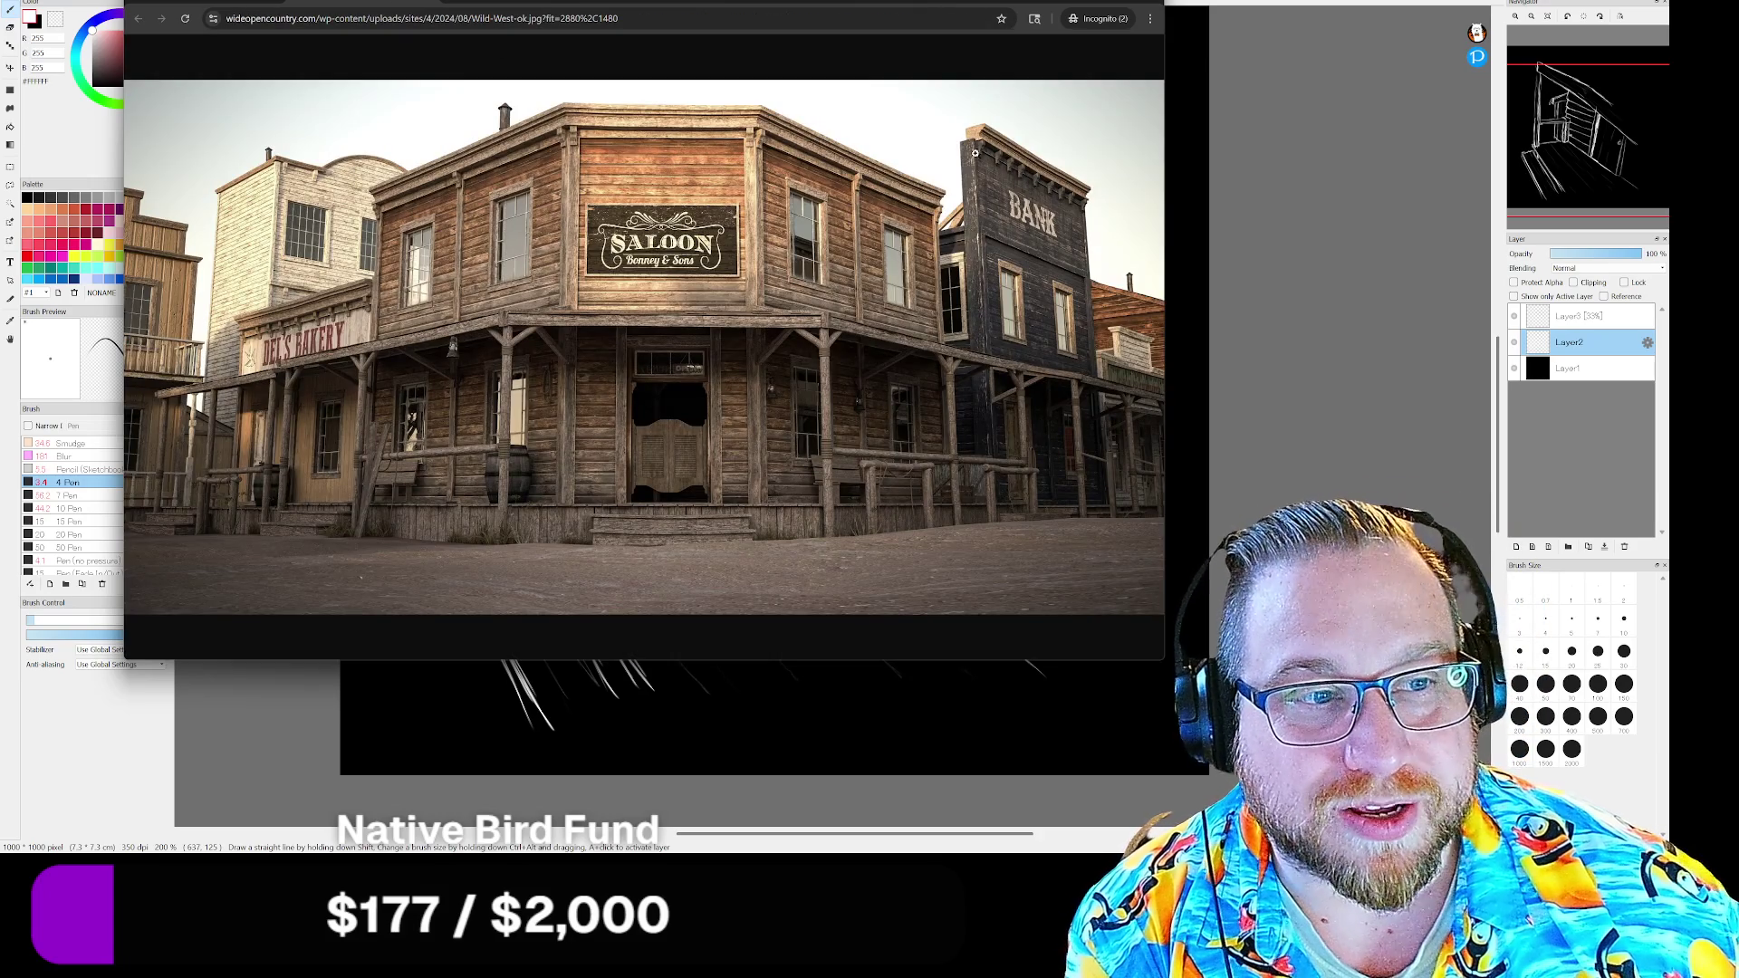
Zoom into the bank building in the saloon photo, fit it back, then return to the sketch
left_click(974, 154)
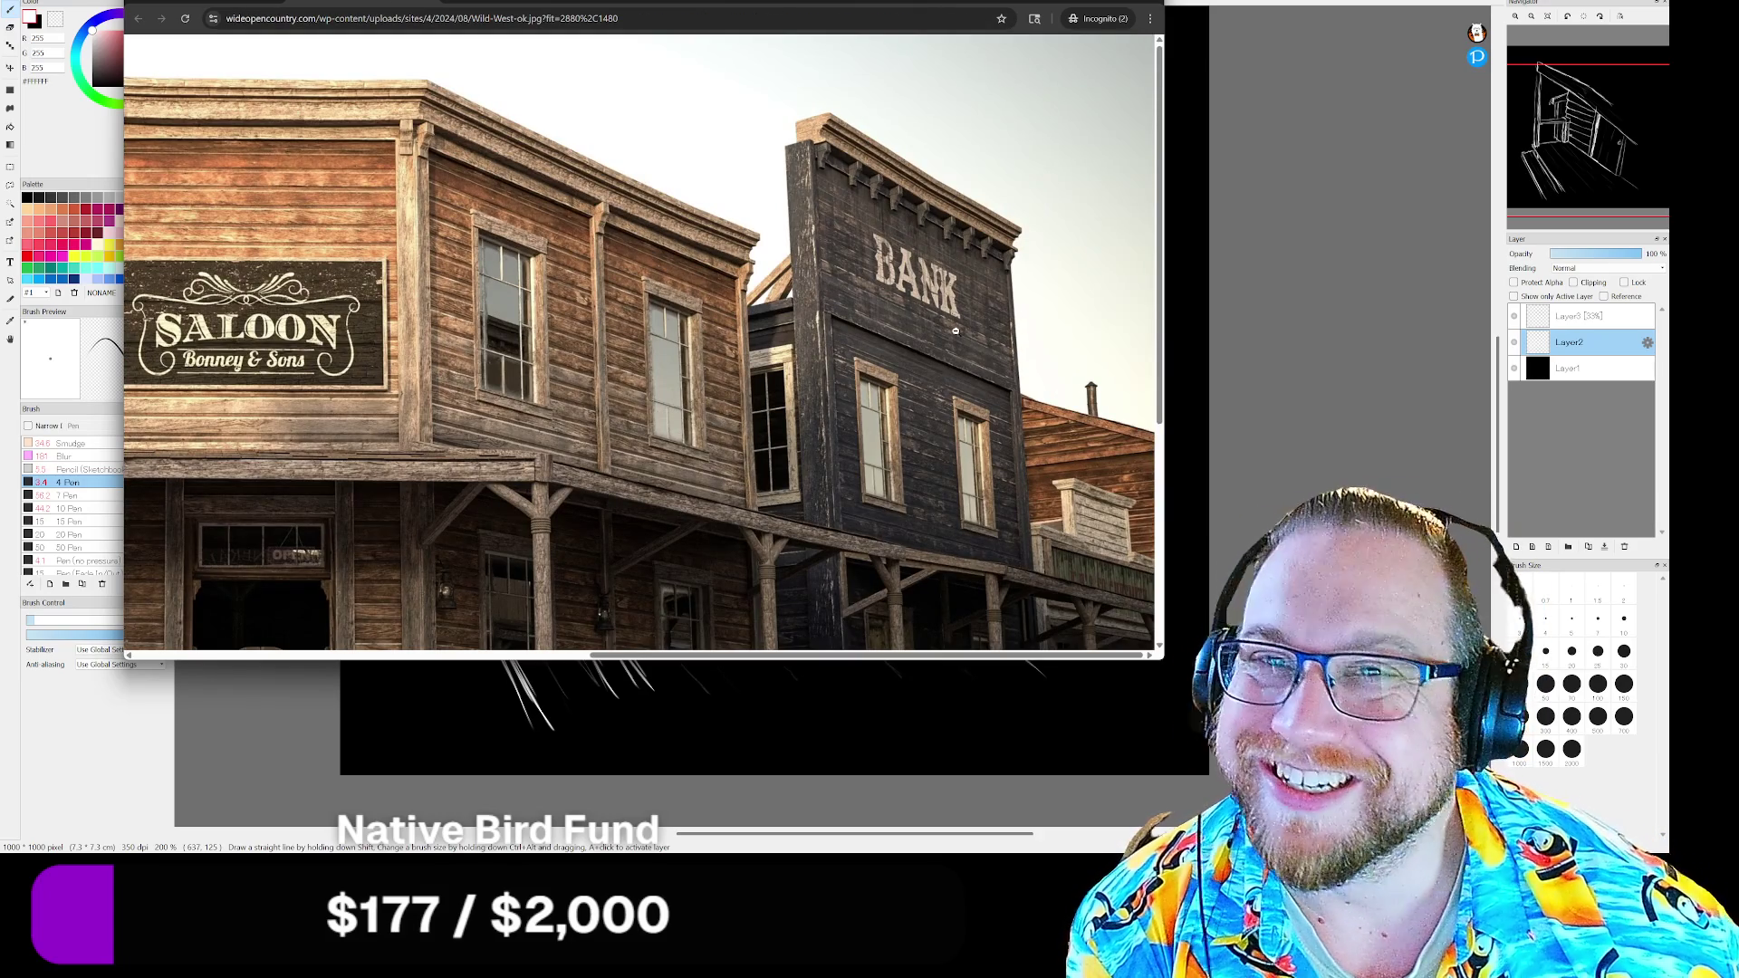
scroll(942, 311, "down", 3)
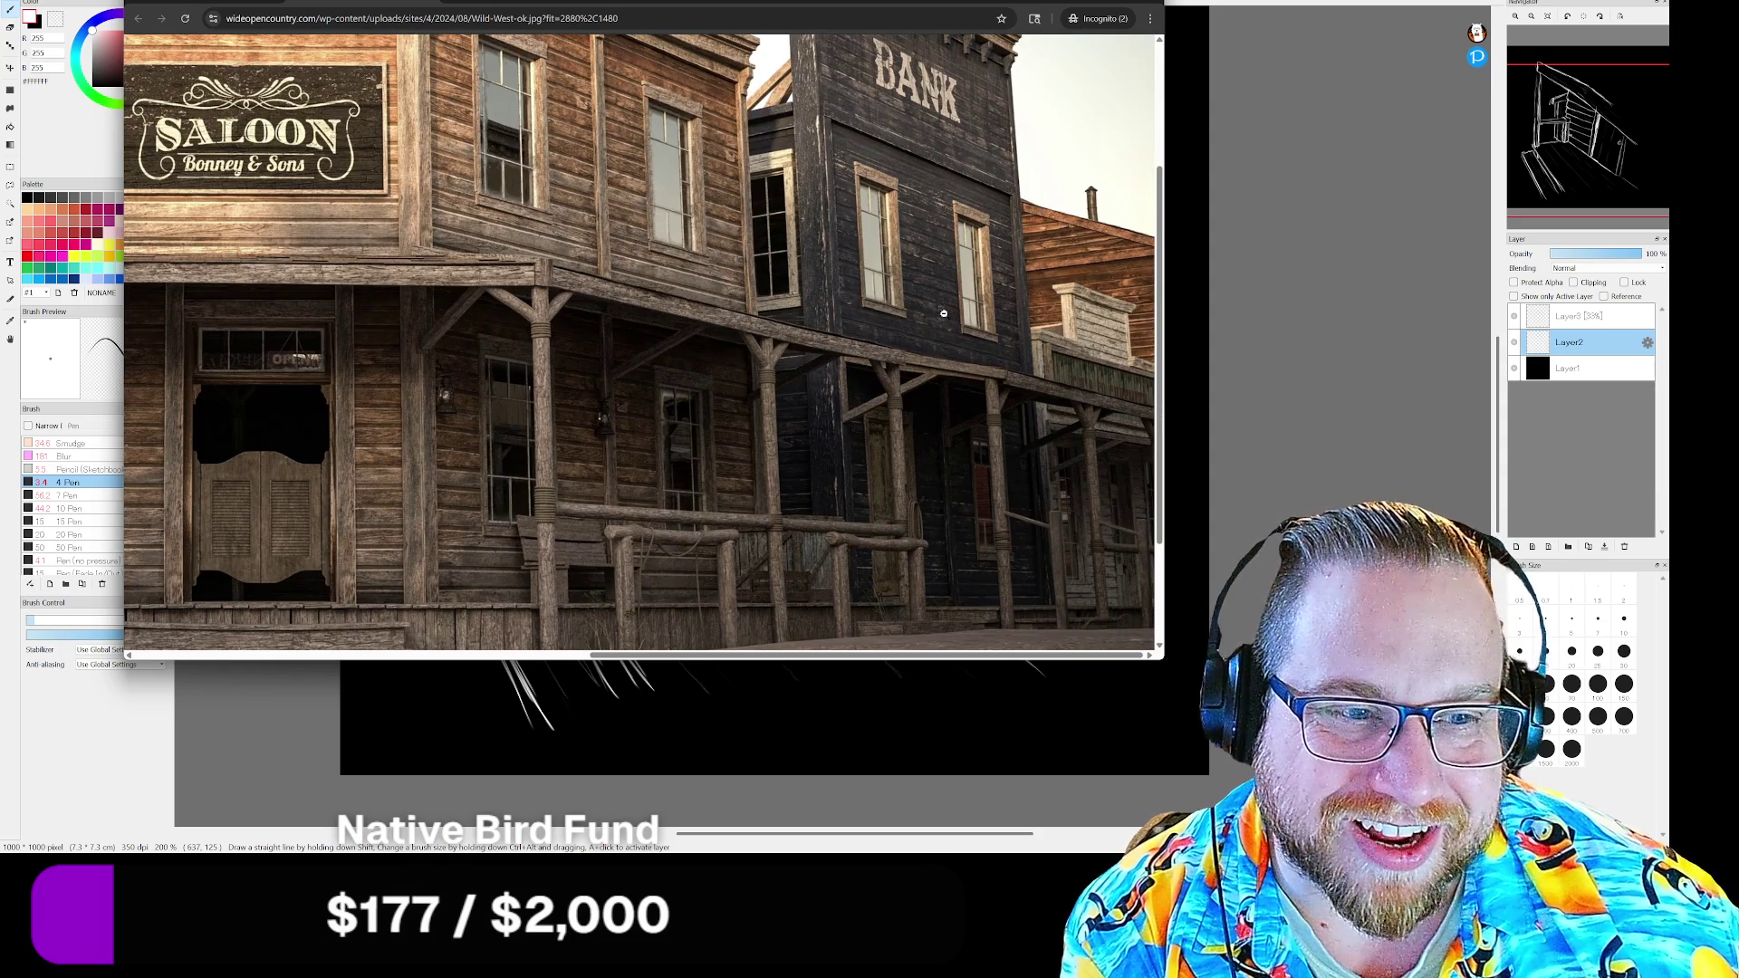
scroll(943, 311, "down", 1)
left_click(903, 273)
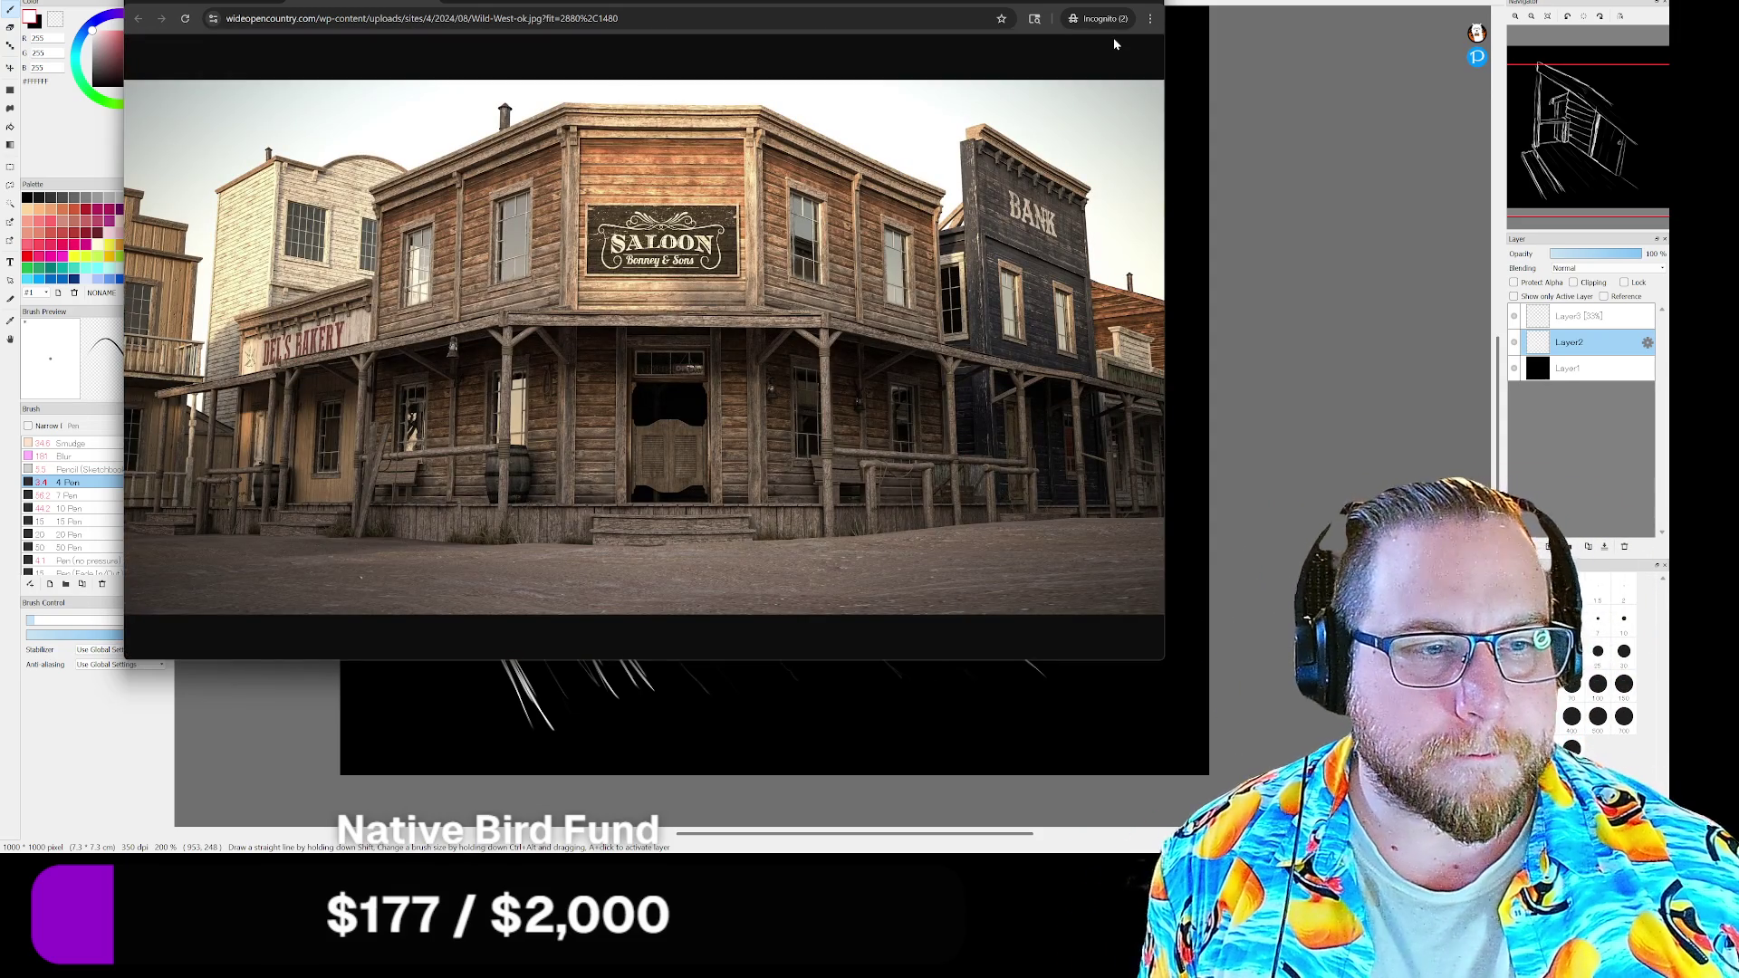
key("alt+Tab")
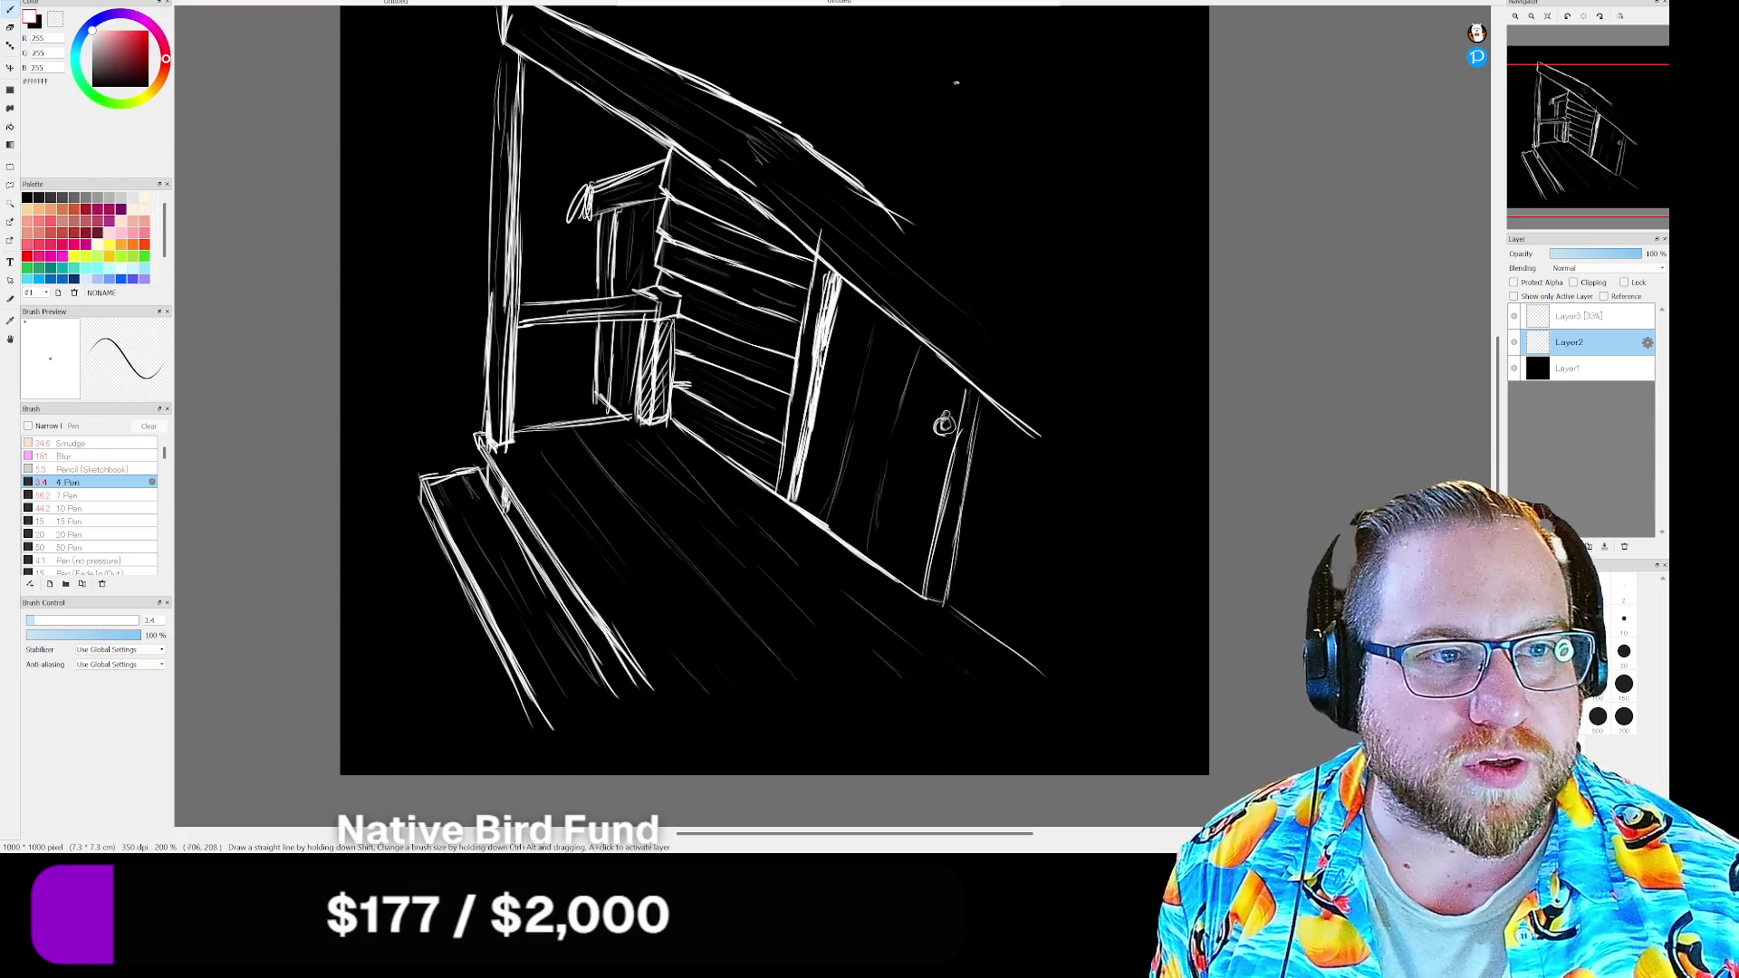
Draw two vertical lines upper right, erase stray strokes there, then bring up the saloon reference
left_click_drag(931, 42, 941, 159)
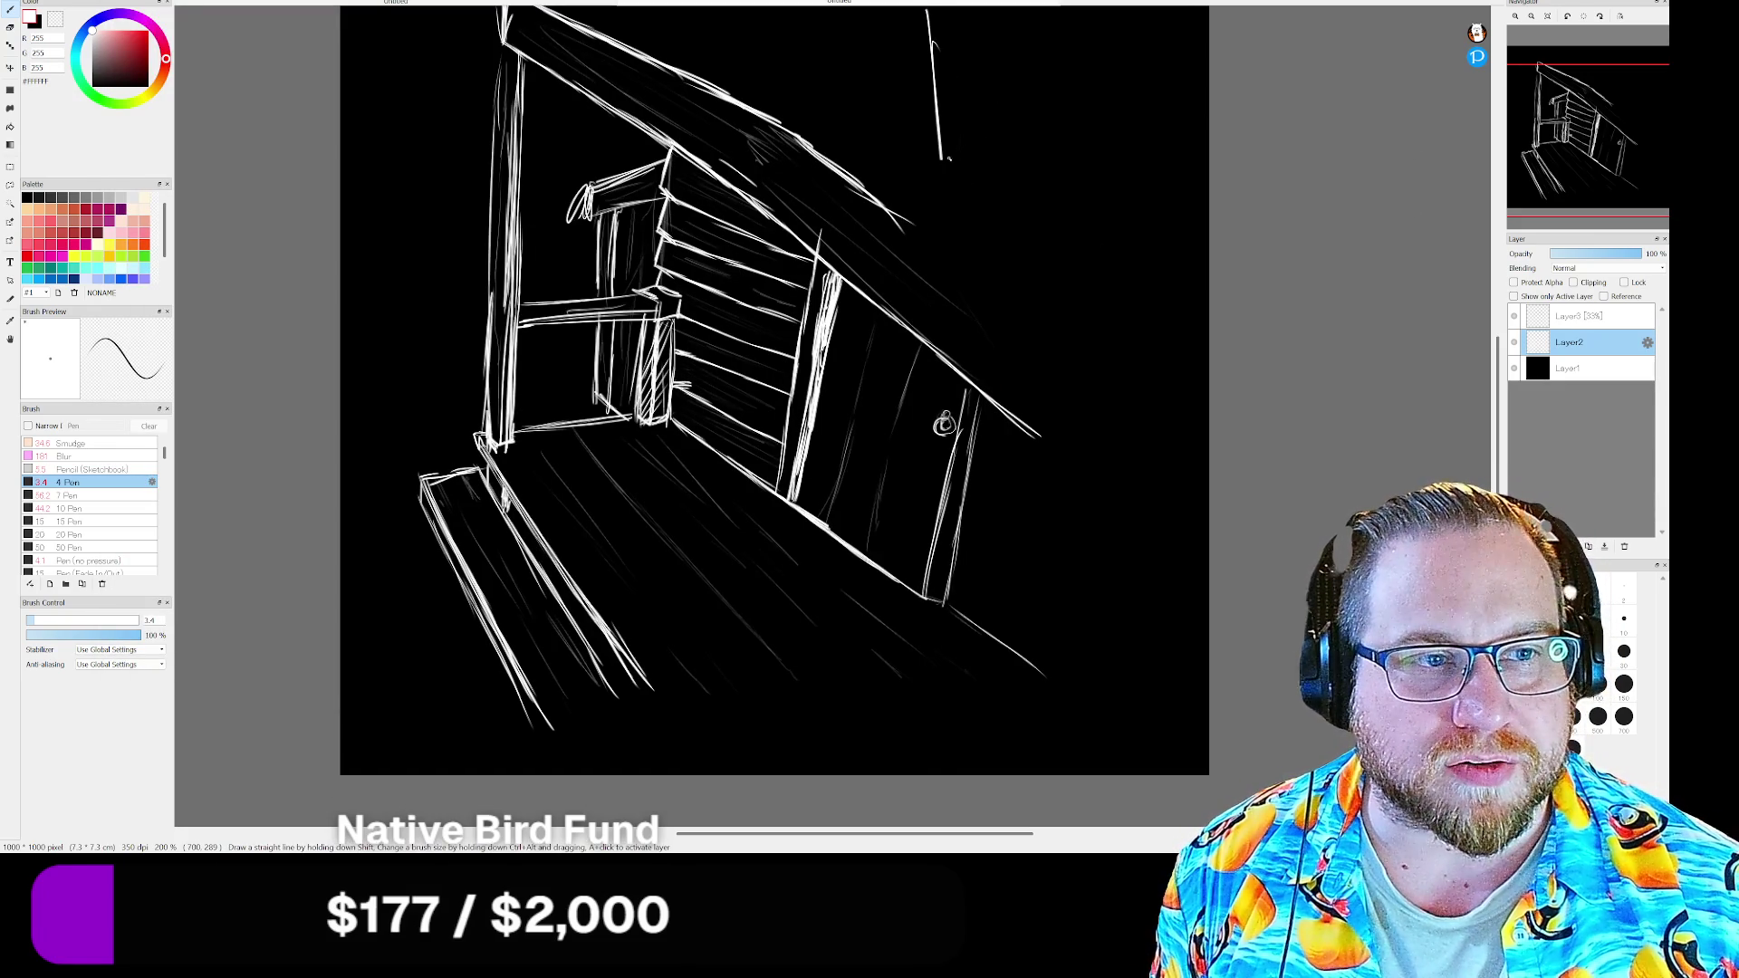
left_click_drag(986, 56, 998, 204)
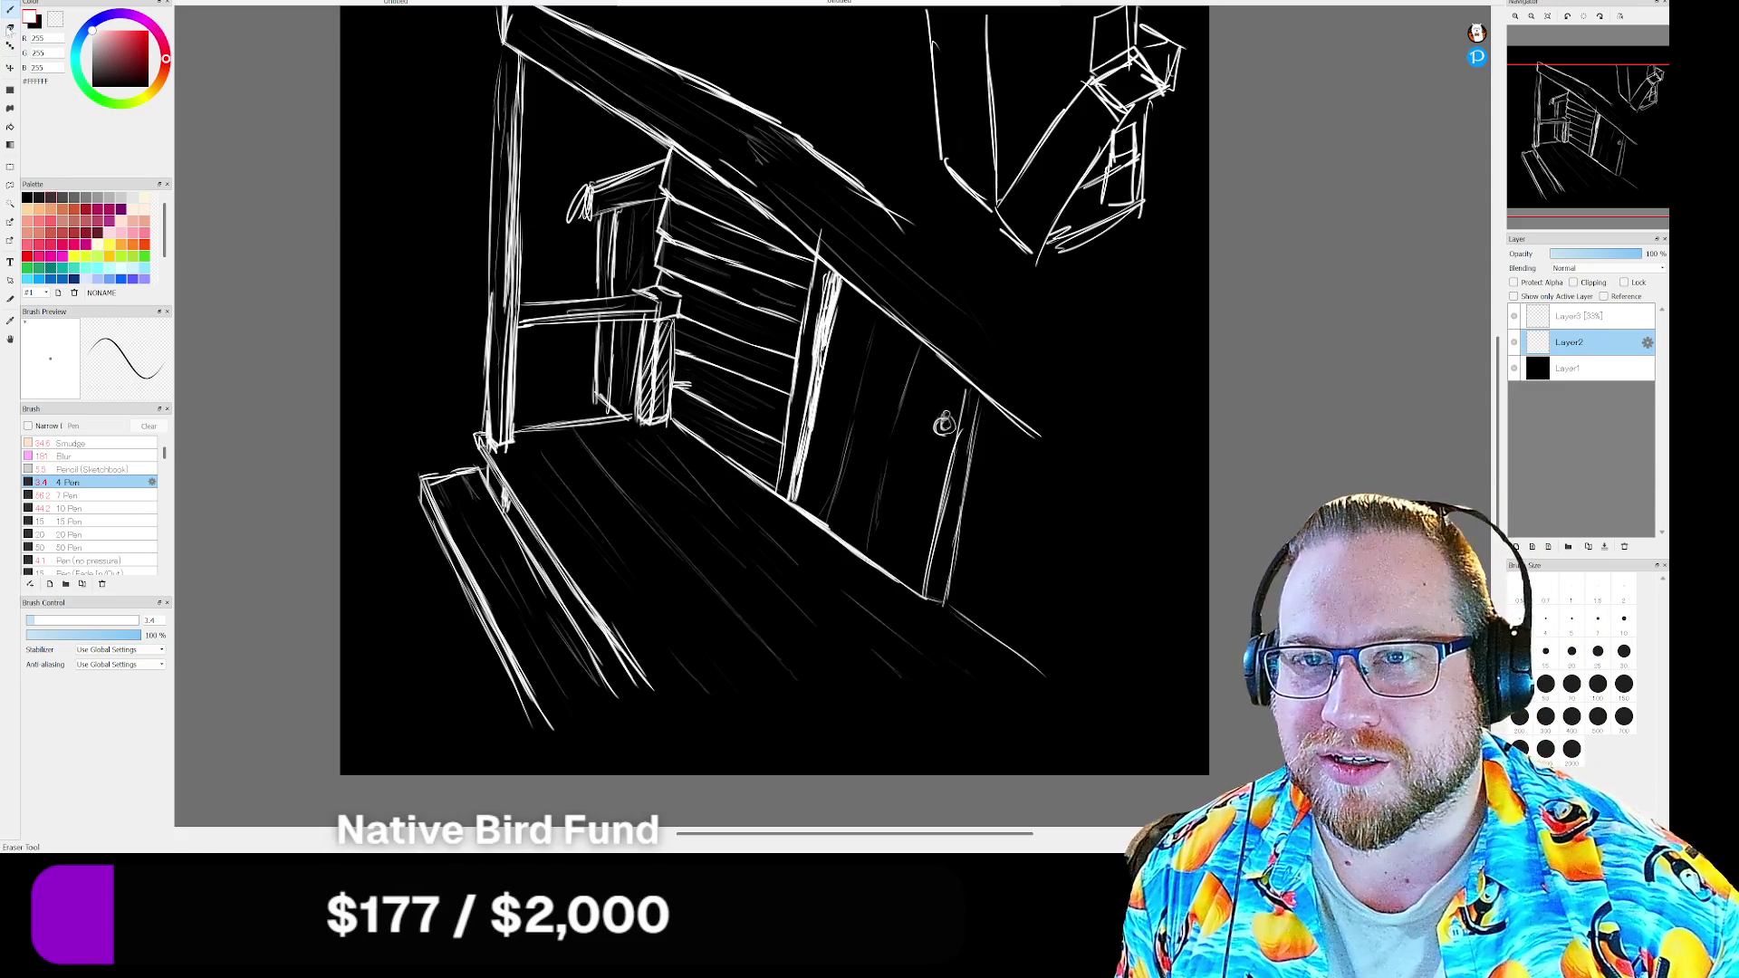
key("e")
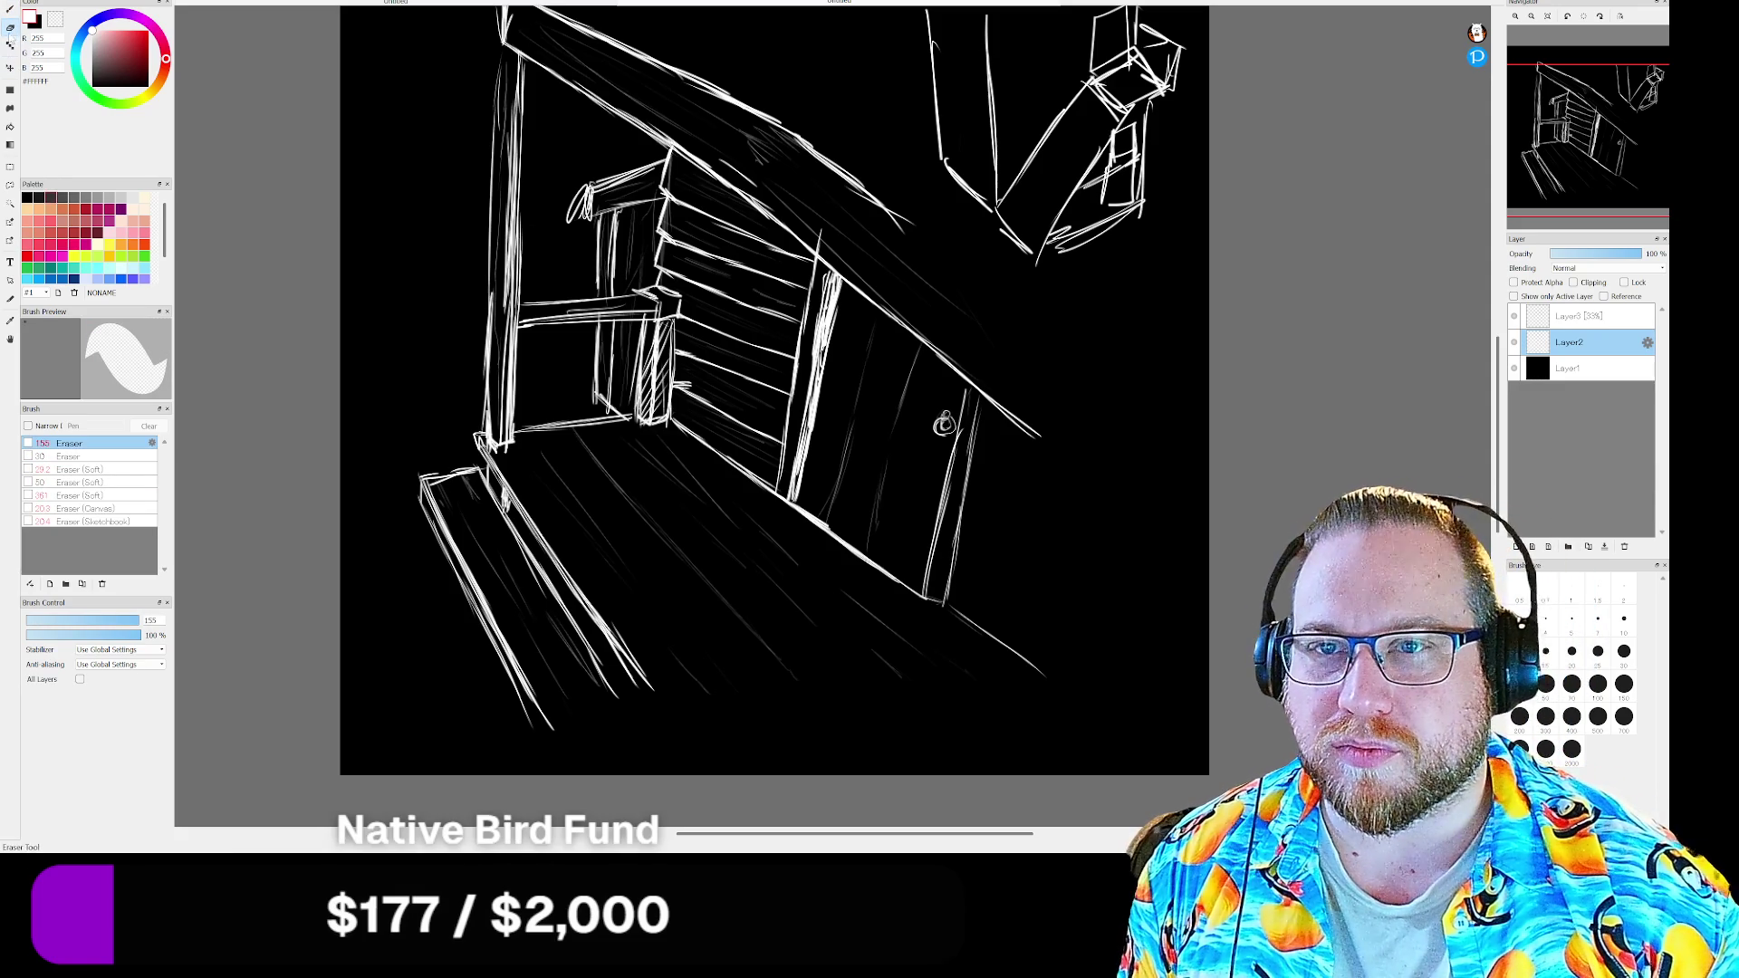
mouse_move(1155, 247)
left_mouse_down()
mouse_move(1106, 256)
mouse_move(1127, 222)
mouse_move(1145, 232)
mouse_move(1047, 301)
left_mouse_up()
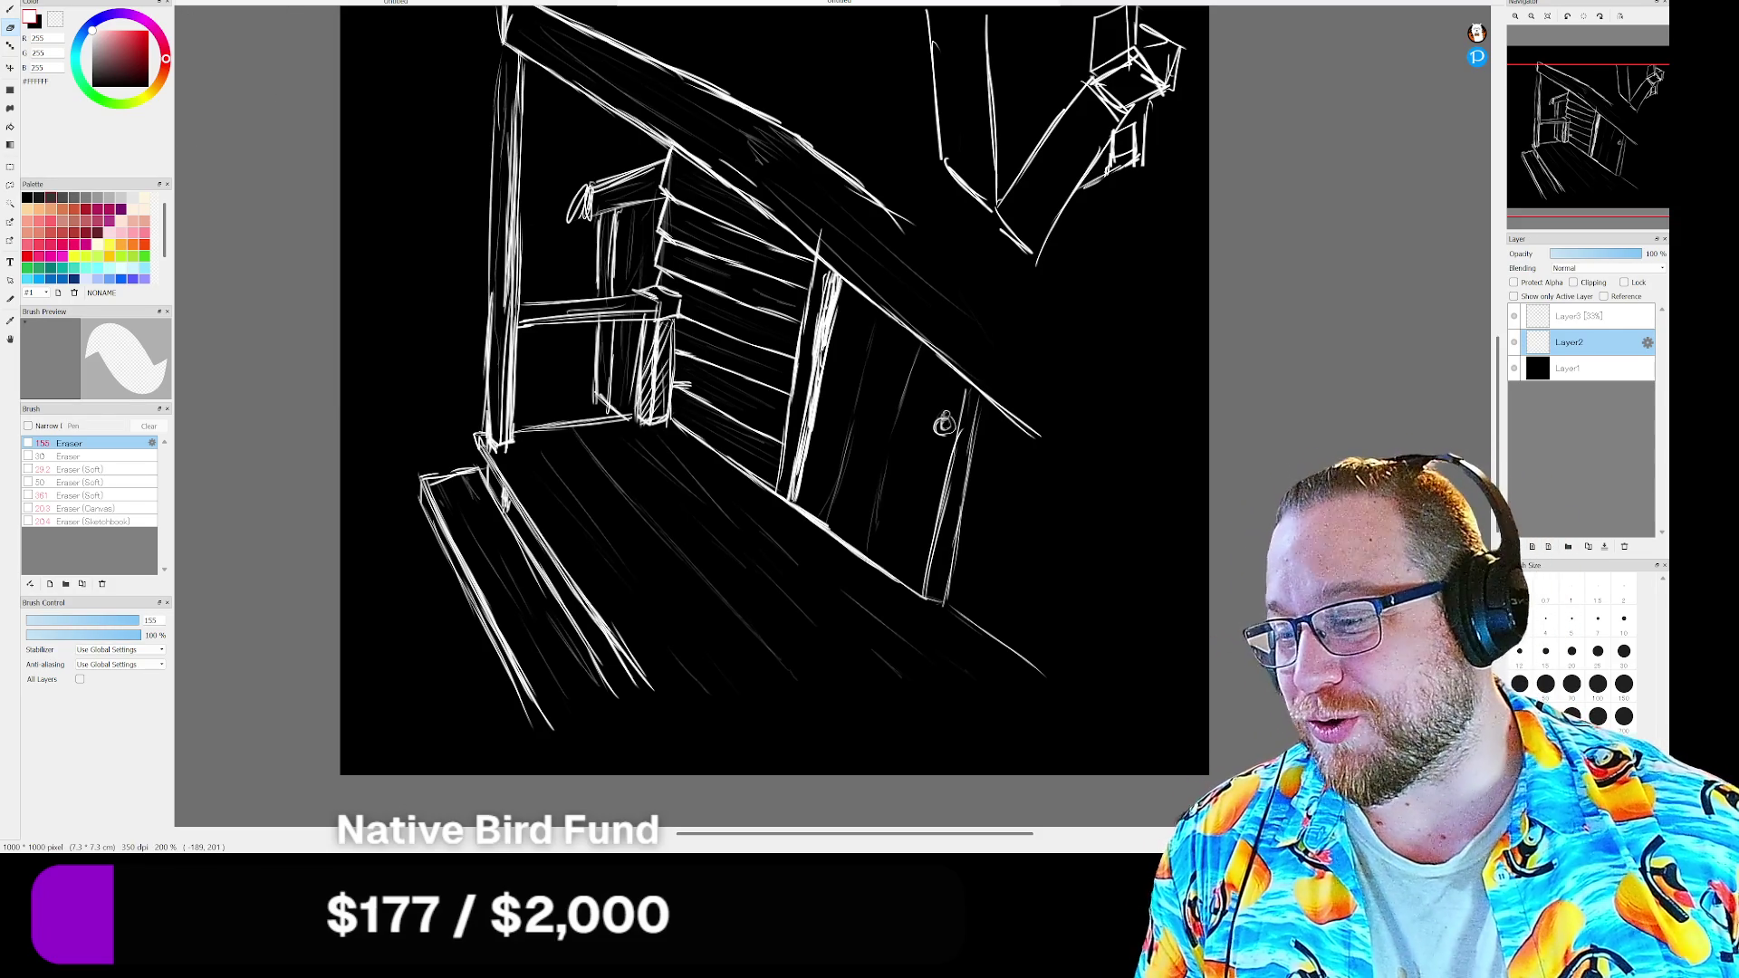
key("alt+Tab")
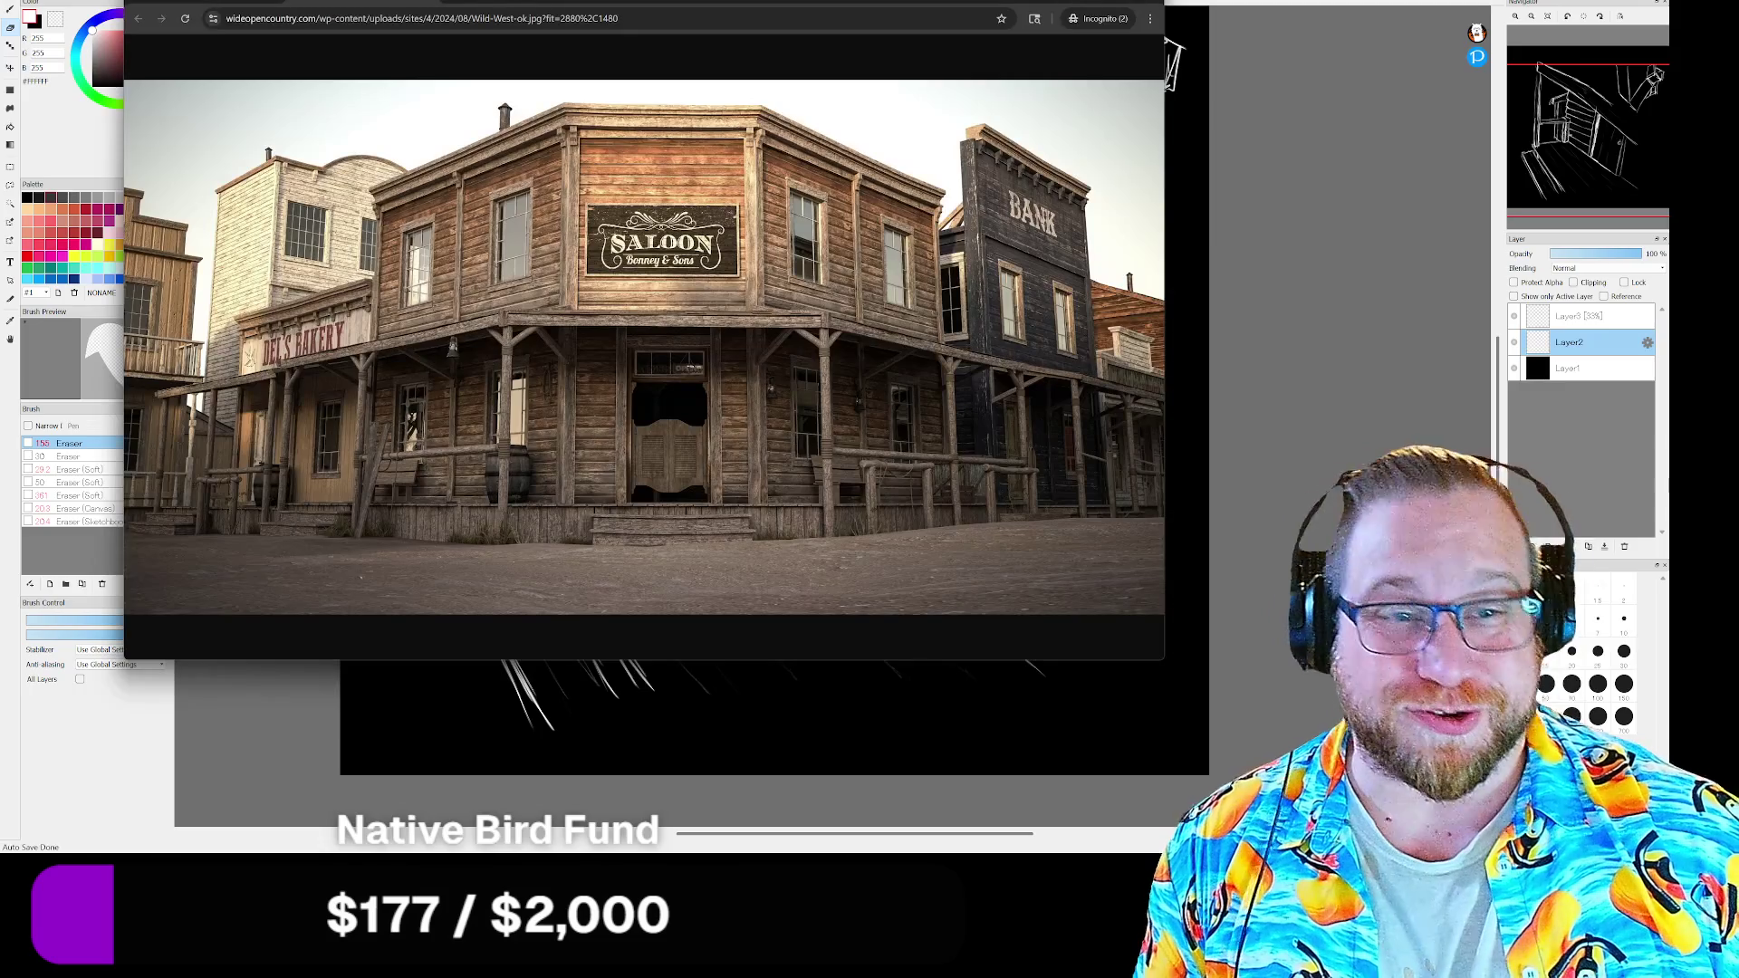
Open the Pioneertown photo on its own page, then place the New Zealand settler houses results window over it
key("alt+Left")
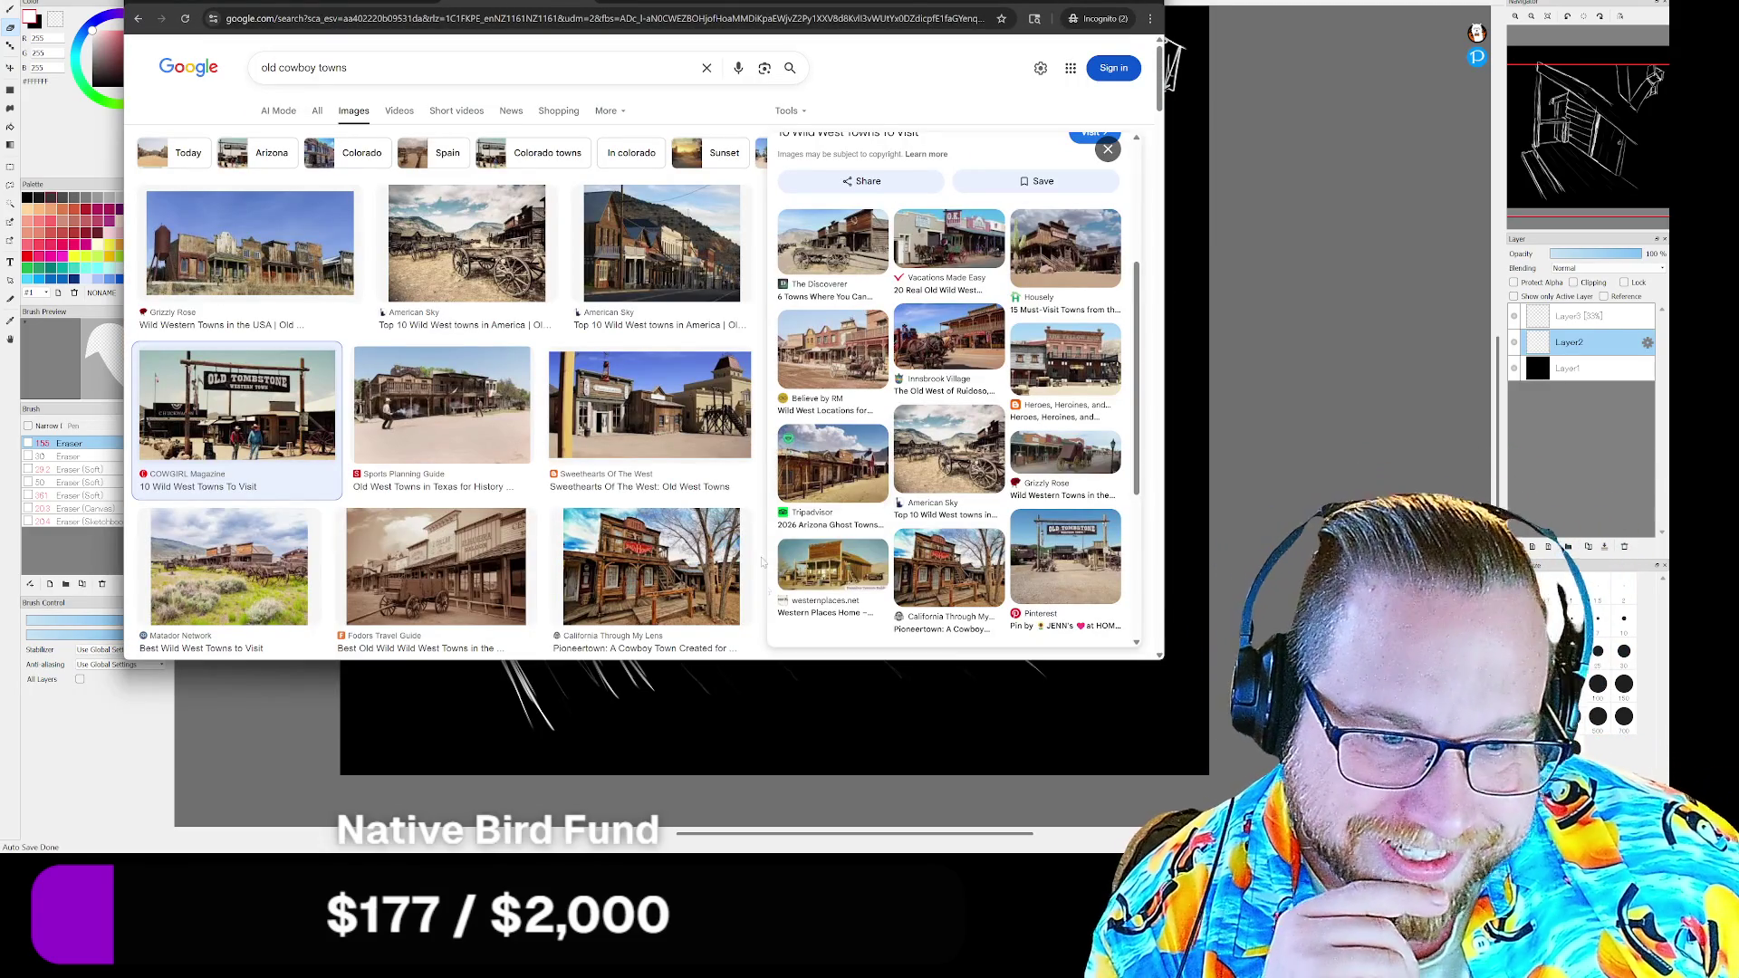
left_click(650, 566)
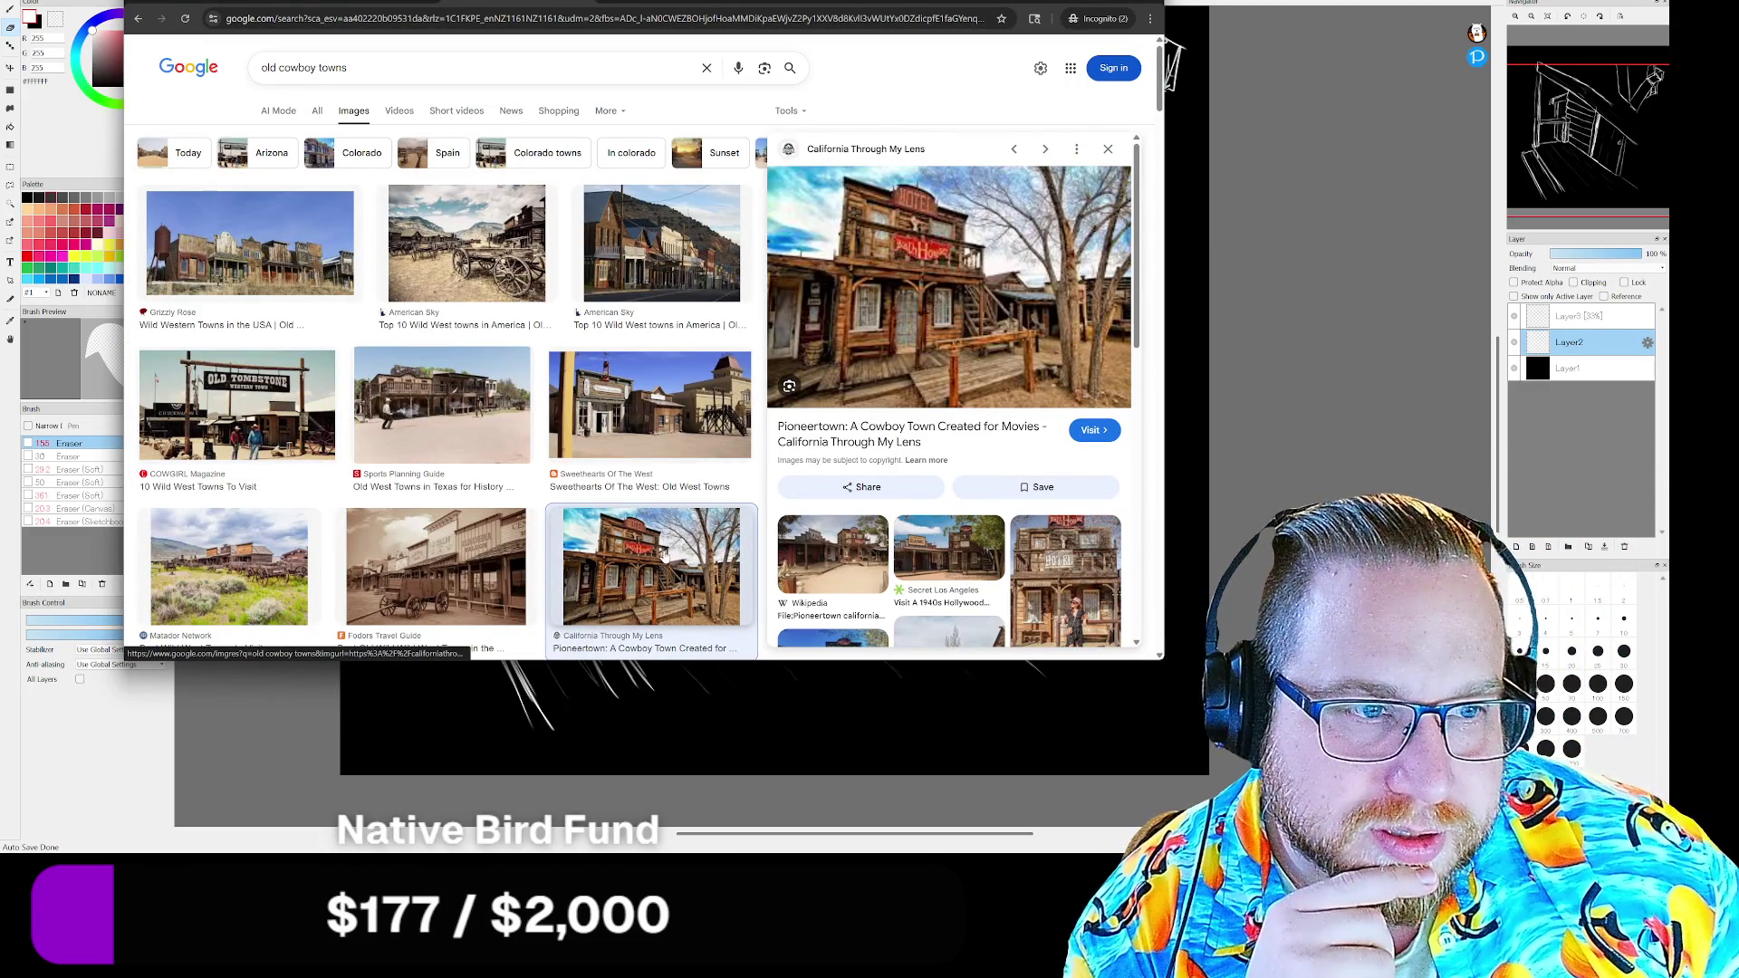
right_click(918, 294)
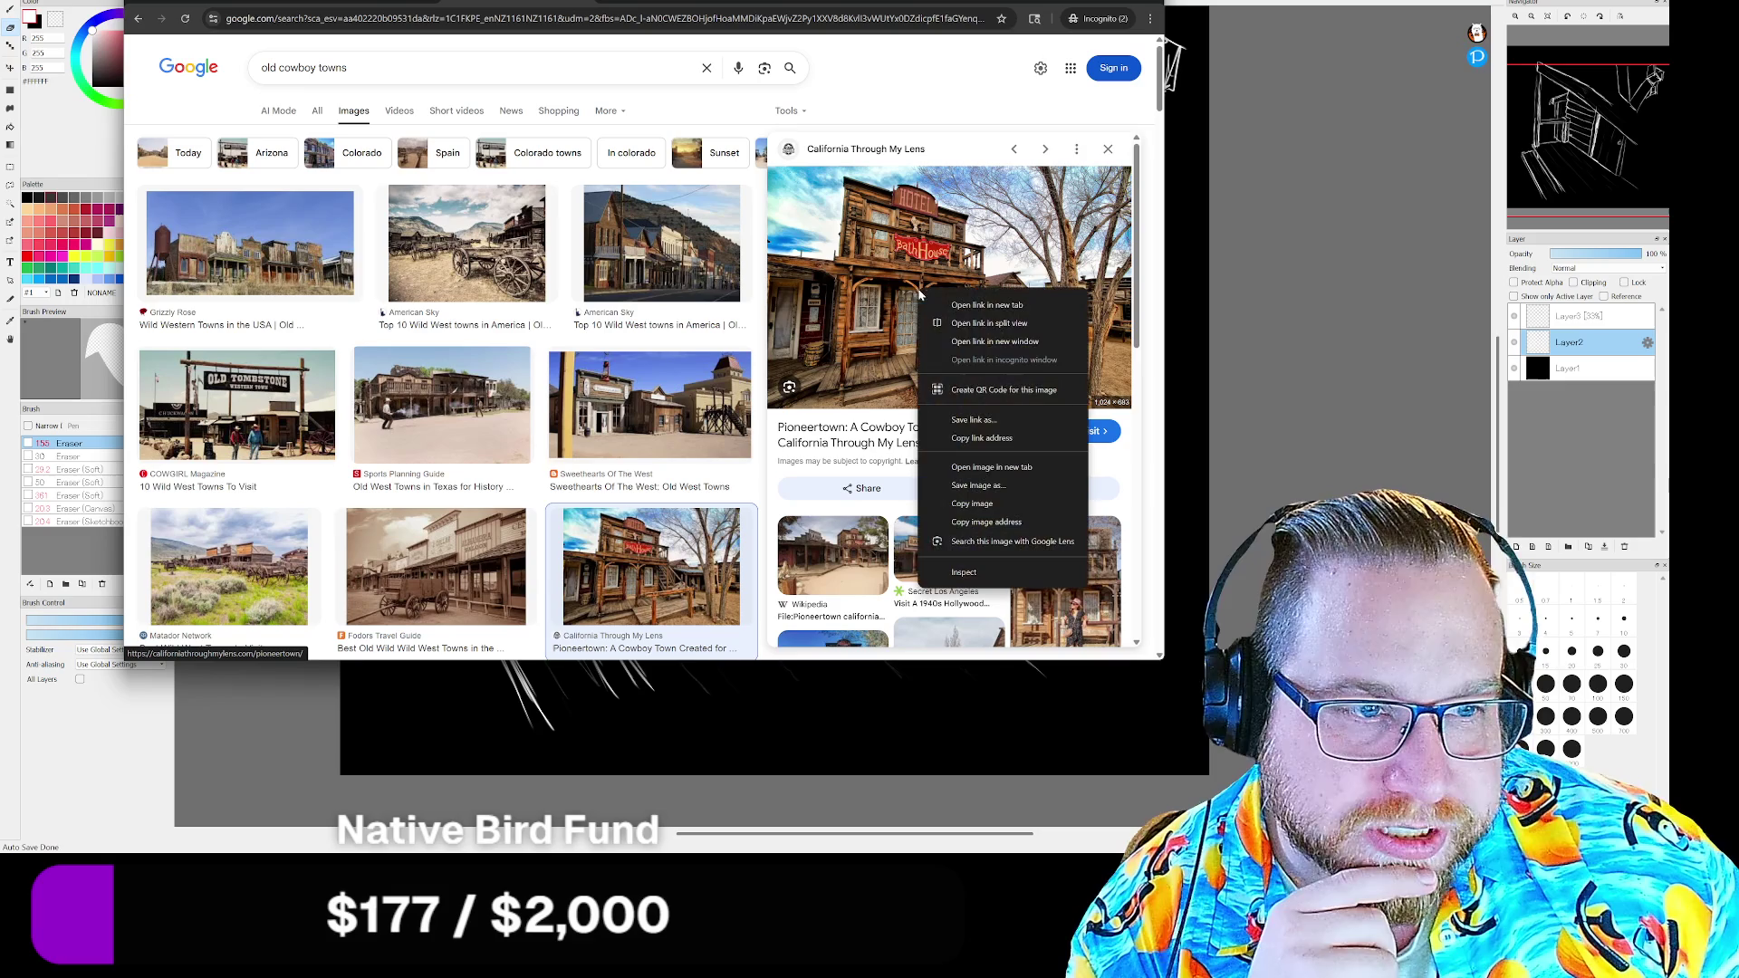
left_click(992, 465)
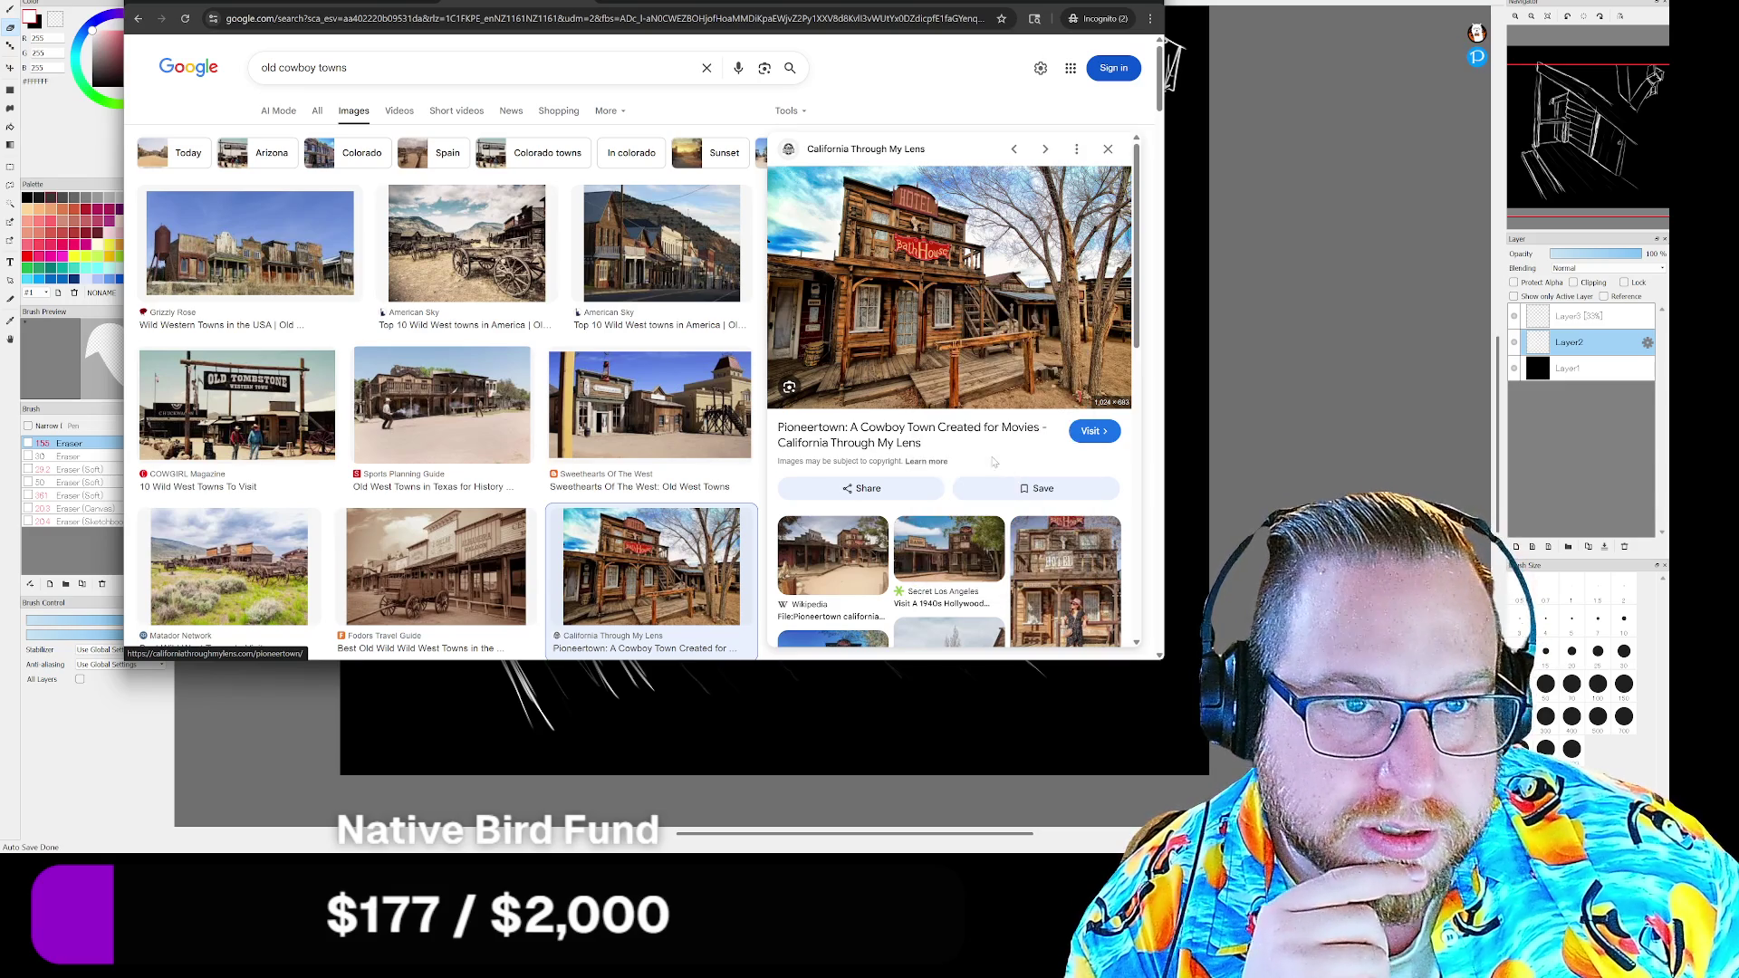
left_click(634, 10)
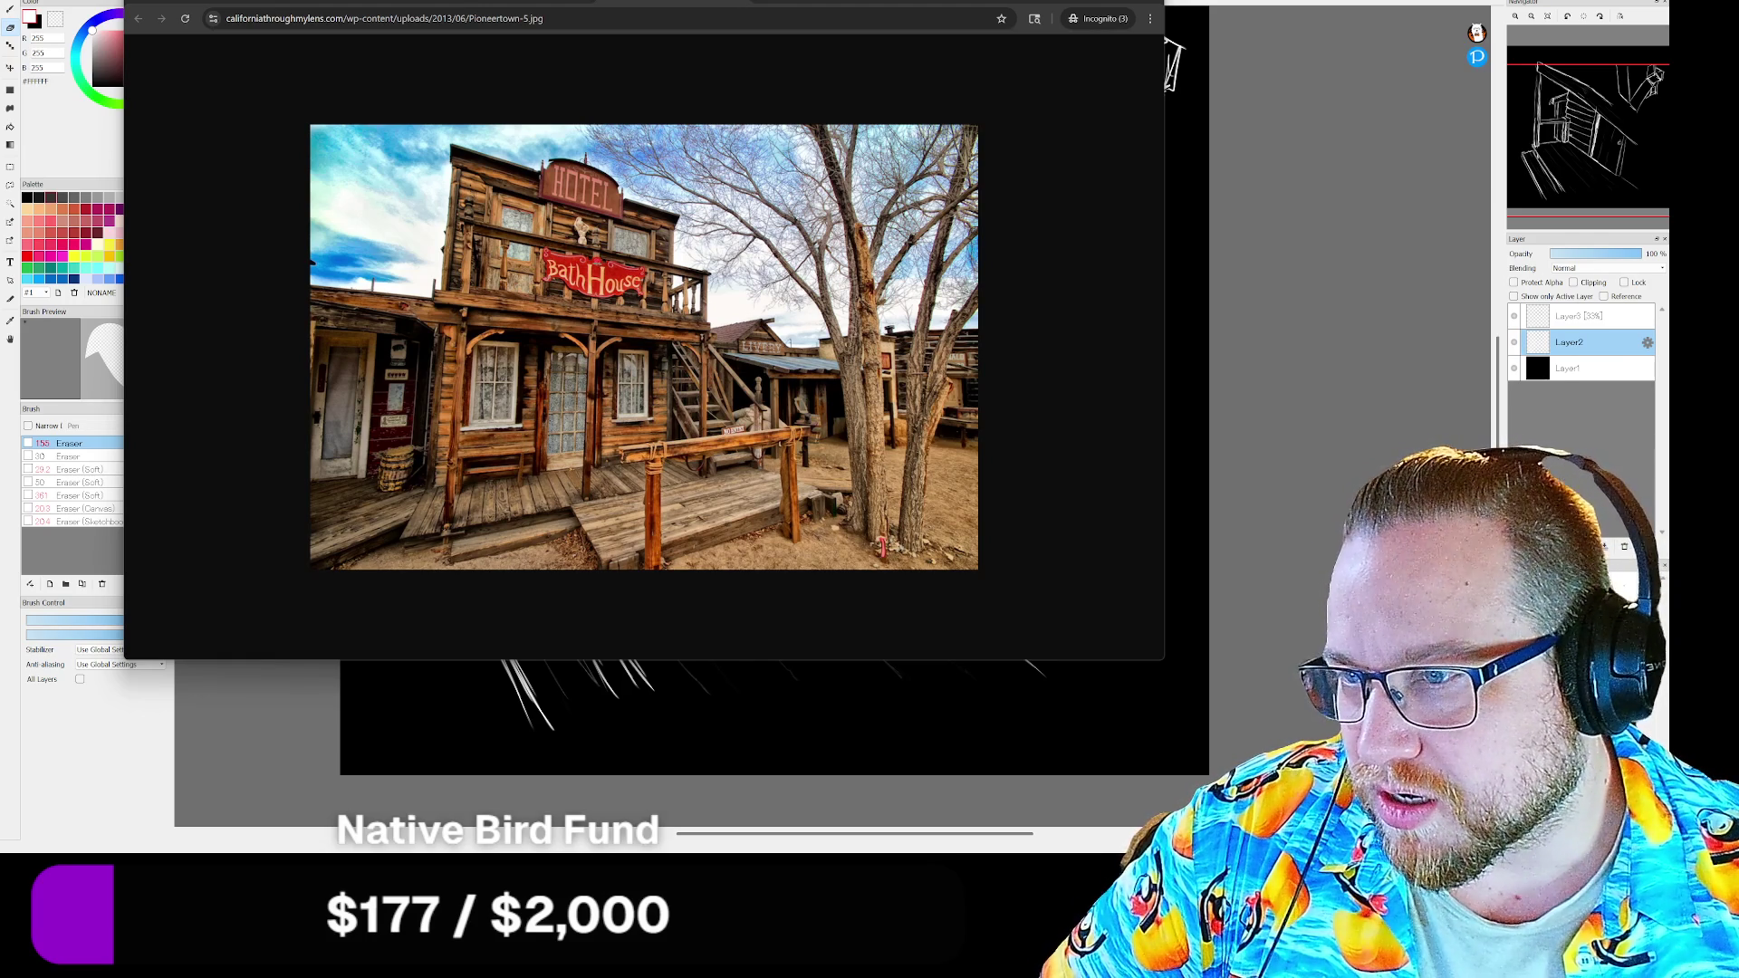
left_click_drag(62, 96, 765, 46)
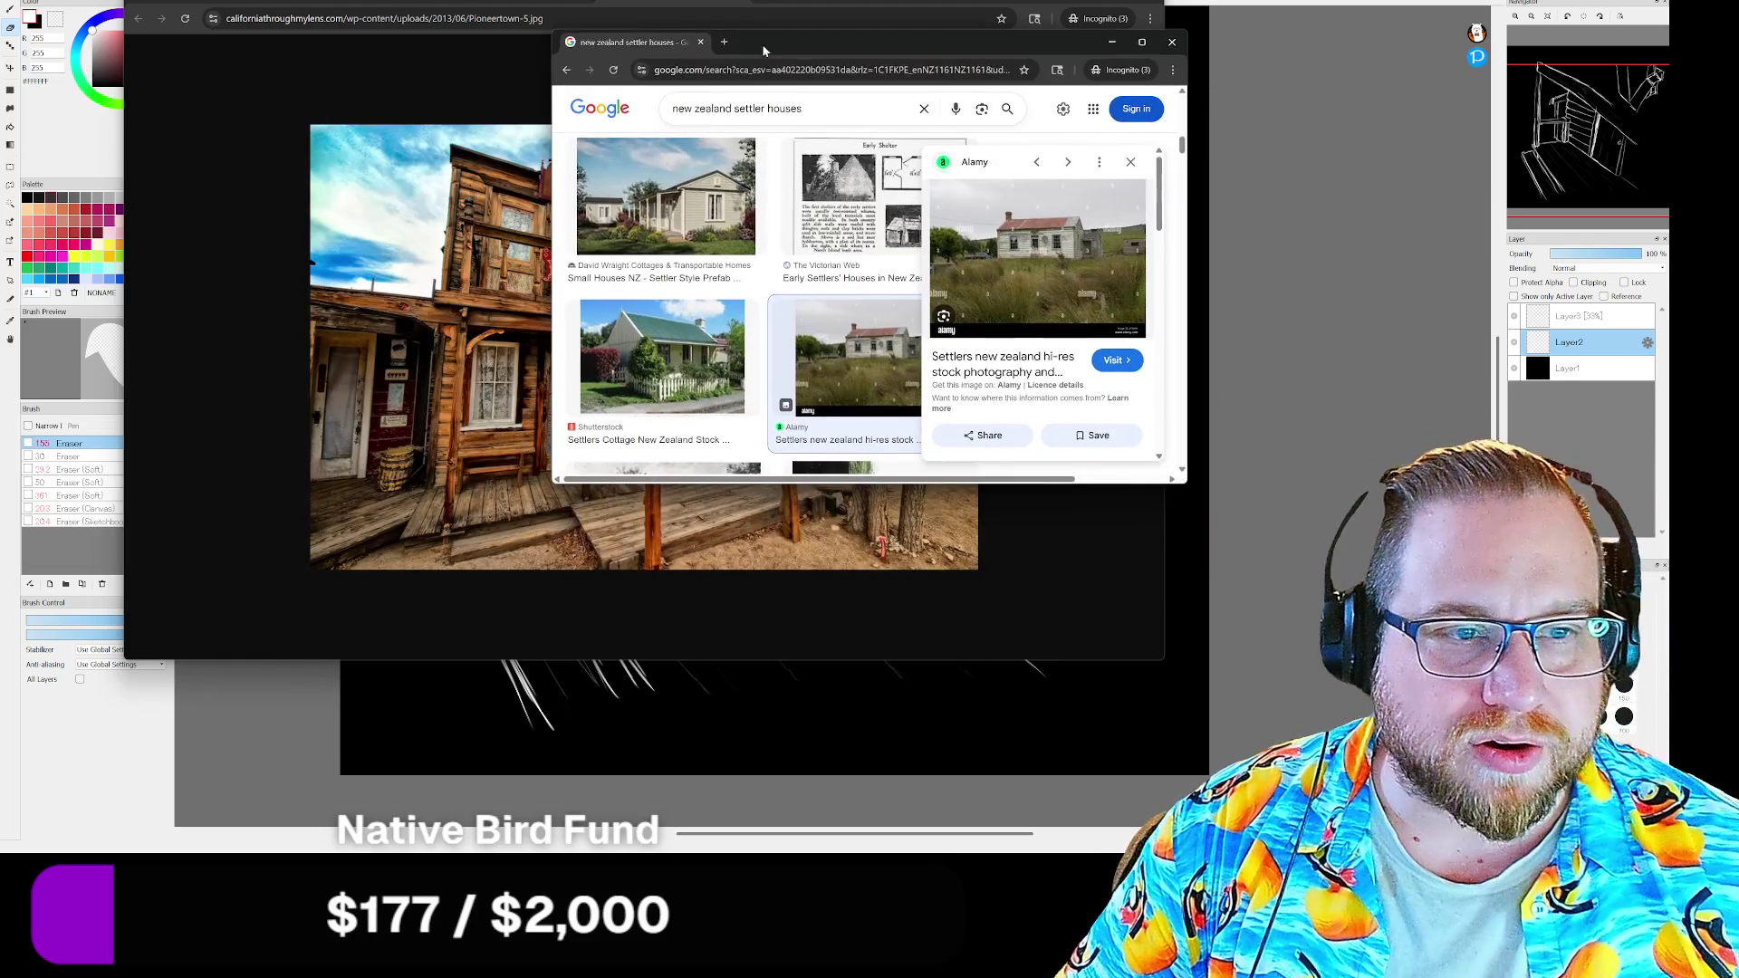
Close the Alamy preview, view the V Hut image in a new tab, then close that tab and preview
left_click(1132, 163)
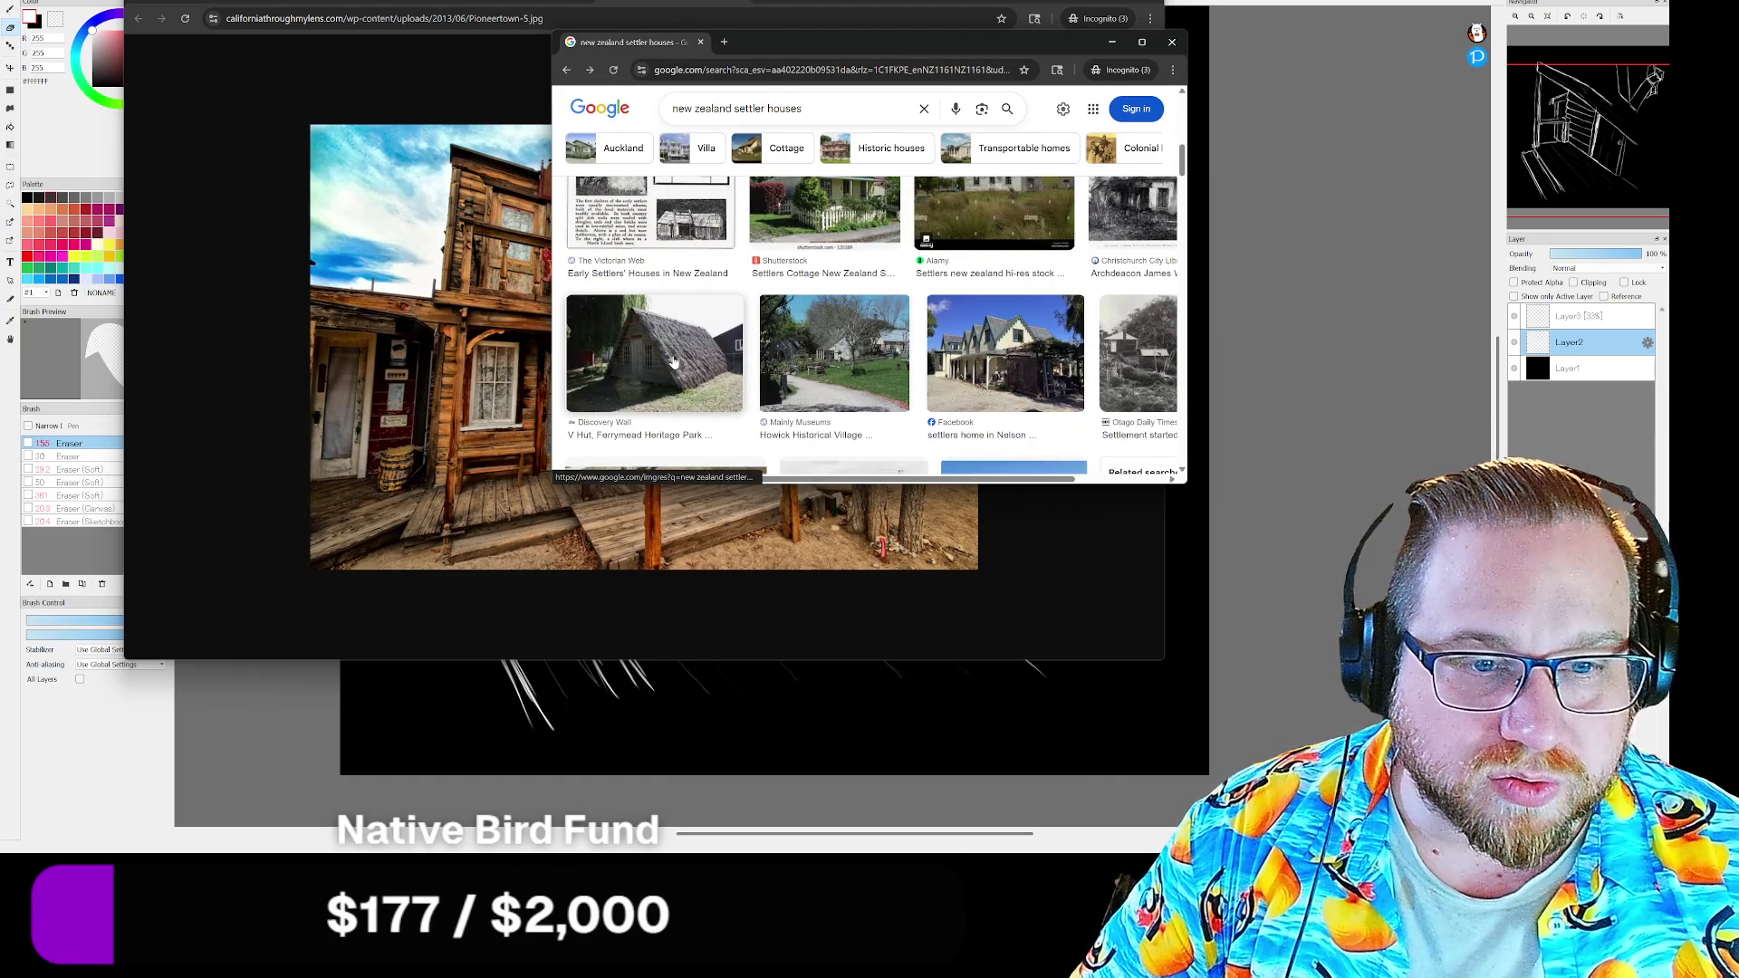
left_click(670, 362)
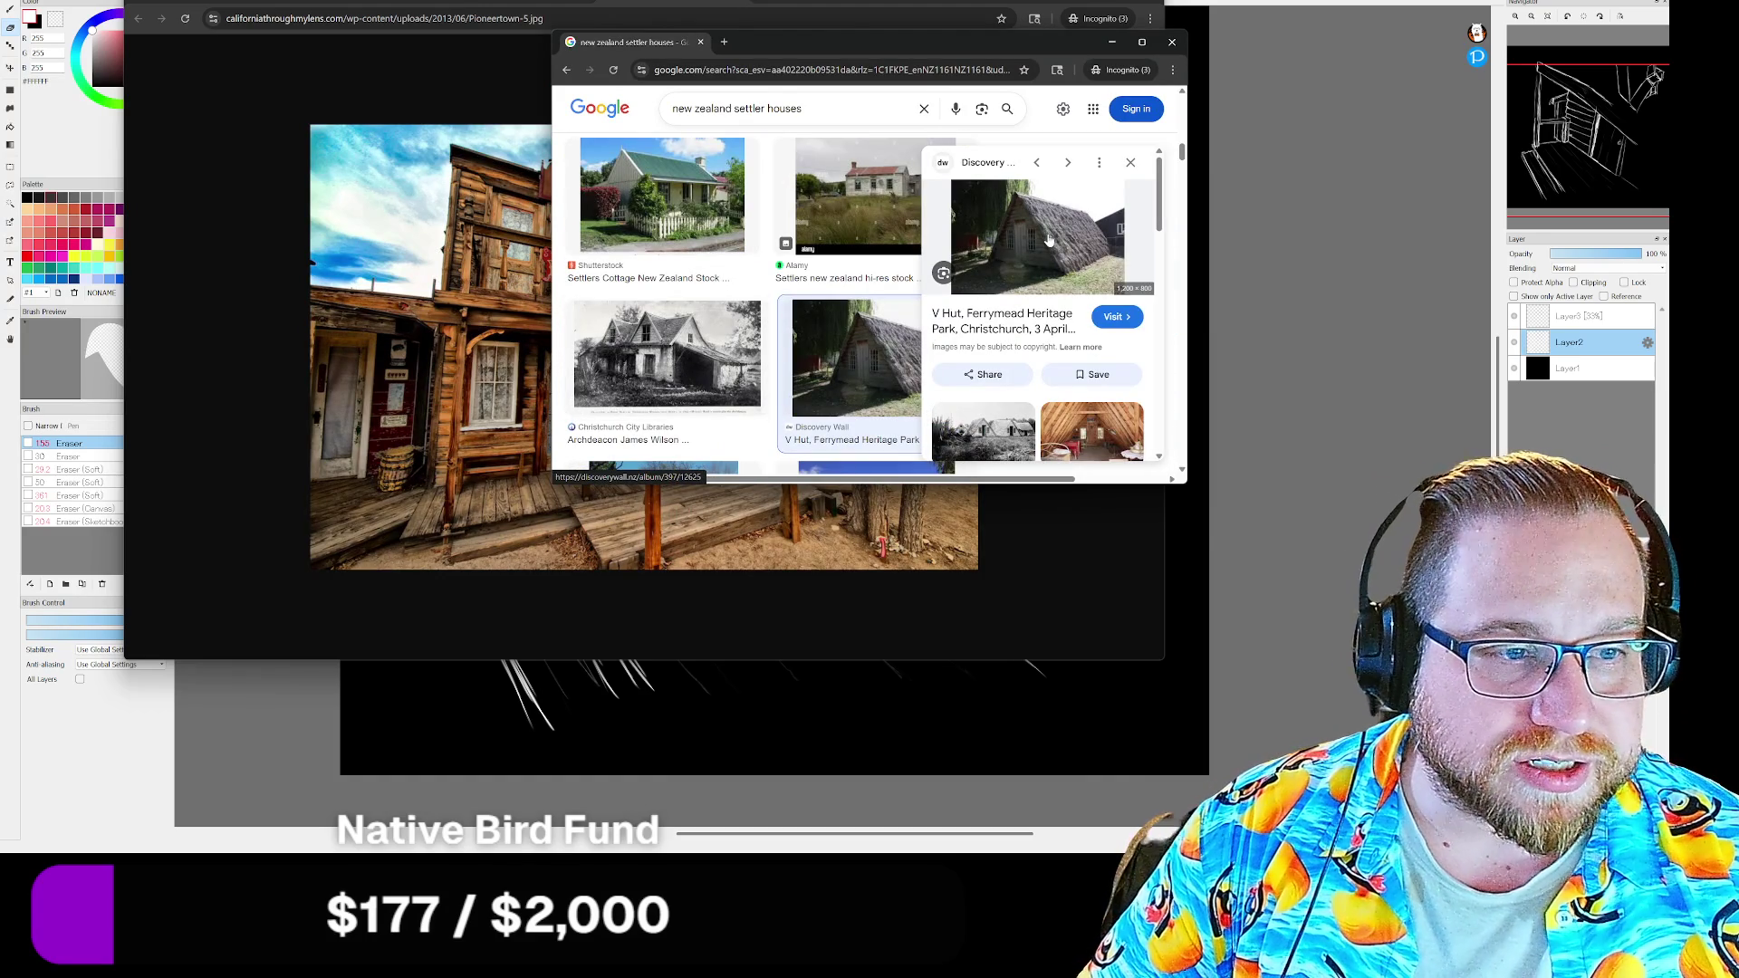
right_click(1047, 239)
left_click(1088, 424)
left_click(788, 42)
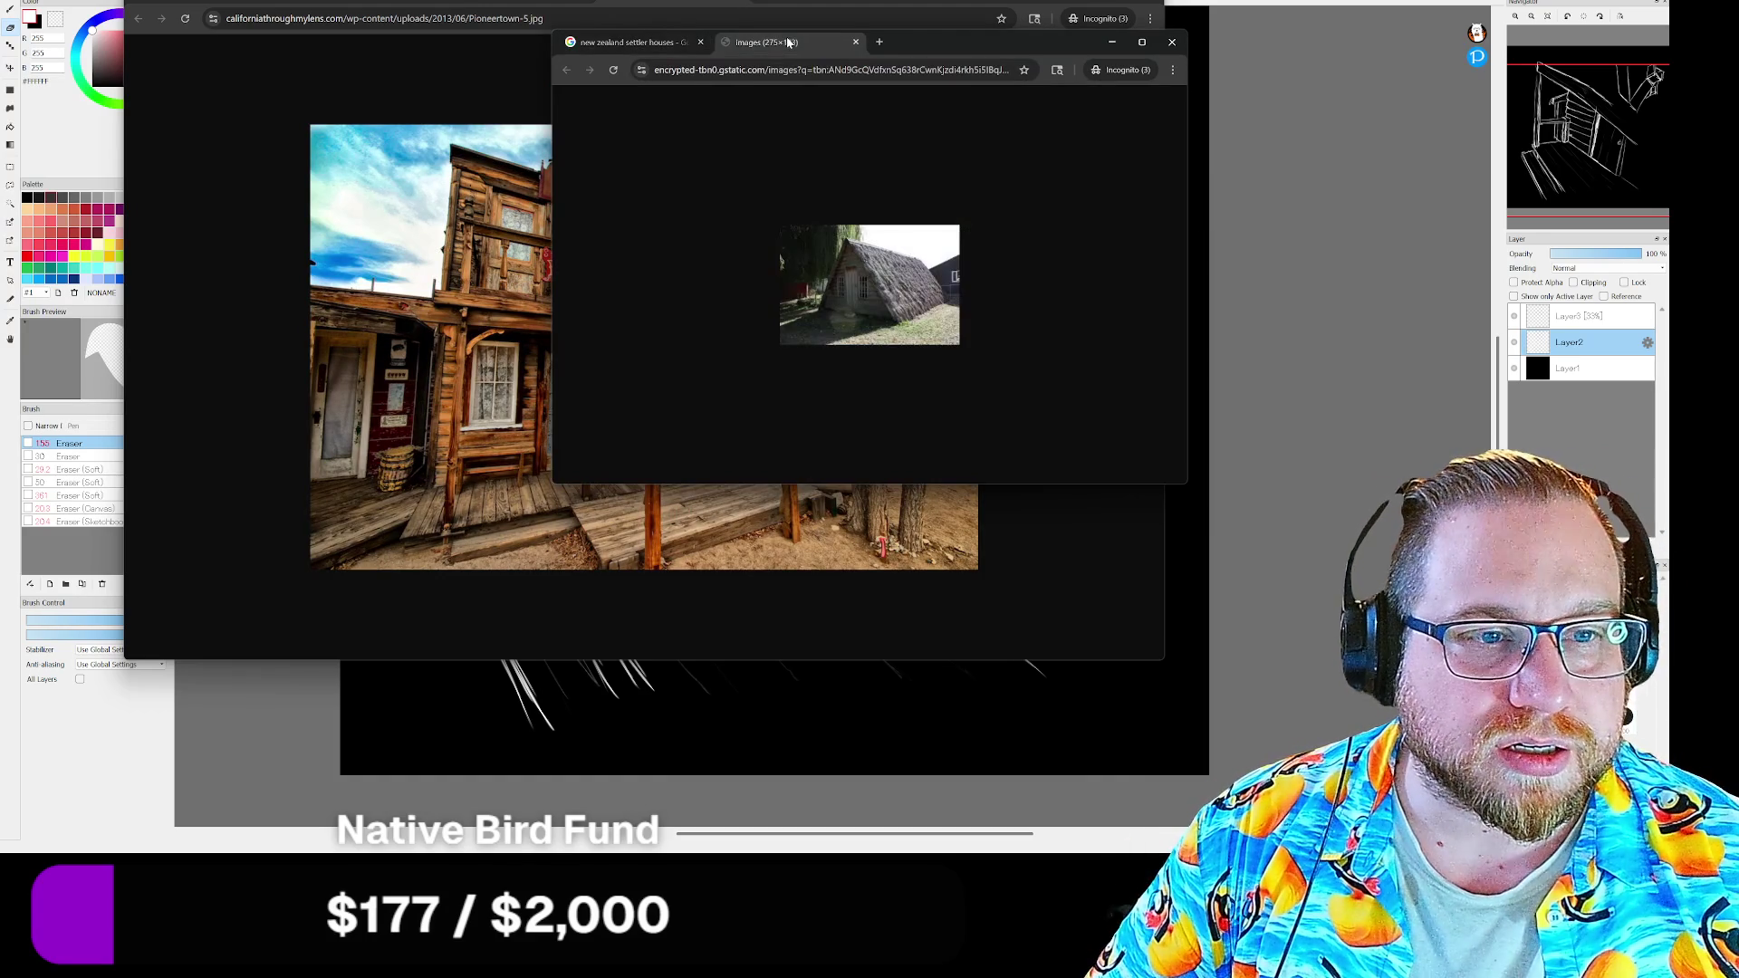
left_click(855, 42)
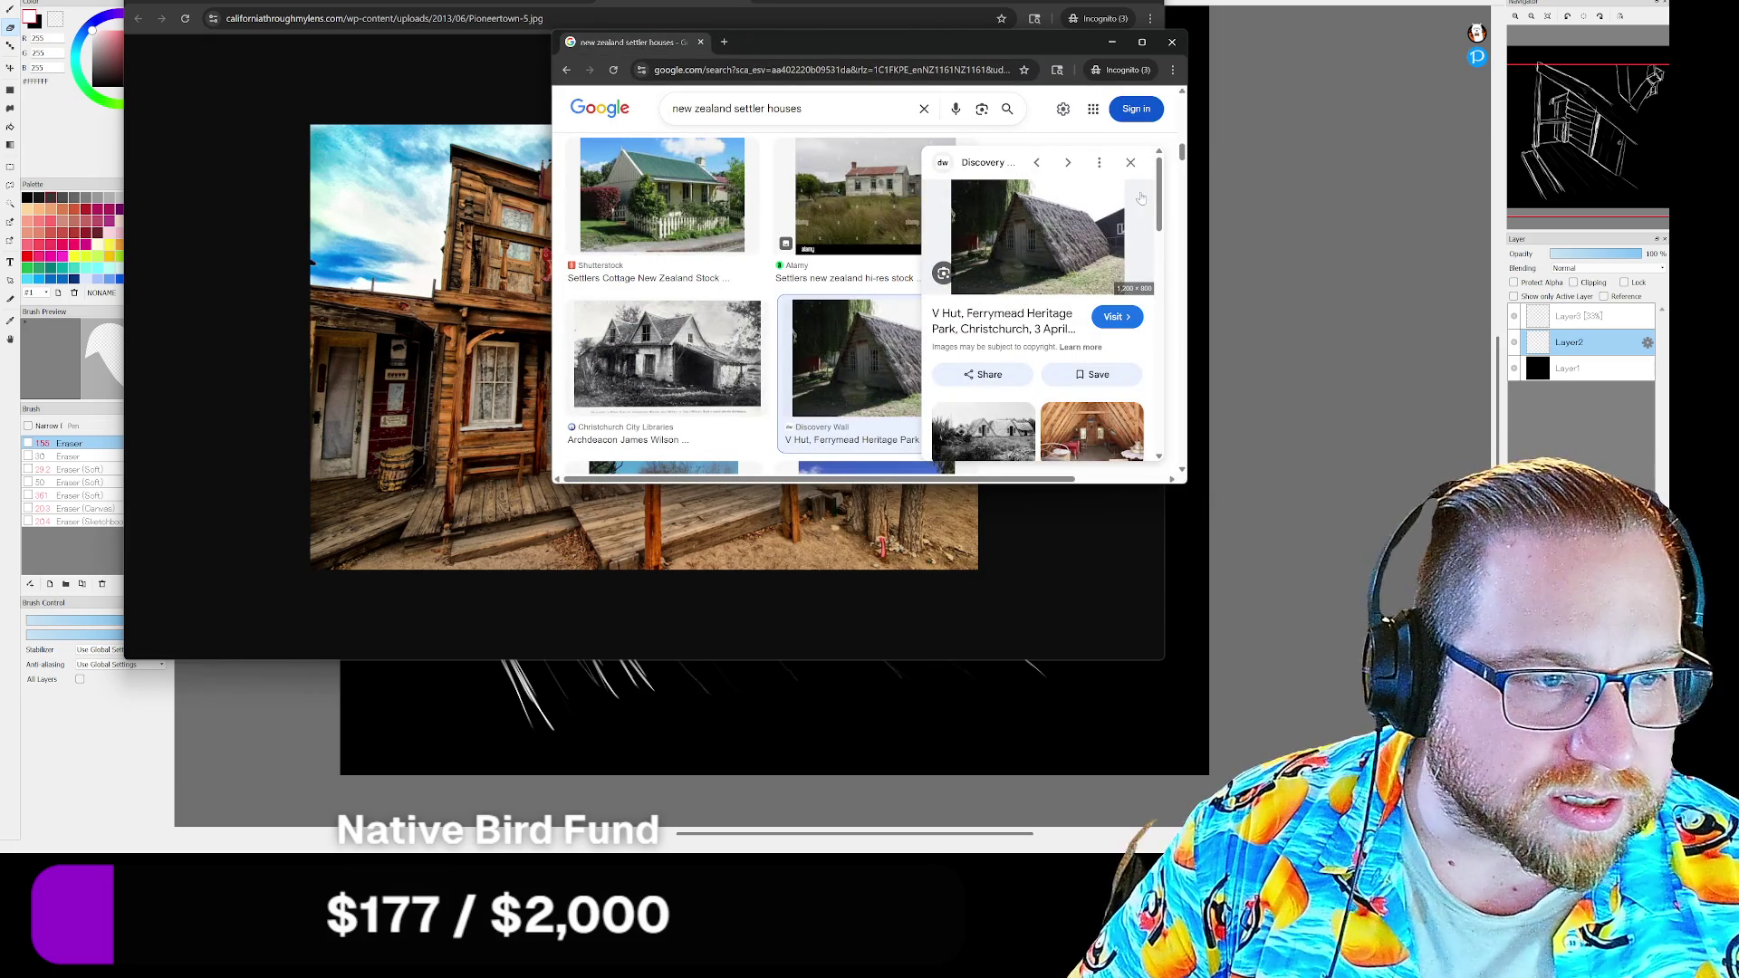
left_click(1135, 163)
scroll(1114, 217, "down", 1)
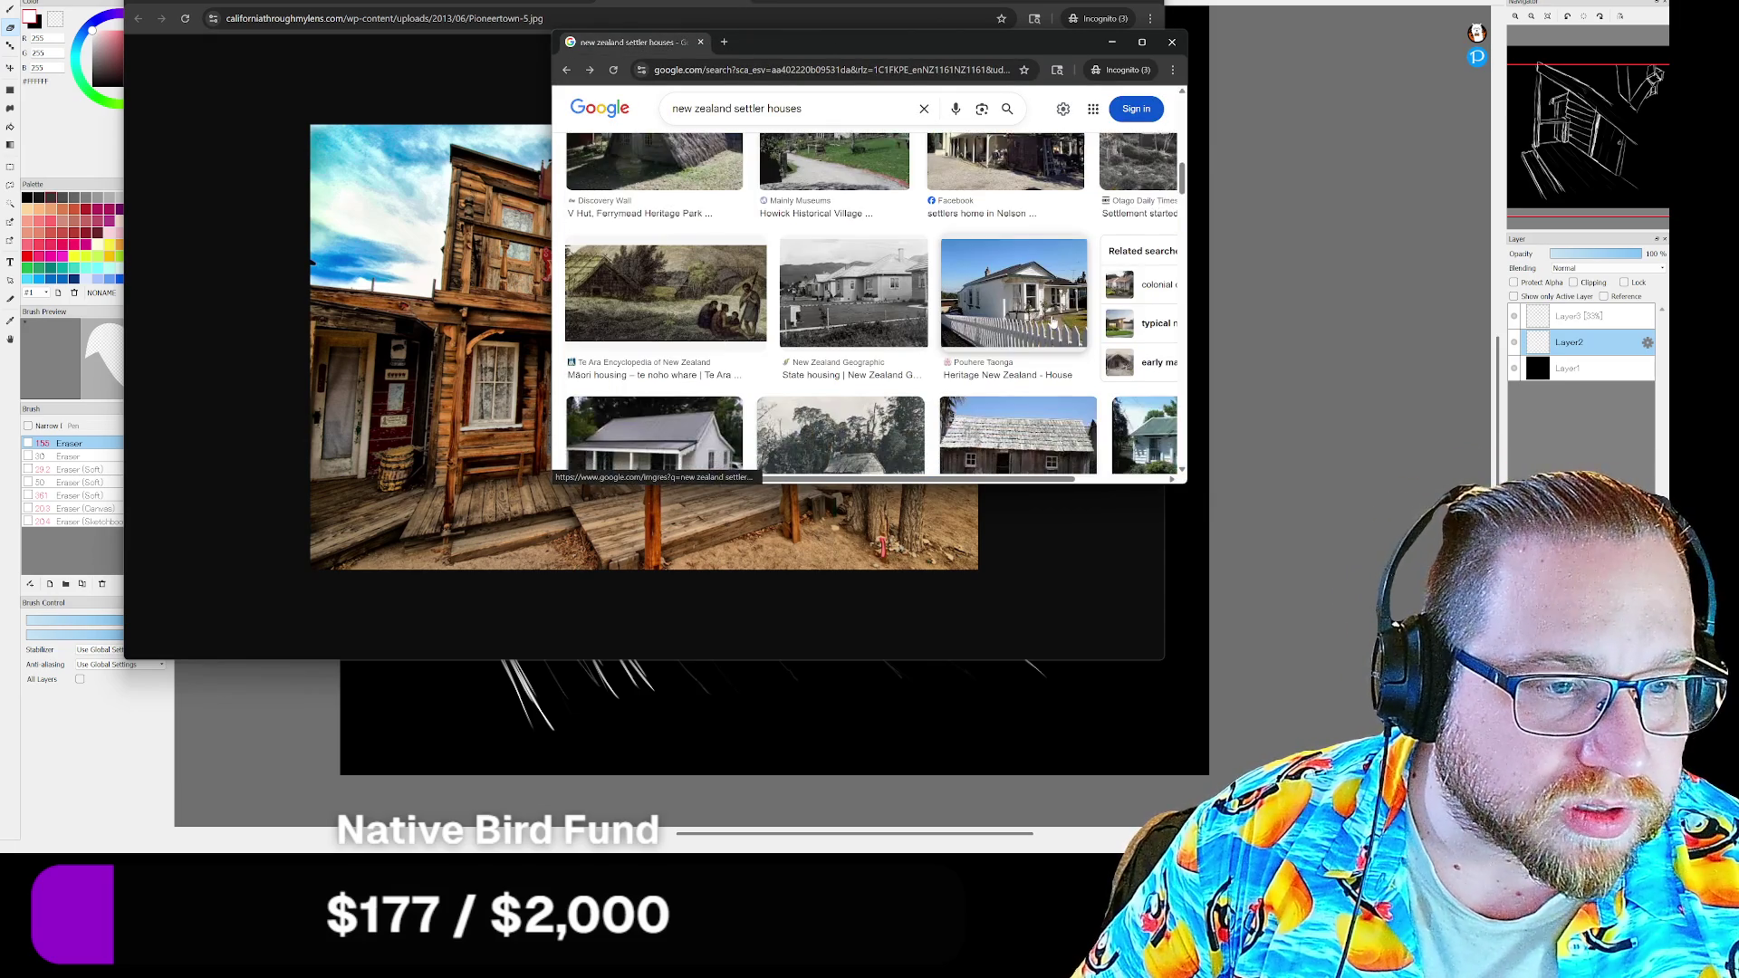
scroll(1074, 279, "down", 1)
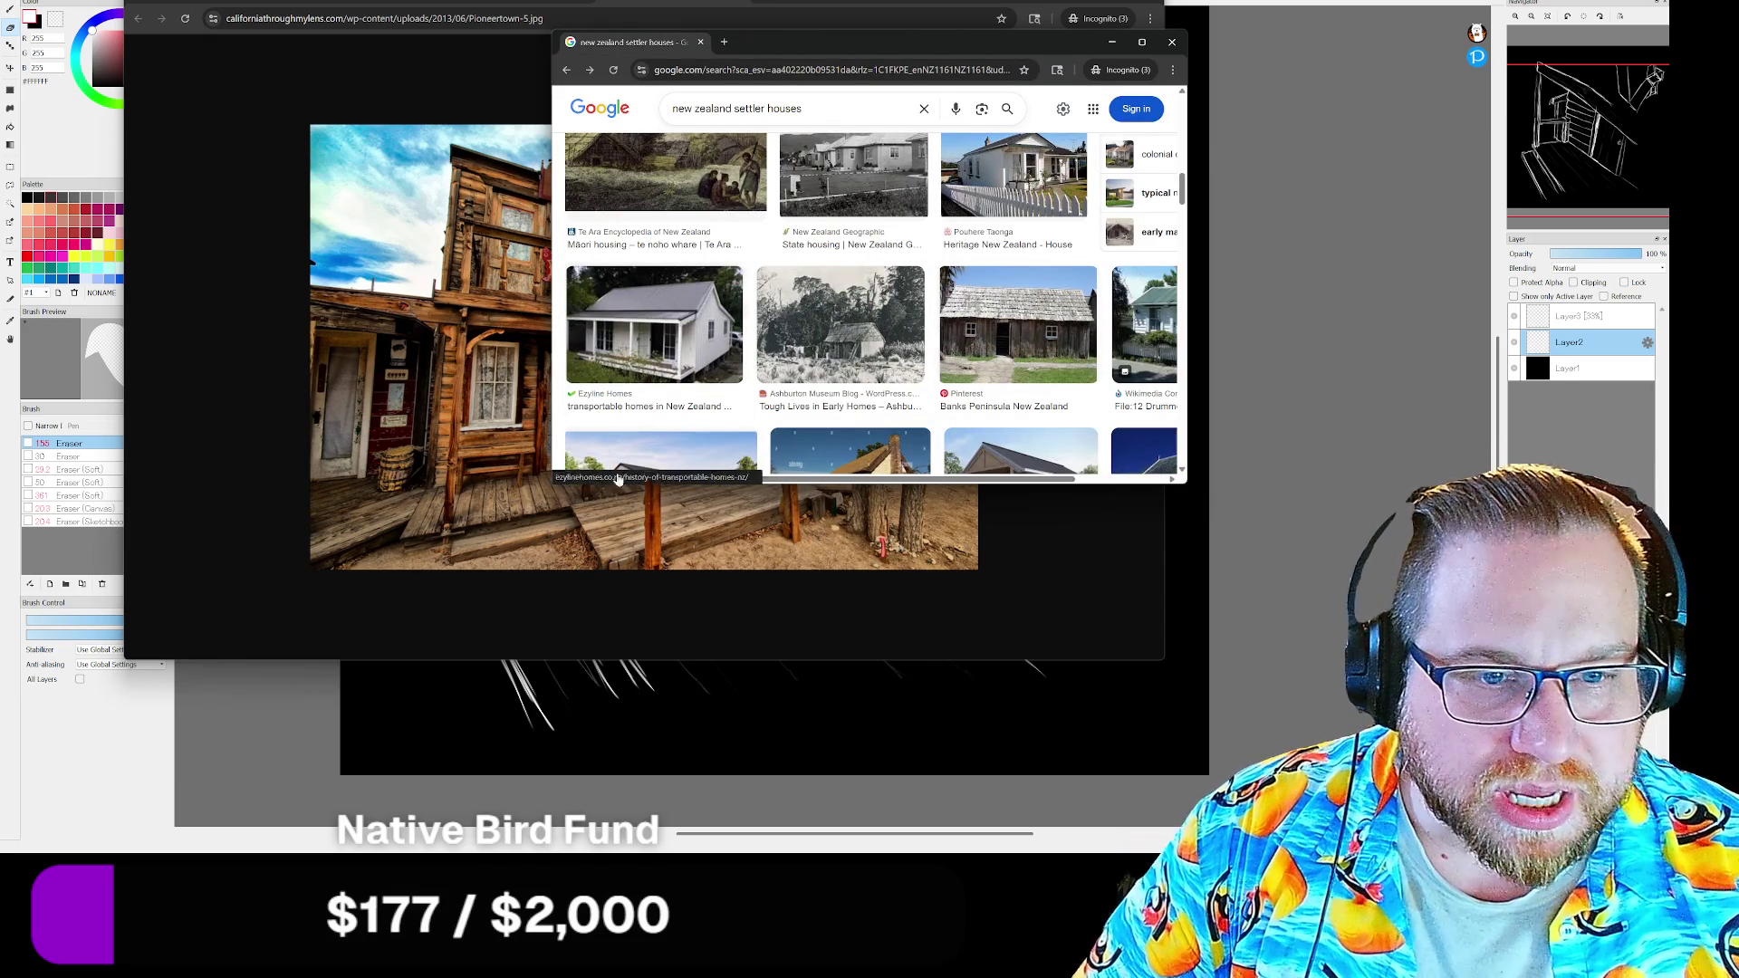
Enlarge and shift the settler houses results window to reveal the hotel photo, then close it
left_click_drag(553, 488, 299, 569)
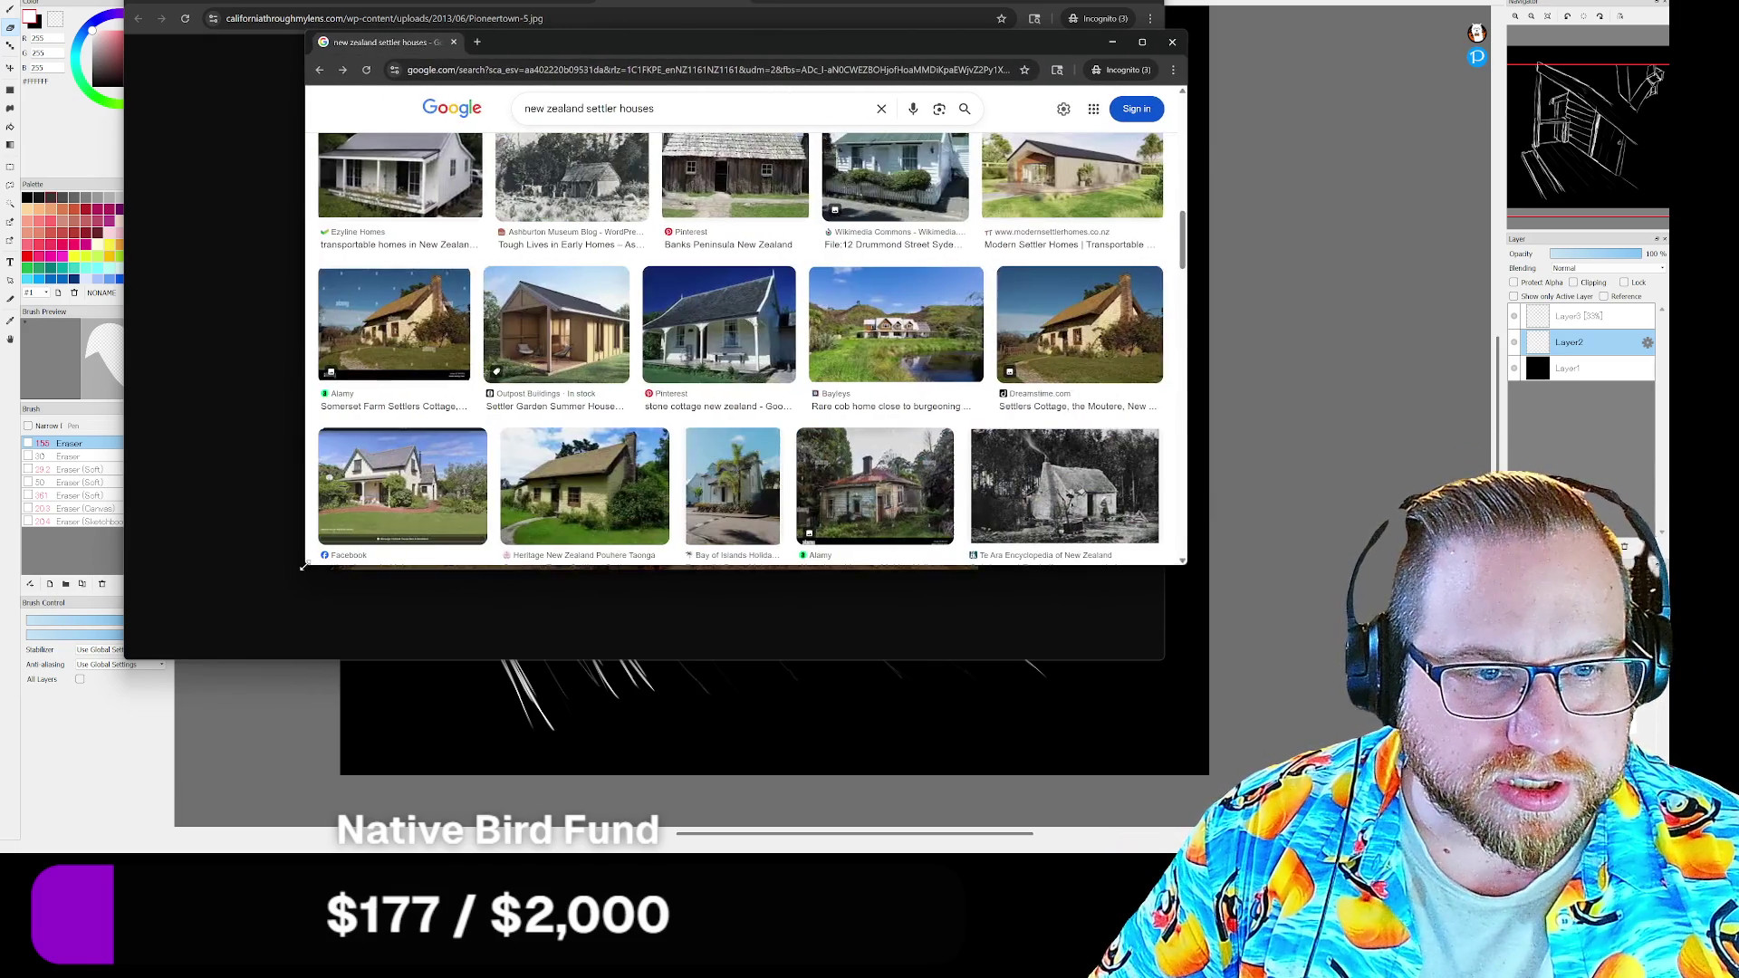
scroll(1045, 401, "down", 2)
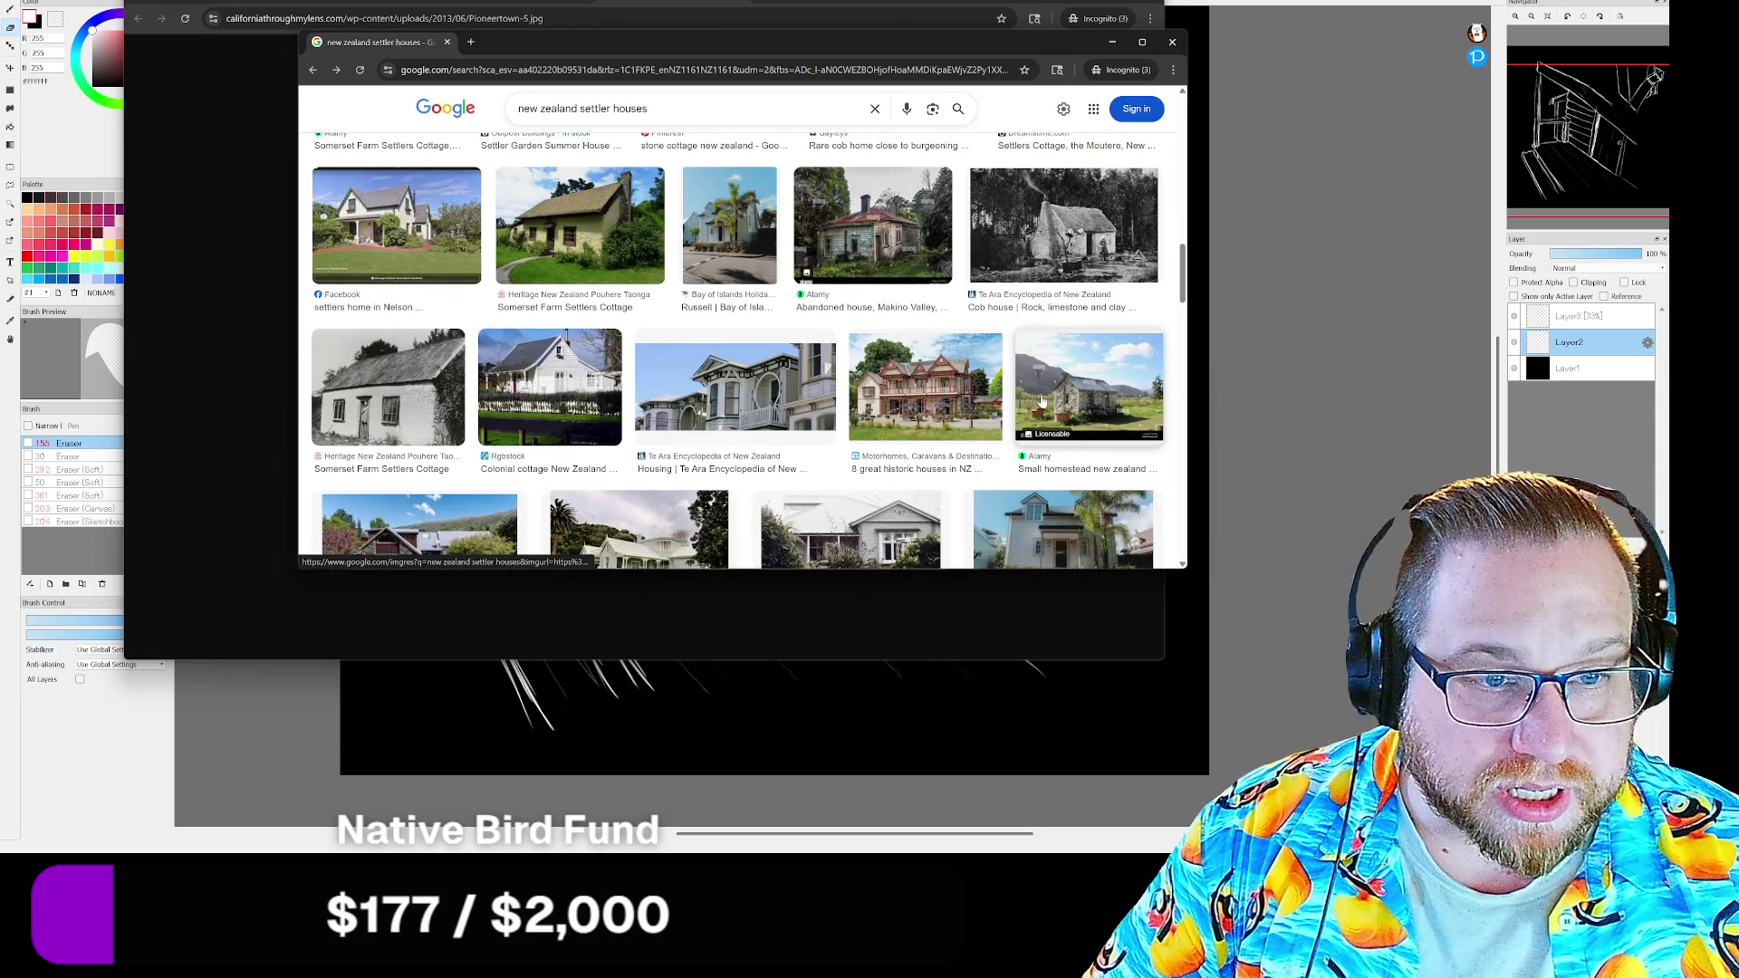
scroll(1086, 394, "down", 1)
scroll(1087, 394, "down", 1)
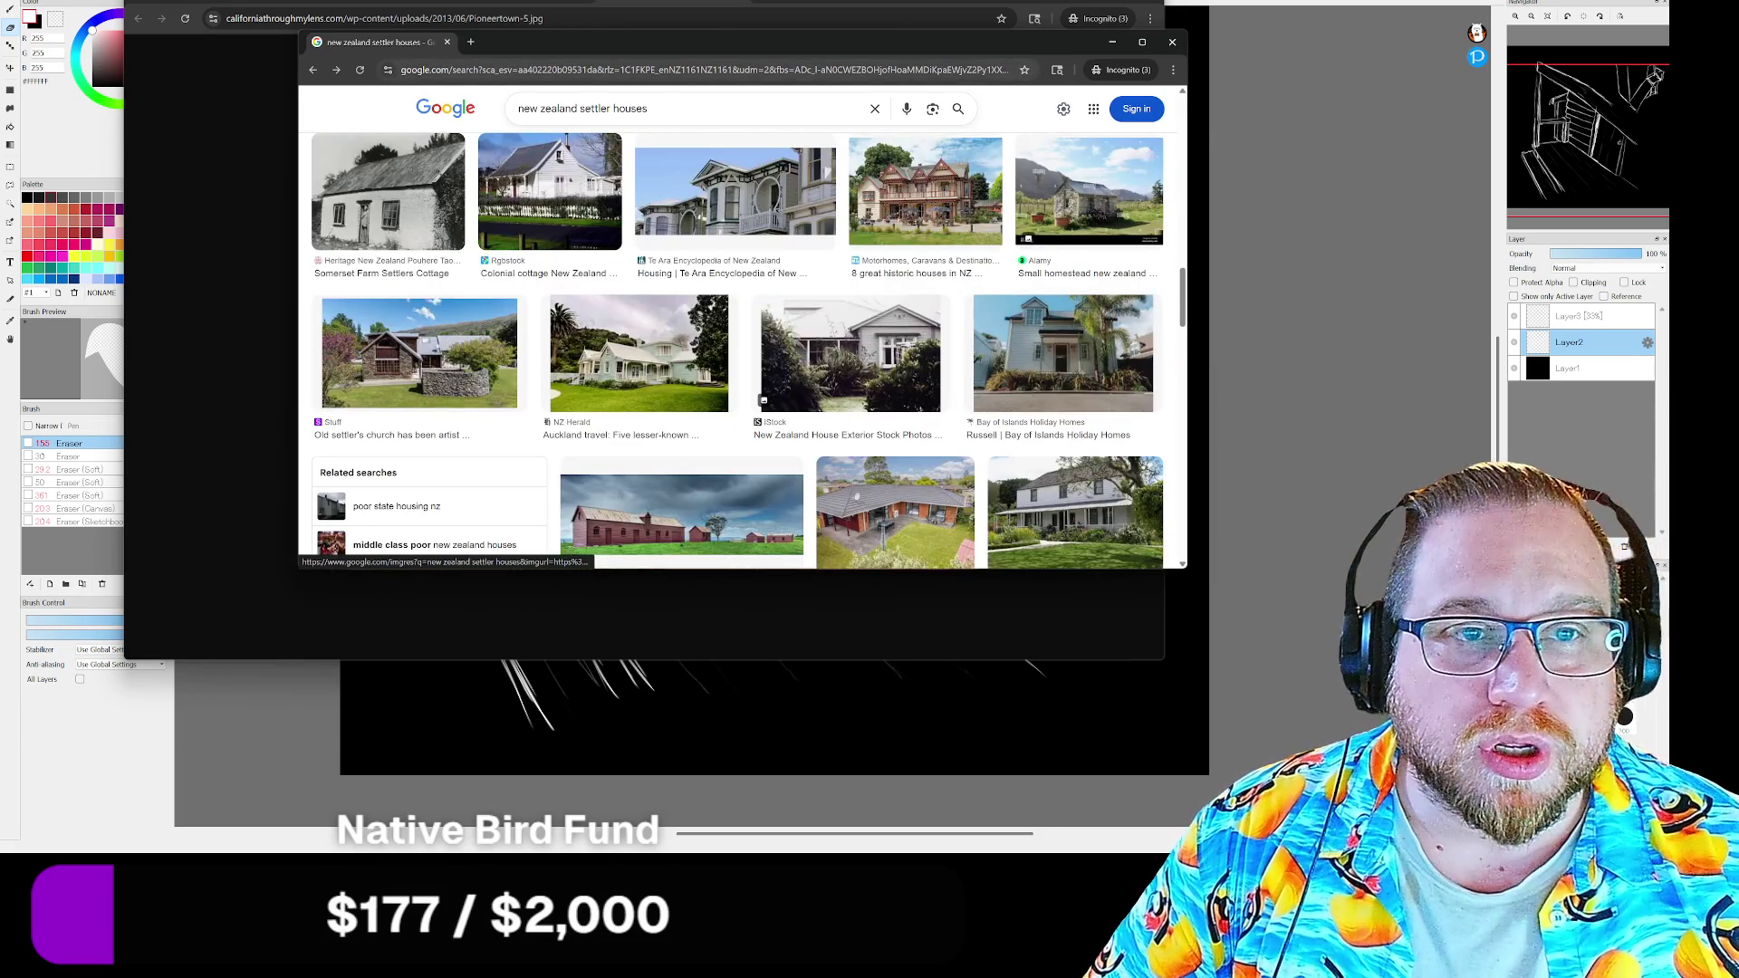
mouse_move(795, 48)
left_mouse_down()
mouse_move(815, 745)
mouse_move(968, 13)
mouse_move(941, 2)
left_mouse_up()
scroll(1091, 299, "down", 2)
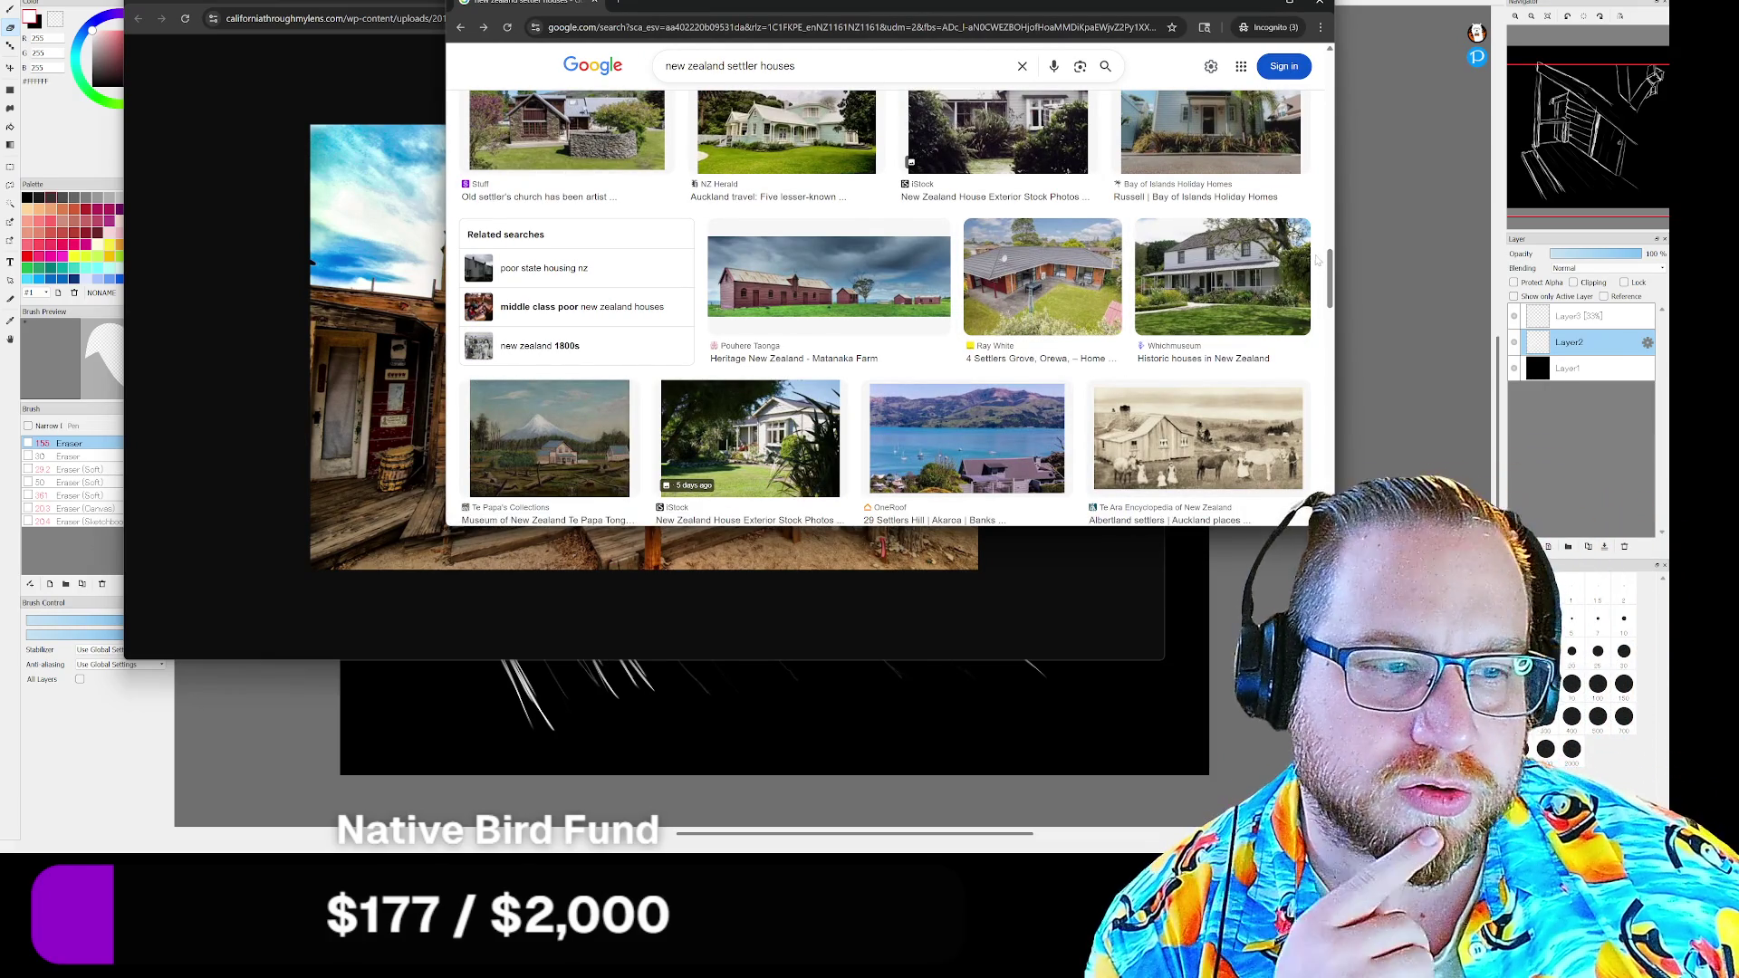
scroll(1316, 260, "down", 2)
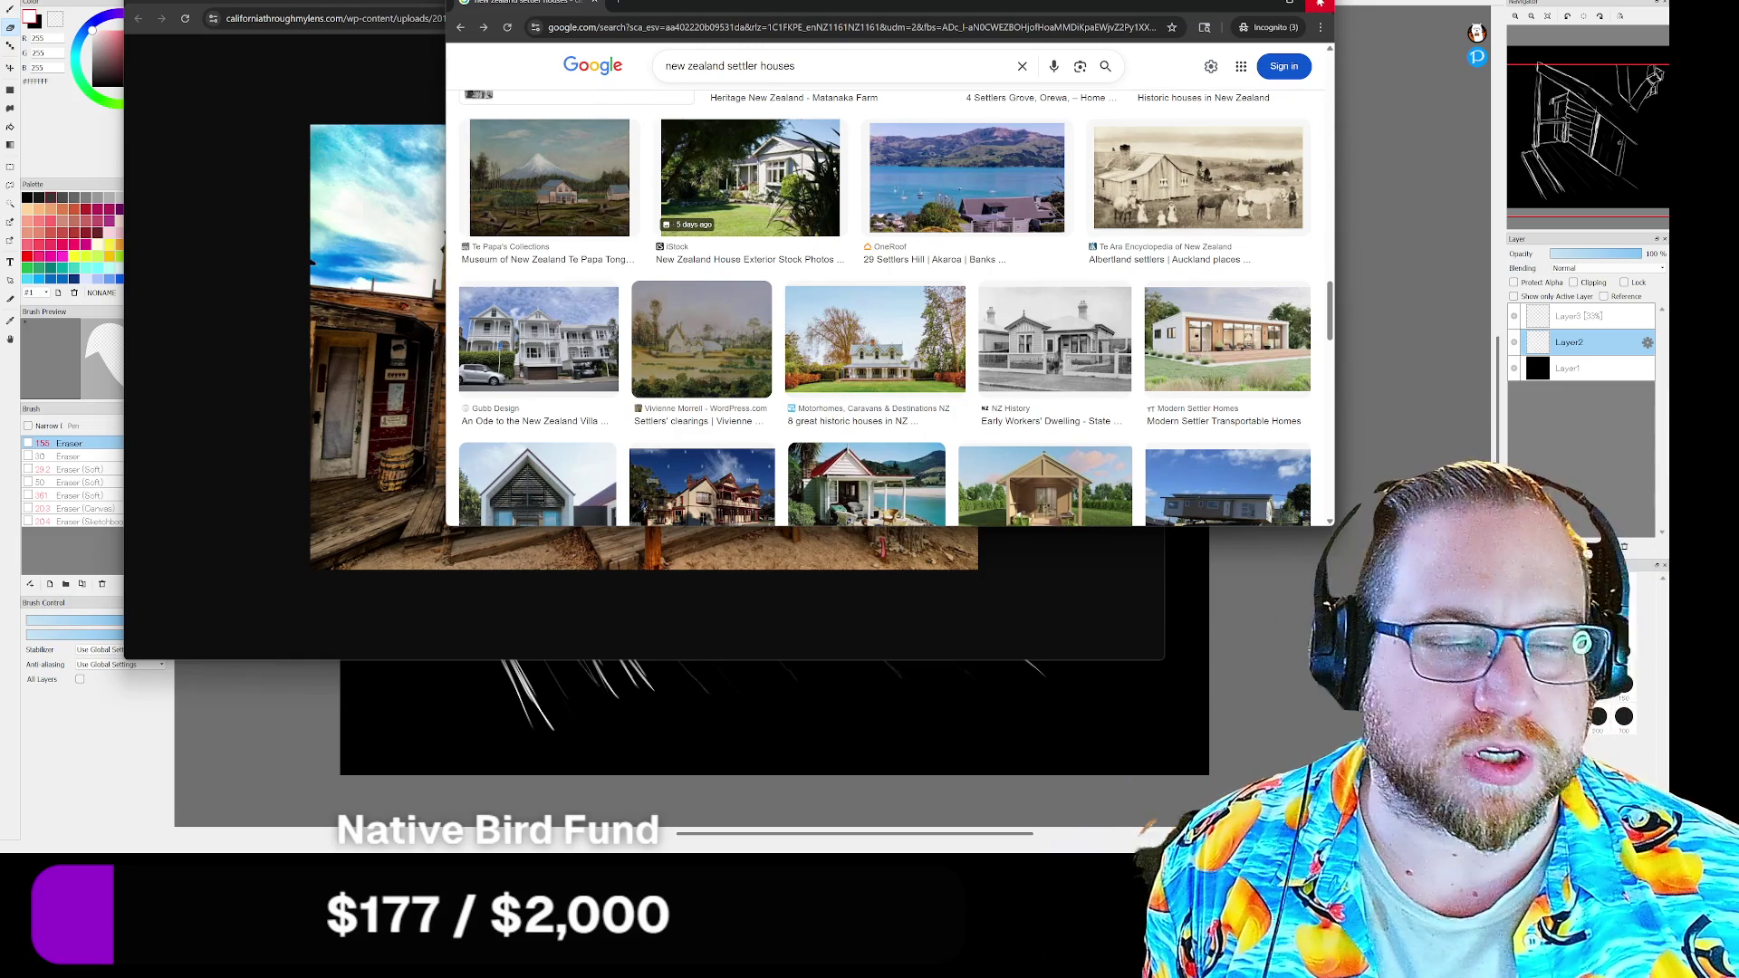
left_click(1319, 6)
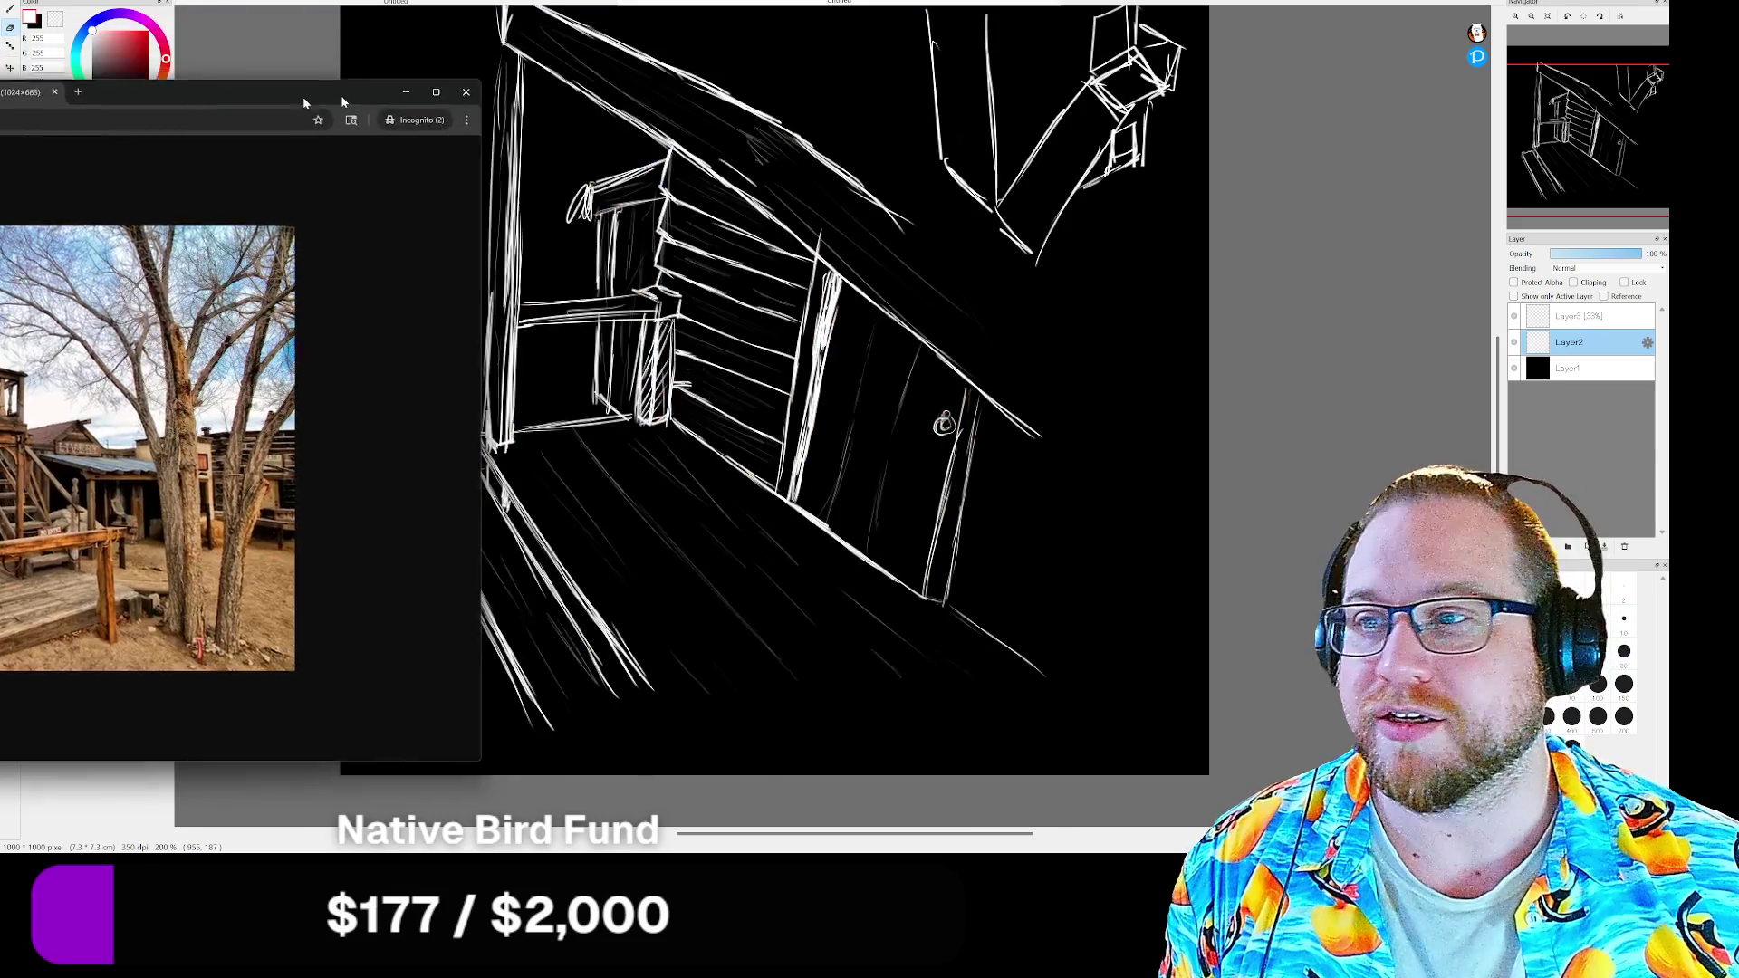
Put the reference photo window away and switch FireAlpaca to the town map document
left_click_drag(1021, 5, 380, 85)
left_click(943, 425)
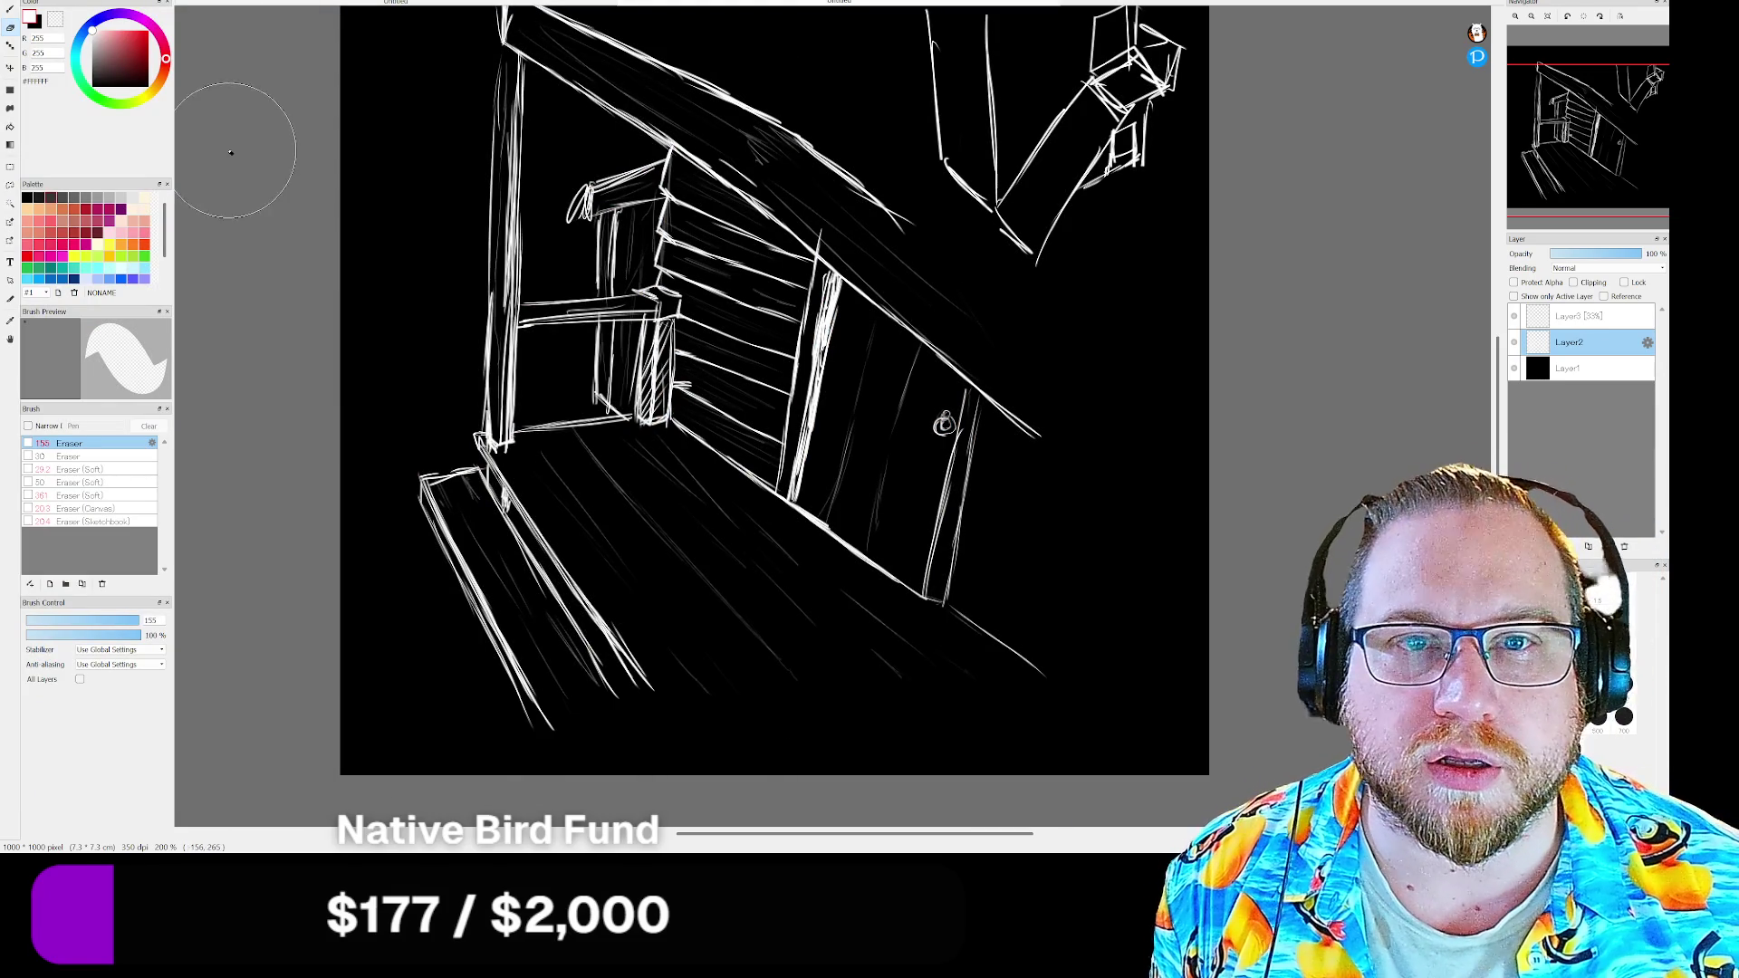
key("ctrl+Tab")
scroll(326, 376, "up", 3)
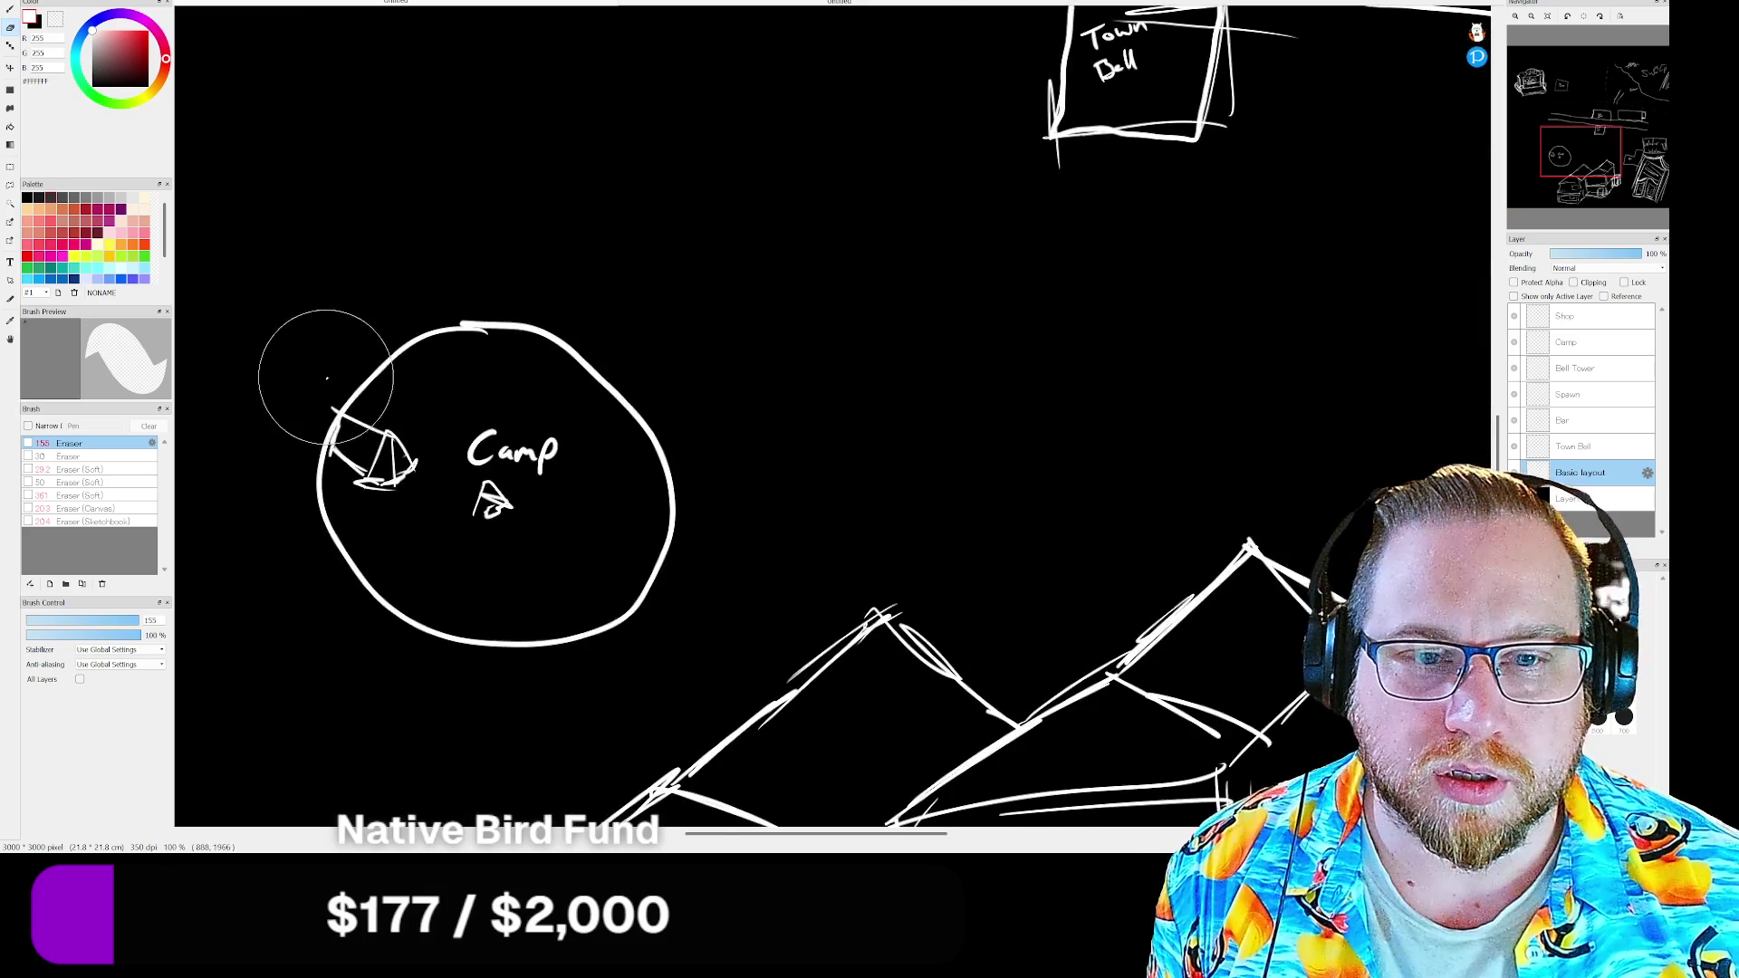
scroll(594, 339, "down", 2)
scroll(350, 286, "down", 2)
scroll(240, 280, "down", 1)
scroll(310, 260, "up", 5)
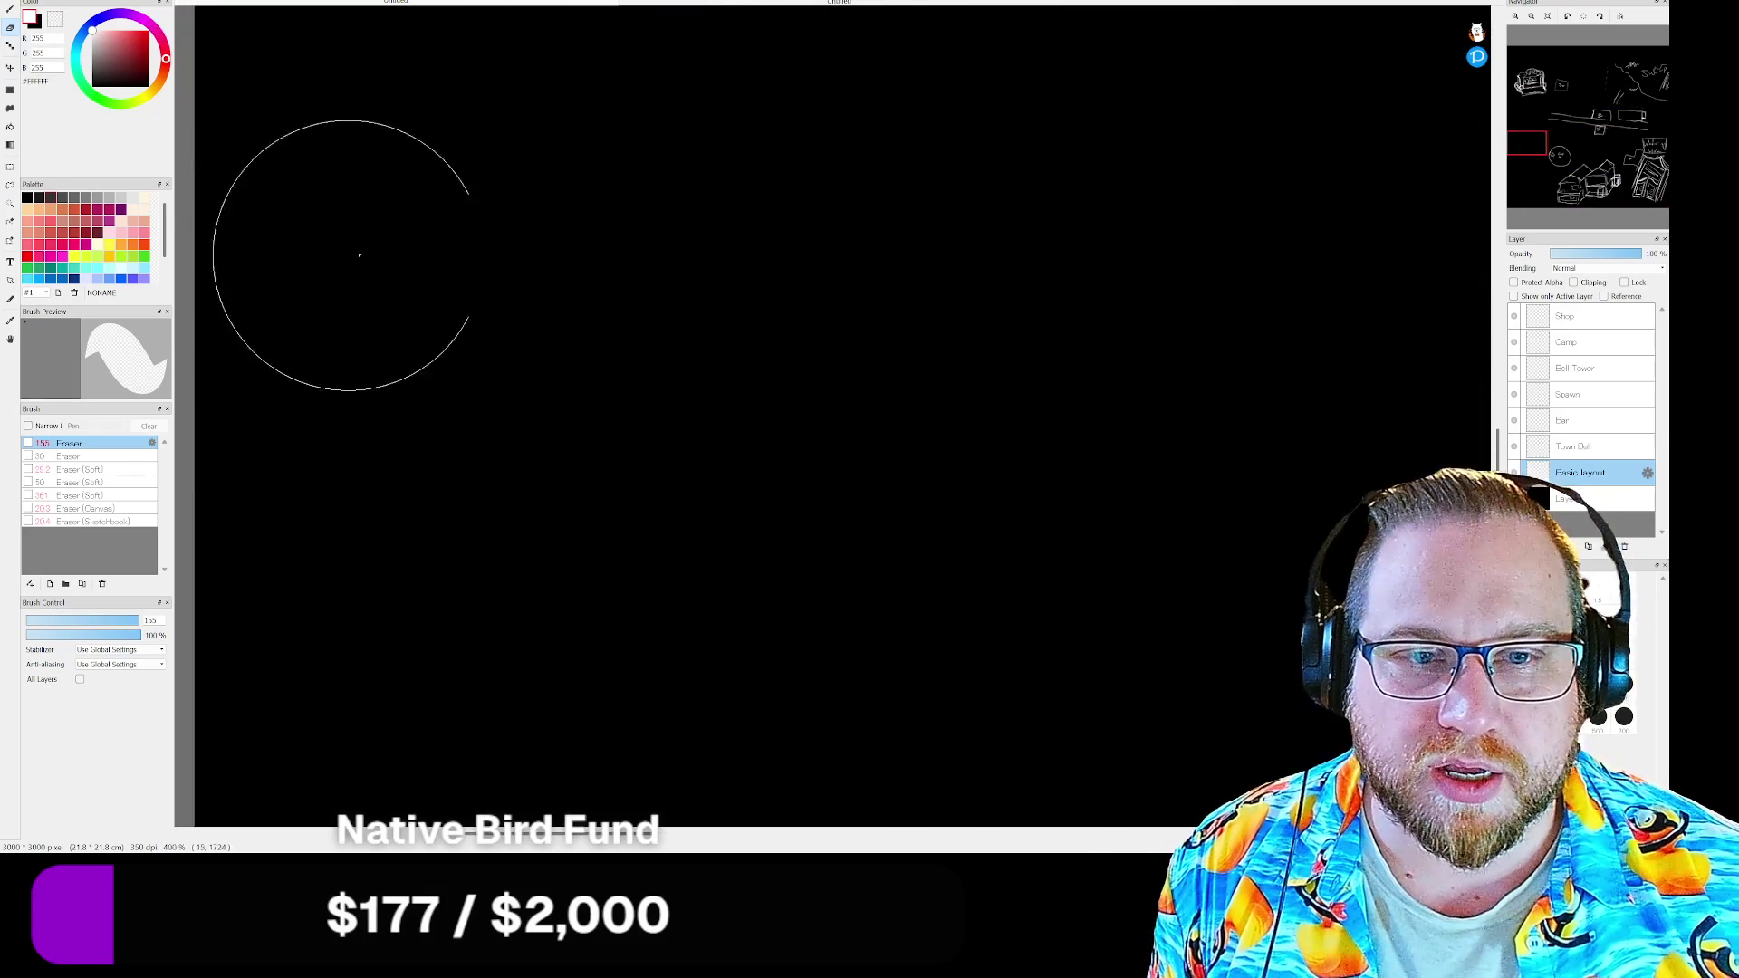
scroll(311, 259, "down", 3)
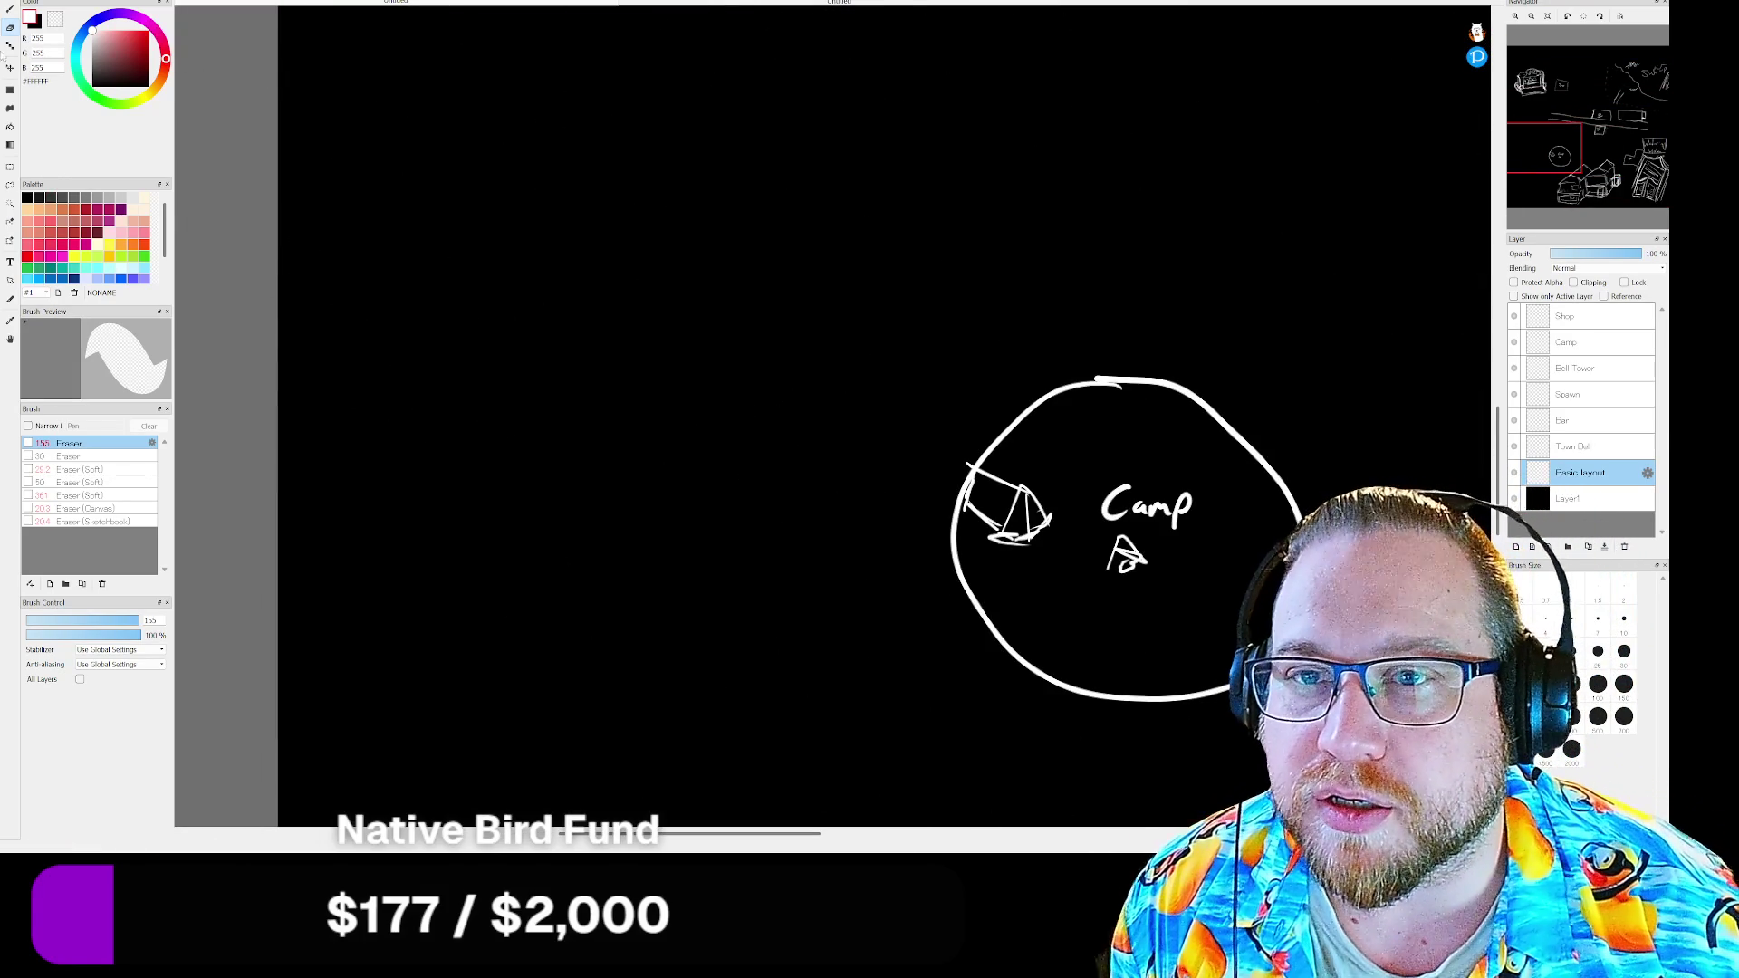
Switch to the pen and sketch a slanted-side building outline left of Camp
key("b")
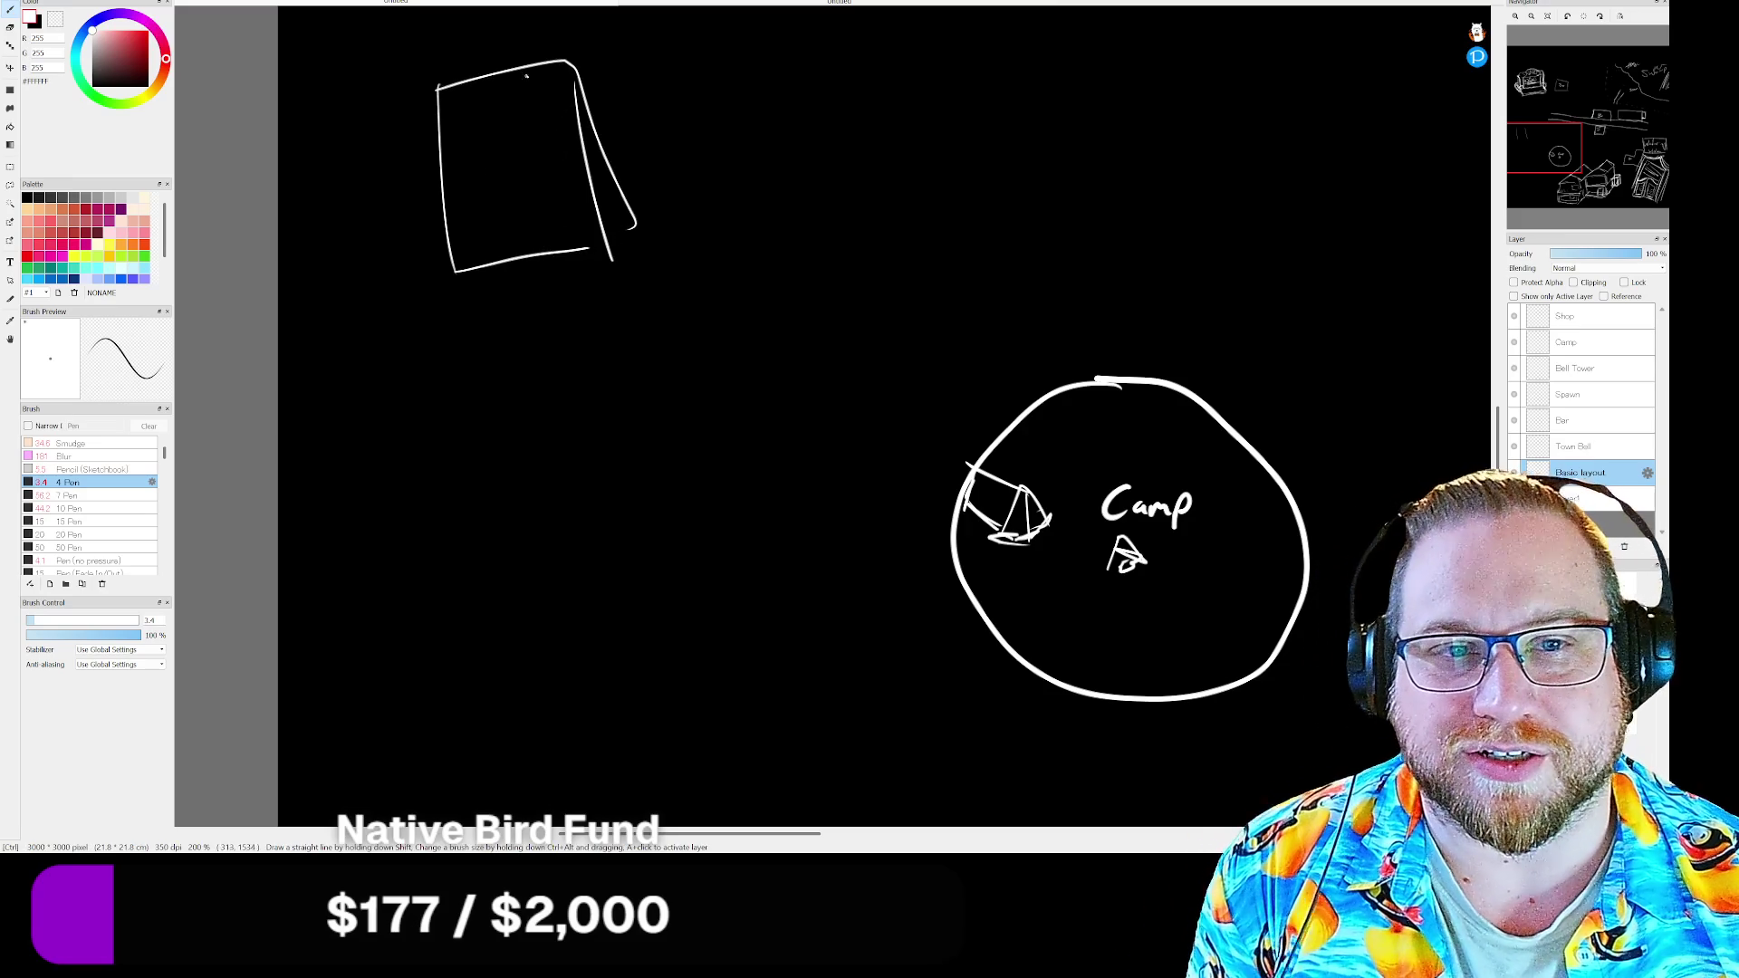
Undo the box, circle the outline's right corner and extend it with a closed right section
key("ctrl+z")
key("ctrl+z")
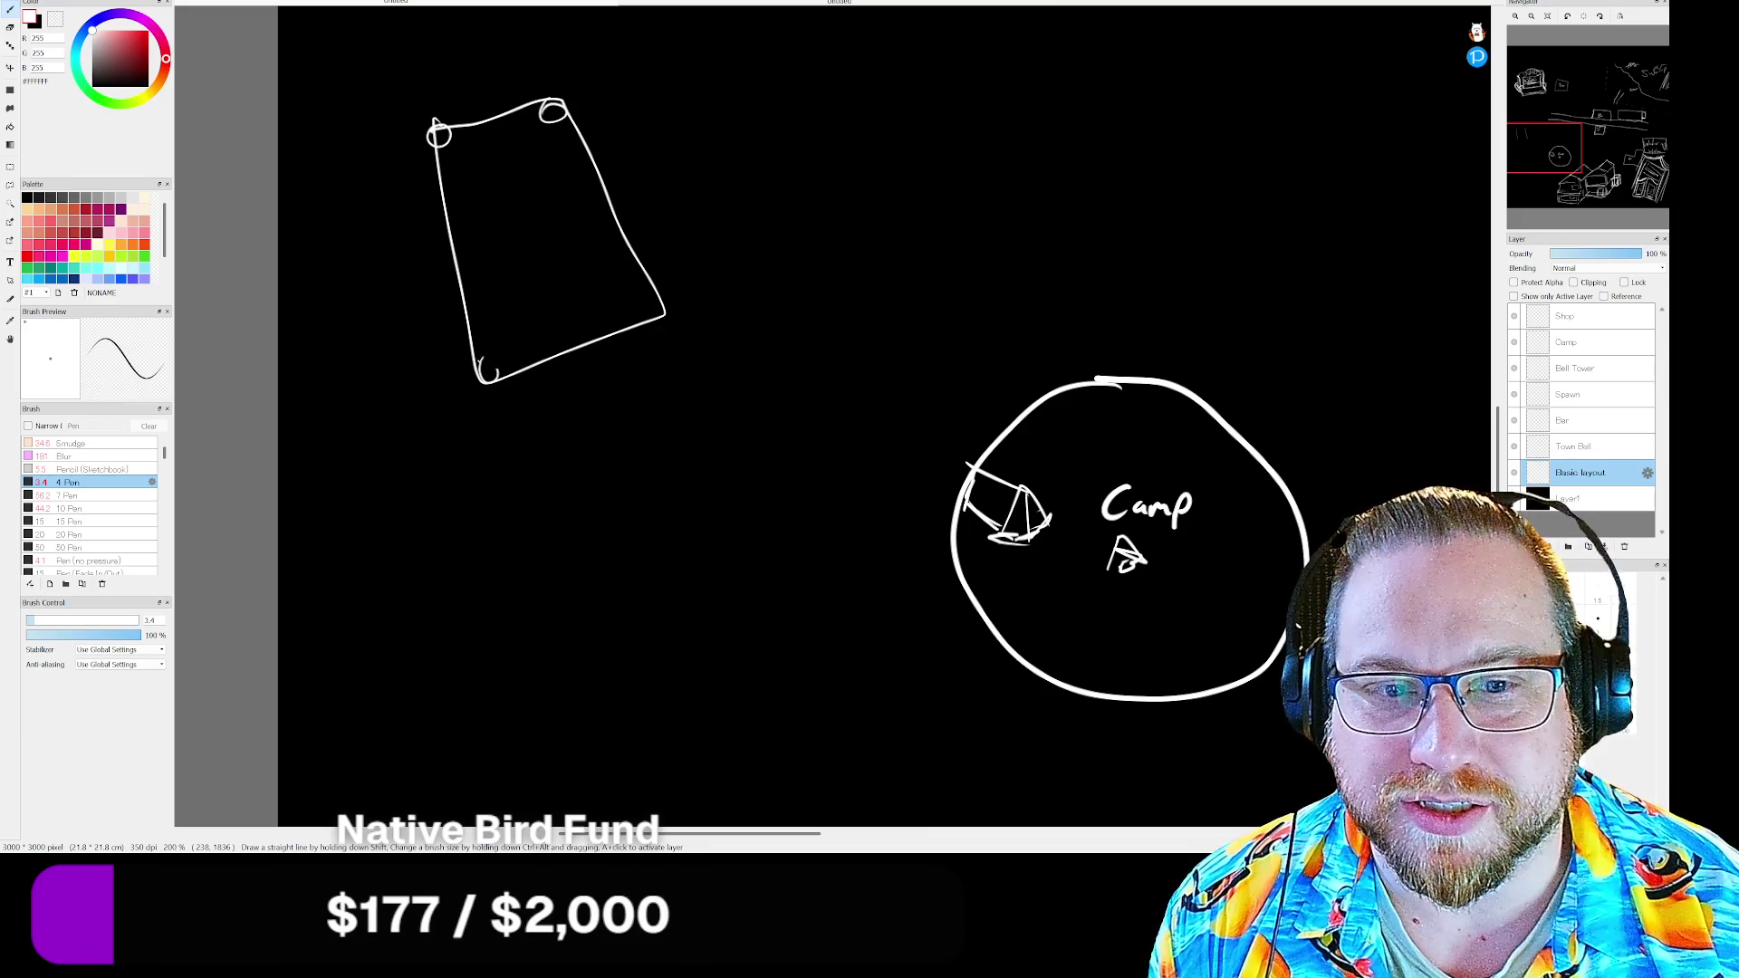
left_click_drag(666, 311, 658, 298)
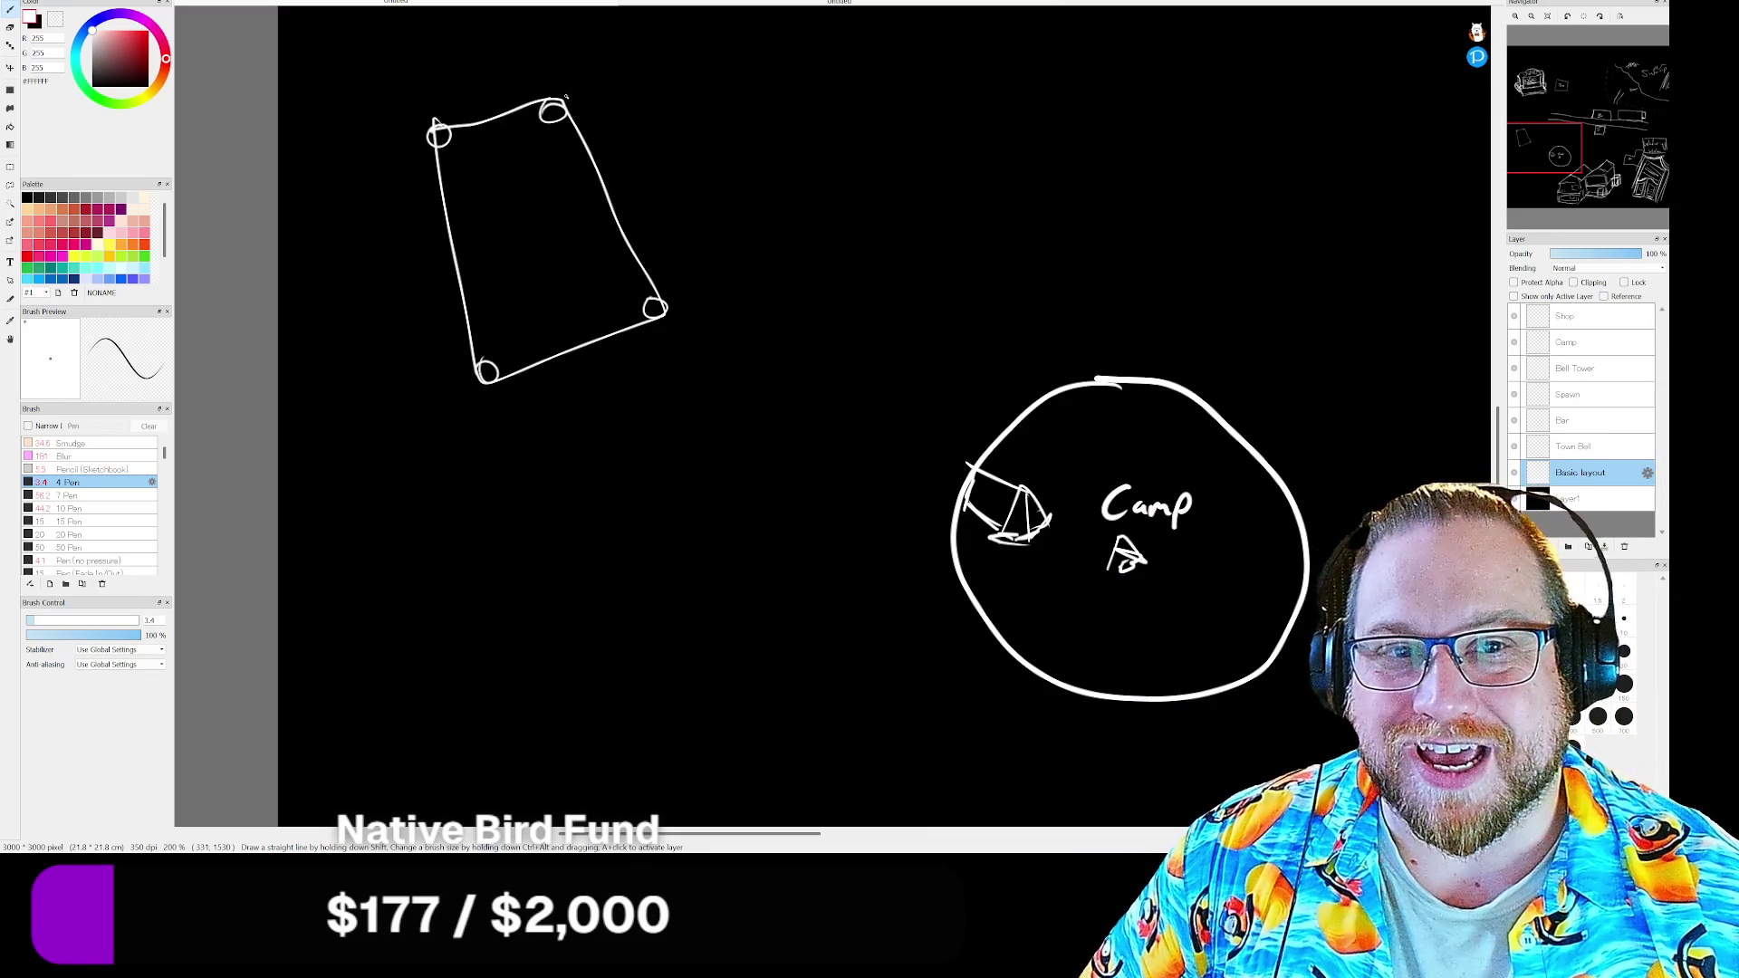
mouse_move(584, 95)
left_mouse_down()
mouse_move(635, 71)
mouse_move(698, 211)
left_mouse_up()
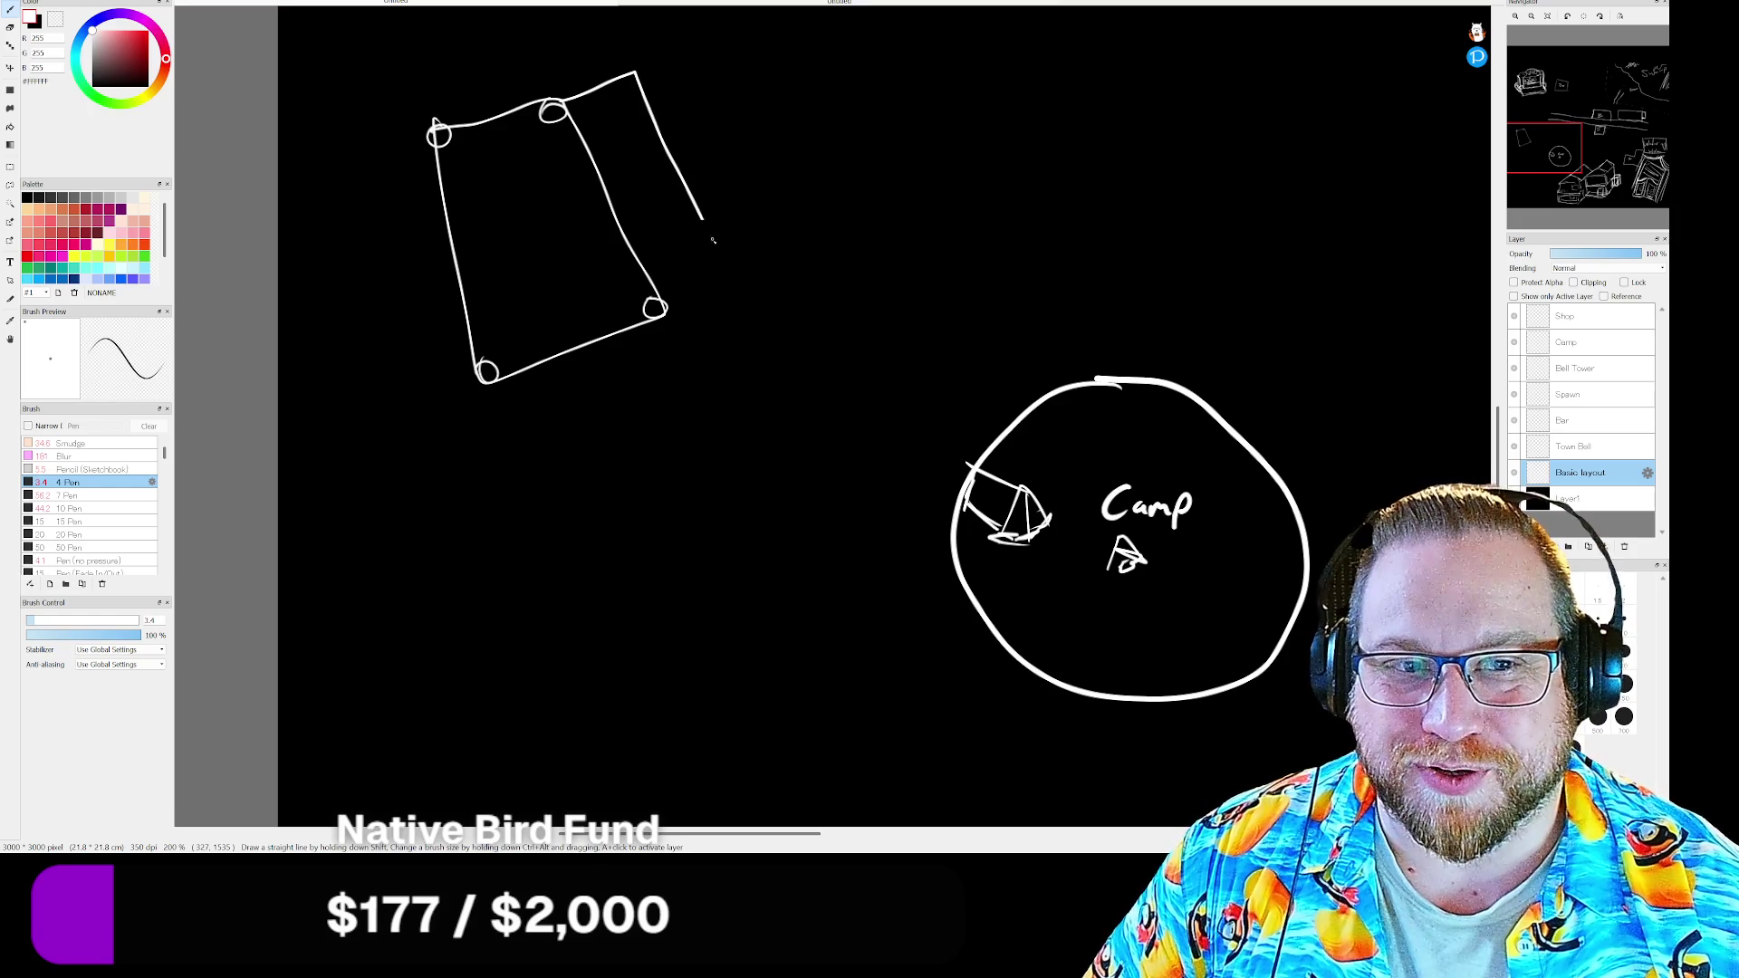
left_click_drag(733, 287, 665, 316)
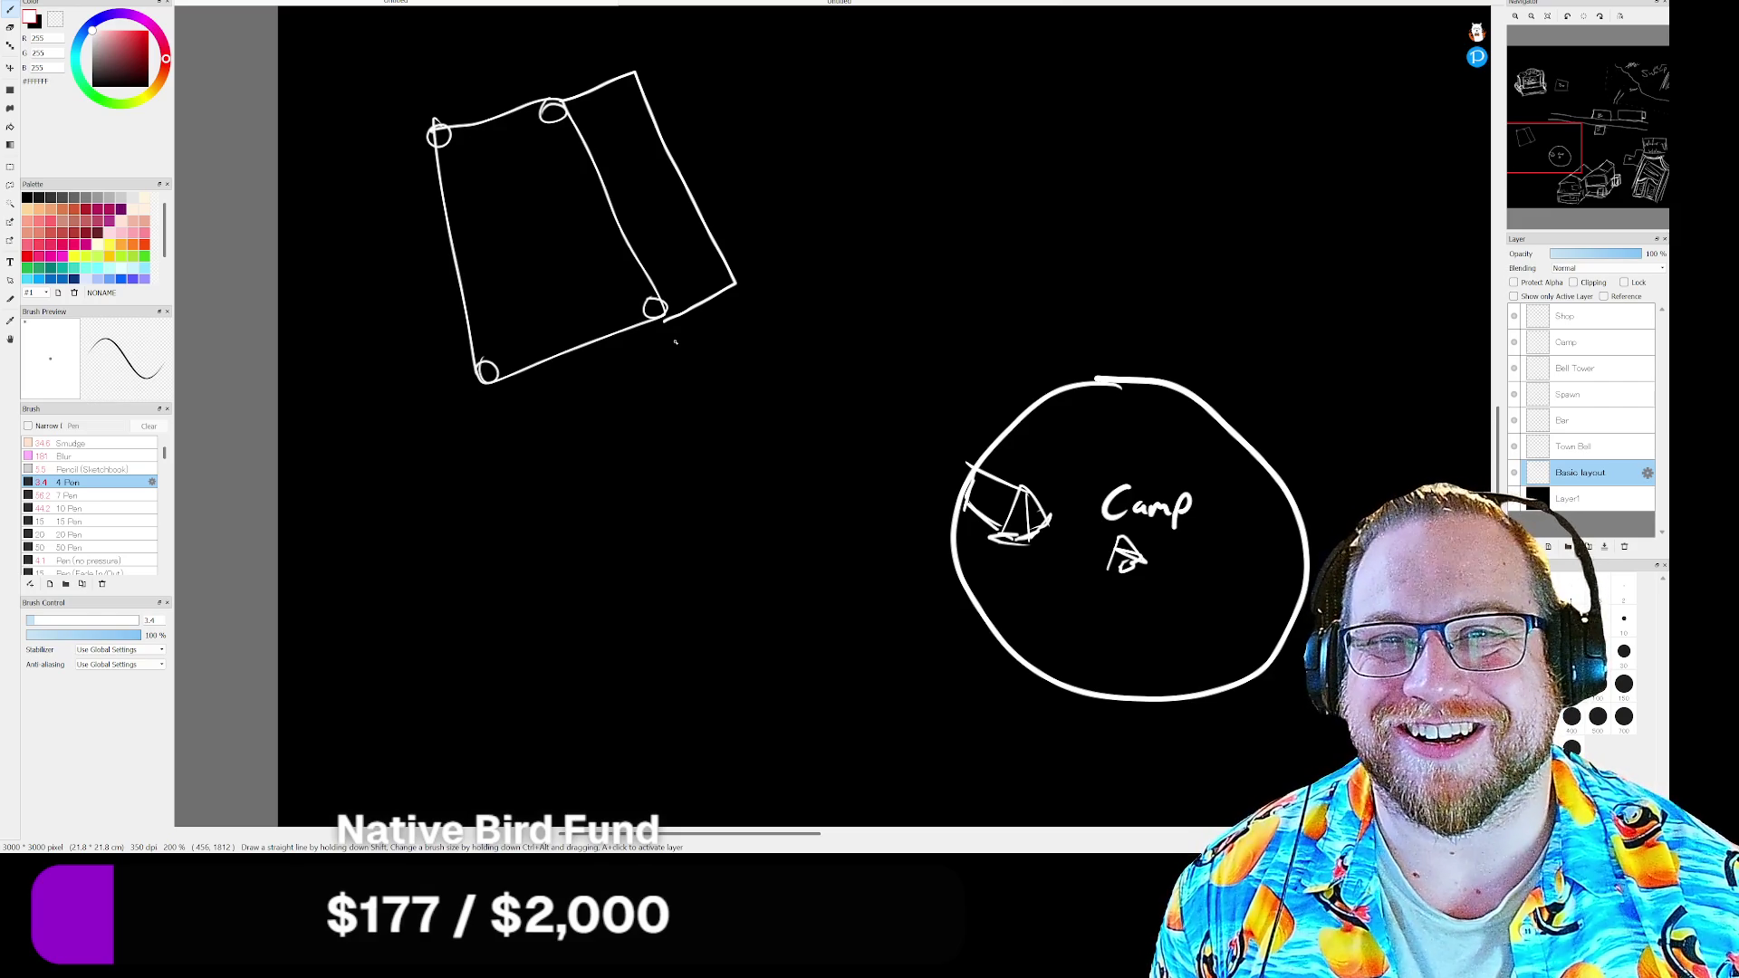
Sketch a second building outline to the right, undoing its diagonal line
left_click_drag(889, 86, 982, 324)
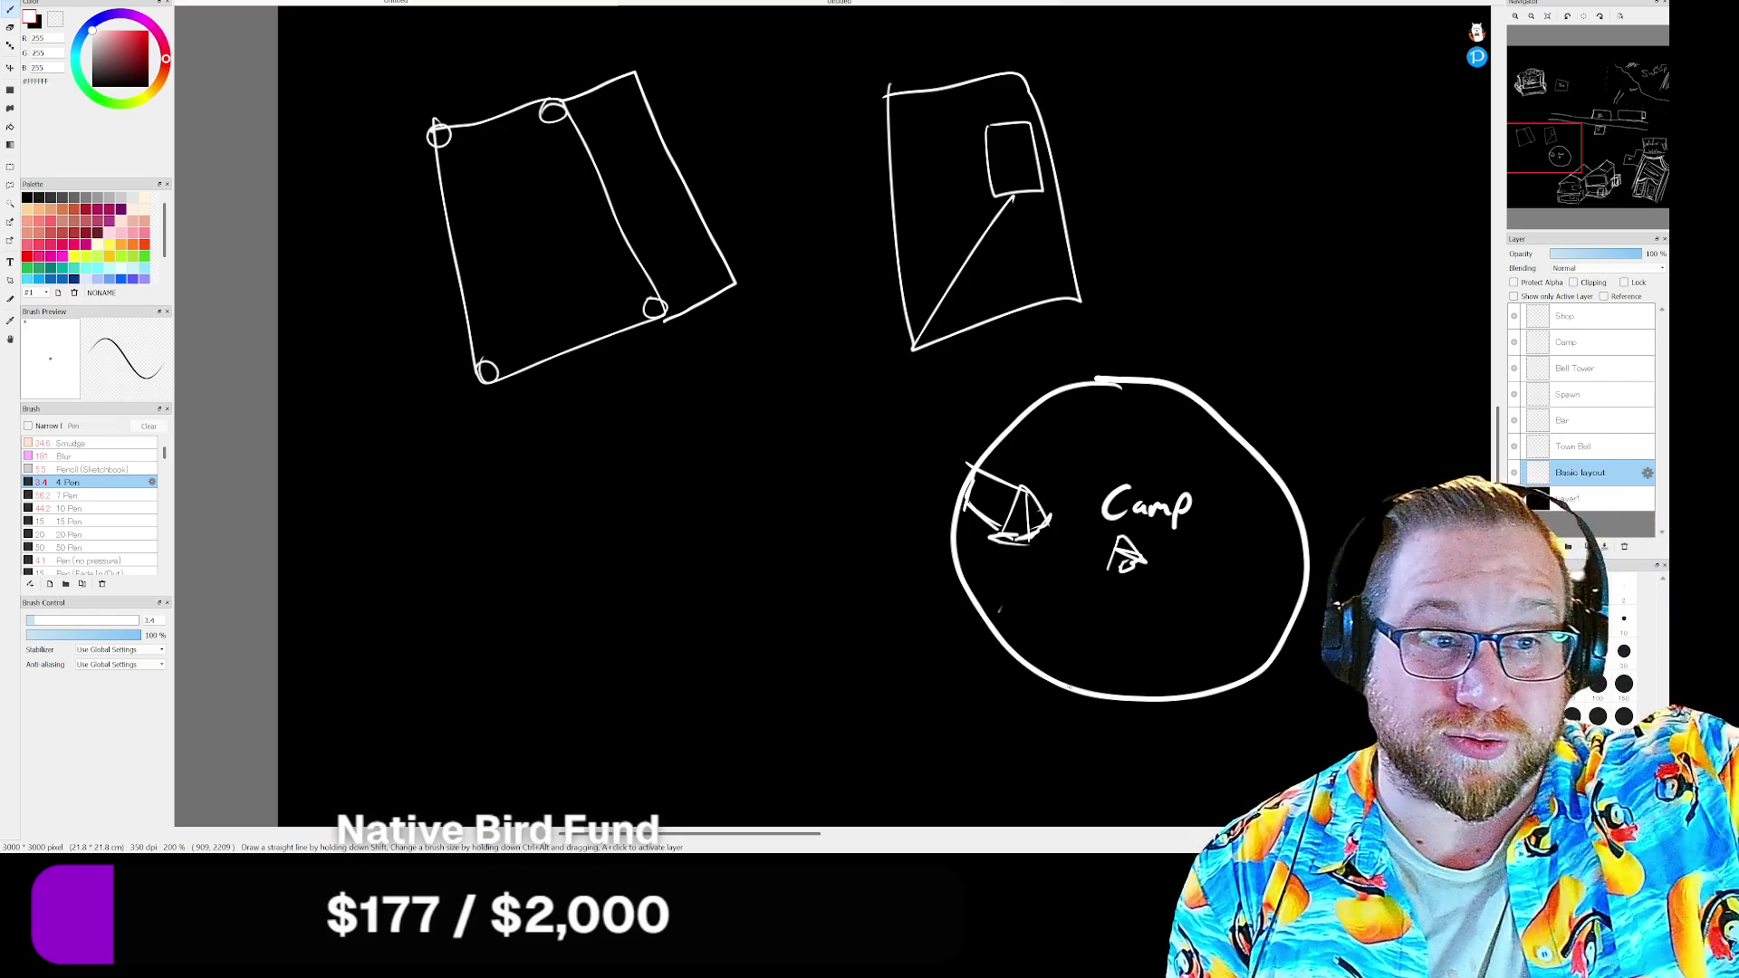
key("ctrl+z")
Undo every building outline, then bring the Pioneertown hotel photo window forward
key("ctrl+z")
key("ctrl+z")
key("ctrl+z")
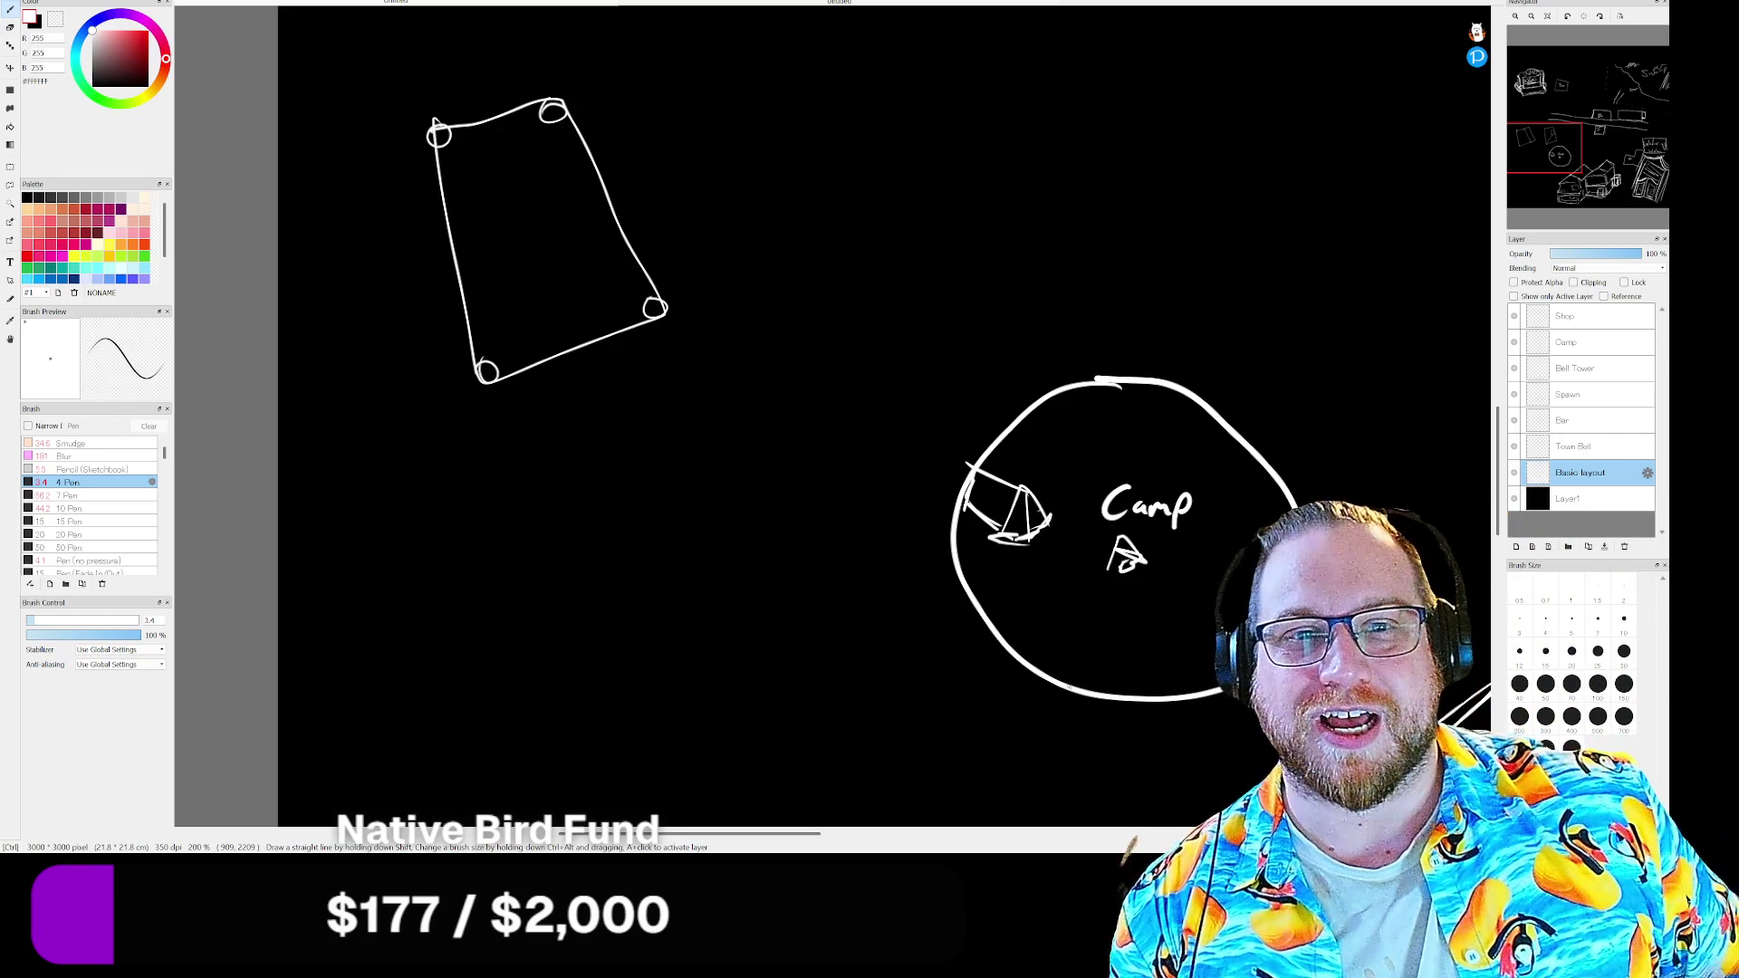
key("ctrl+z")
key("ctrl+z")
key("ctrl+z")
key("ctrl+z")
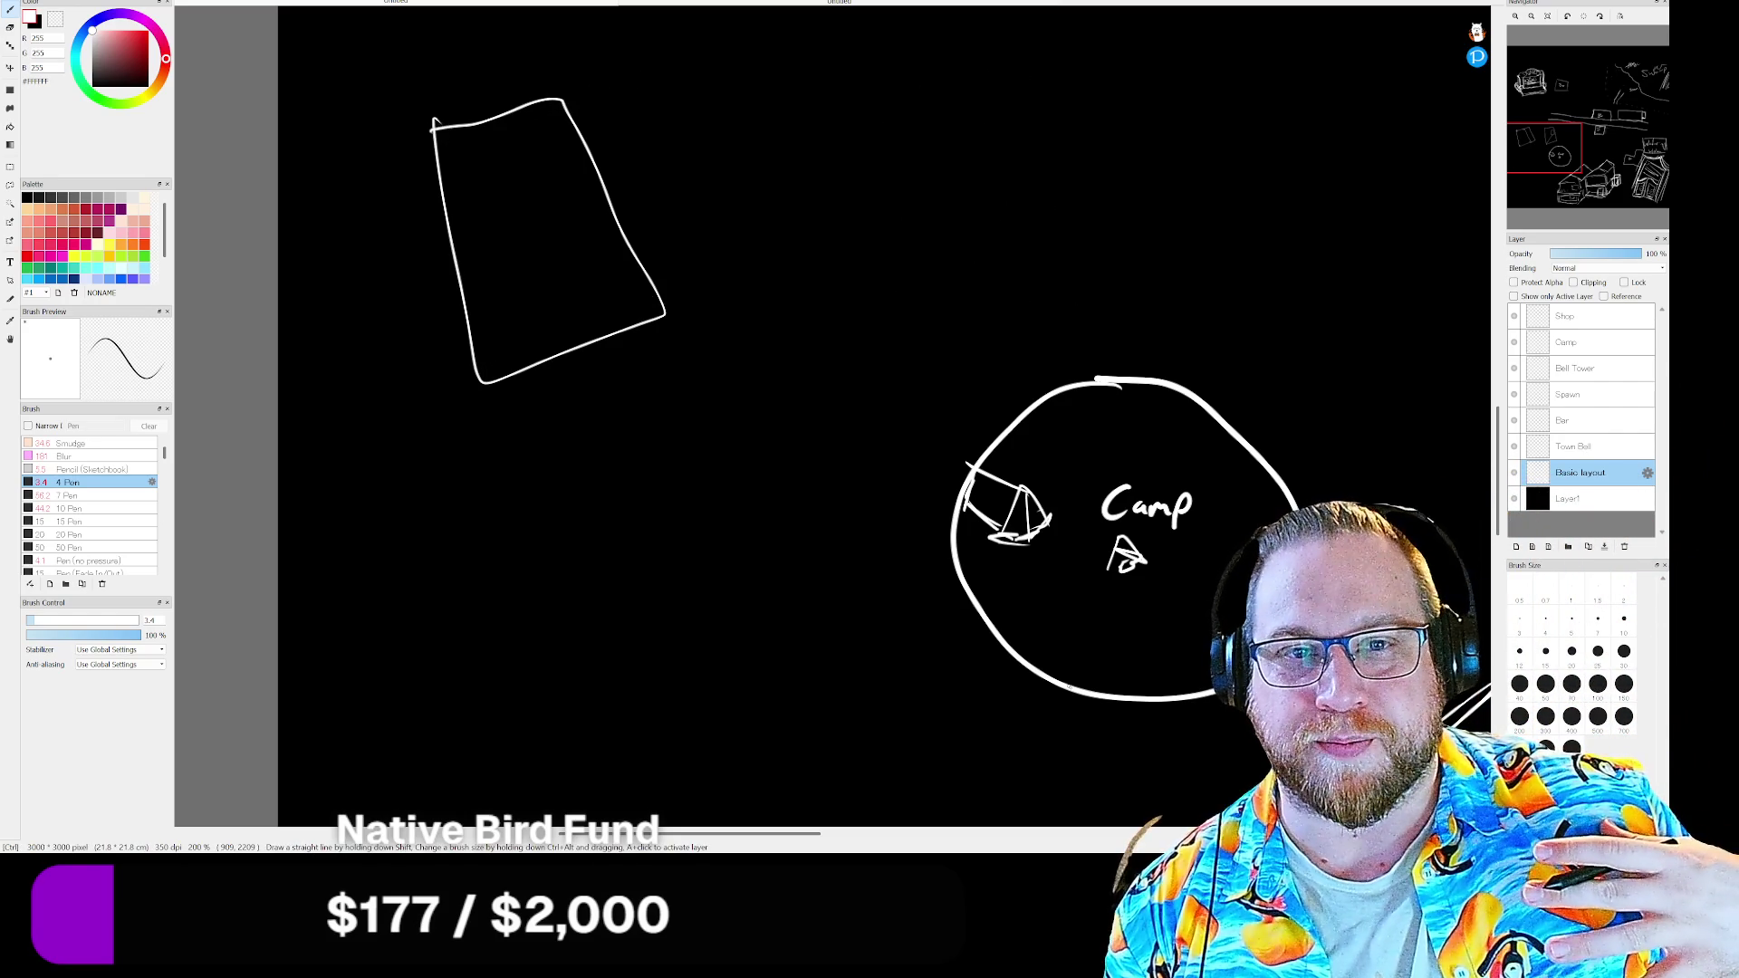
key("ctrl+z")
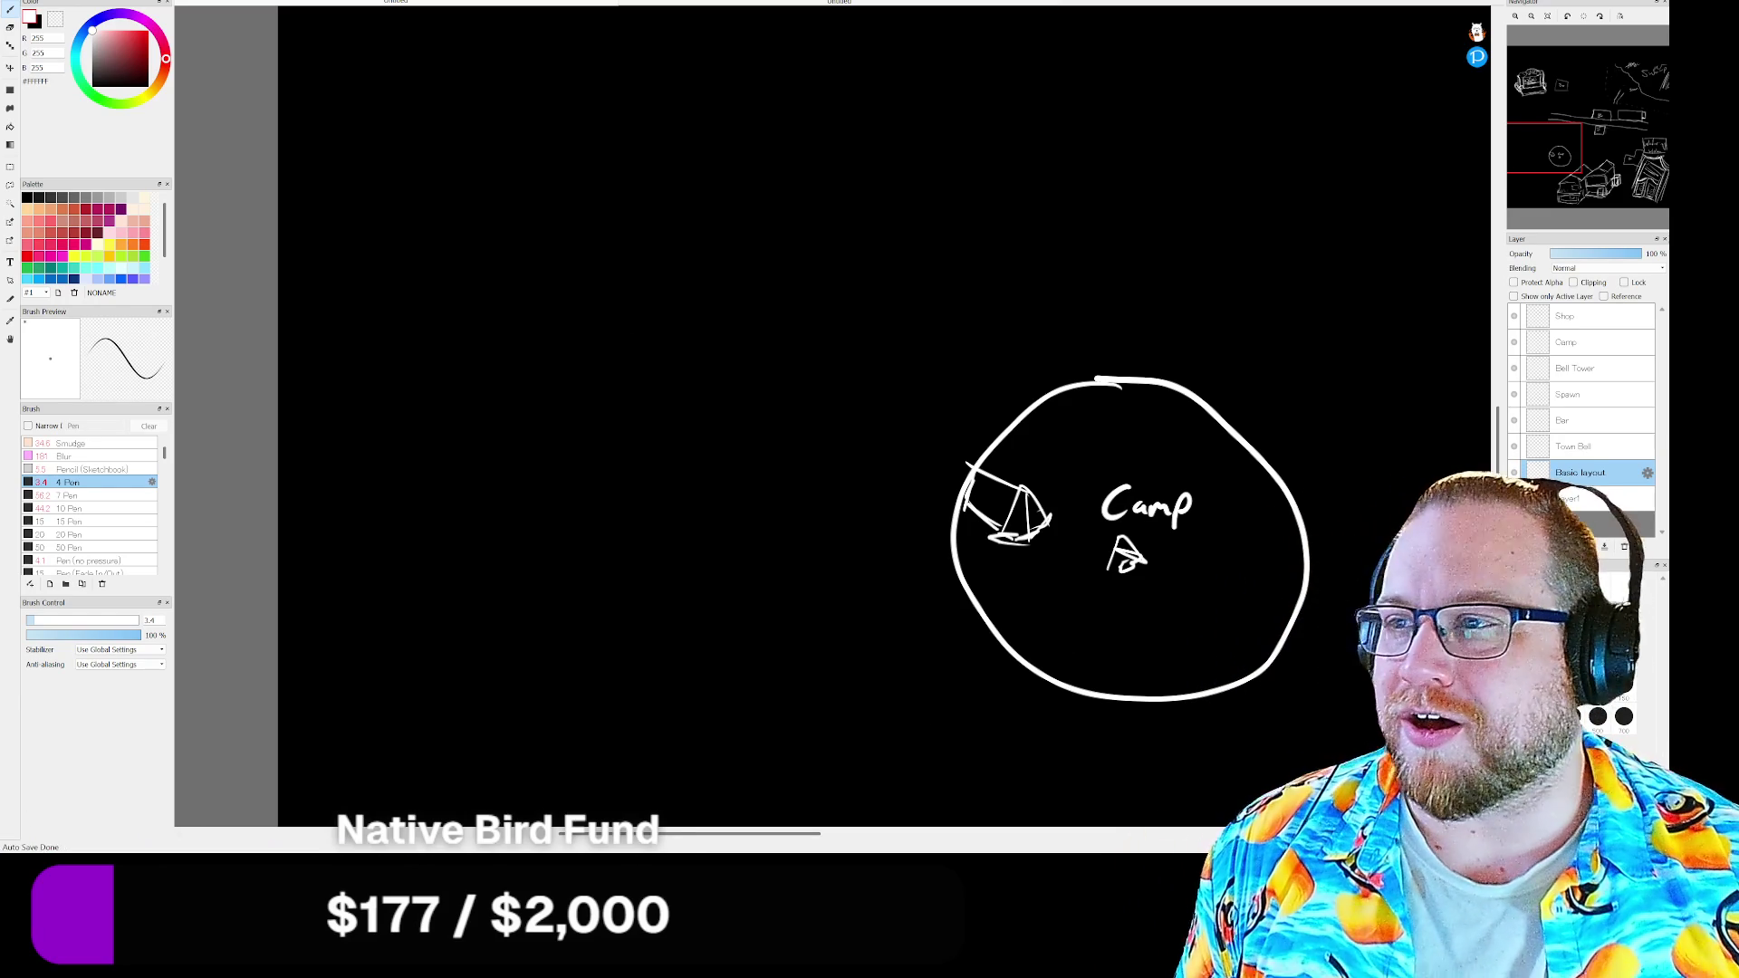
key("alt+Tab")
left_click_drag(995, 18, 956, 6)
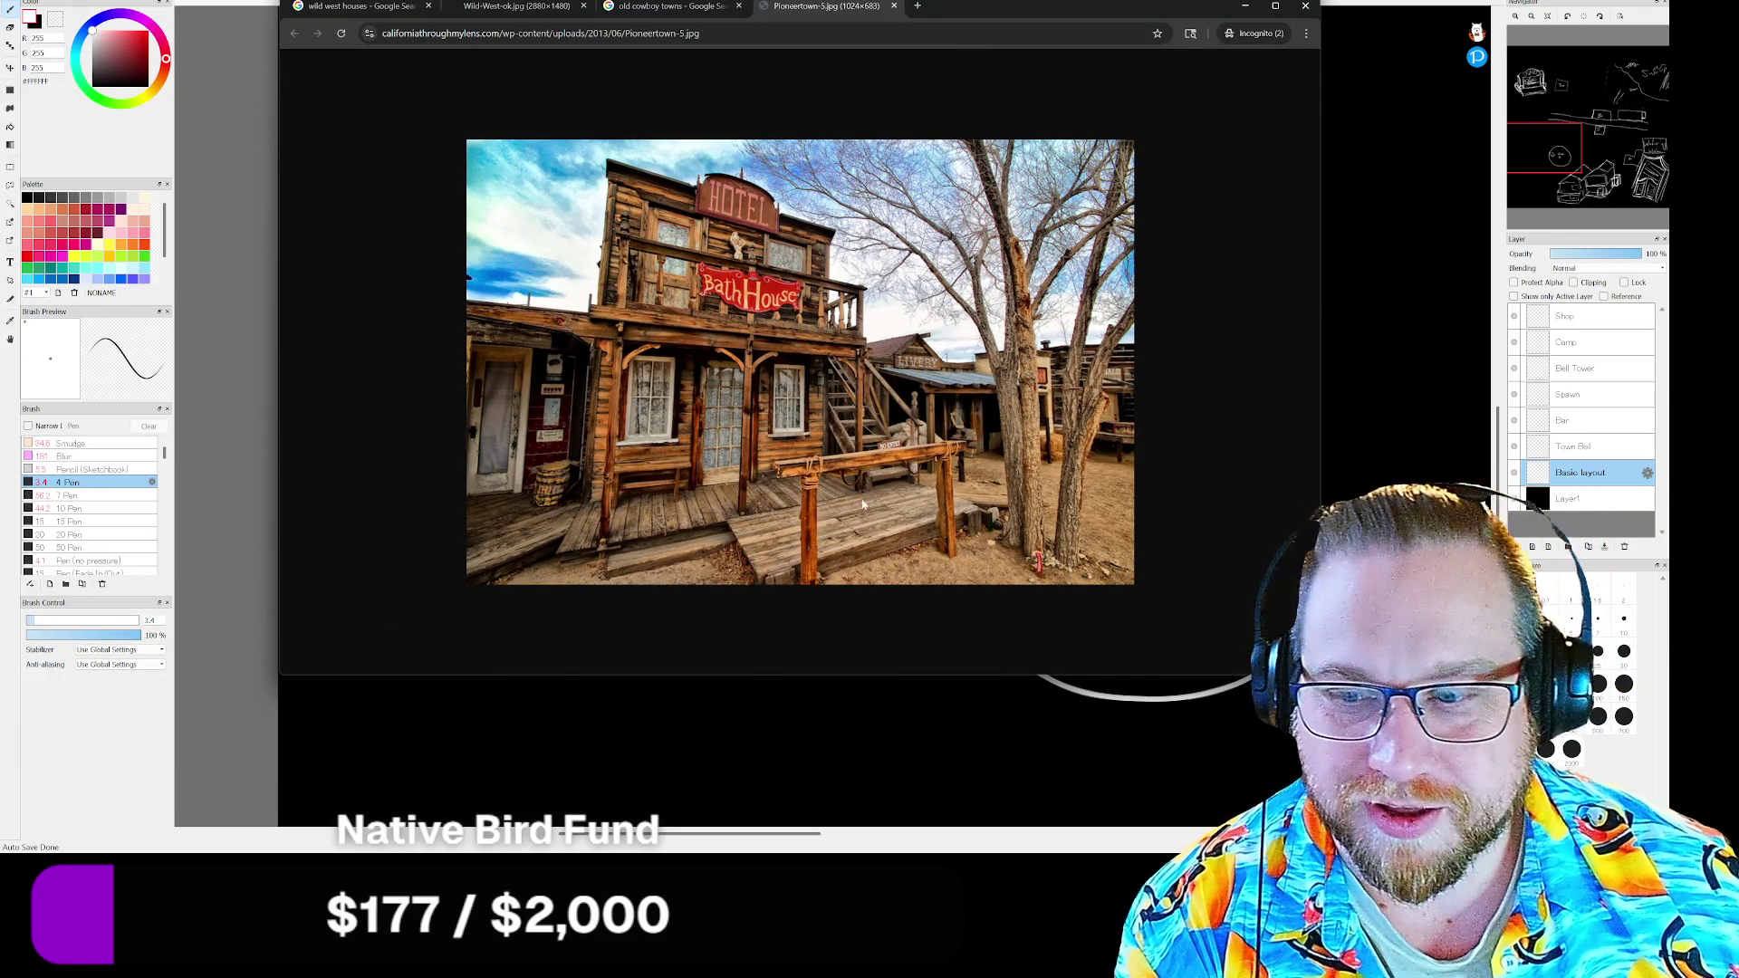
Browse the wild west houses and old cowboy towns image results, closing the preview
left_click(335, 6)
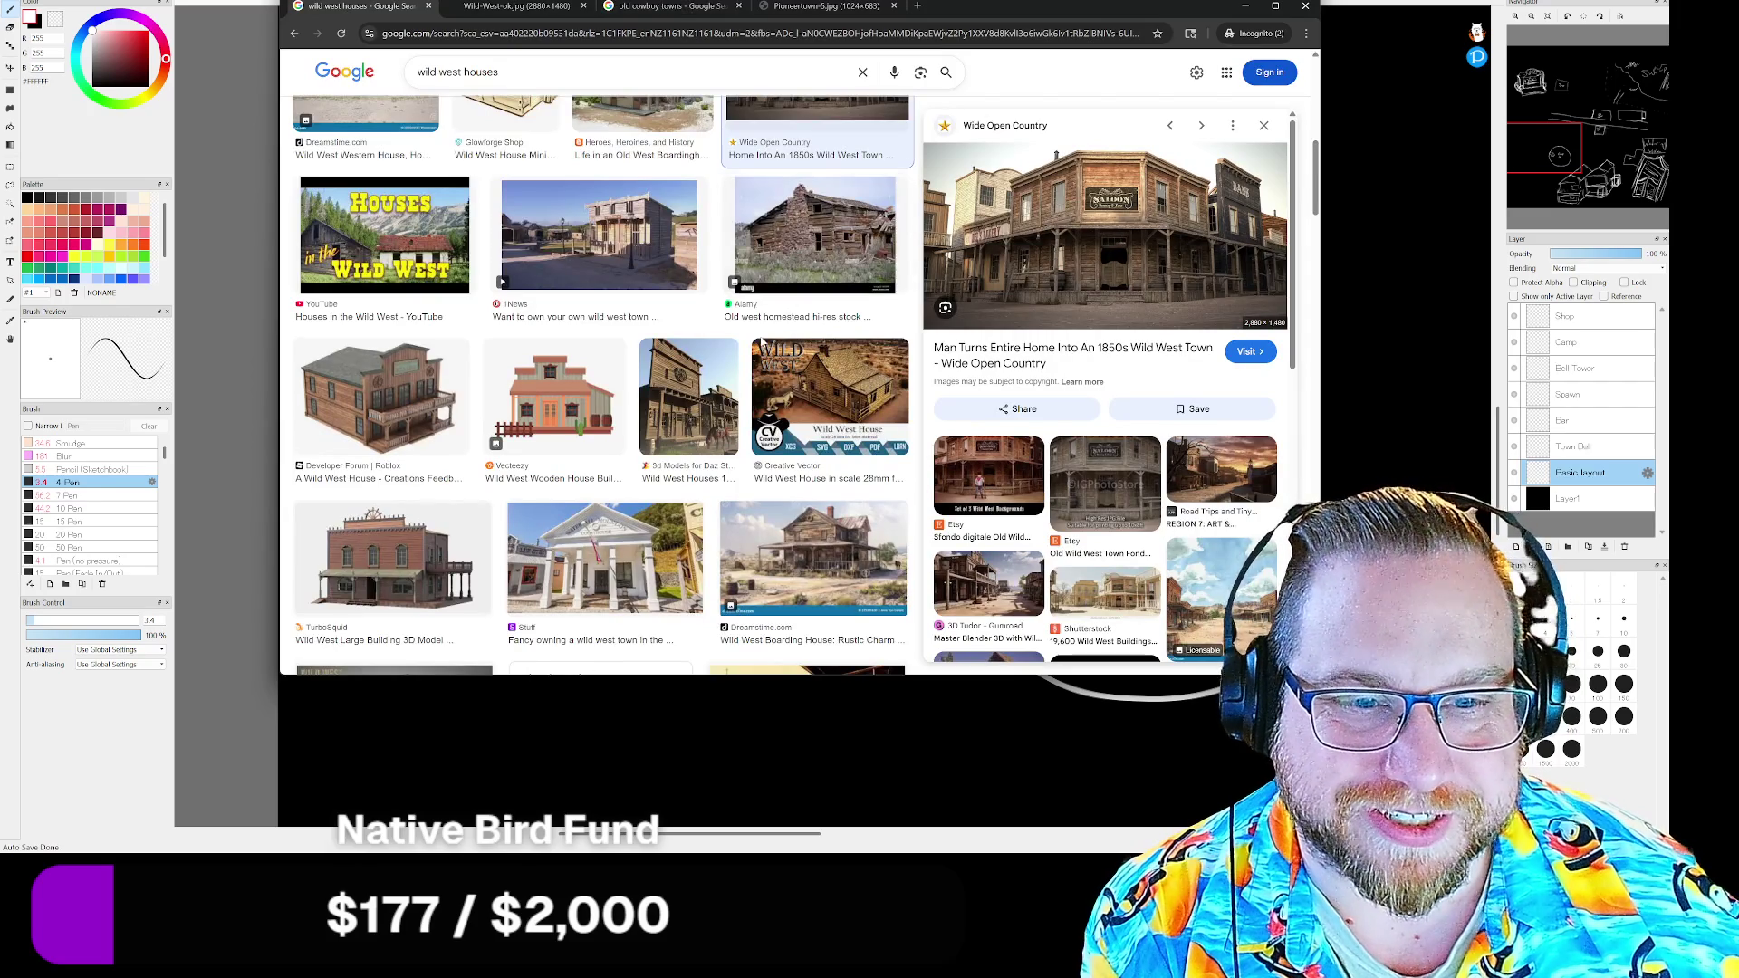
scroll(762, 344, "down", 2)
scroll(816, 343, "down", 2)
scroll(869, 342, "down", 1)
scroll(870, 343, "down", 1)
scroll(869, 339, "down", 2)
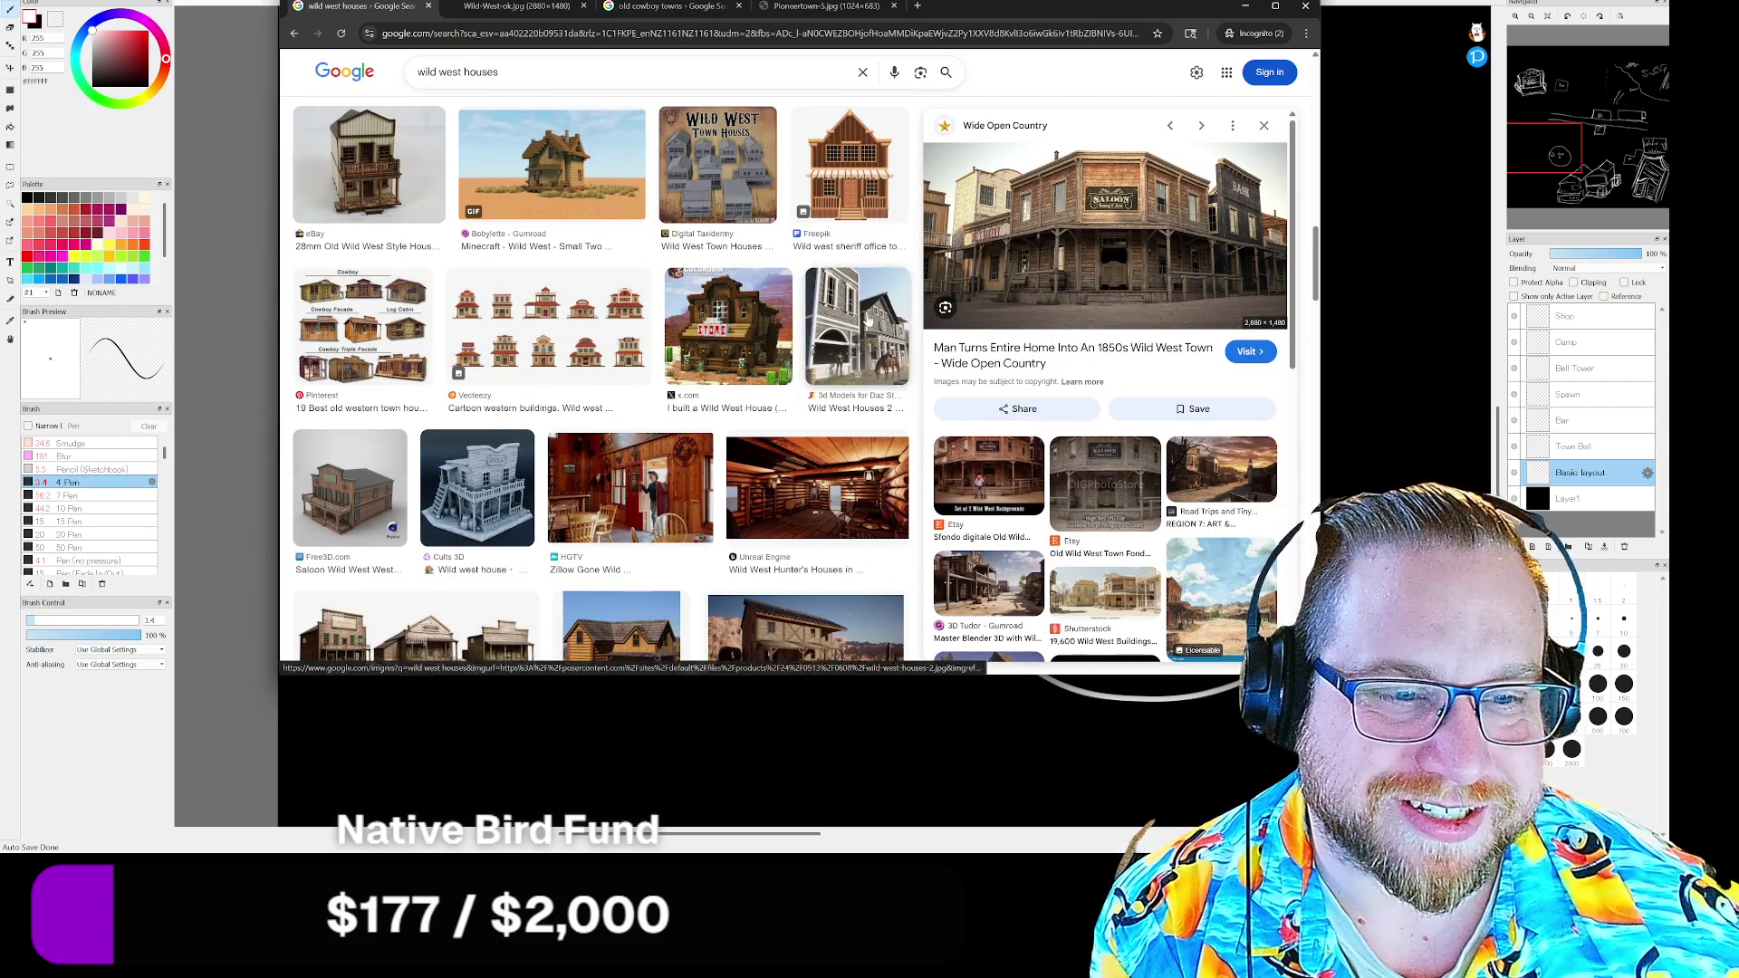
scroll(876, 311, "down", 2)
scroll(851, 284, "down", 3)
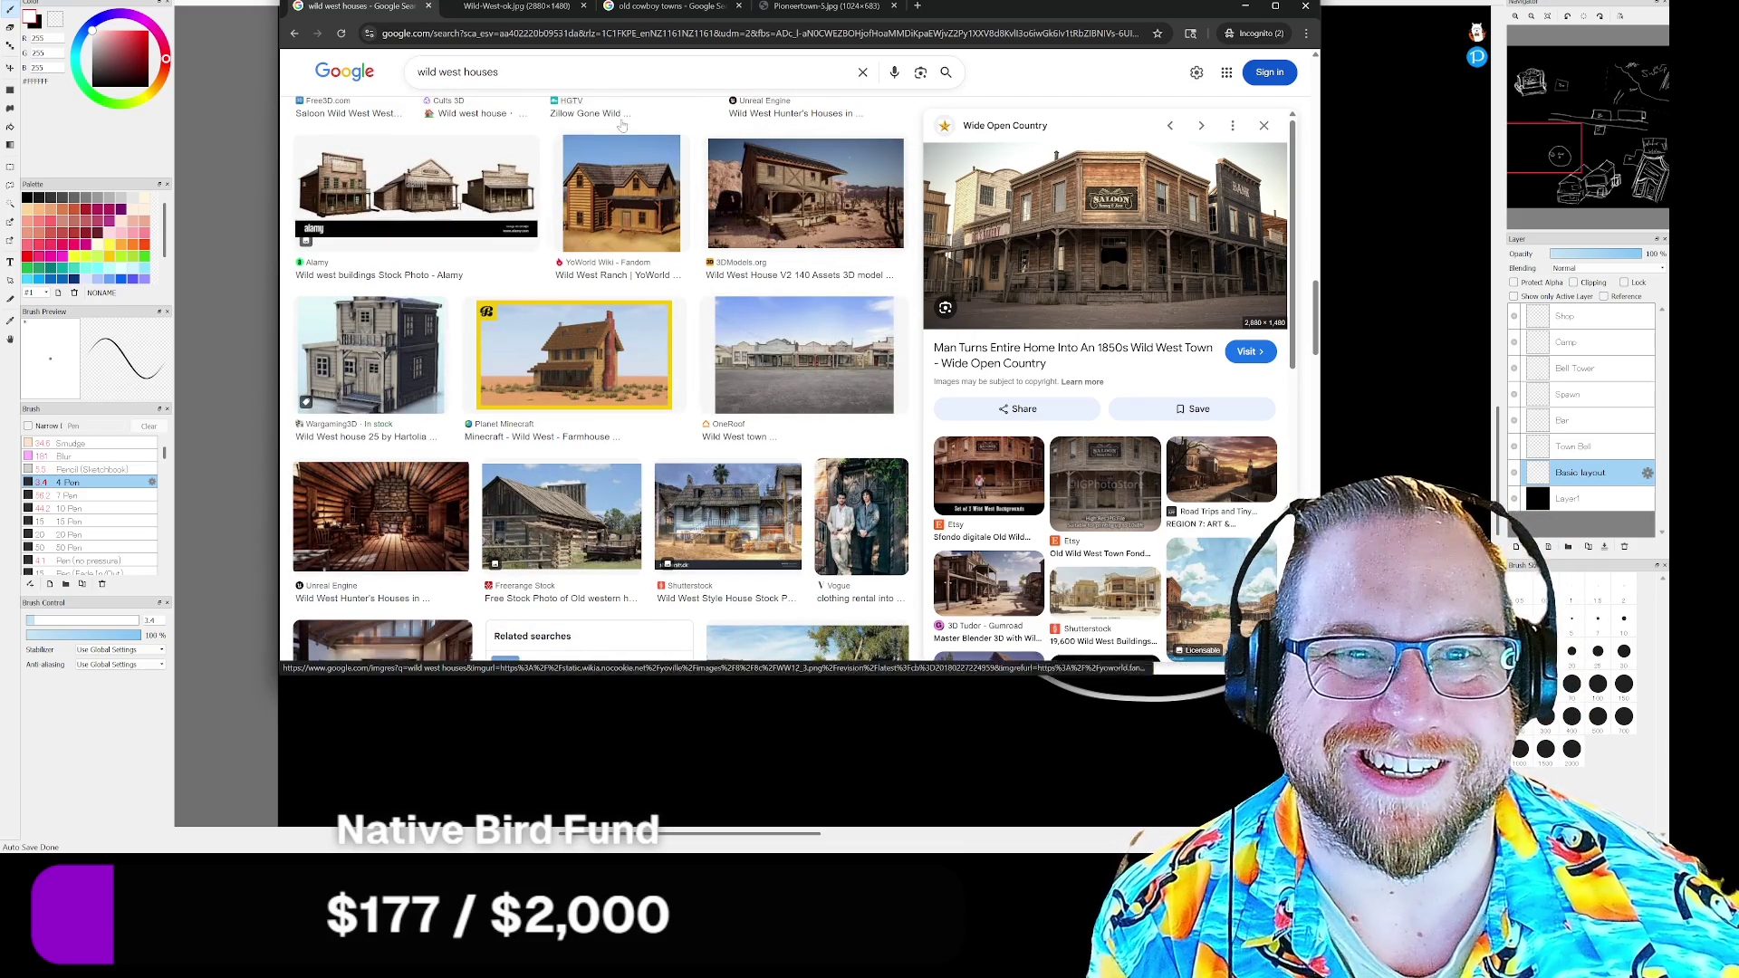
left_click(673, 5)
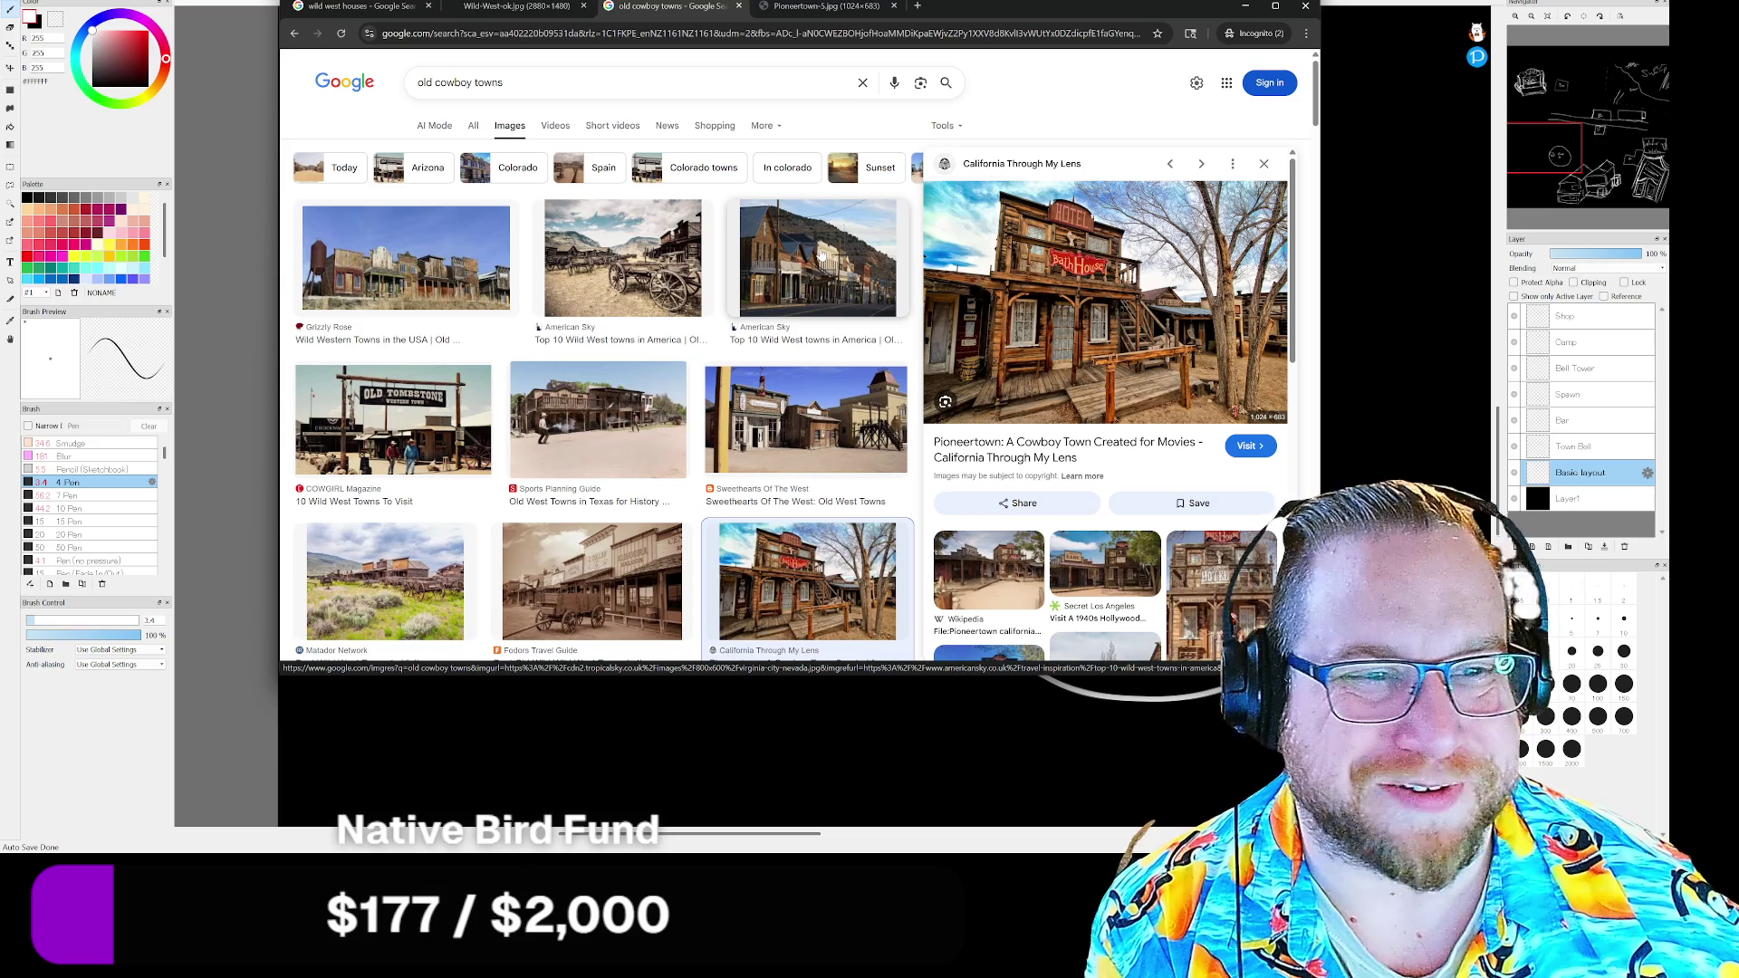
left_click(1263, 163)
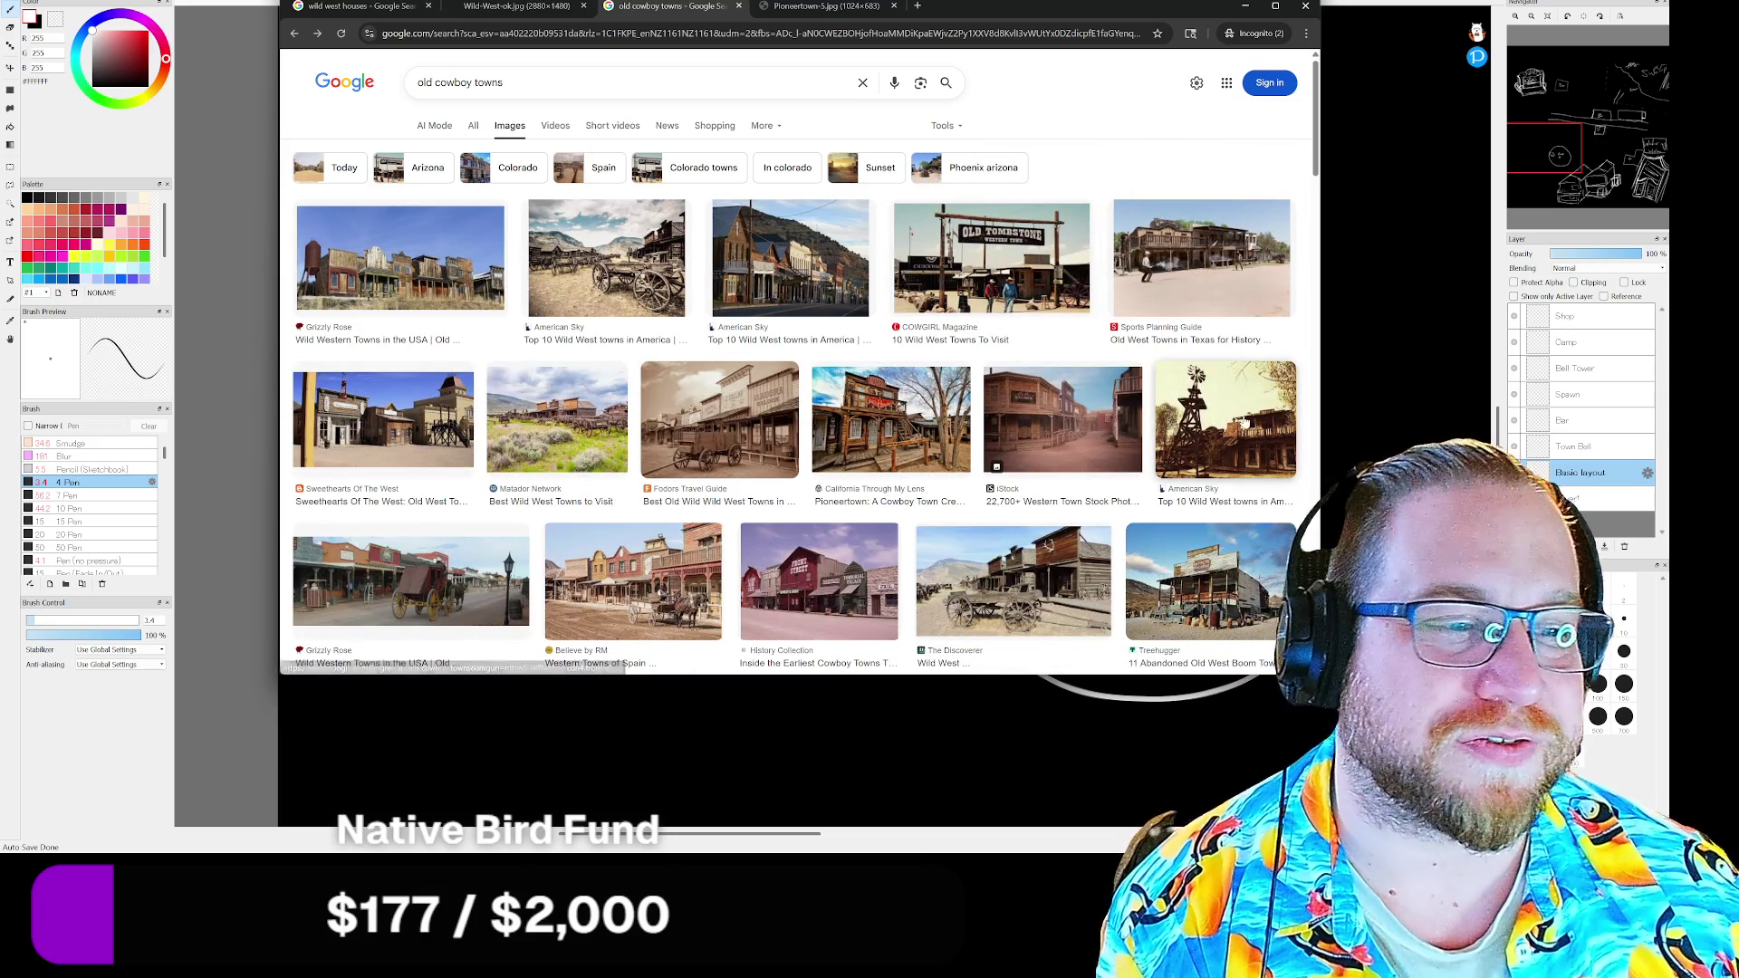
scroll(1301, 305, "down", 2)
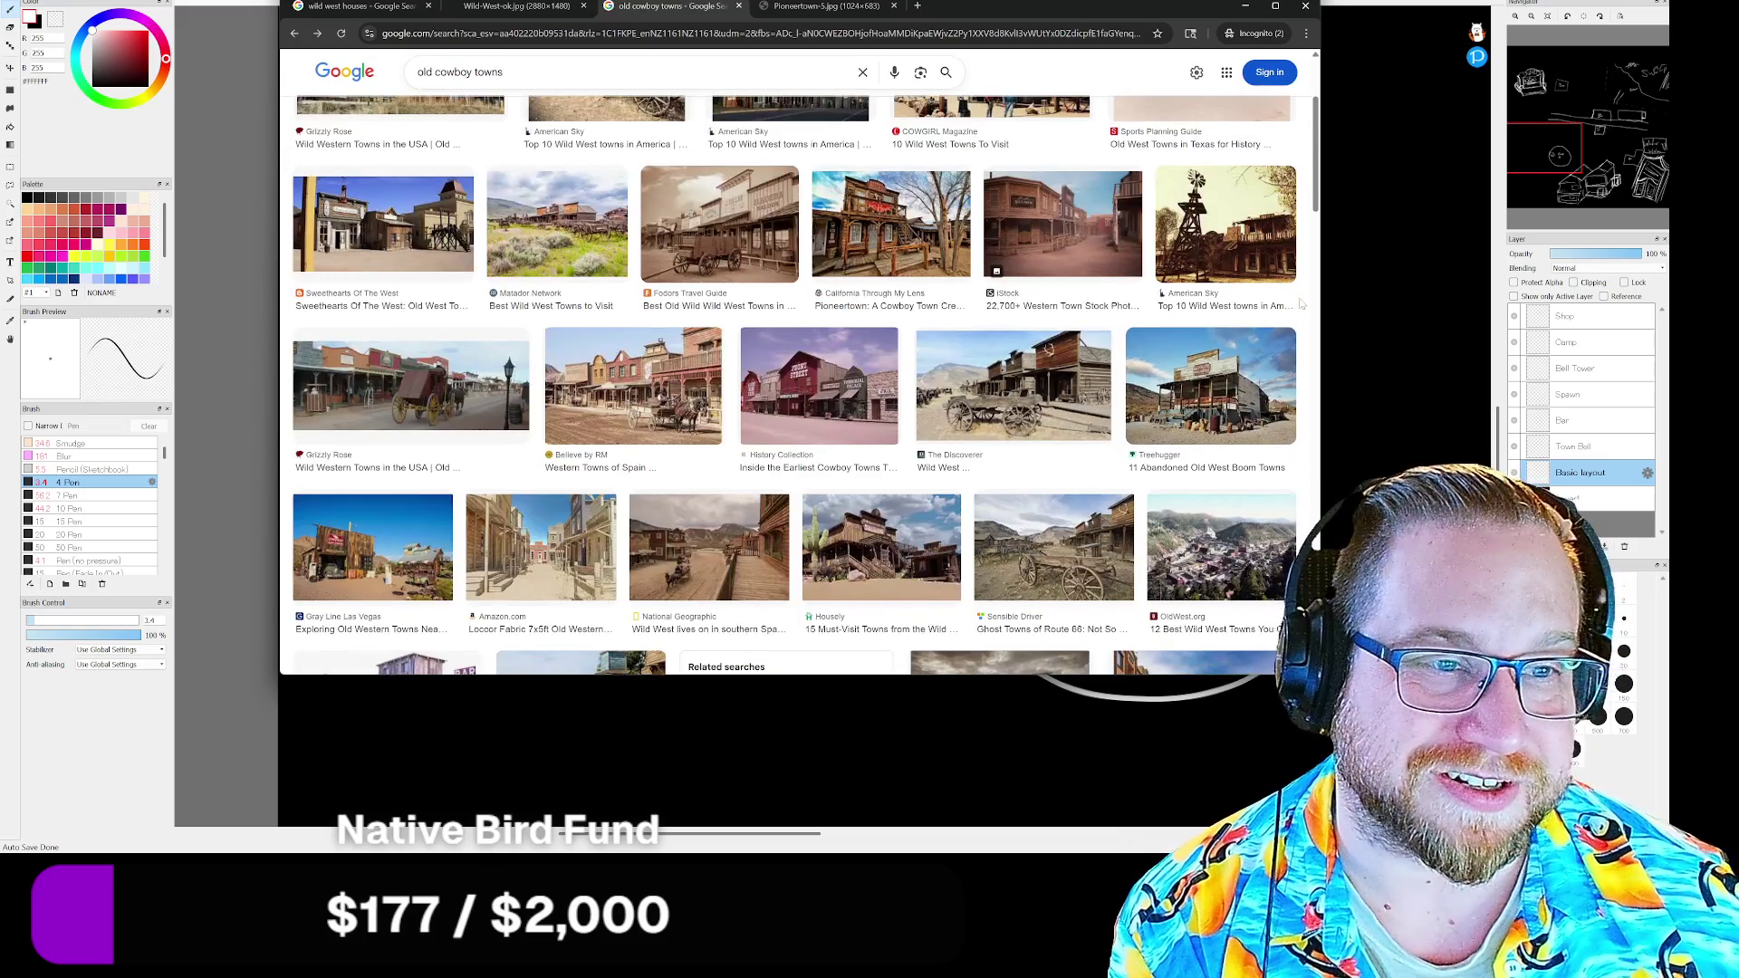
Open the sepia Dodge City wagon-and-storefront photo in its own tab
left_click(696, 245)
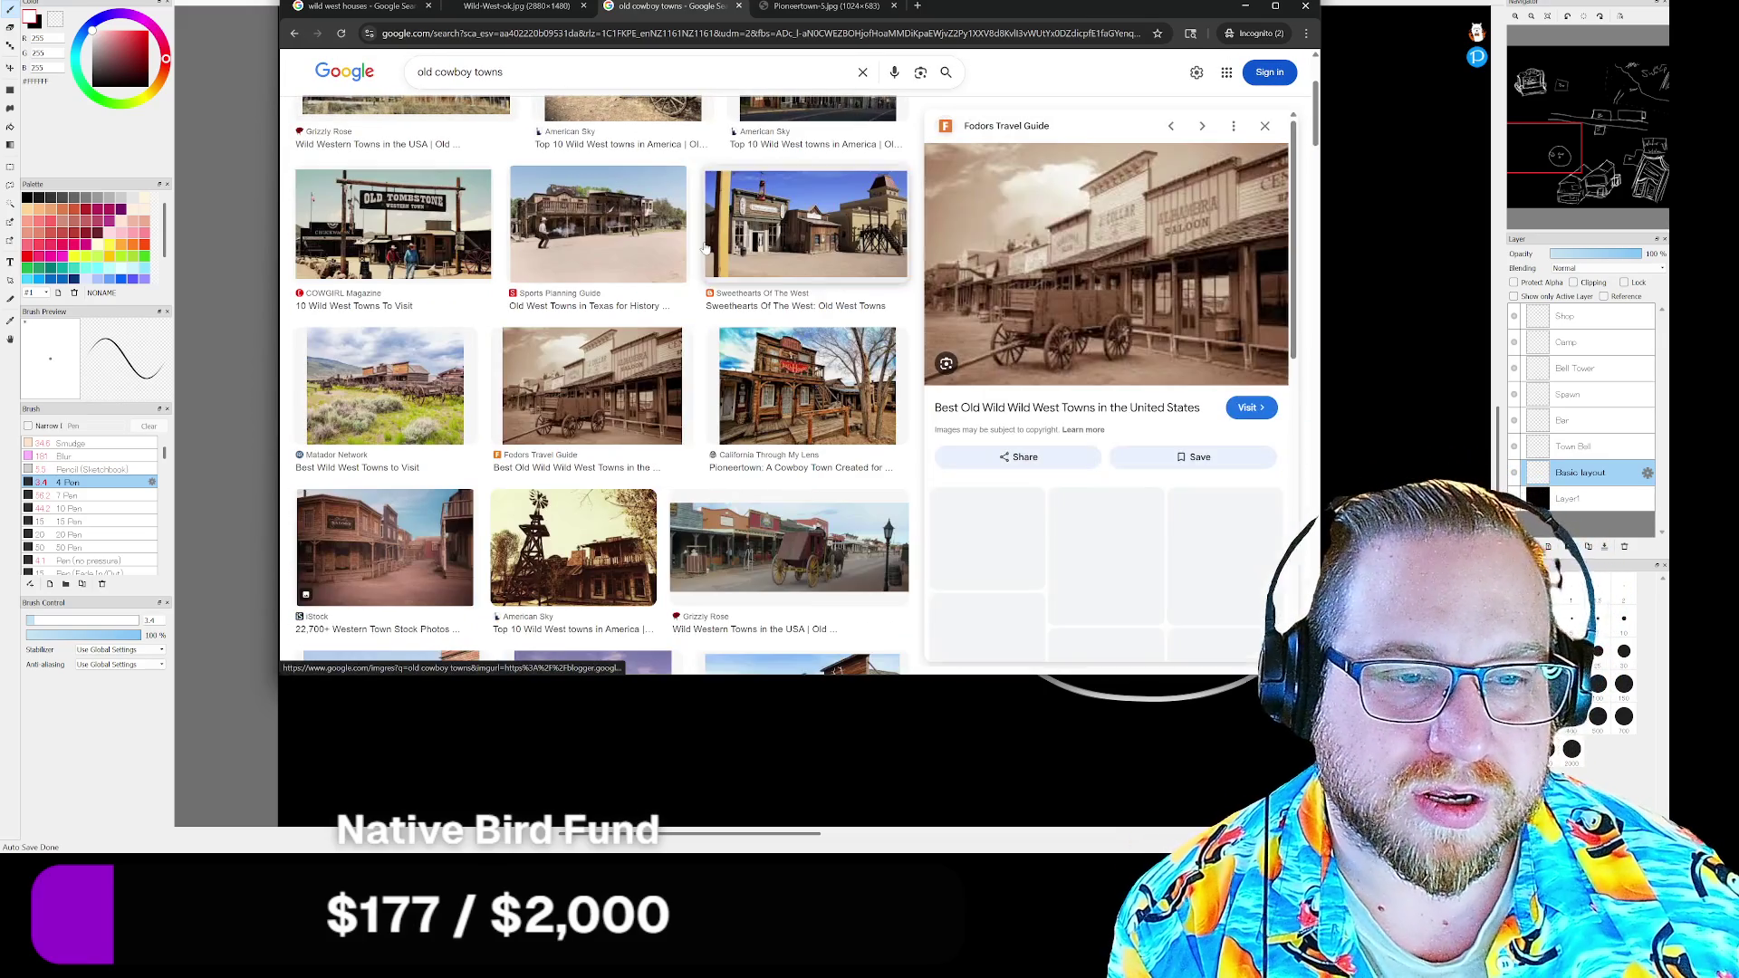
right_click(1114, 278)
left_click(1196, 445)
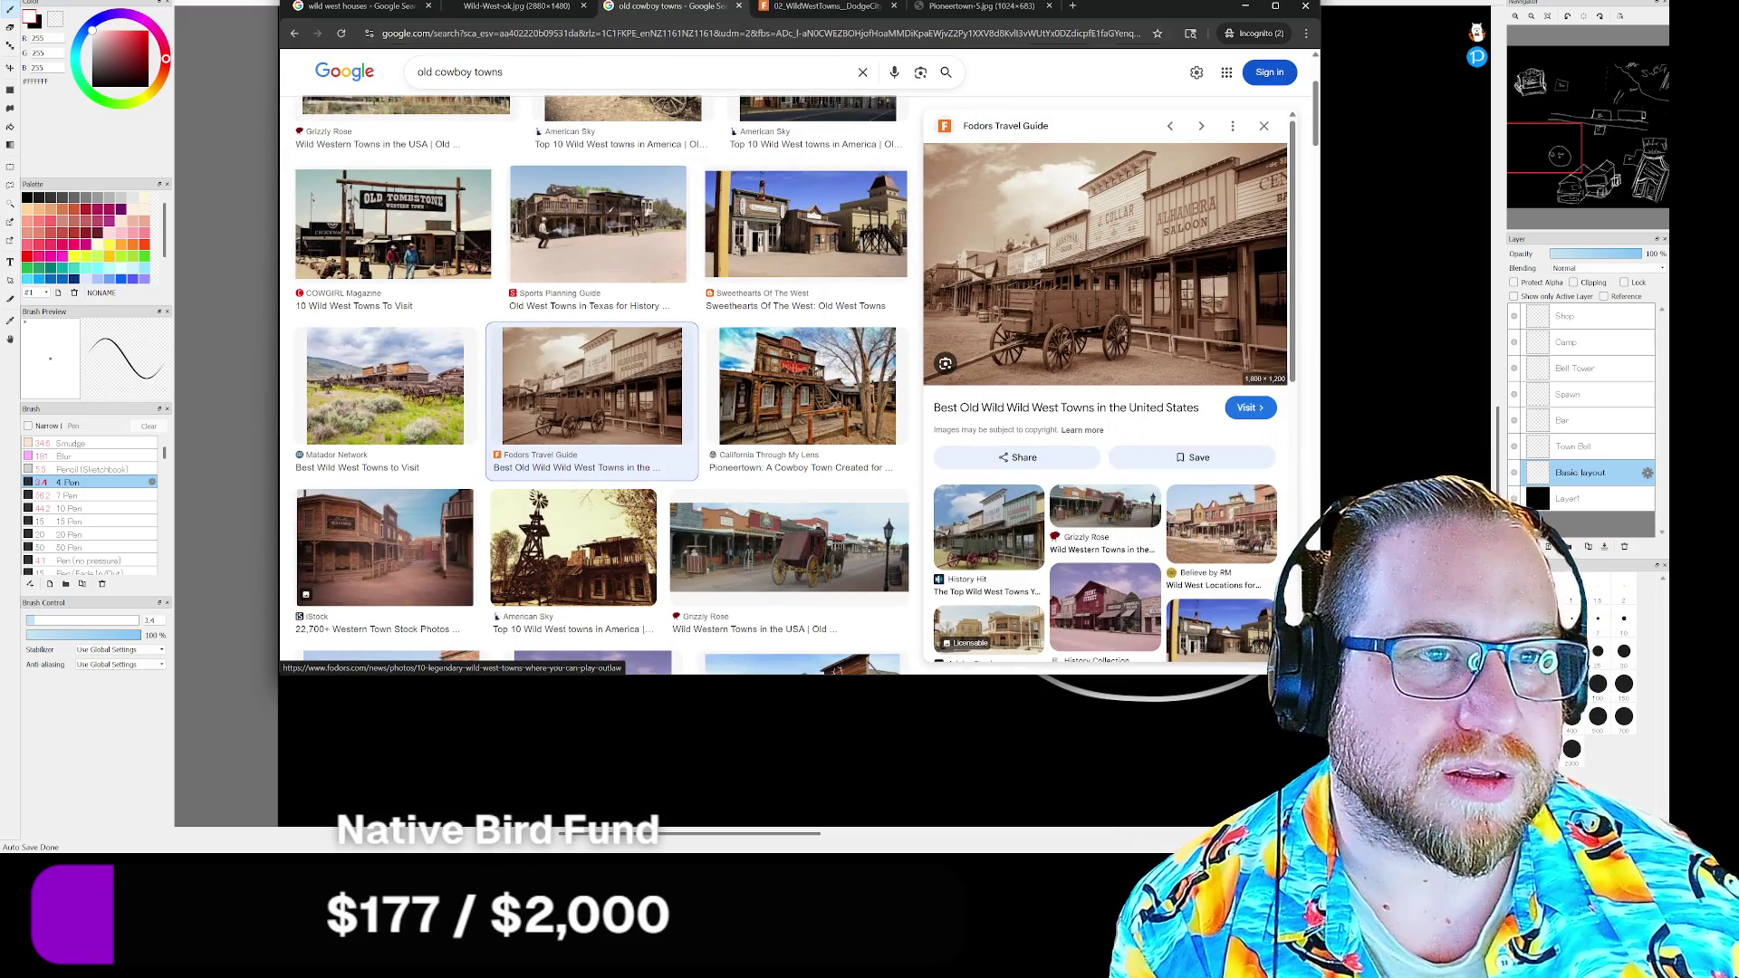
left_click(829, 6)
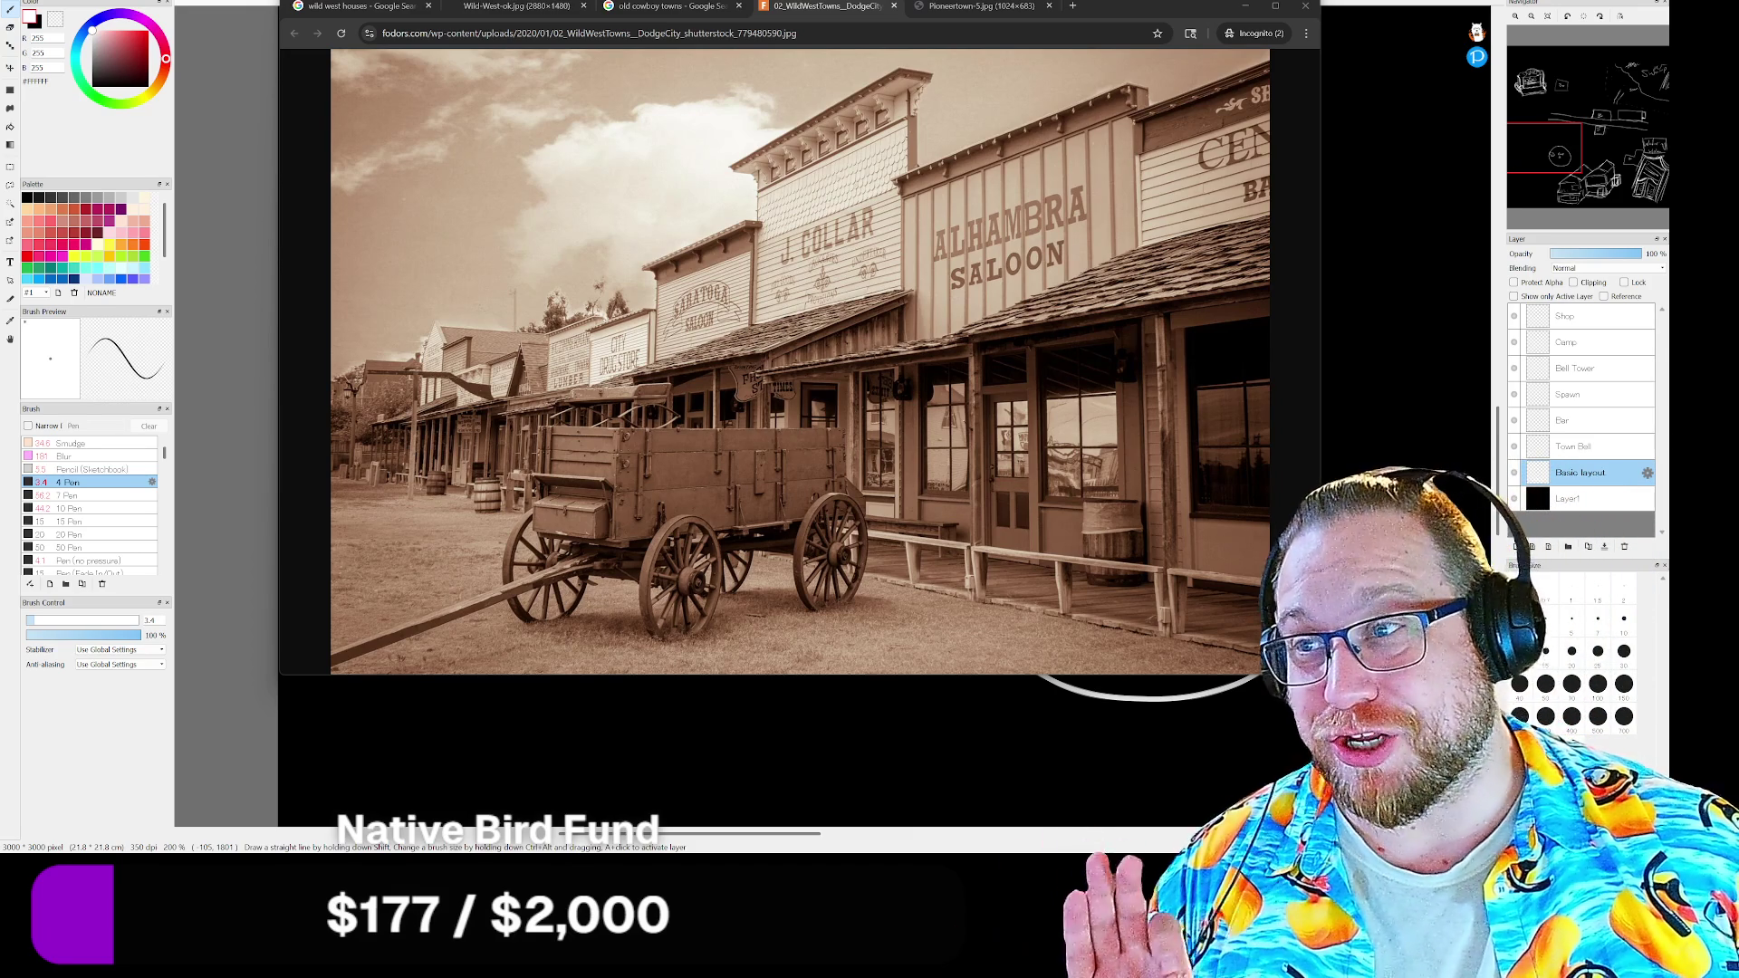
Study the Alhambra Saloon street photo, then switch to the YouTube window
key("alt+Tab")
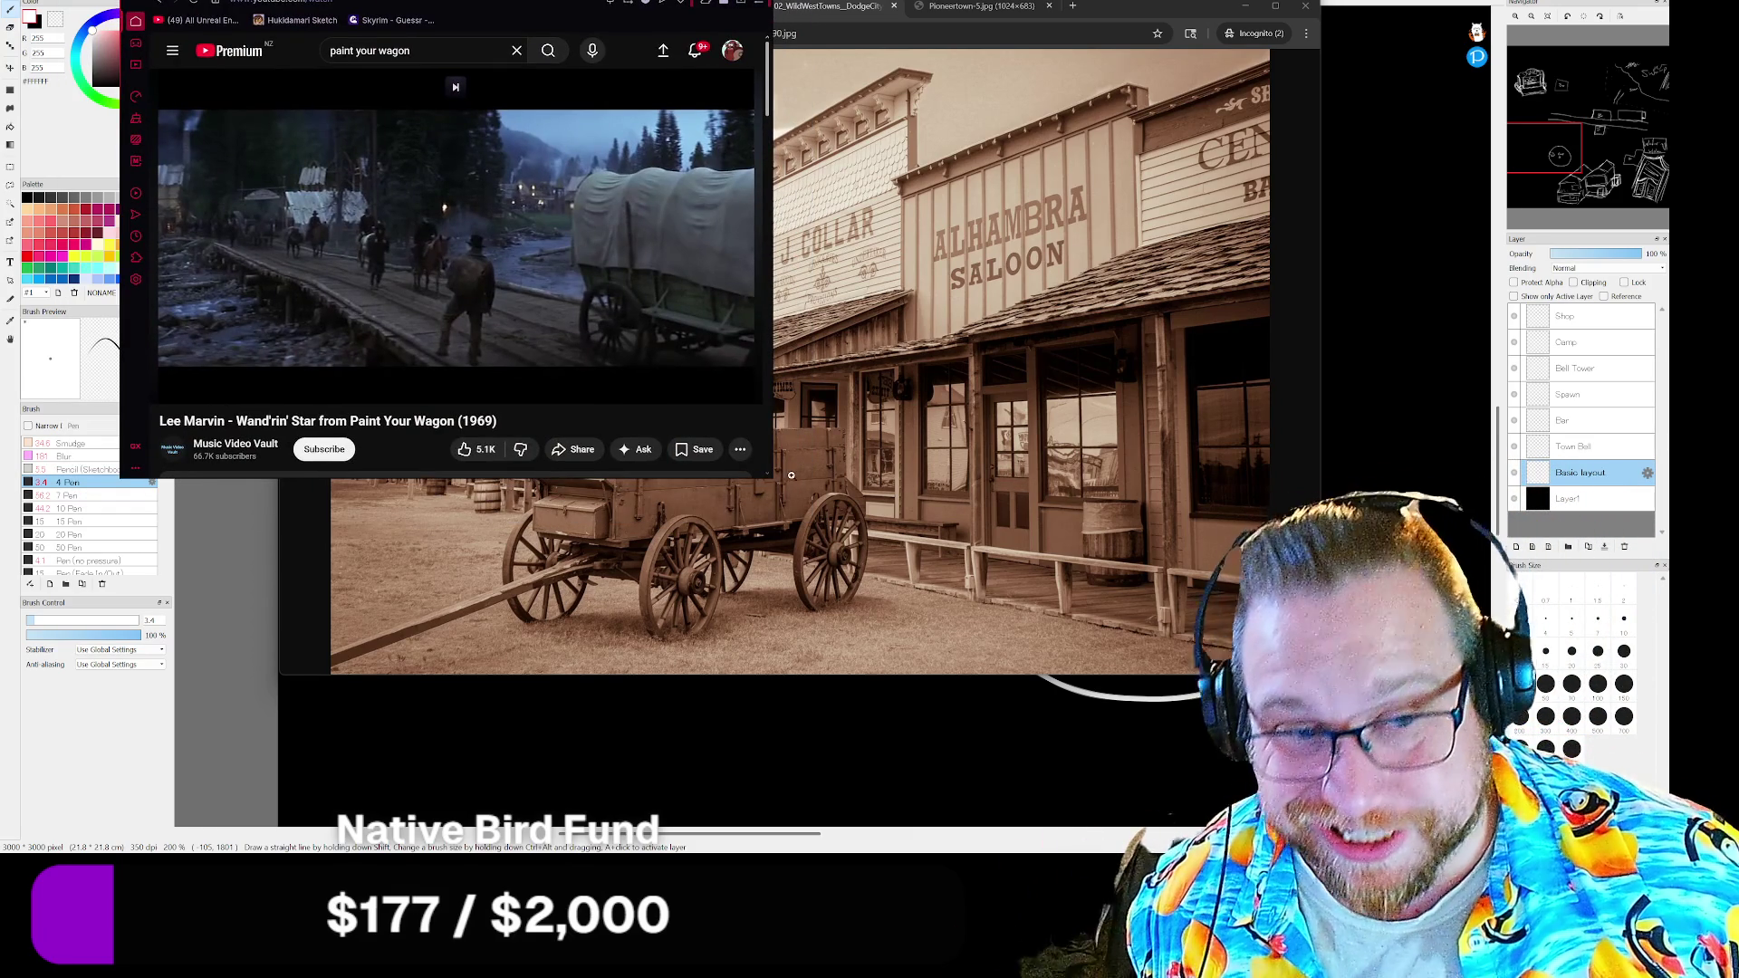
Enlarge YouTube, play Lee Marvin's 'Wand'rin' Star', then return to the search results
left_click_drag(771, 475, 1382, 785)
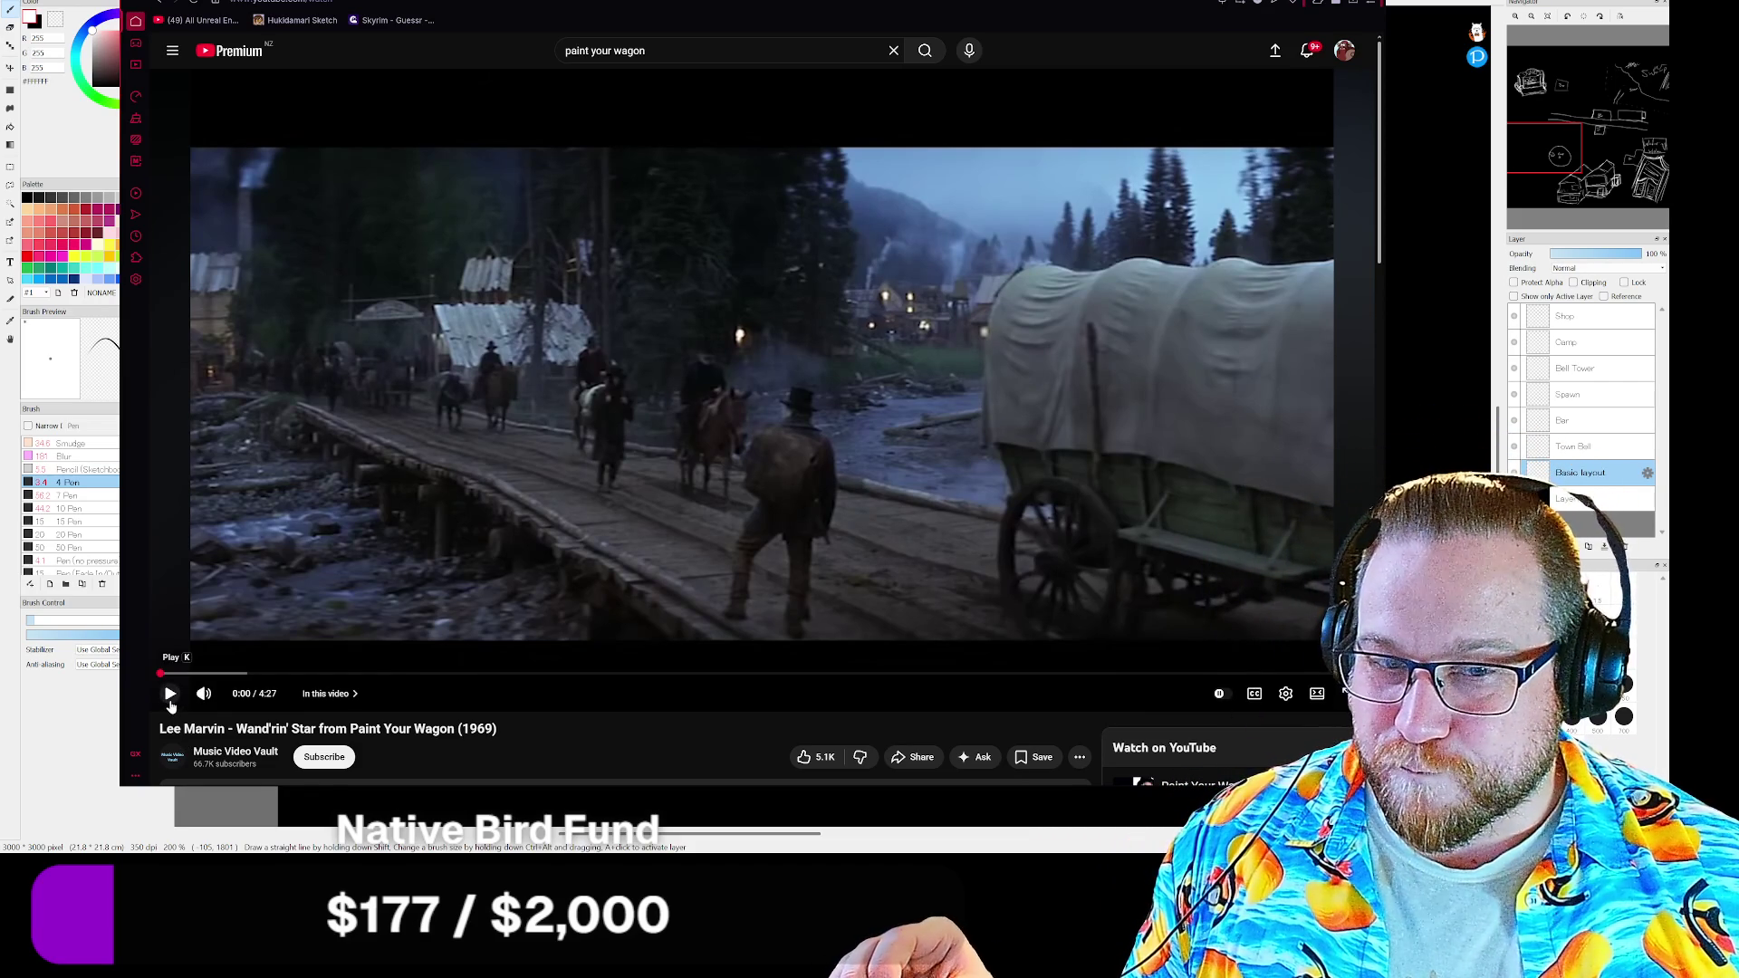
left_click(170, 694)
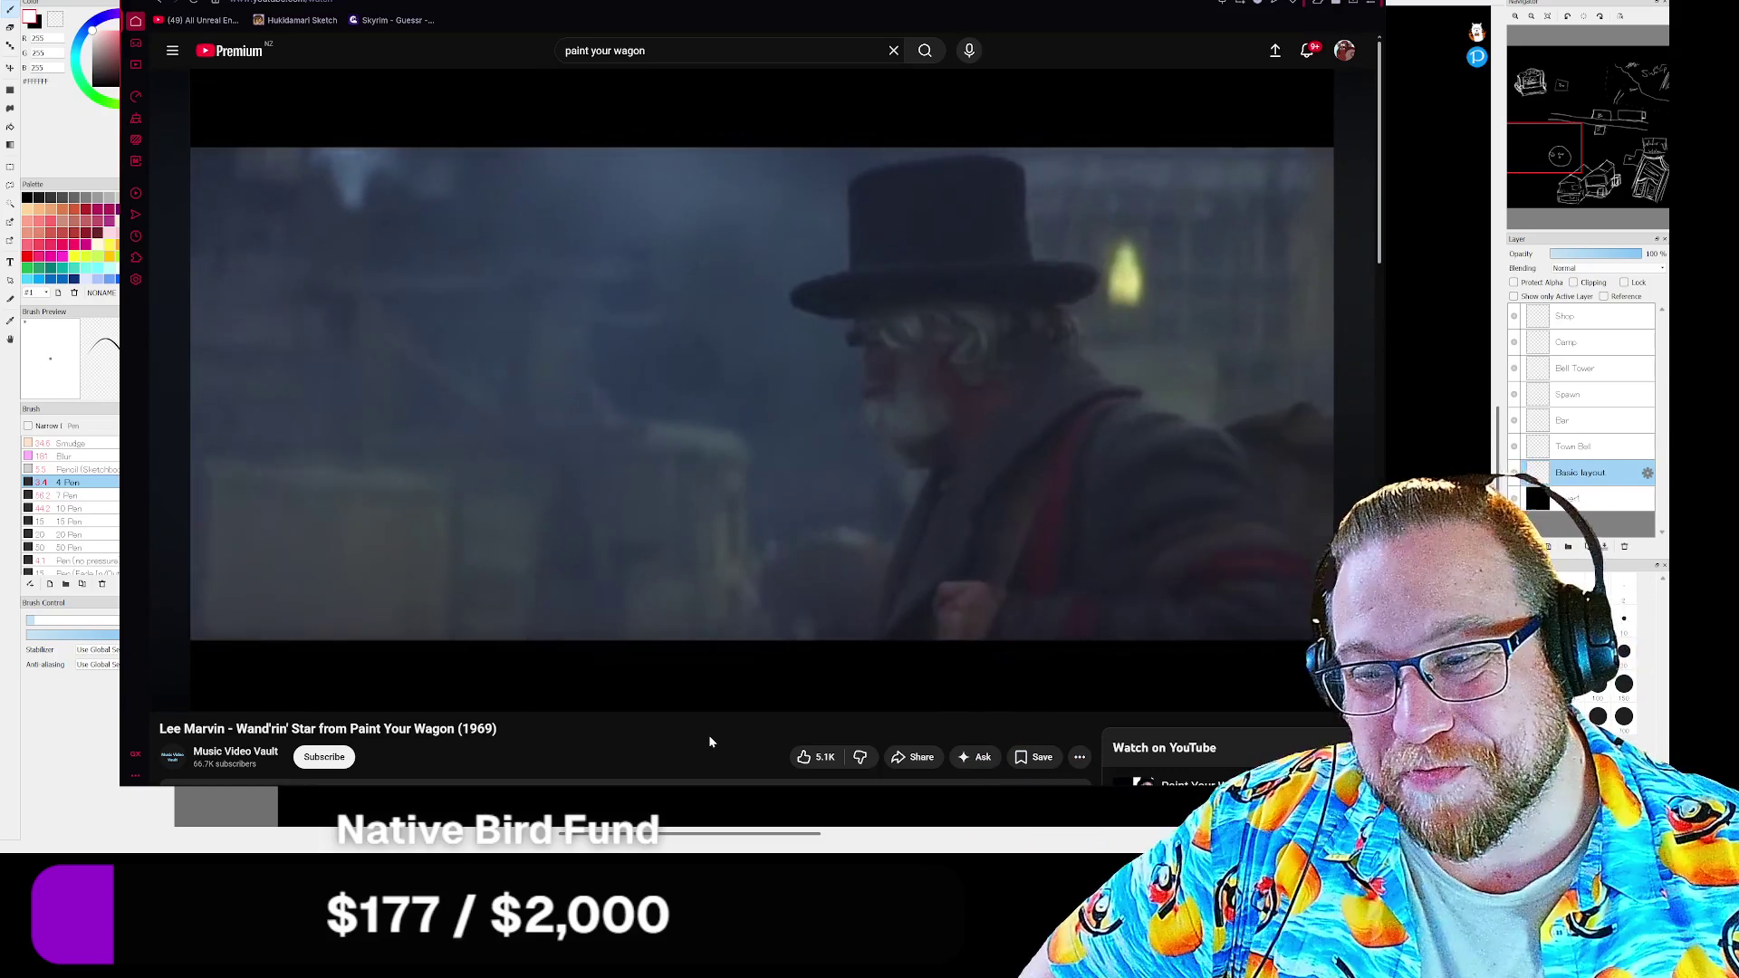
scroll(707, 735, "down", 1)
scroll(706, 715, "down", 2)
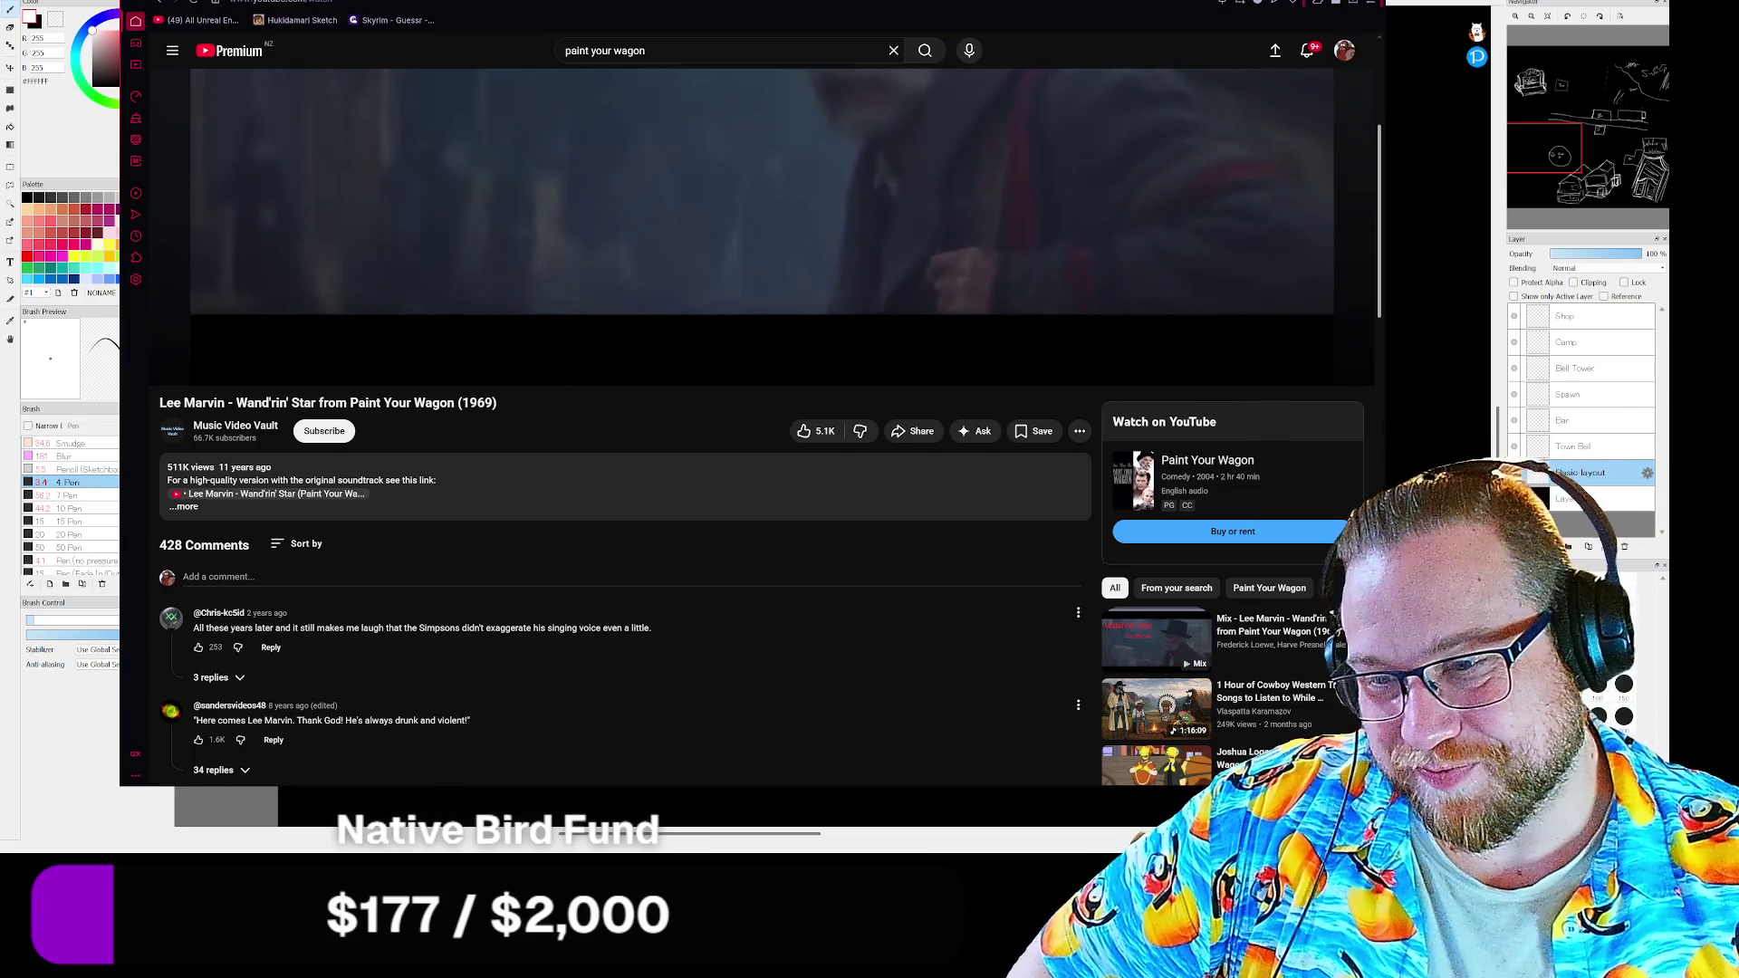
scroll(619, 548, "up", 3)
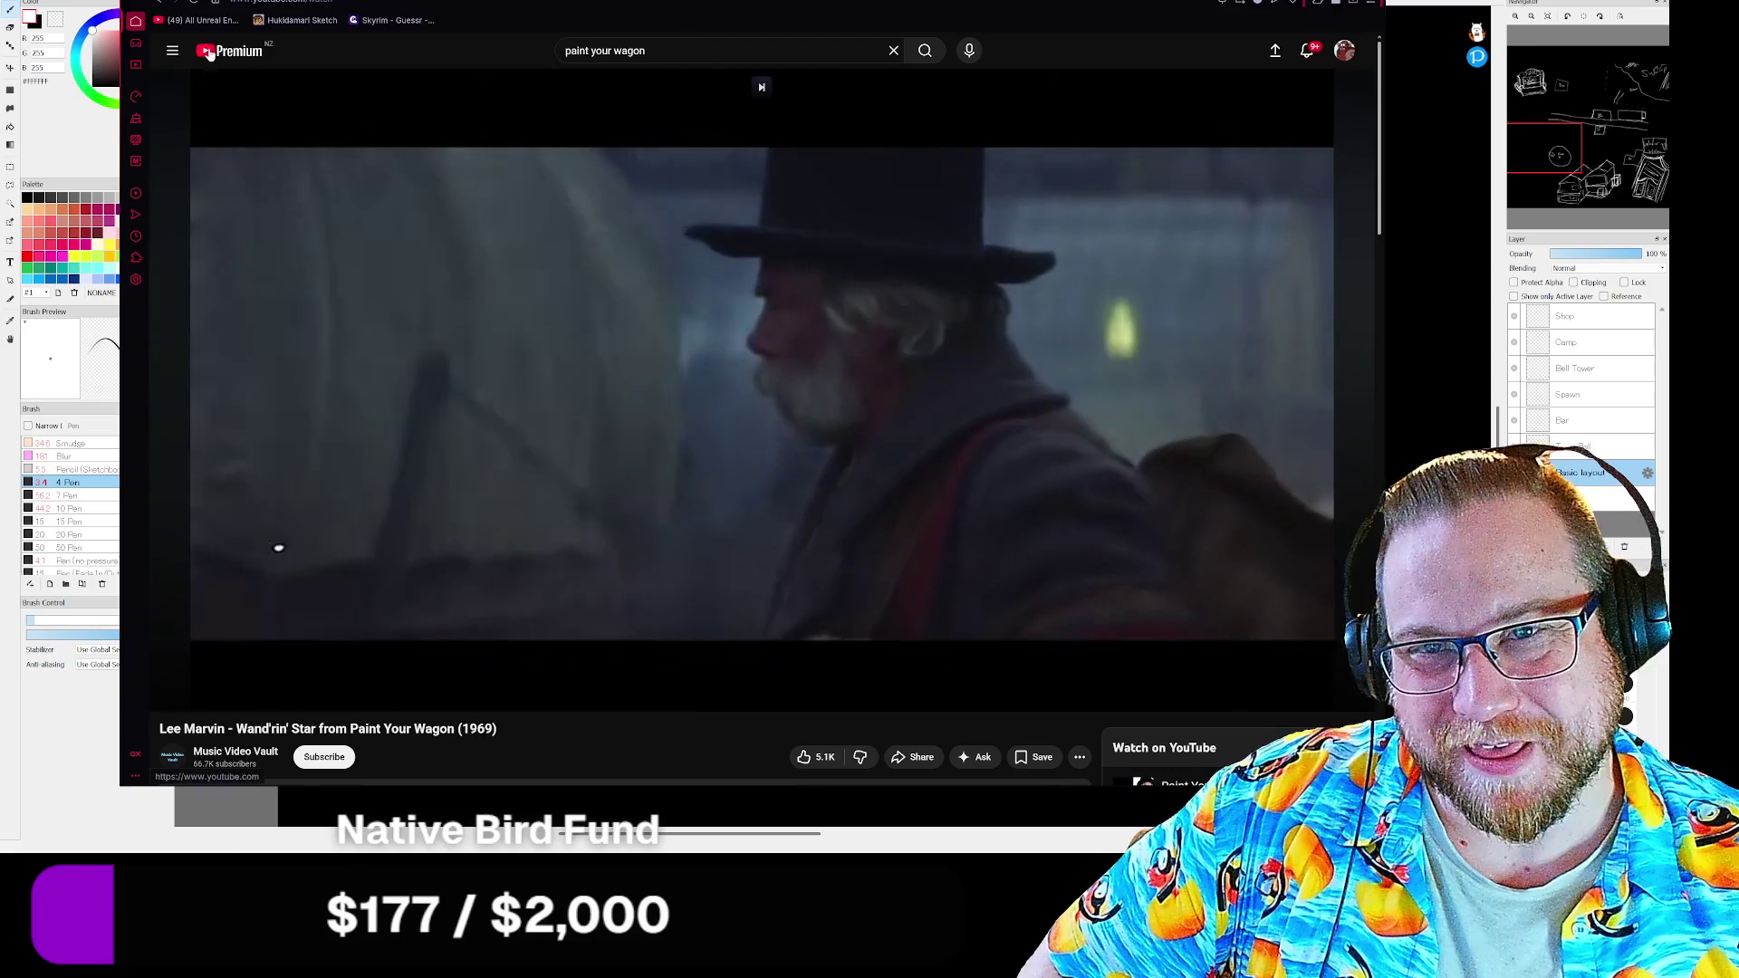
key("alt+Left")
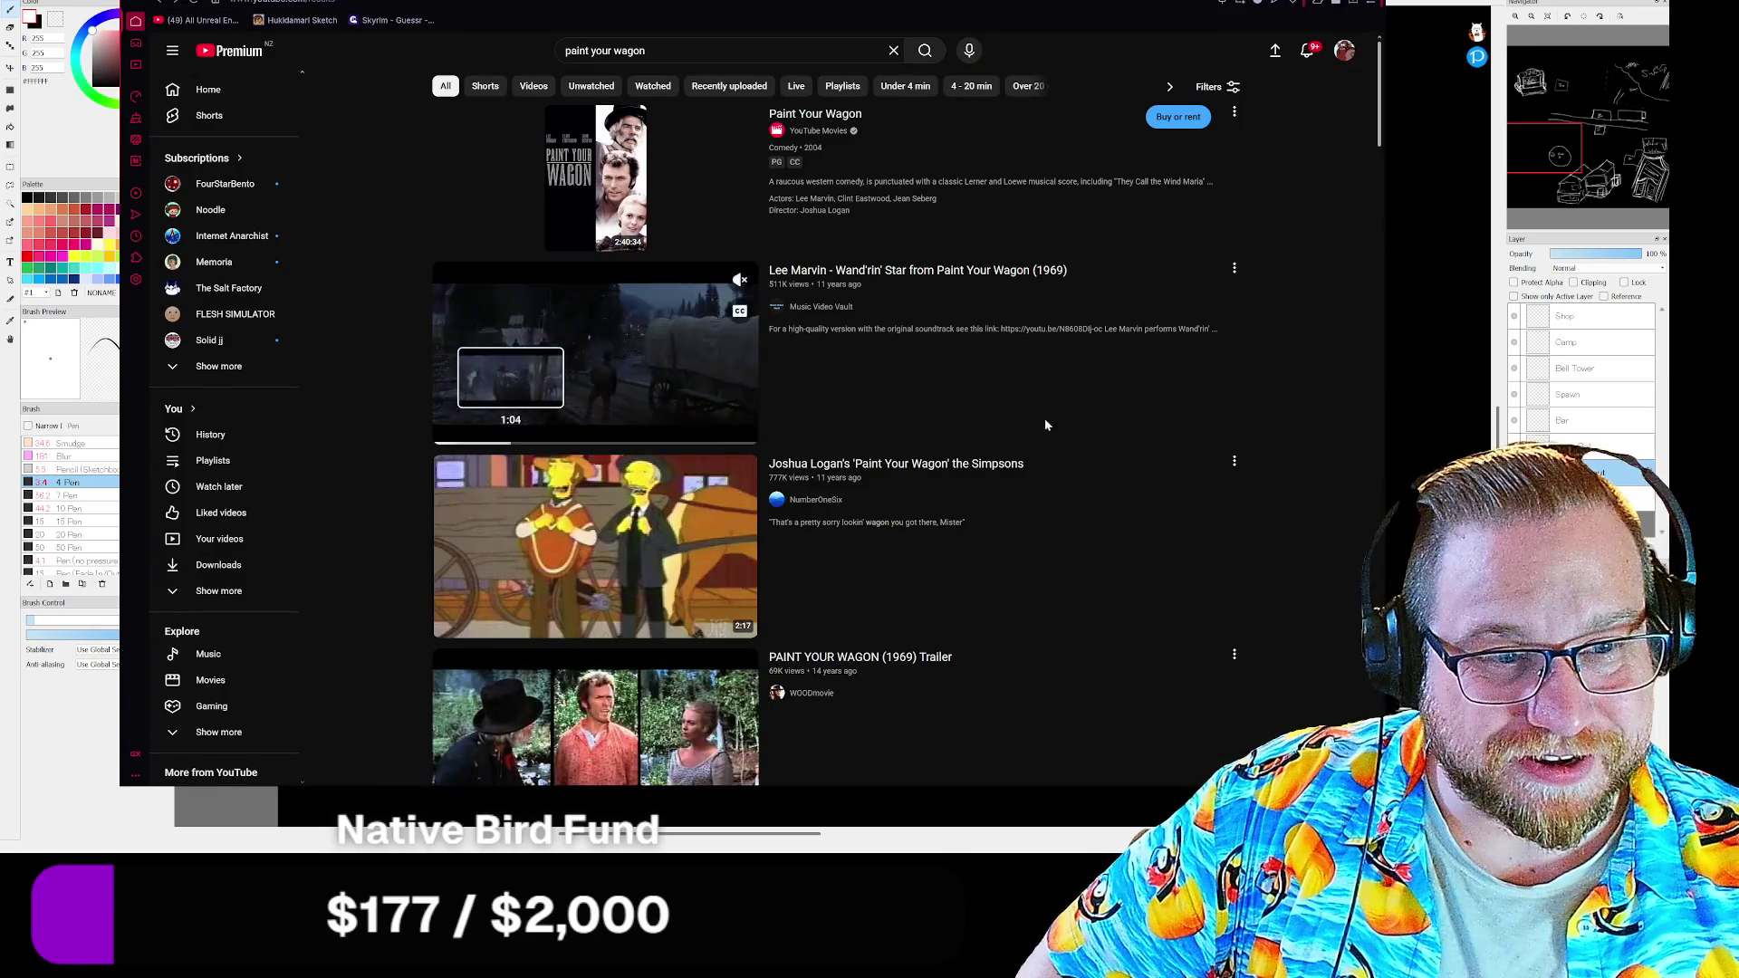
Play the Simpsons Paint Your Wagon clip, skip ahead, then return to the Dodge City photo
left_click(1039, 483)
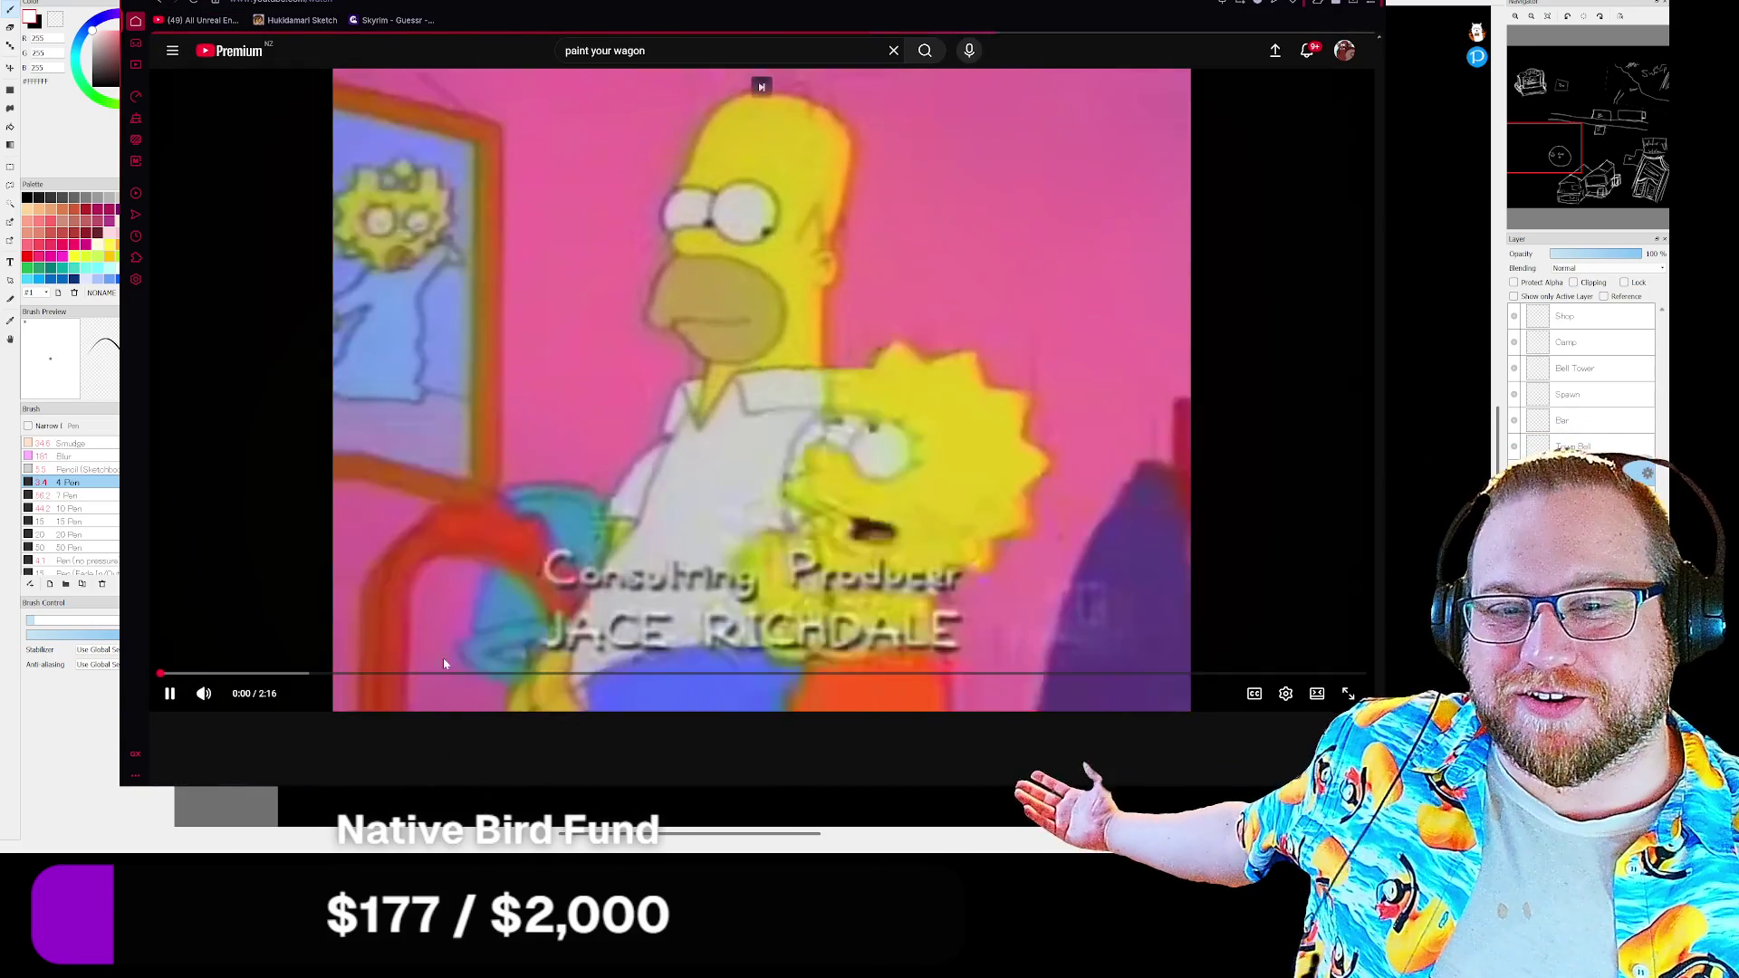
left_click_drag(231, 675, 439, 676)
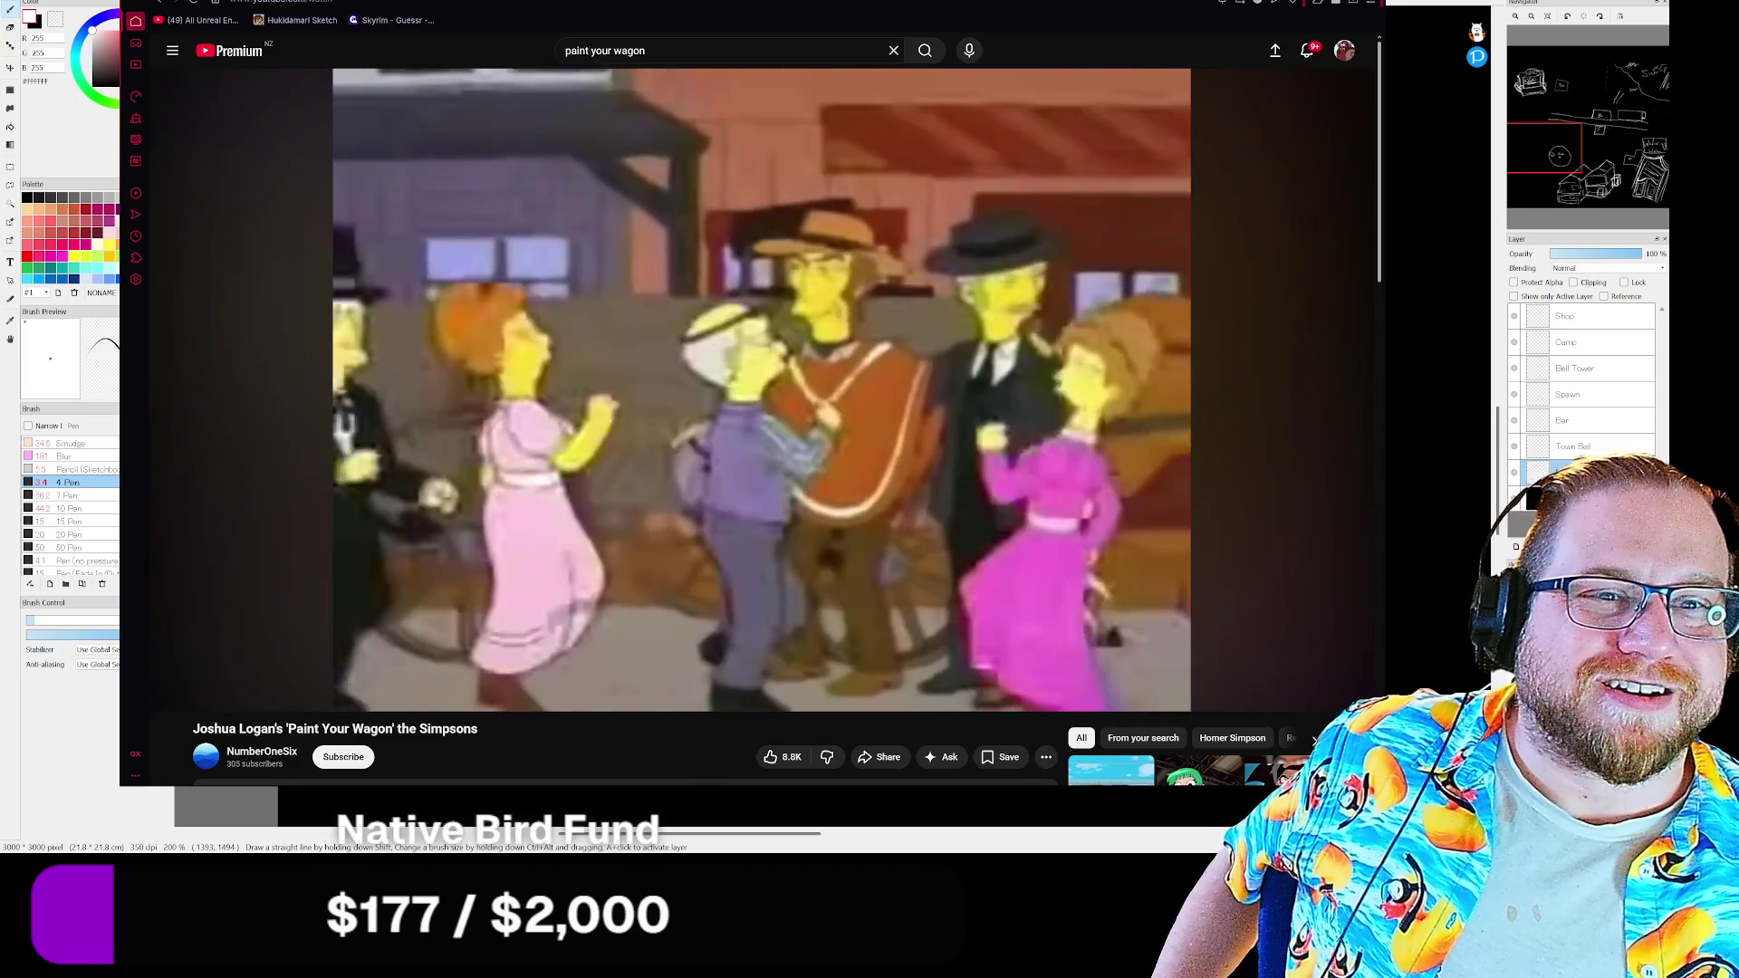
key("alt+Tab")
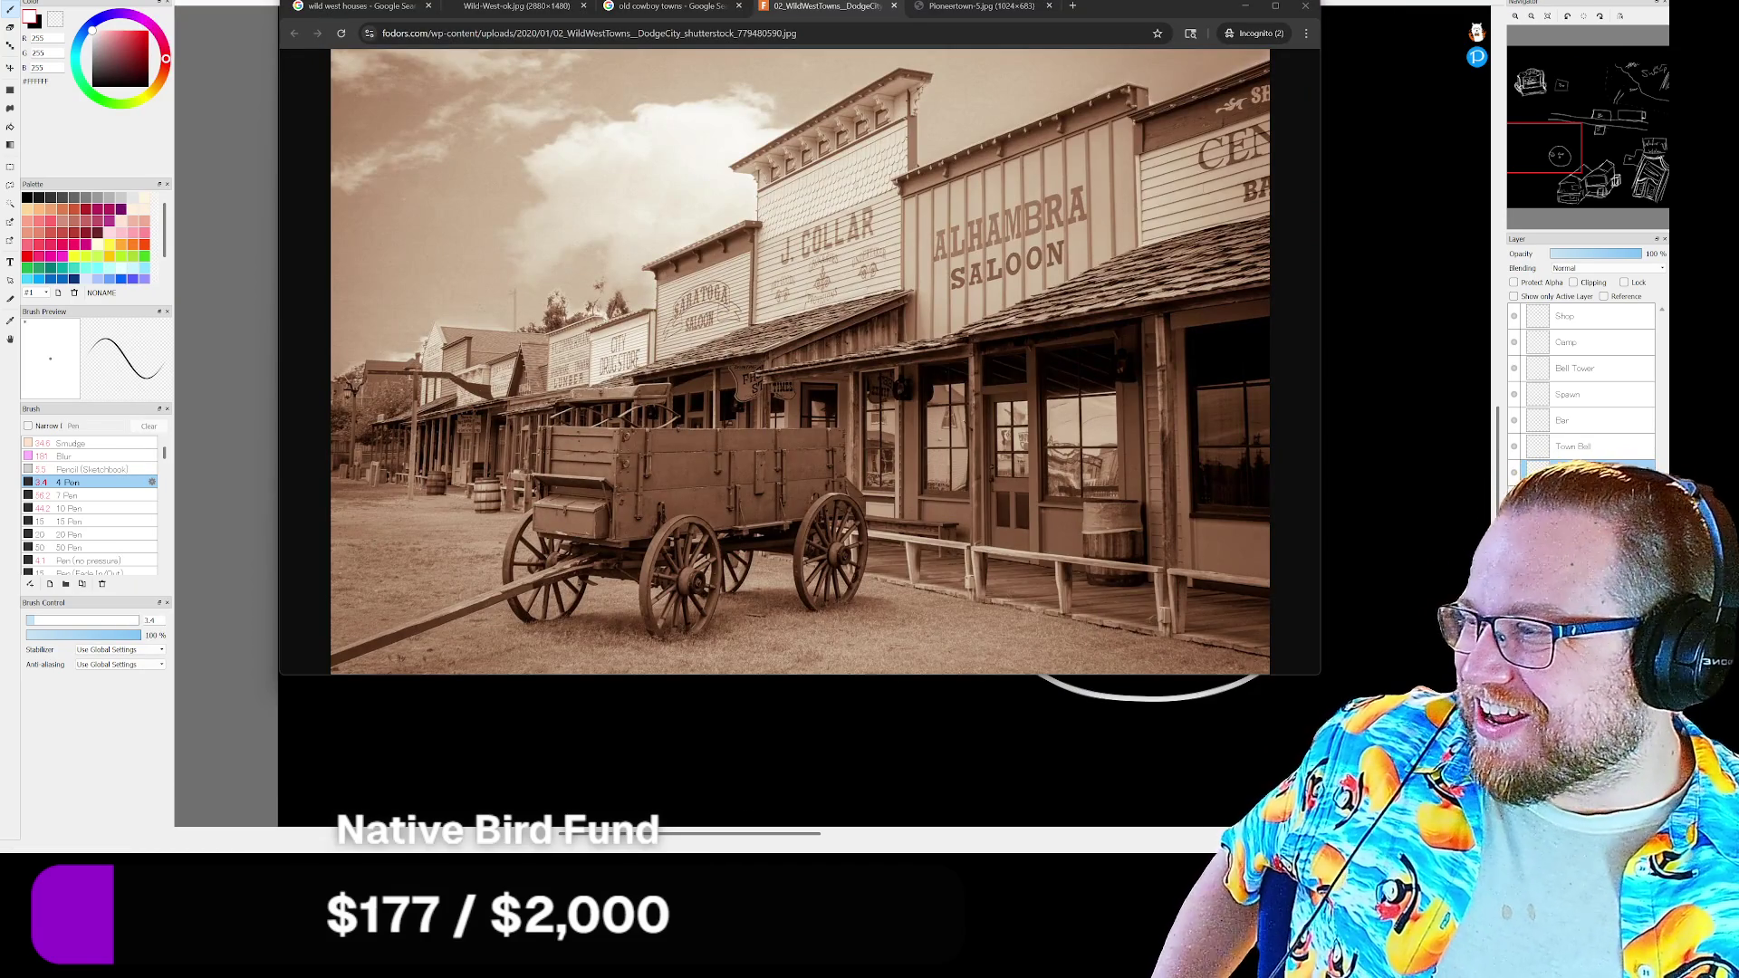
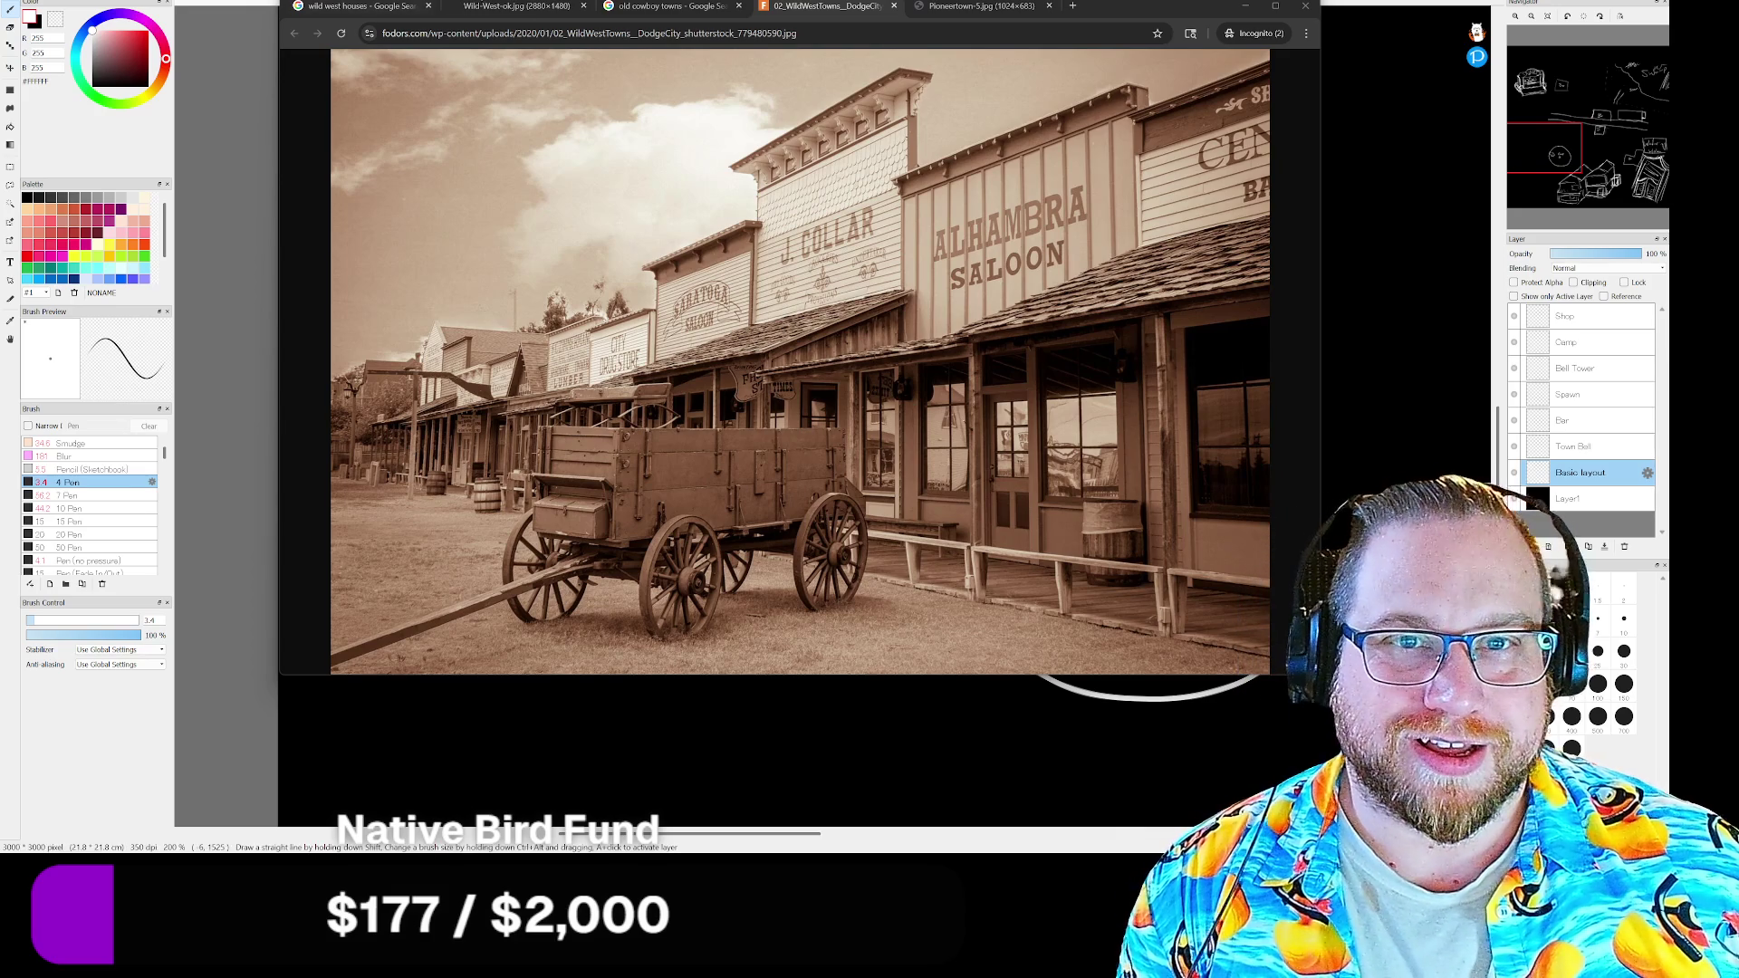
Flip through the Wild-West-ok, cowboy towns results, Dodge City and Pioneertown-3.jpg references, then close Chrome
left_click(516, 7)
left_click(673, 7)
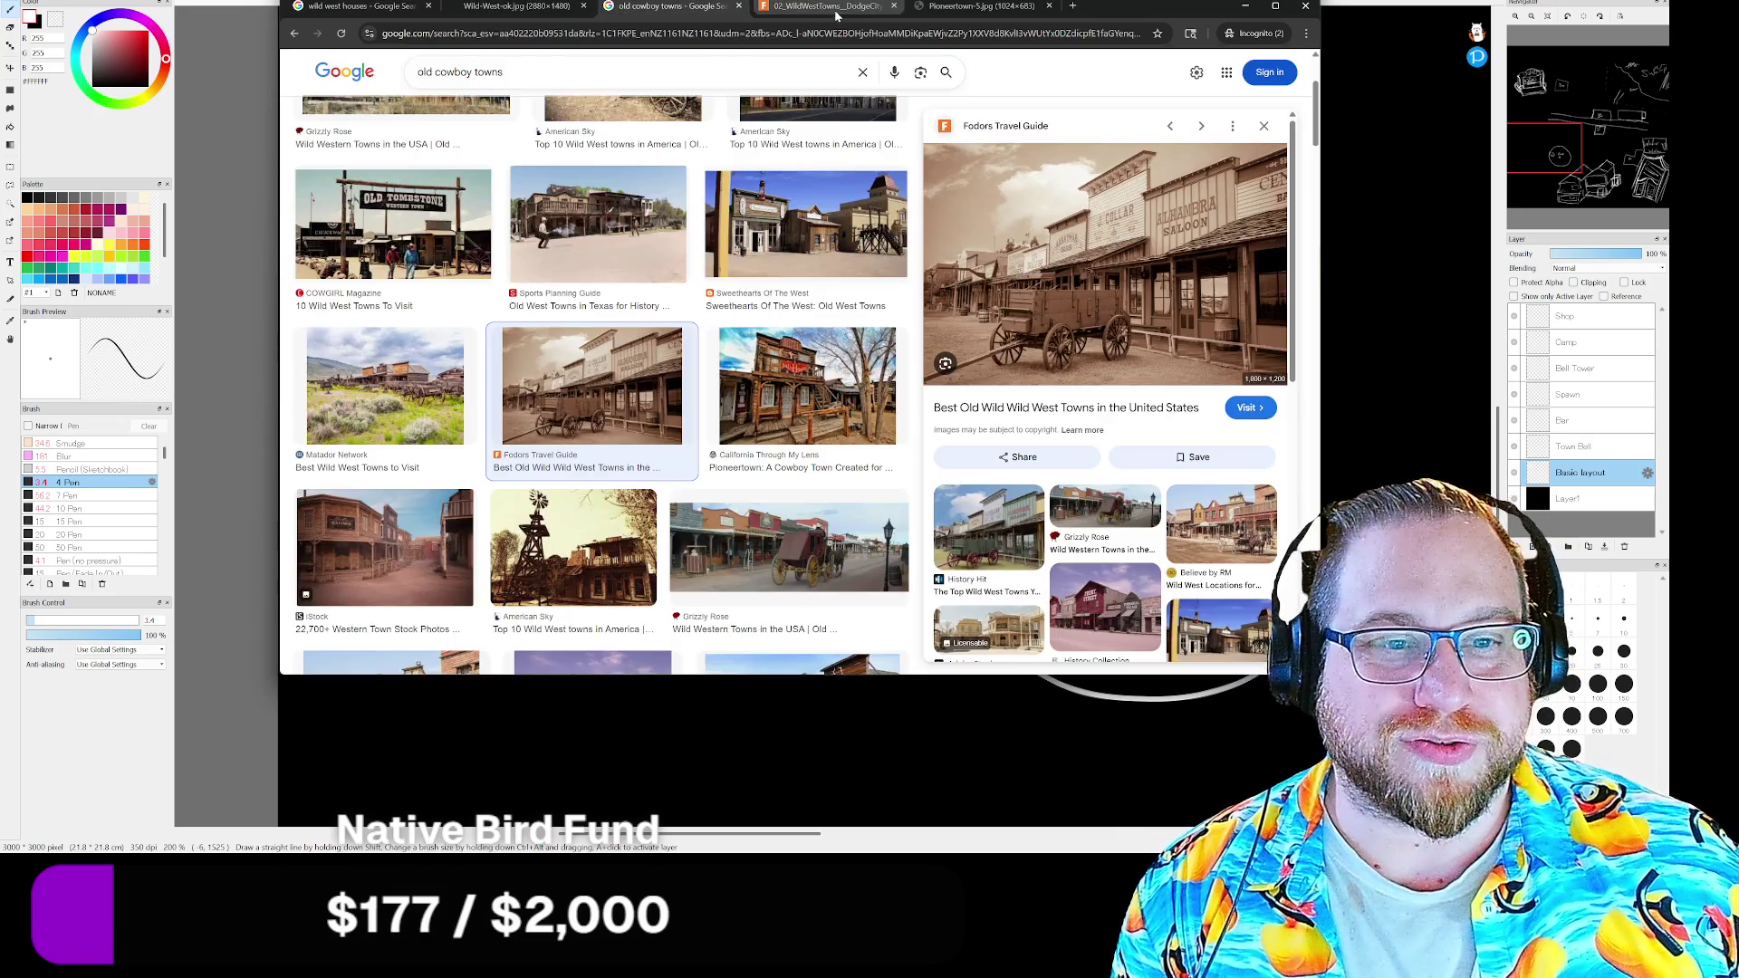
left_click(837, 11)
left_click(964, 9)
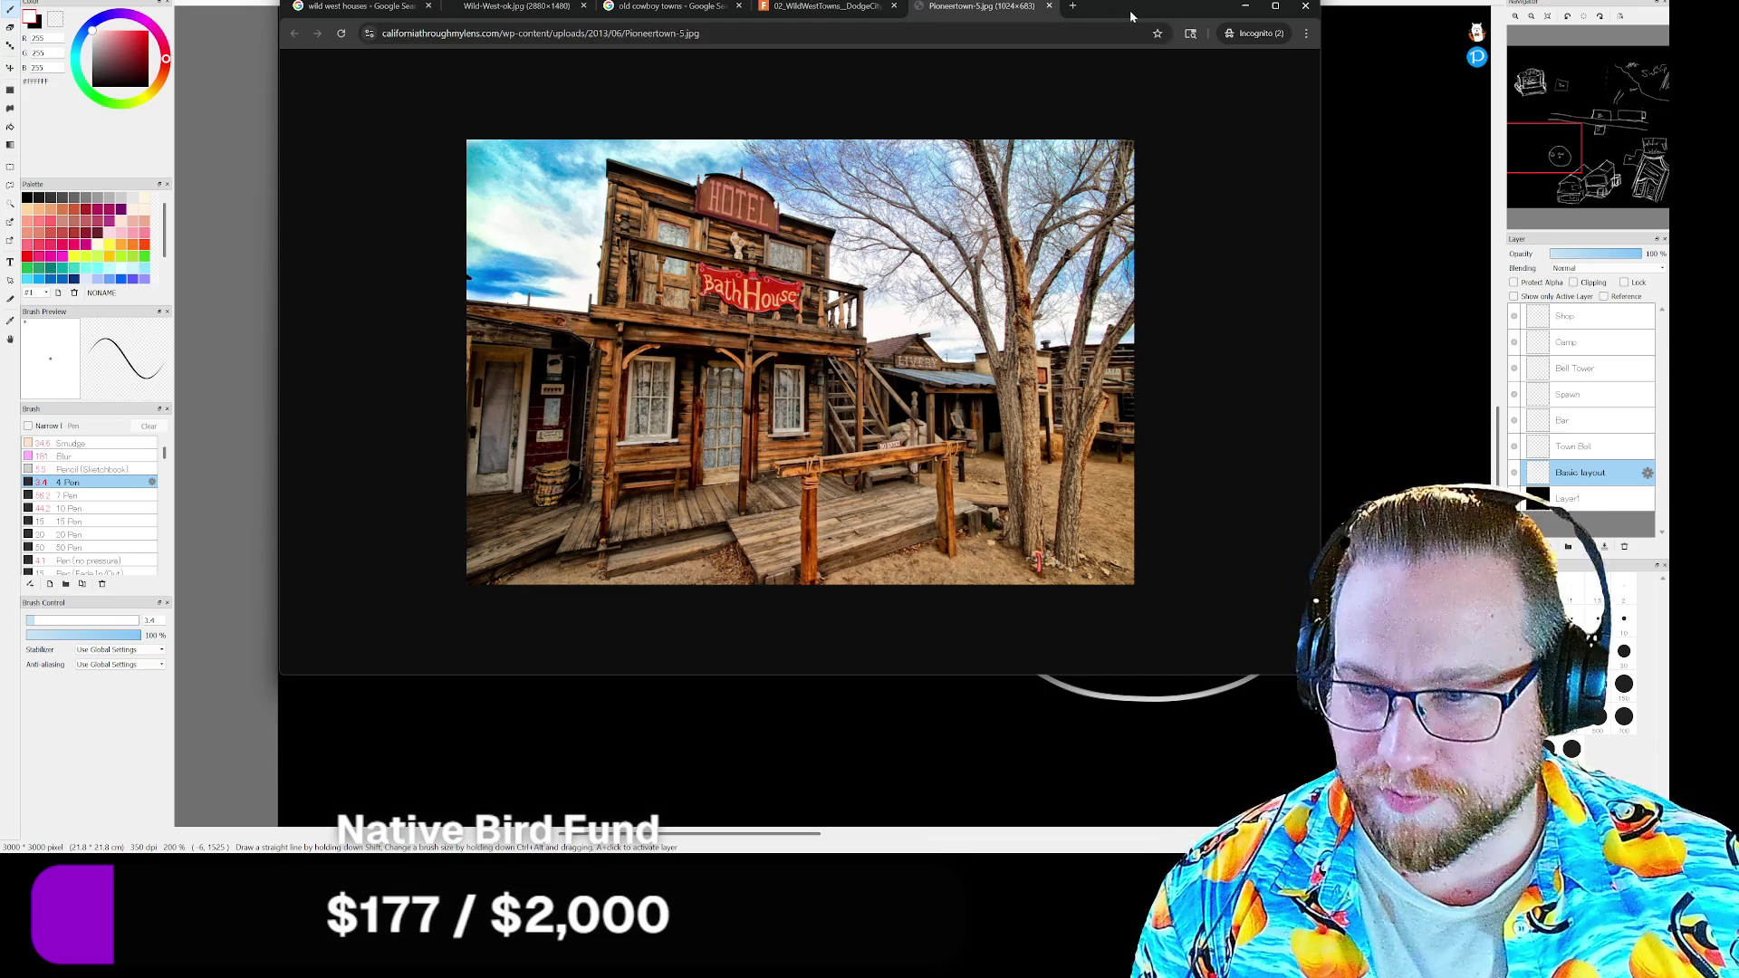
left_click(1306, 12)
scroll(805, 412, "down", 4)
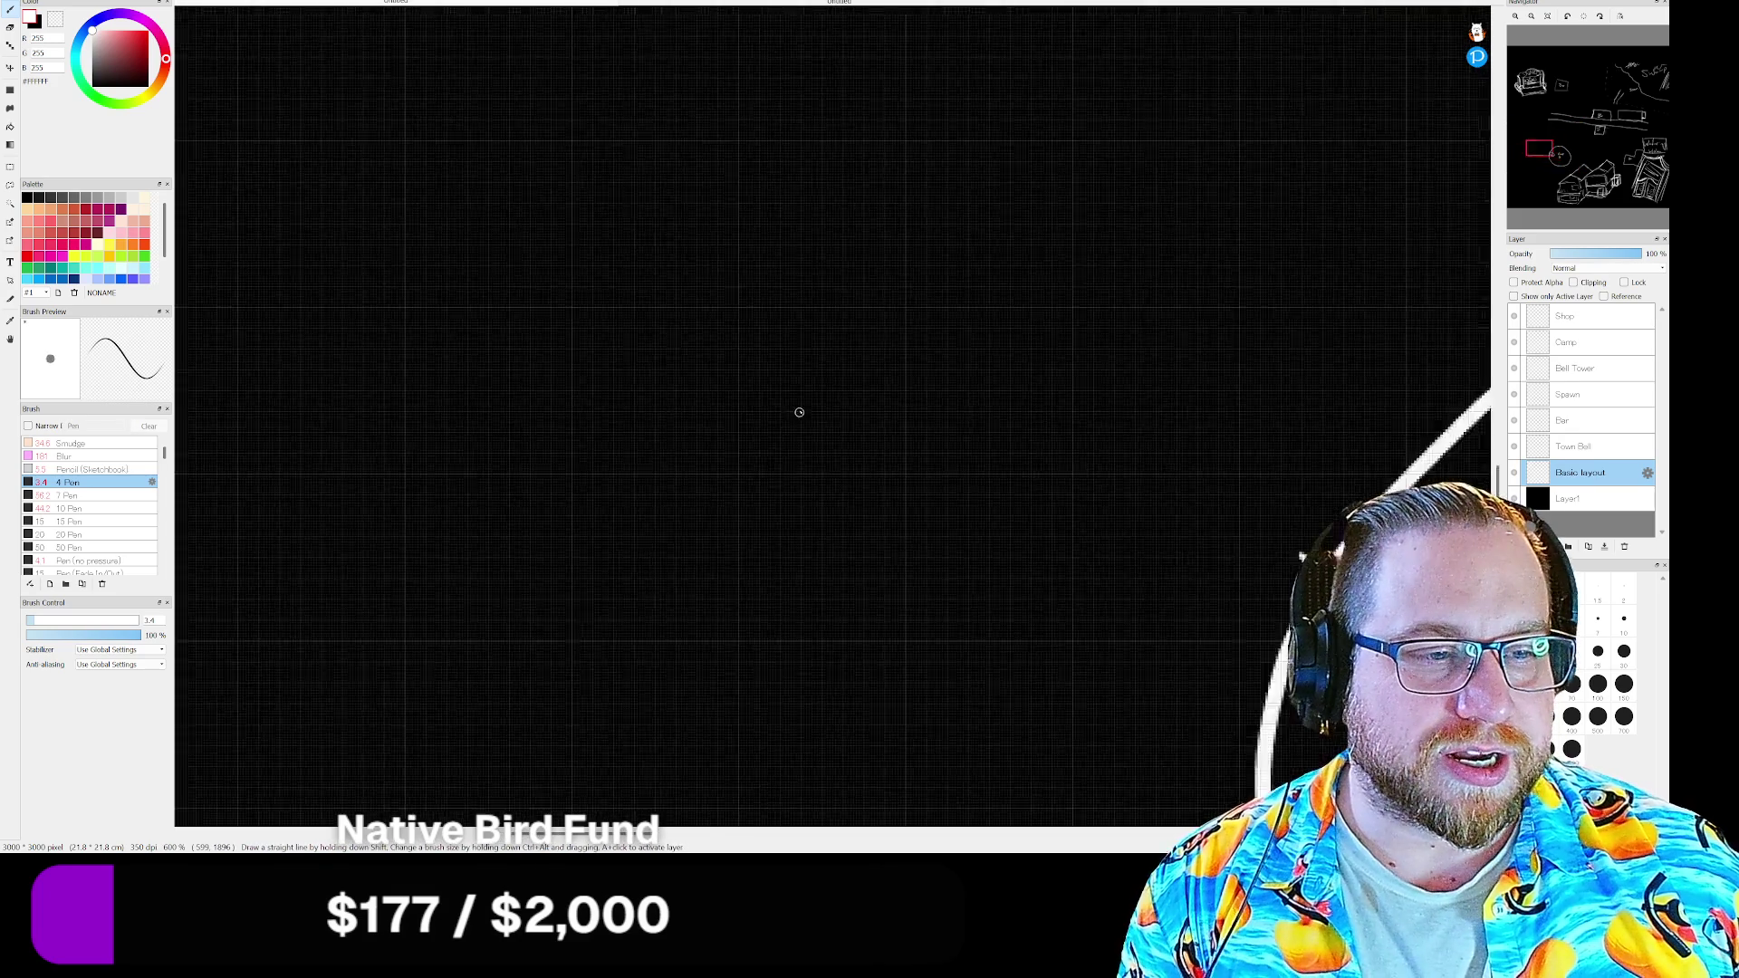
scroll(800, 410, "down", 4)
scroll(800, 408, "up", 3)
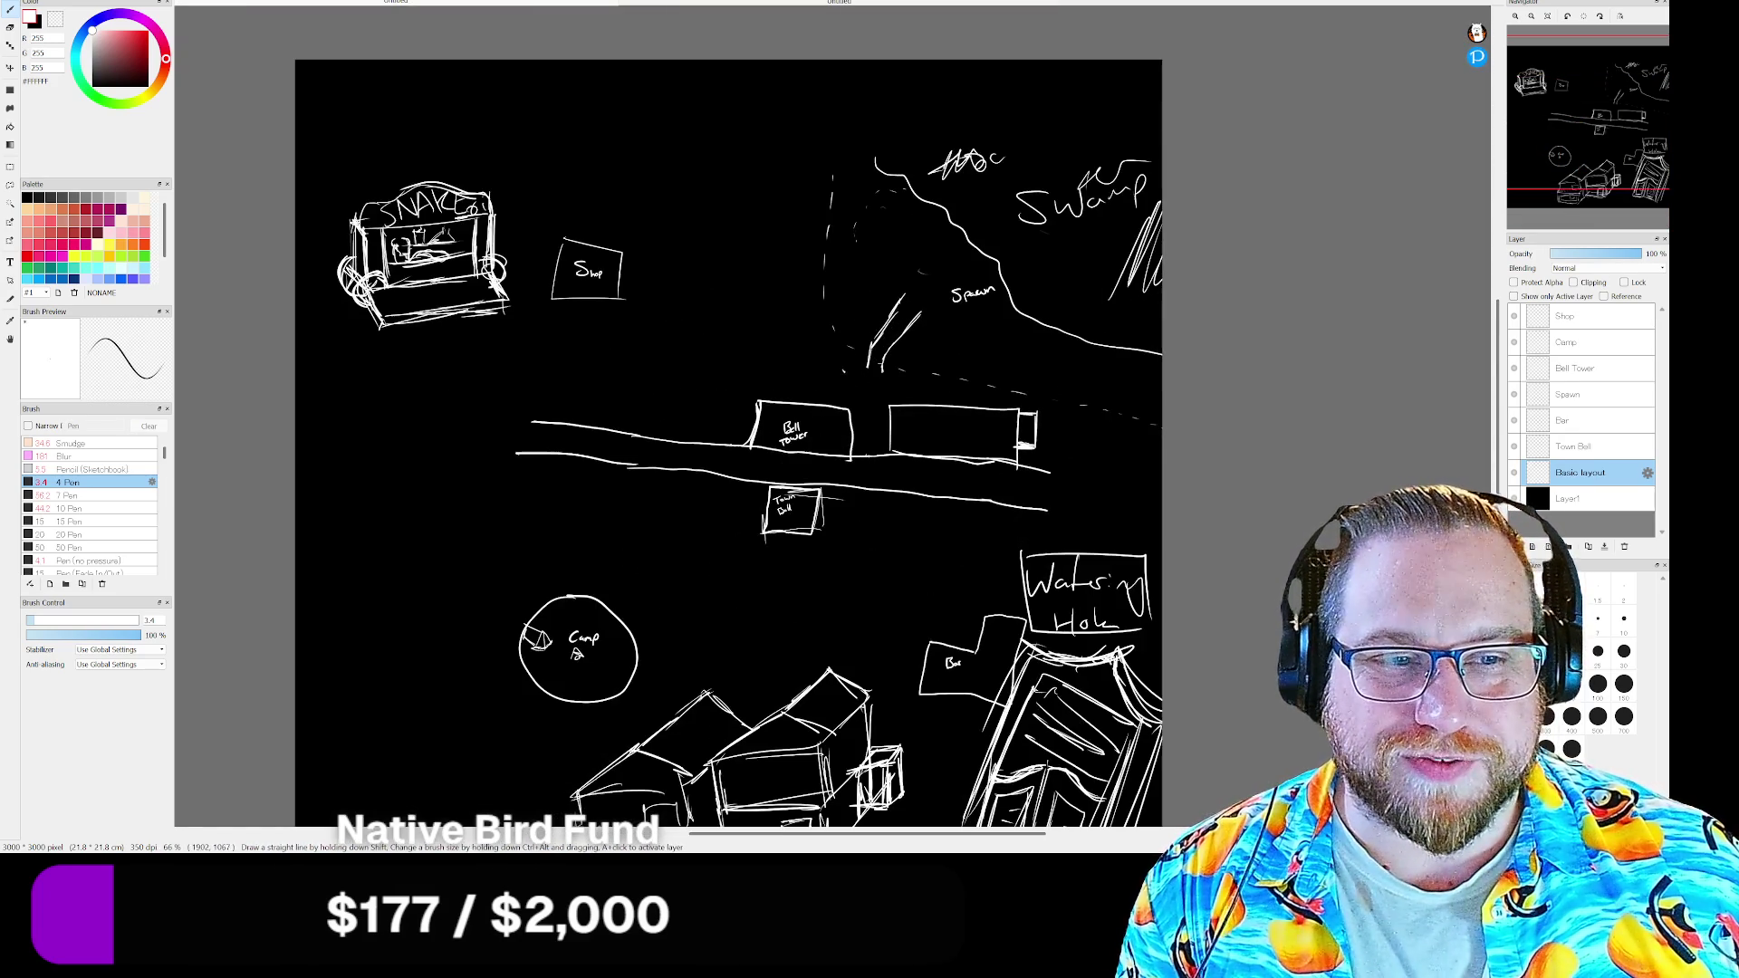
Pan over the town map canvas, then bring up the porch drawing document
left_click_drag(734, 448, 760, 359)
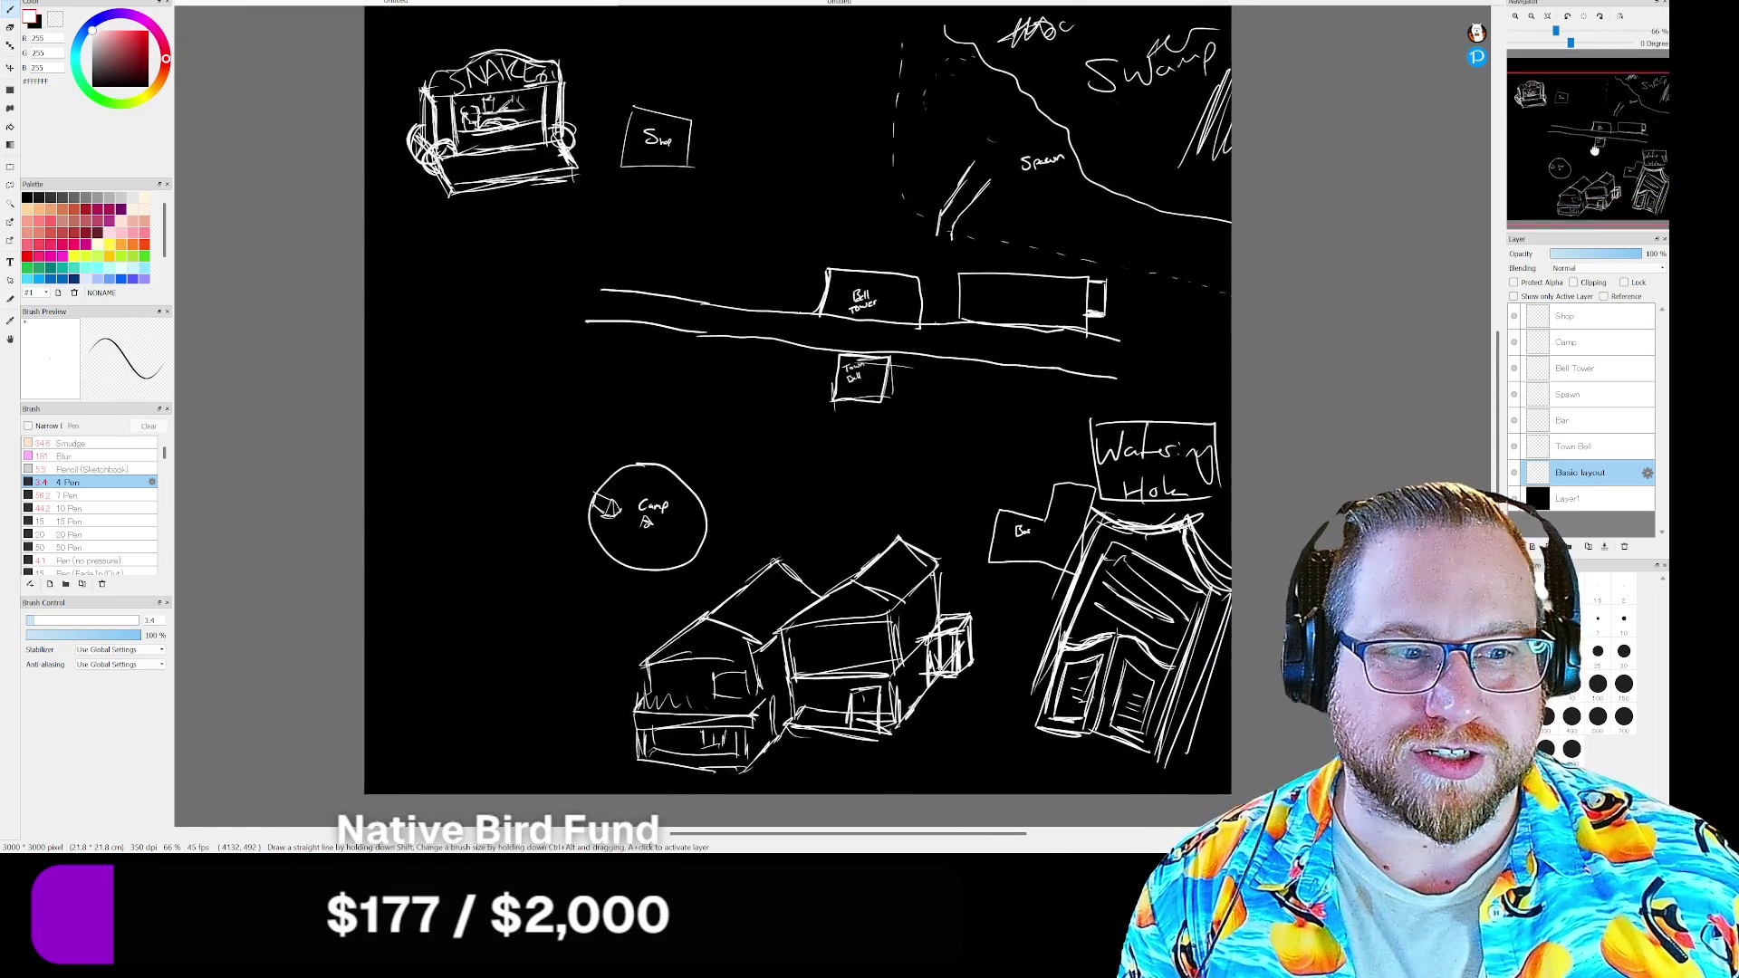
scroll(1101, 291, "down", 1)
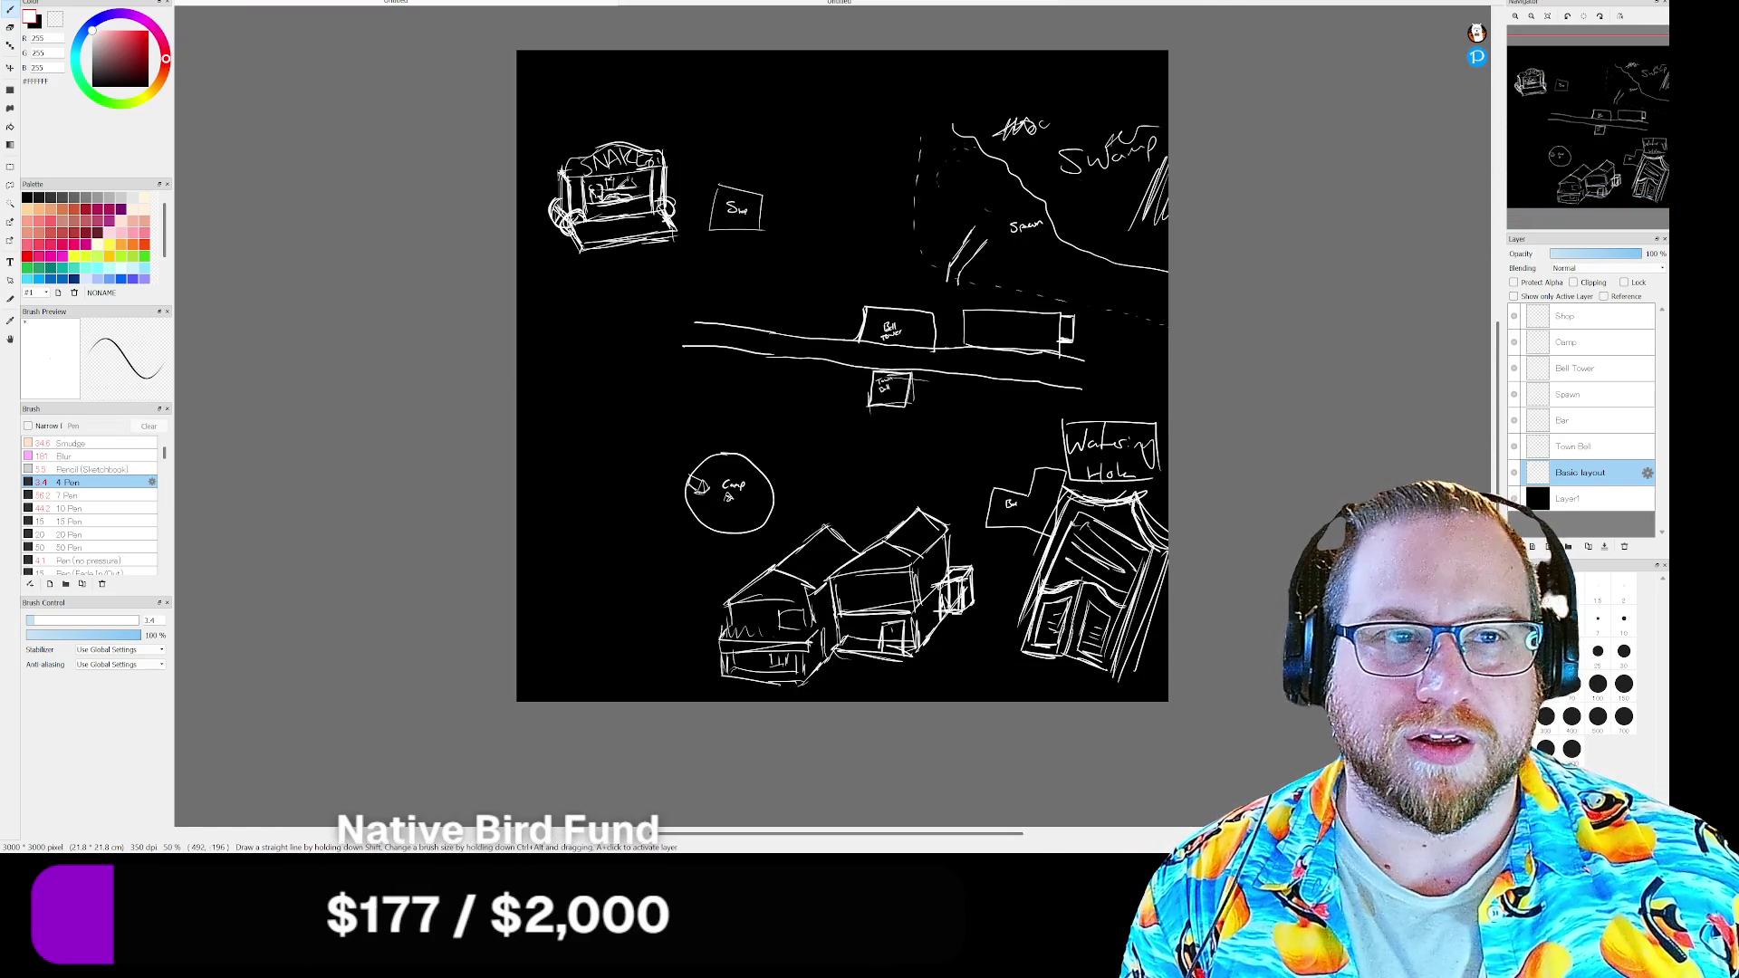
left_click(418, 8)
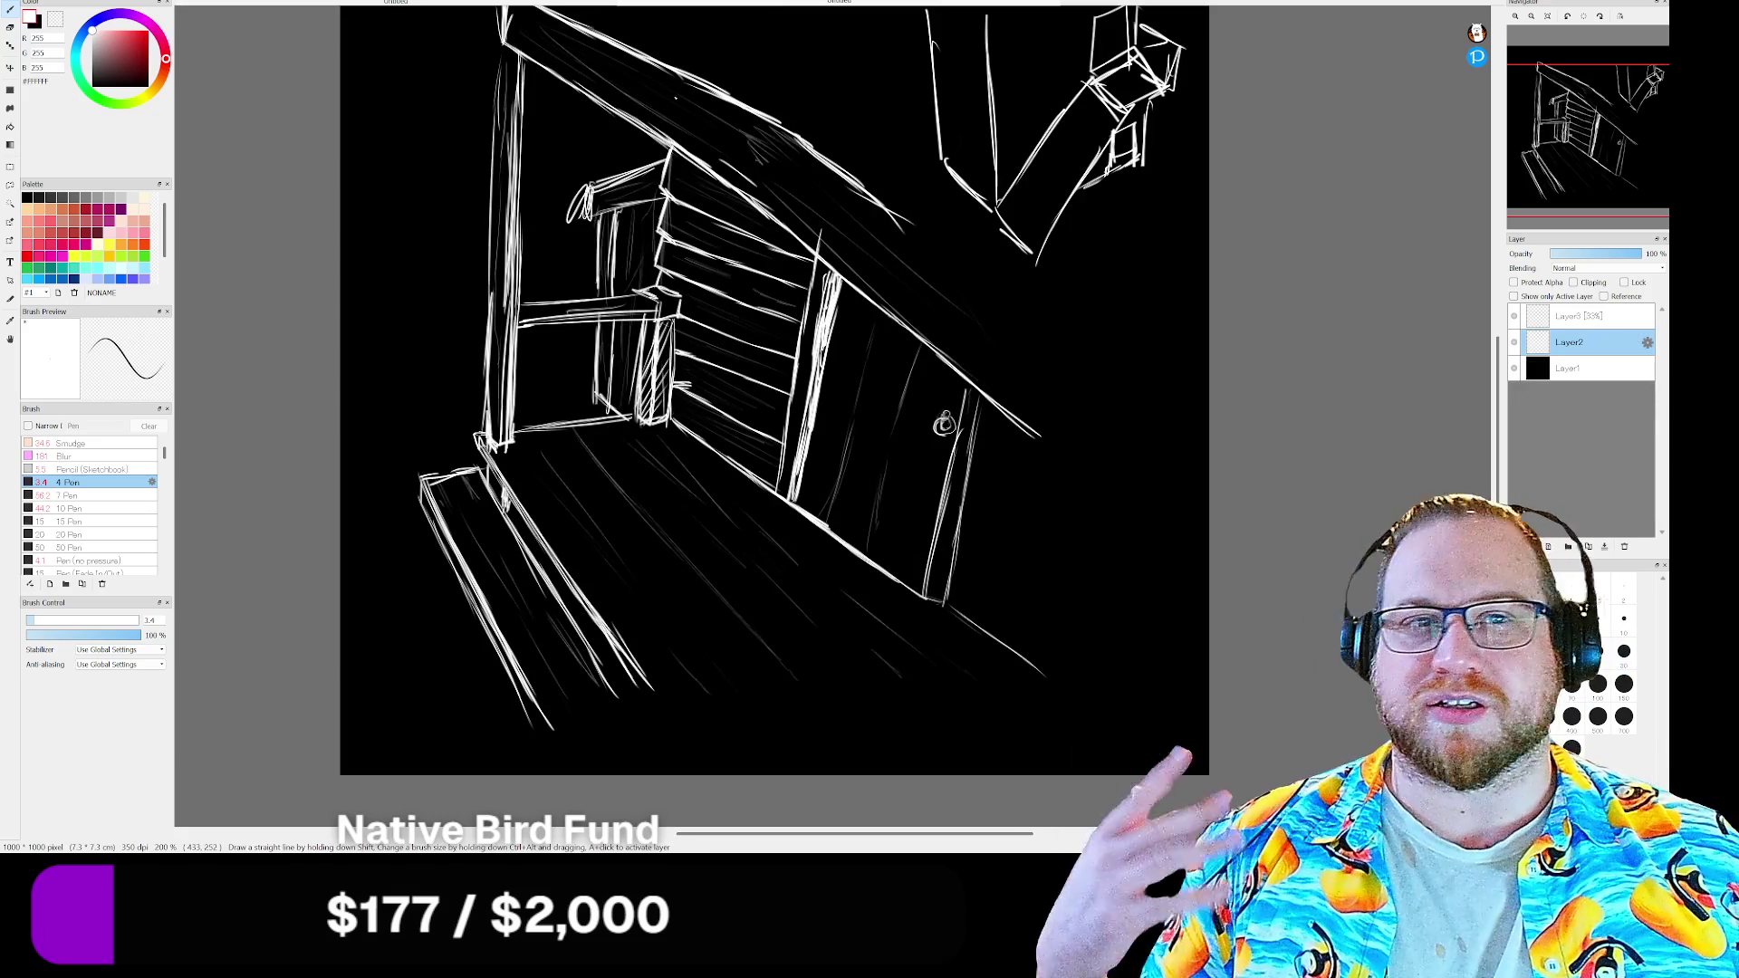
Return to the western town map sketch document
left_click(398, 7)
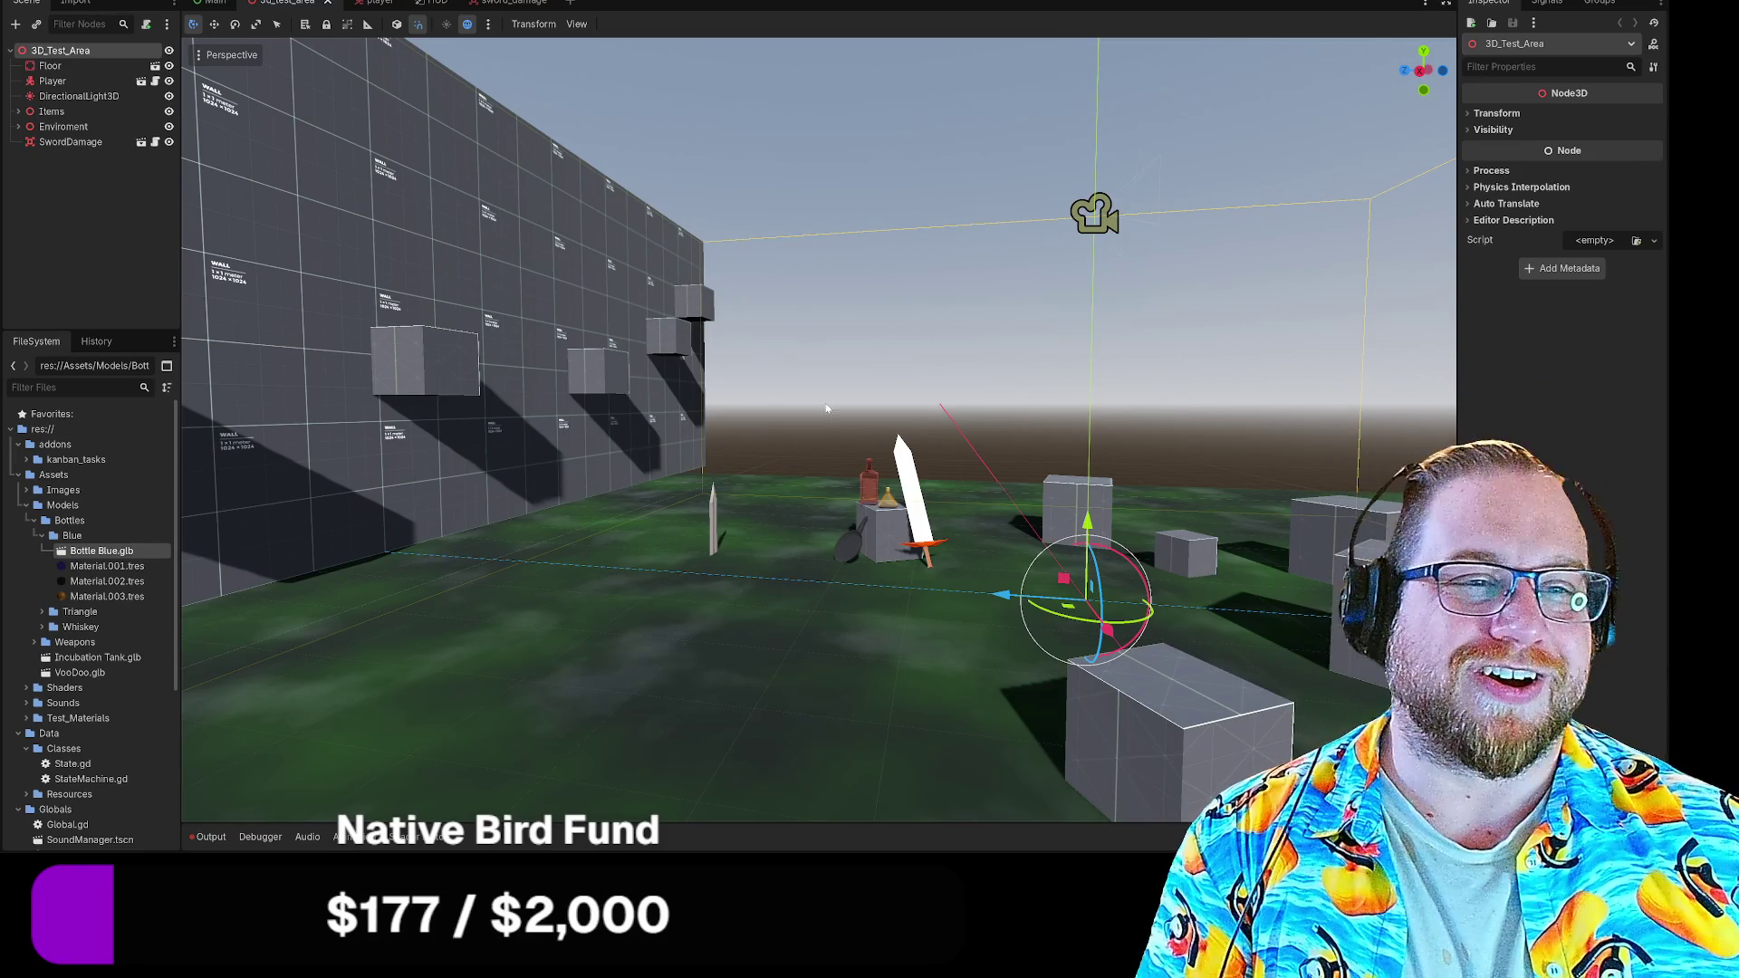
Run the project with F5, place and enlarge the game window, and start from the title screen
left_click_drag(778, 338, 849, 412)
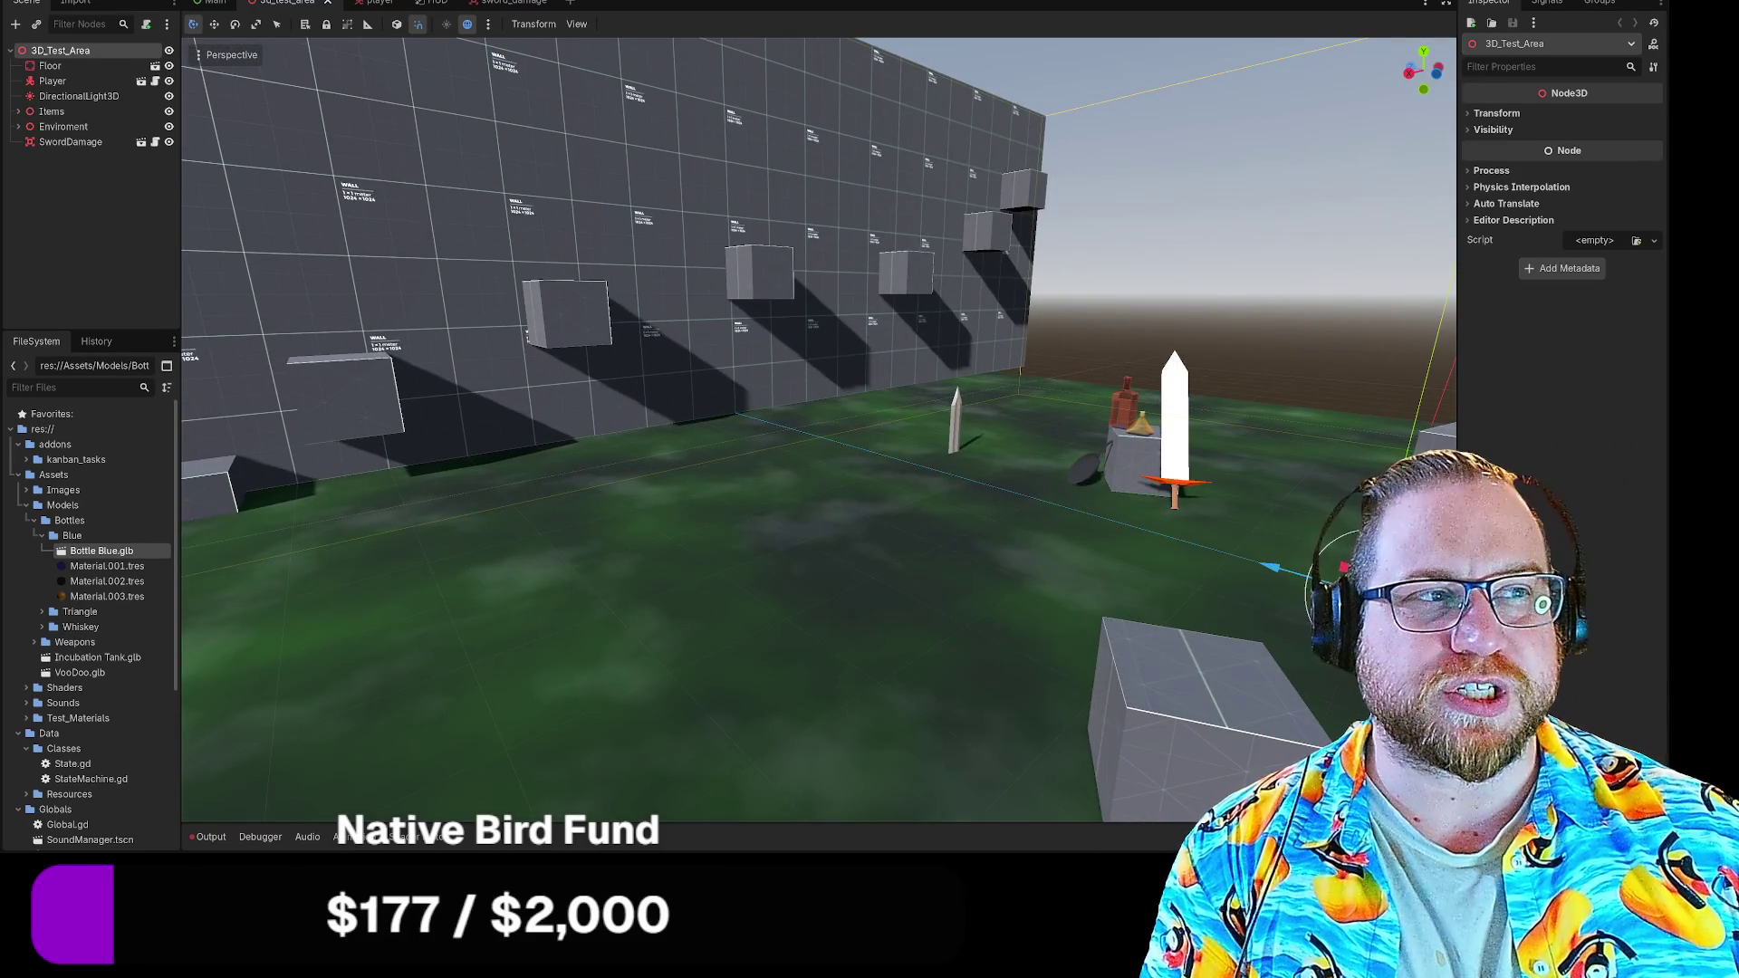
key("F5")
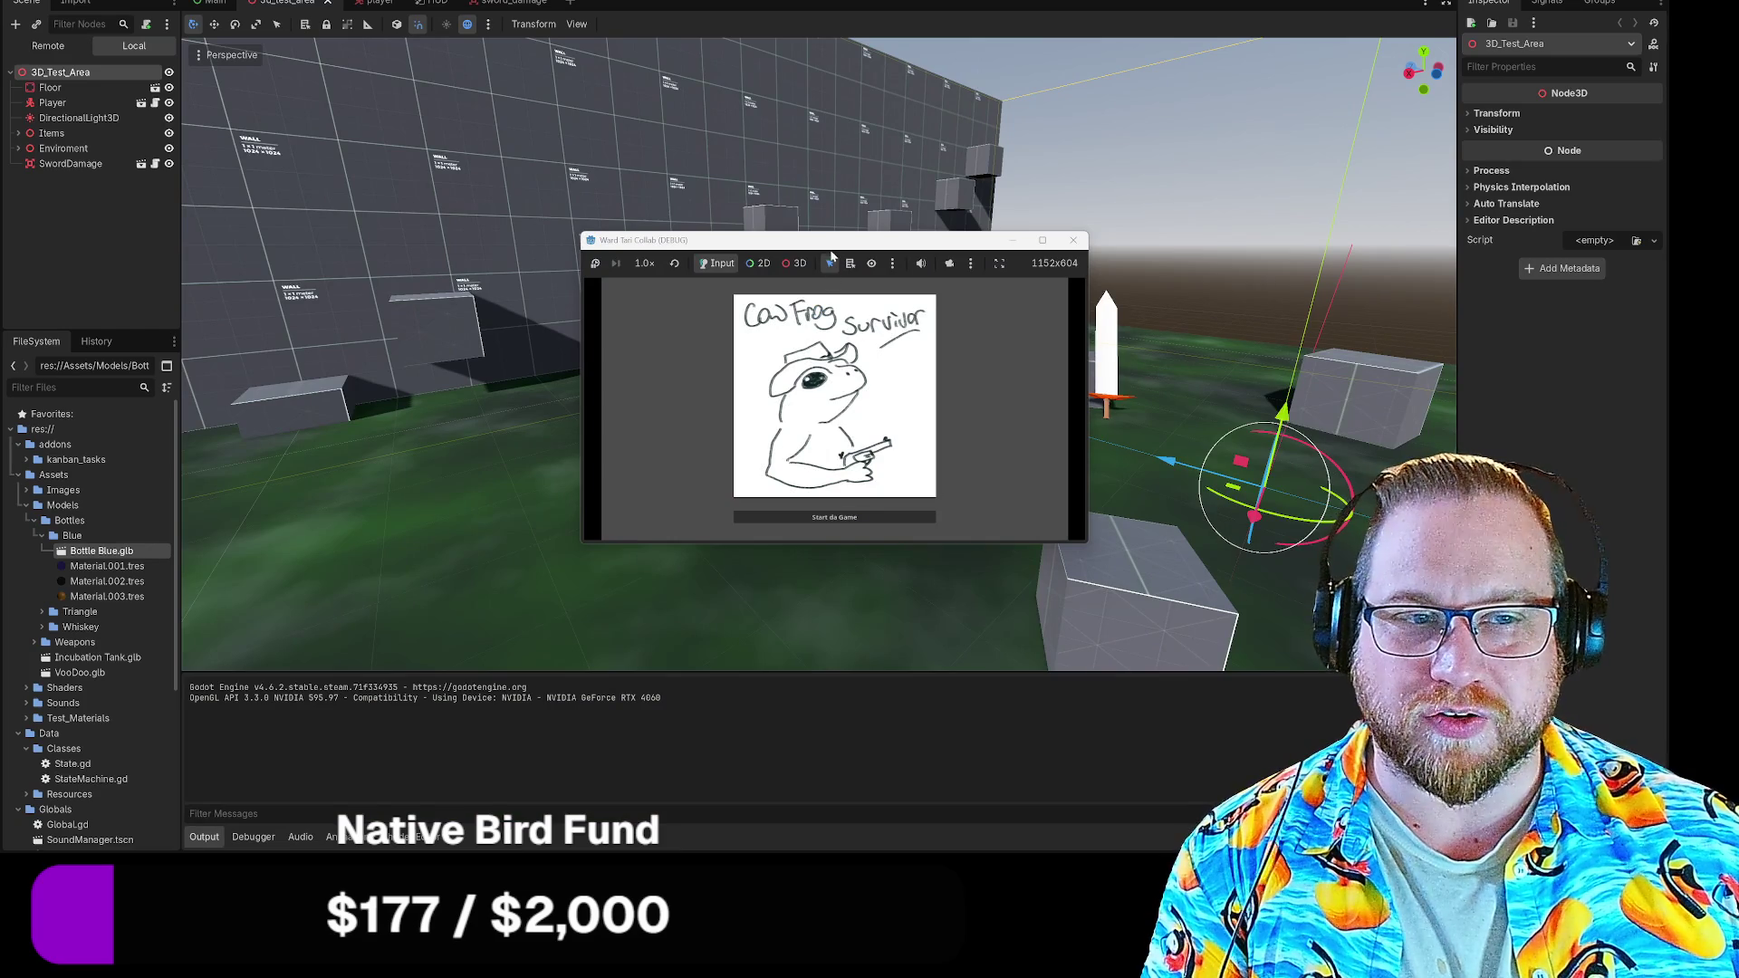
left_click_drag(835, 241, 447, 69)
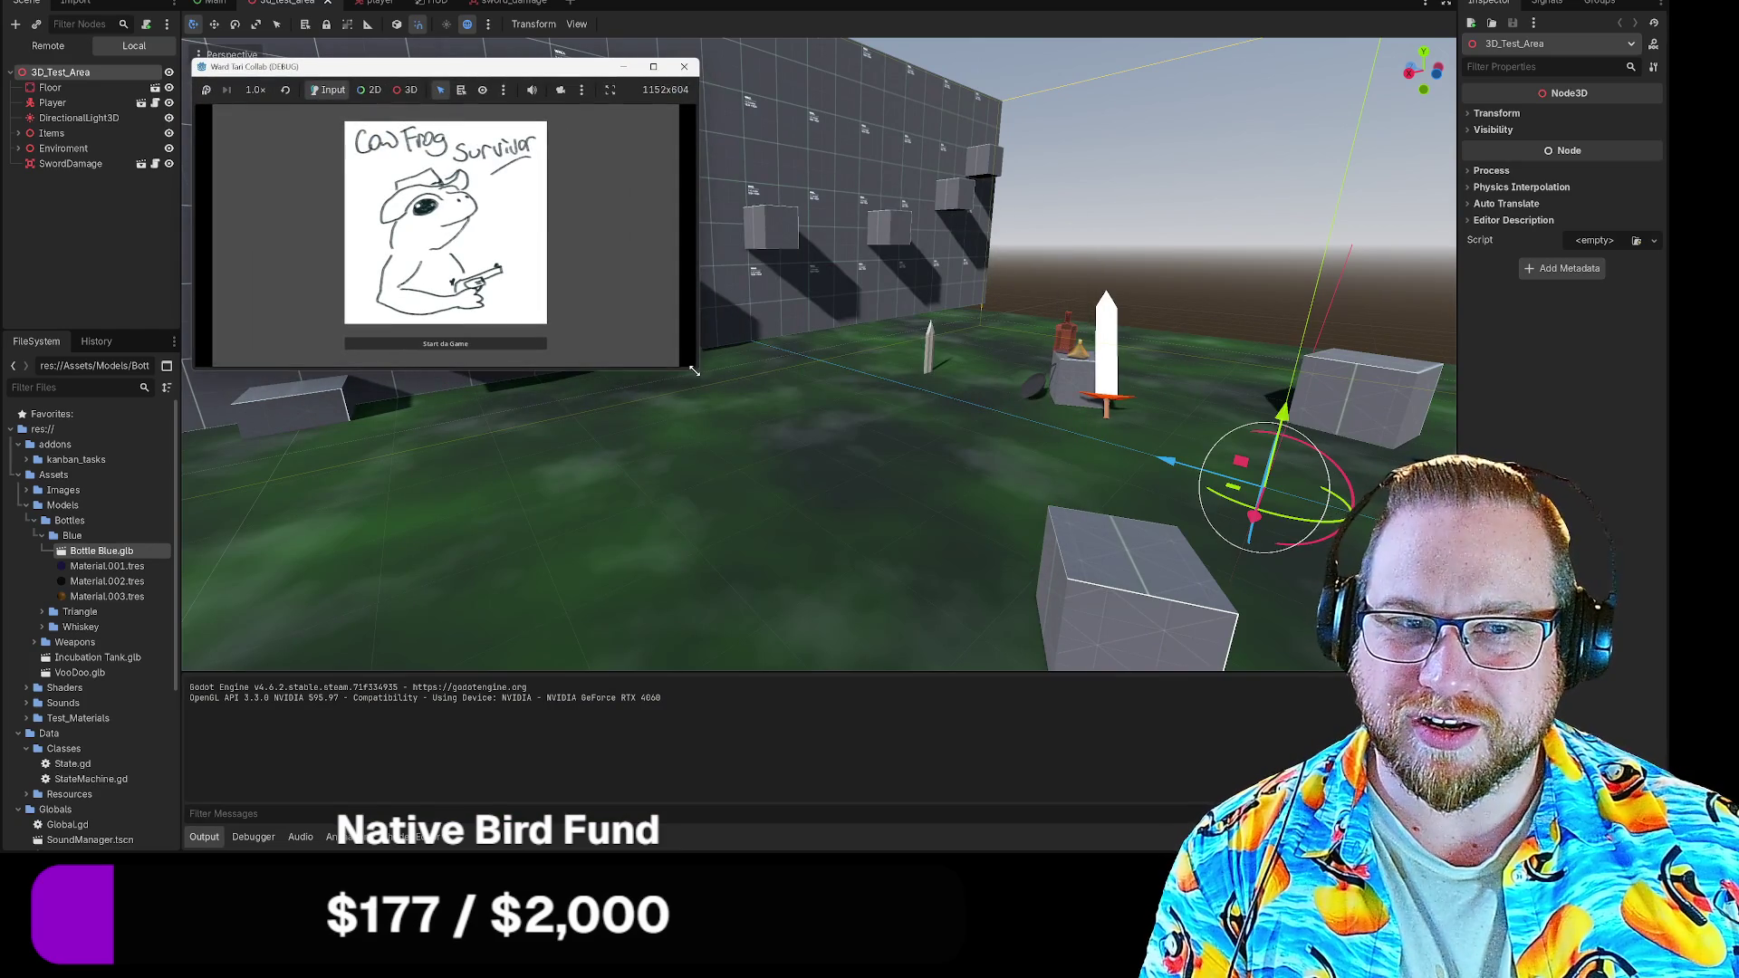
left_click_drag(692, 370, 937, 560)
left_click(566, 506)
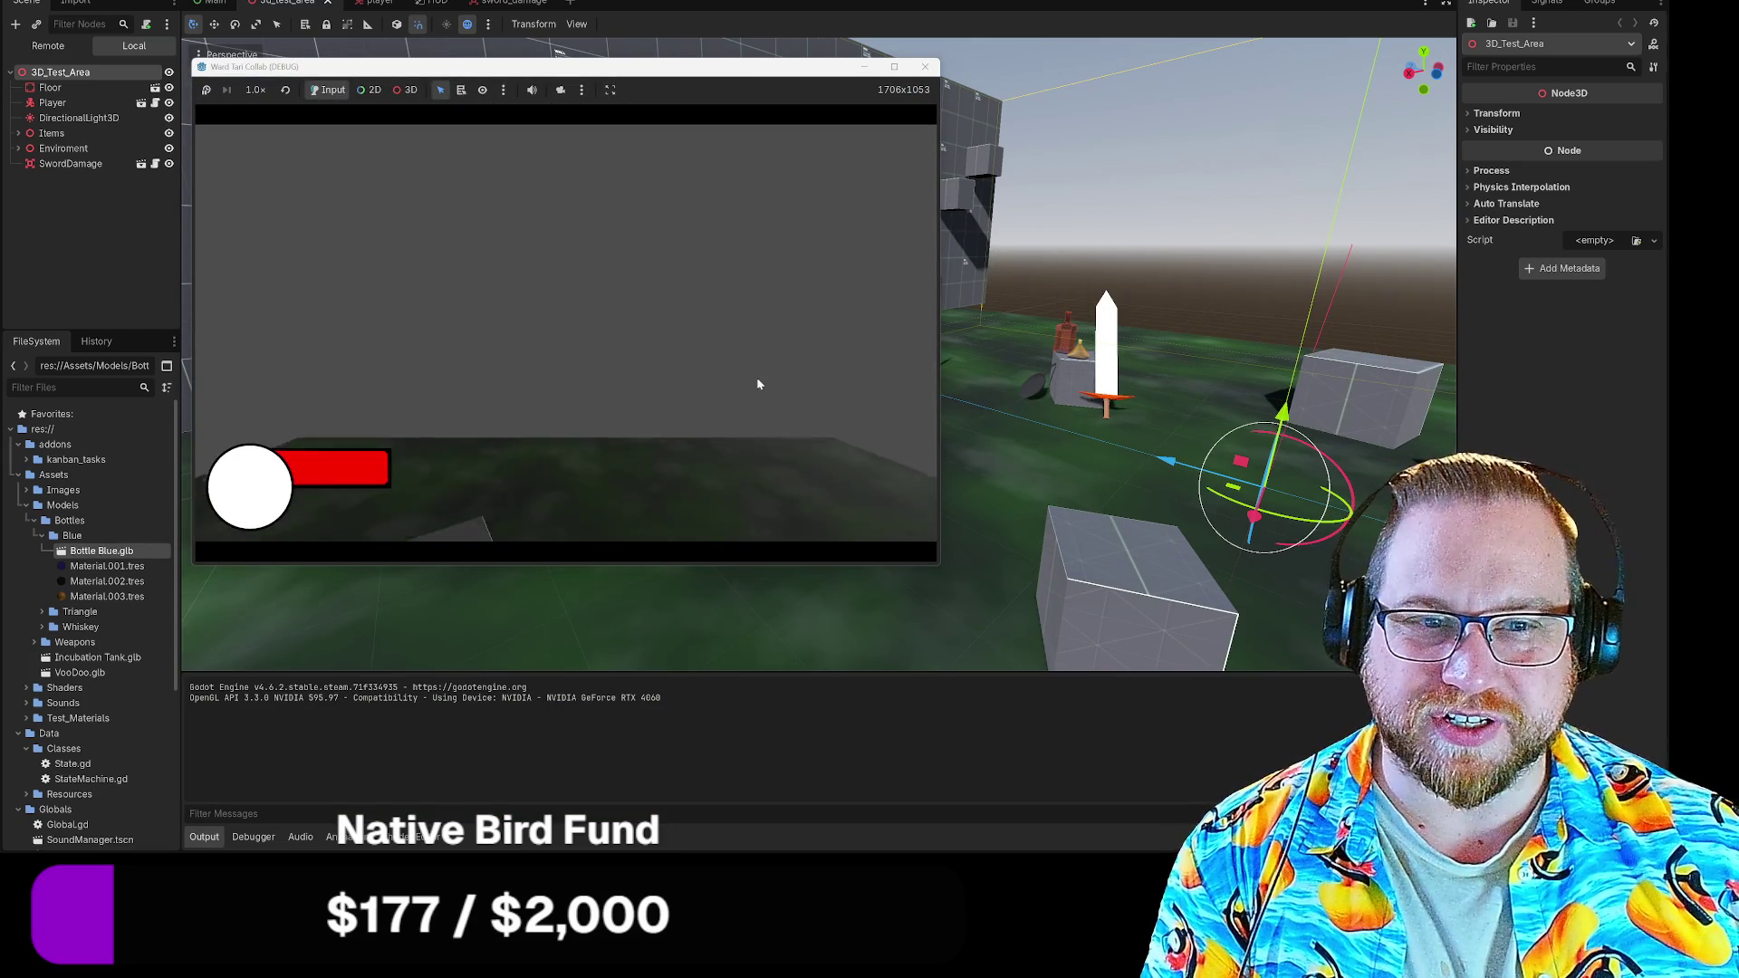
Walk the player around the wall, cubes and WALL label with WASD, then stop the game
key("w")
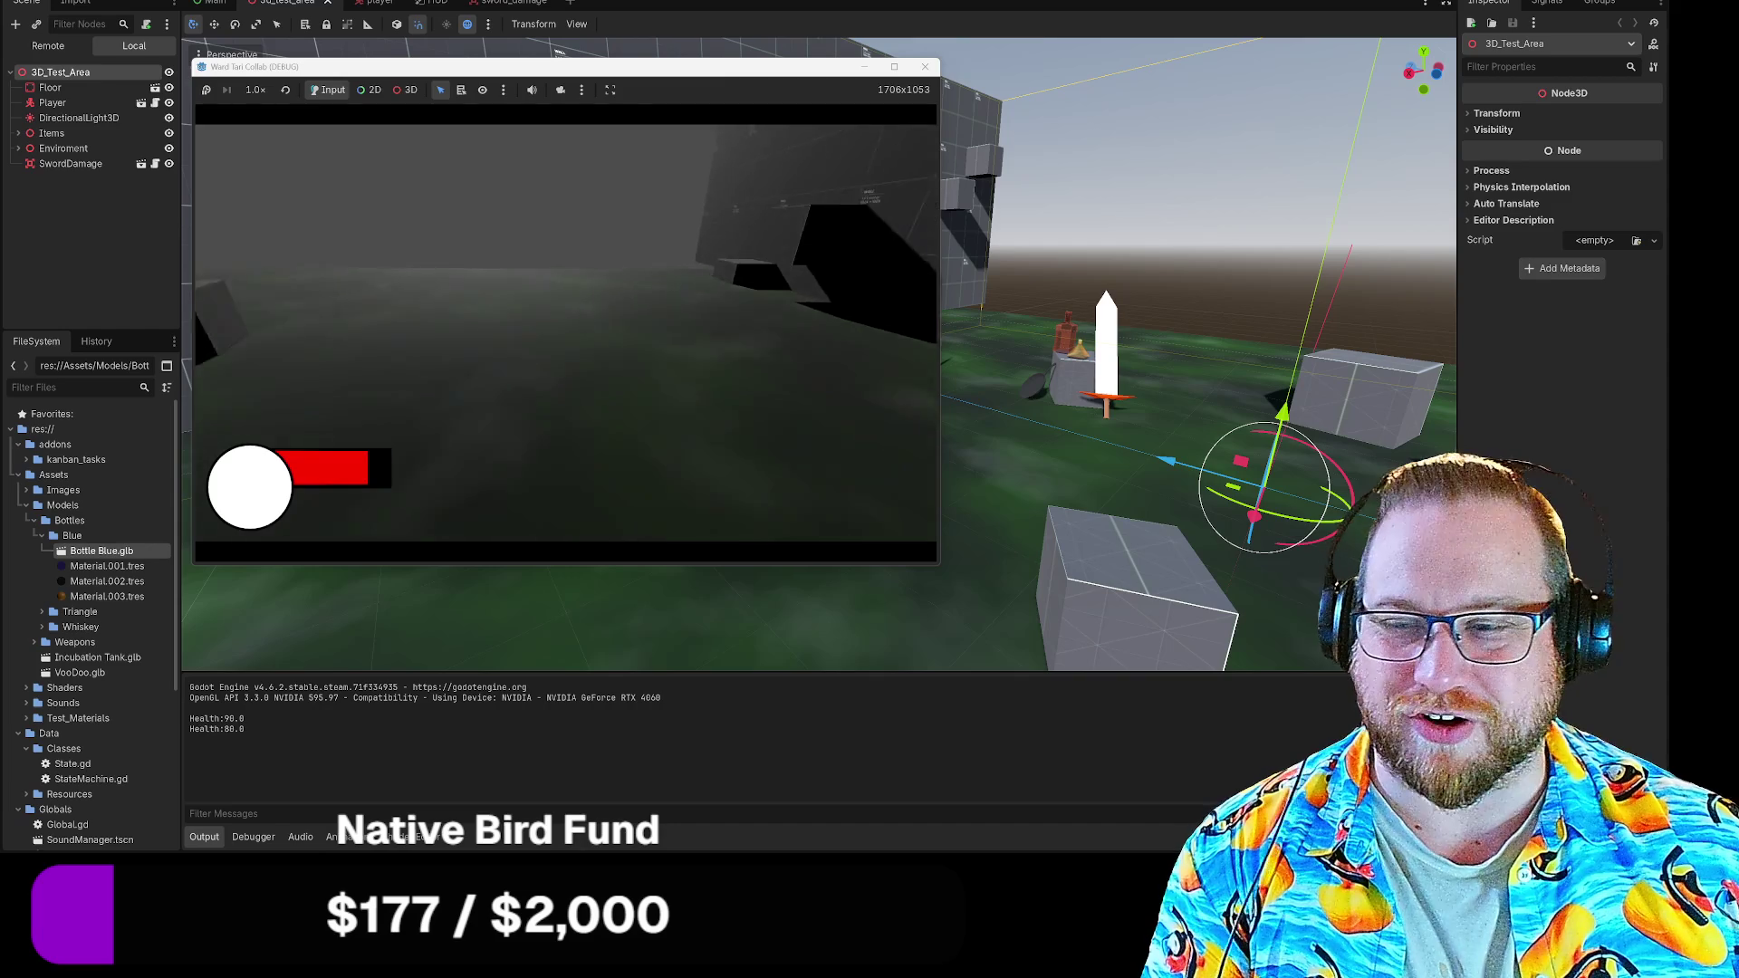
key("w")
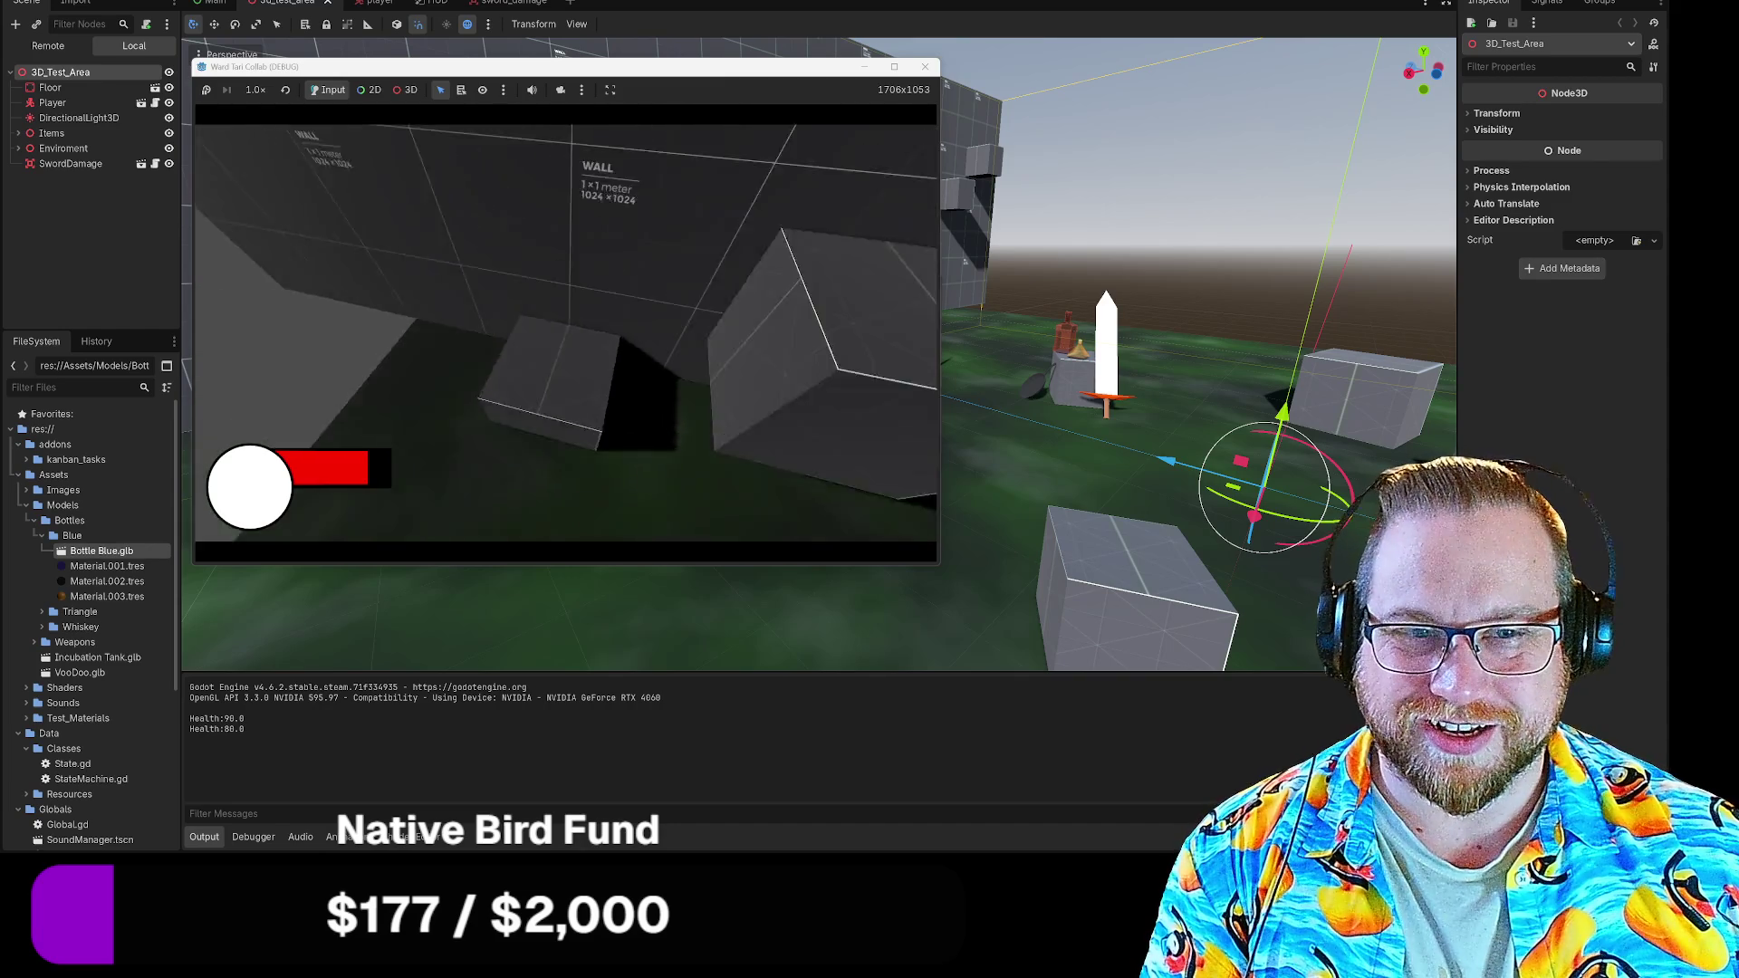
key("w")
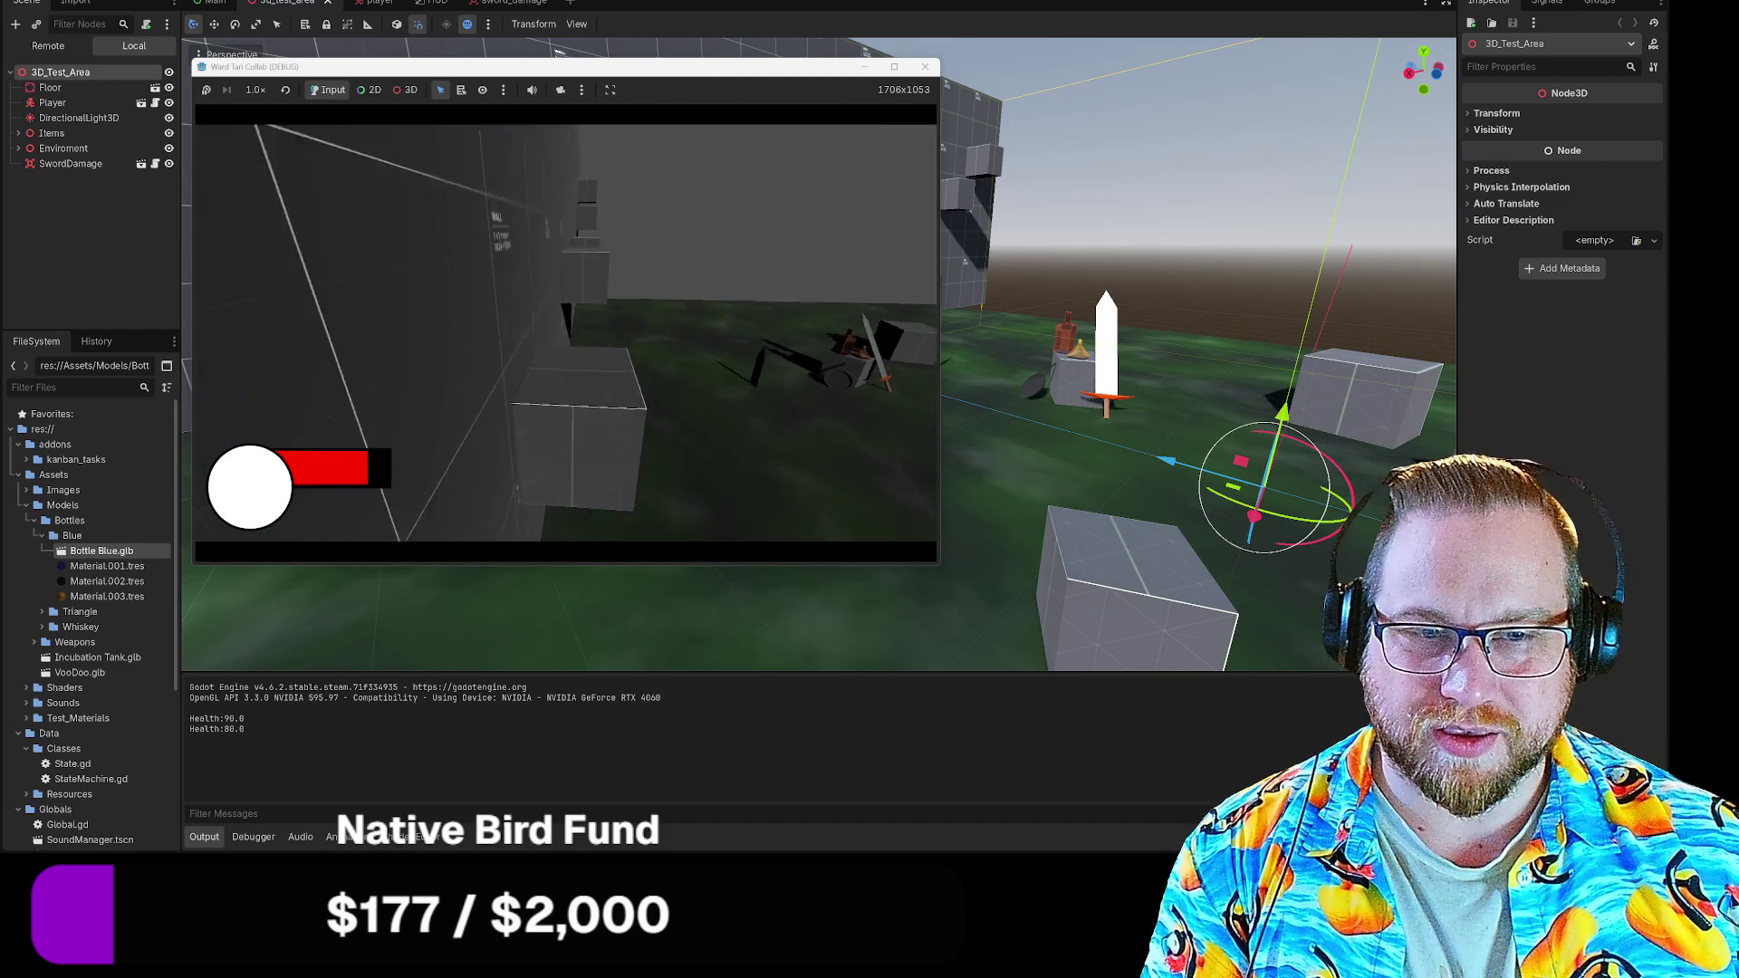
key("w")
key("w")
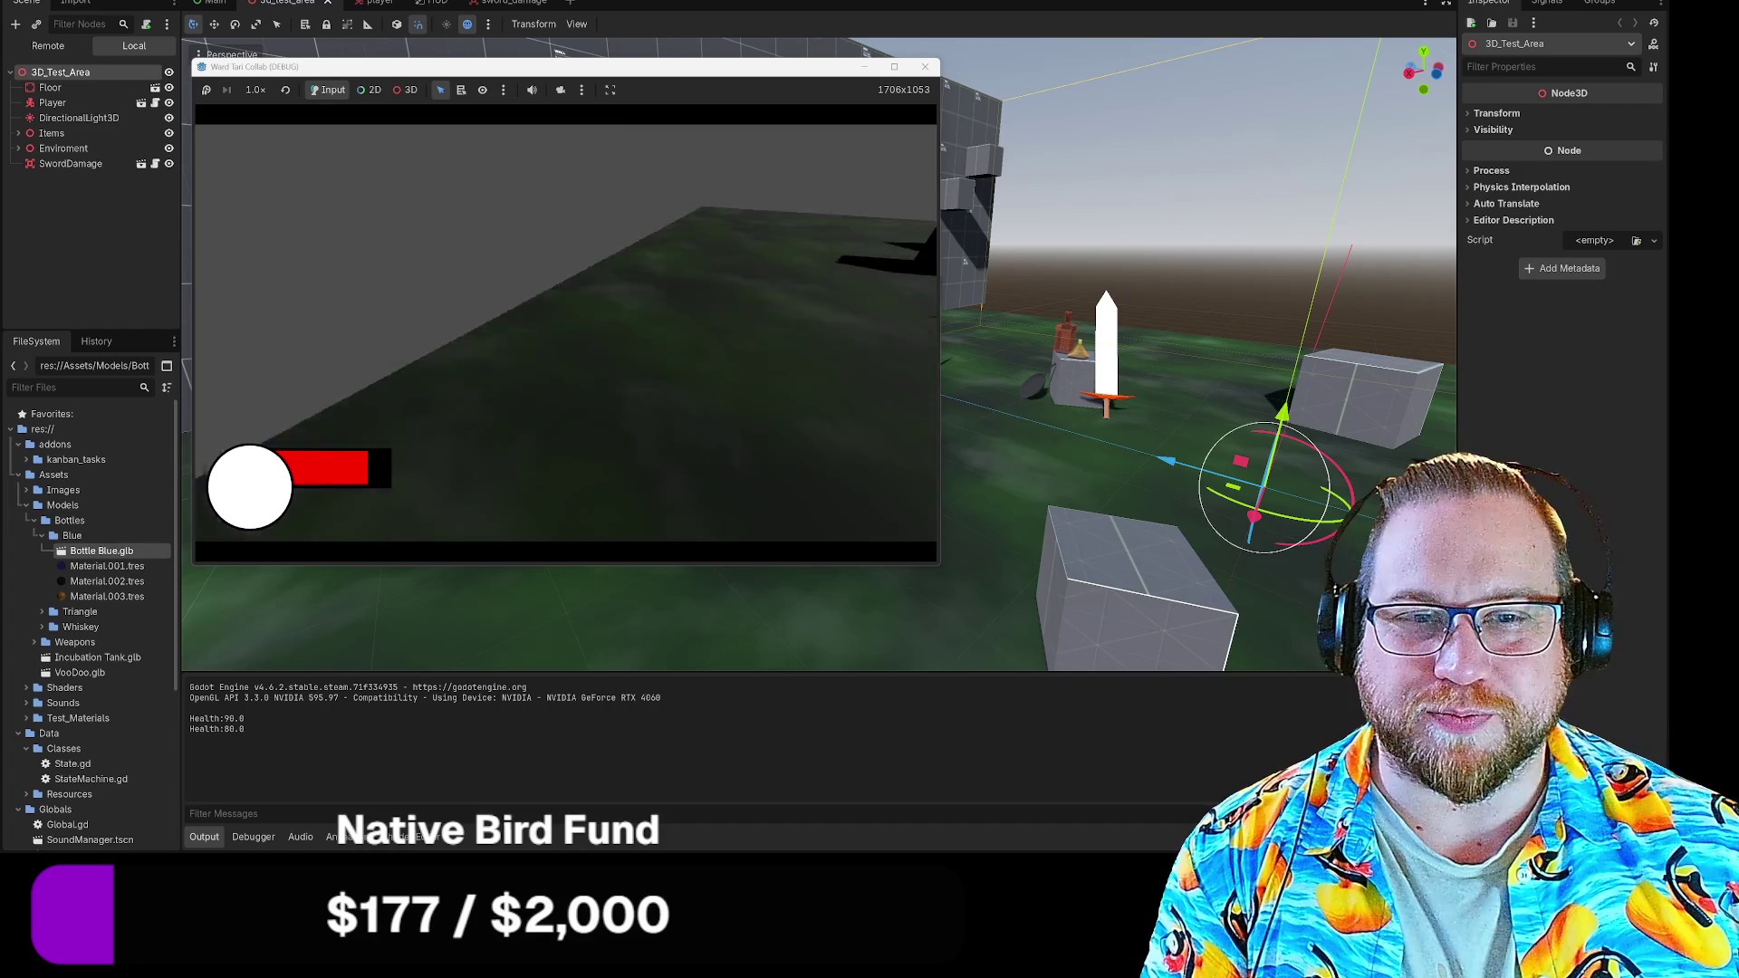
key("w")
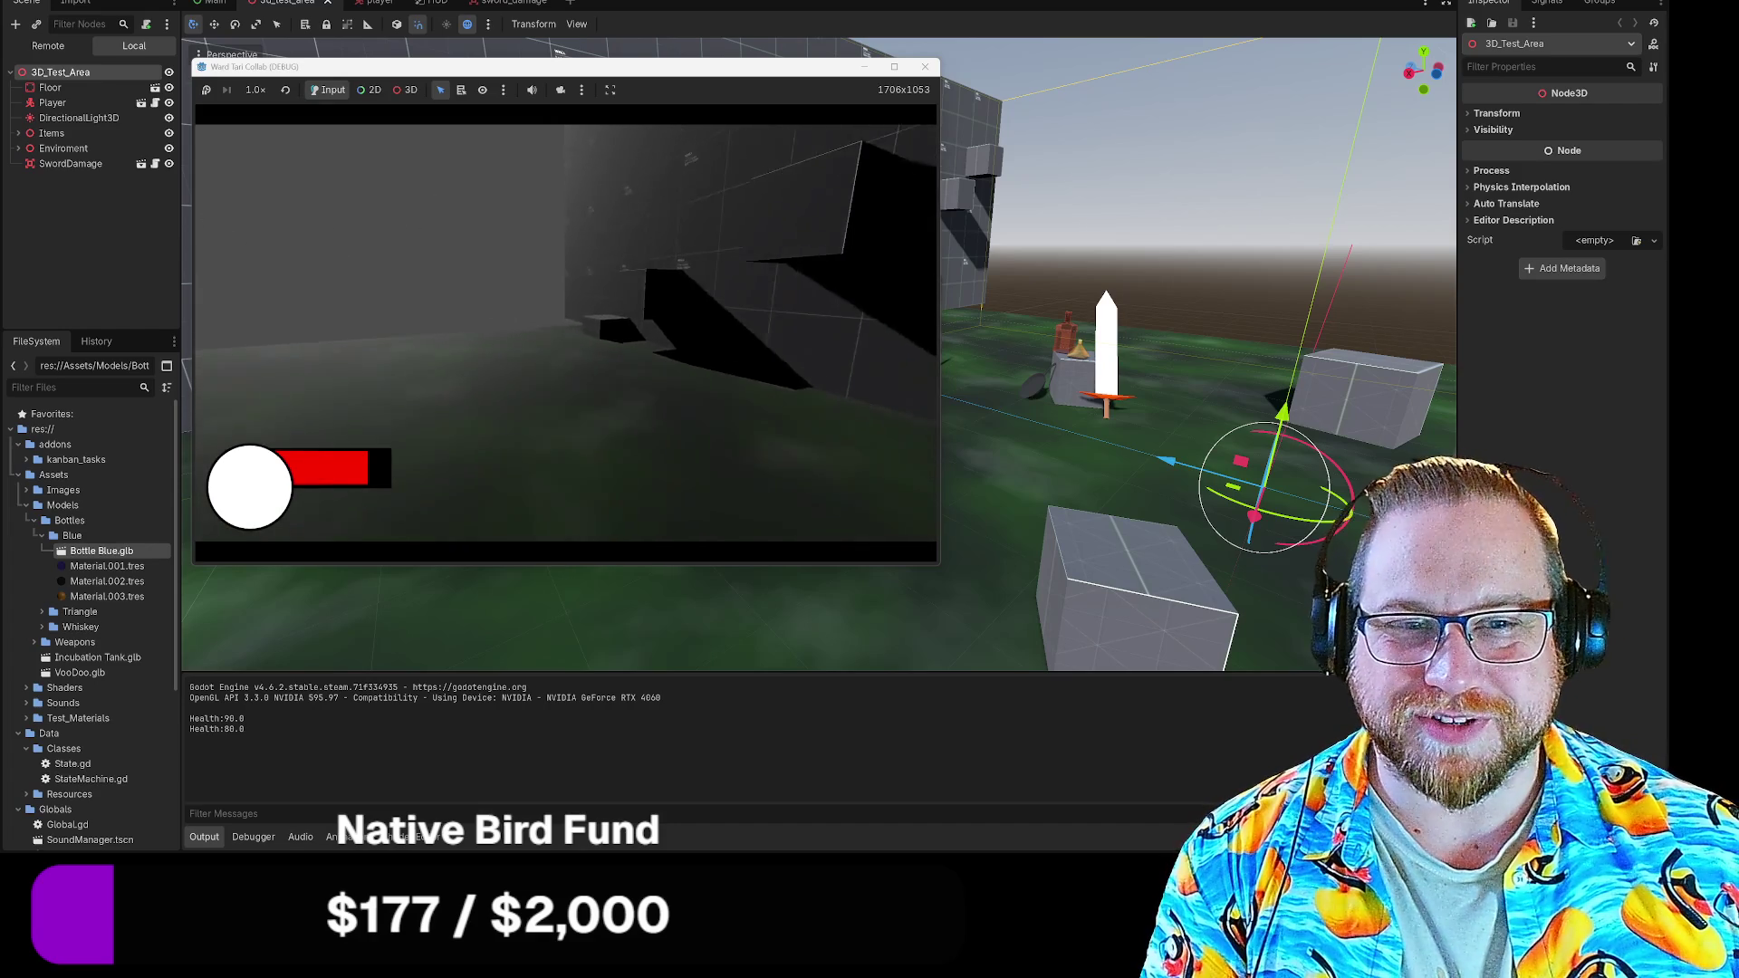
key("w")
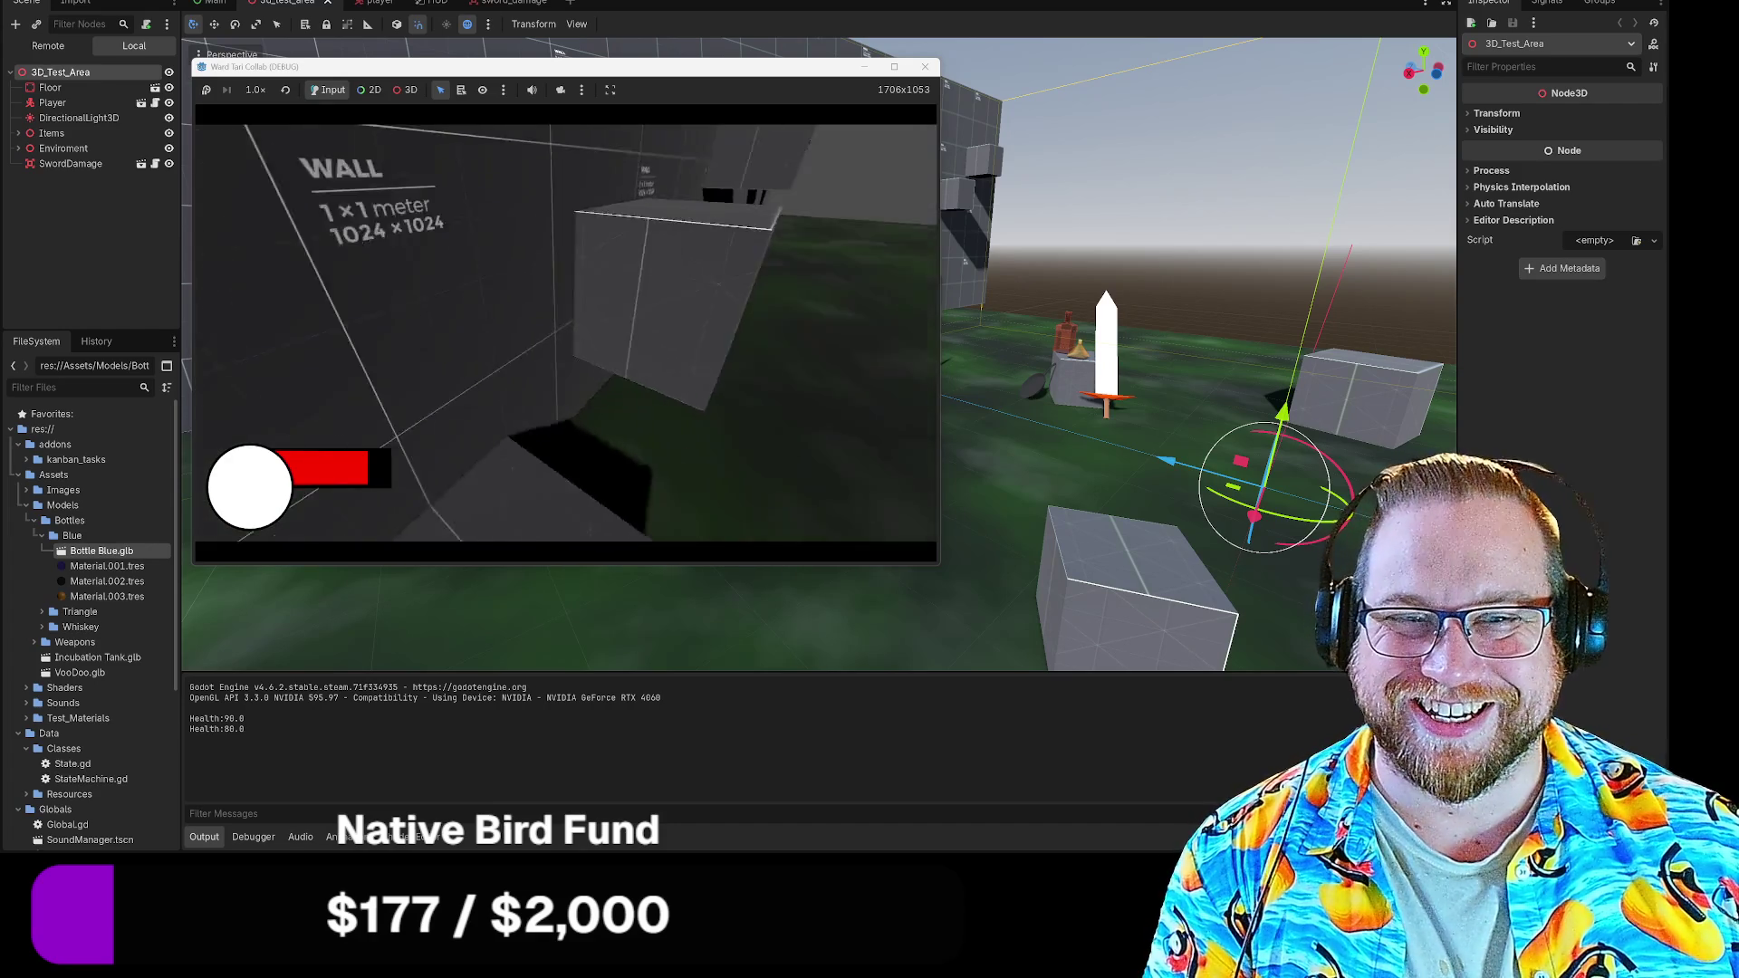
key("w")
key("w")
key("w")
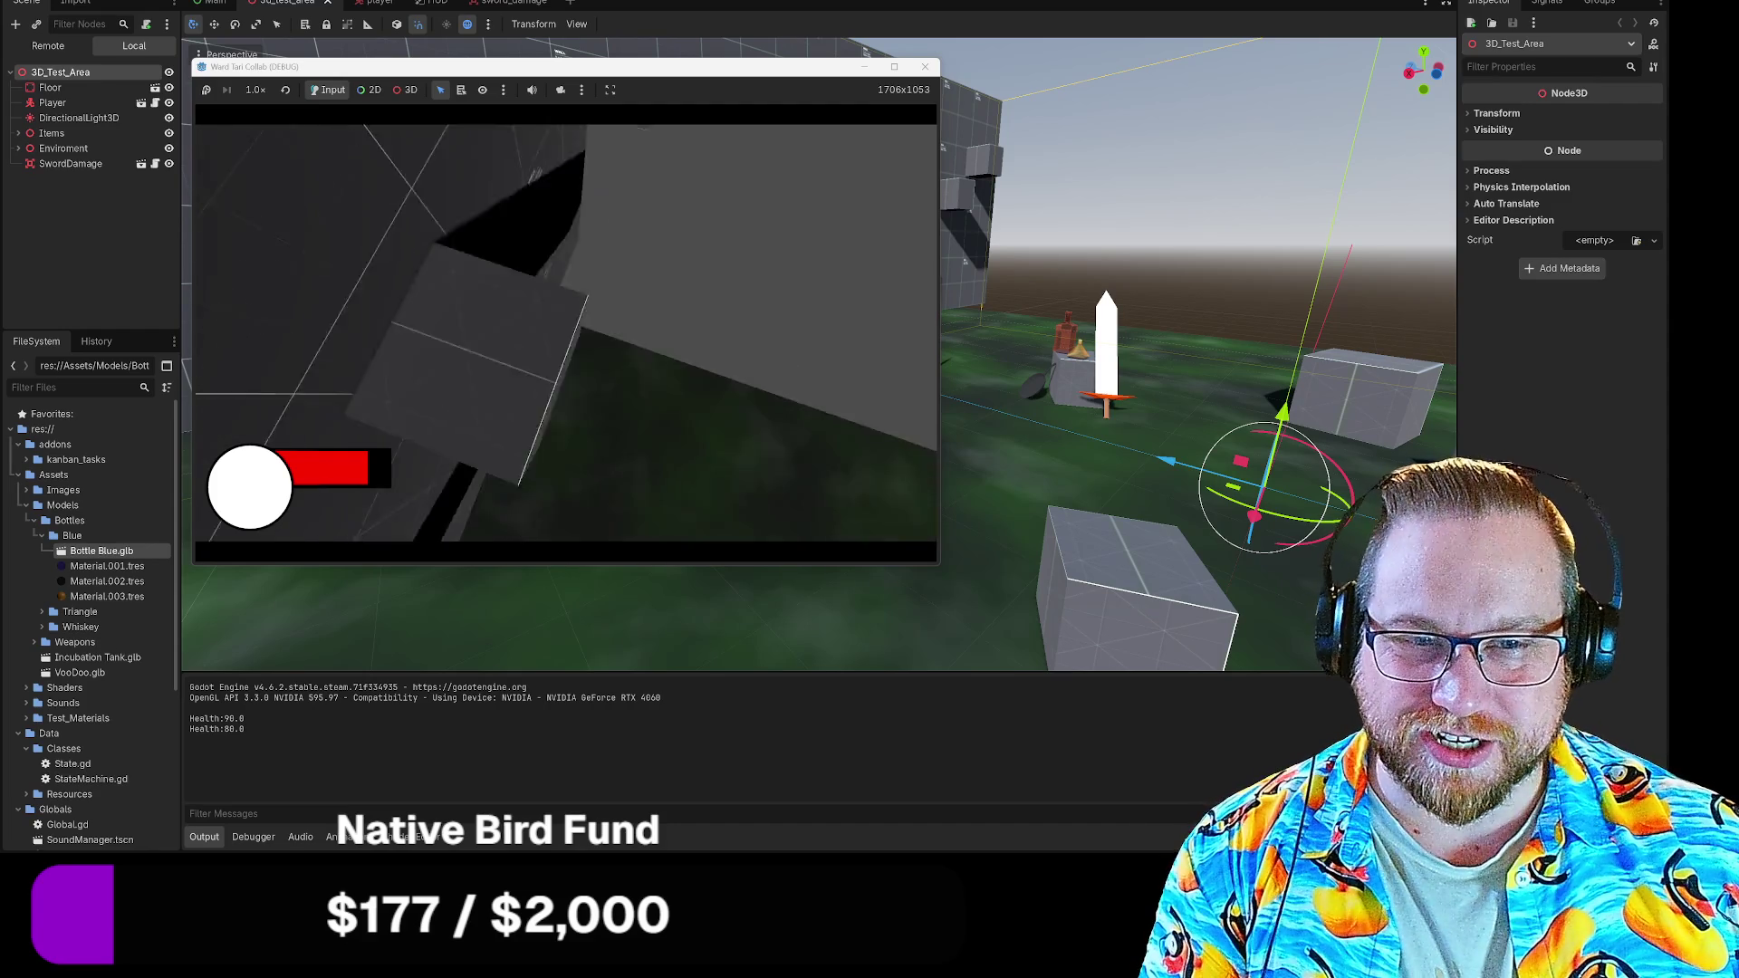
key("w")
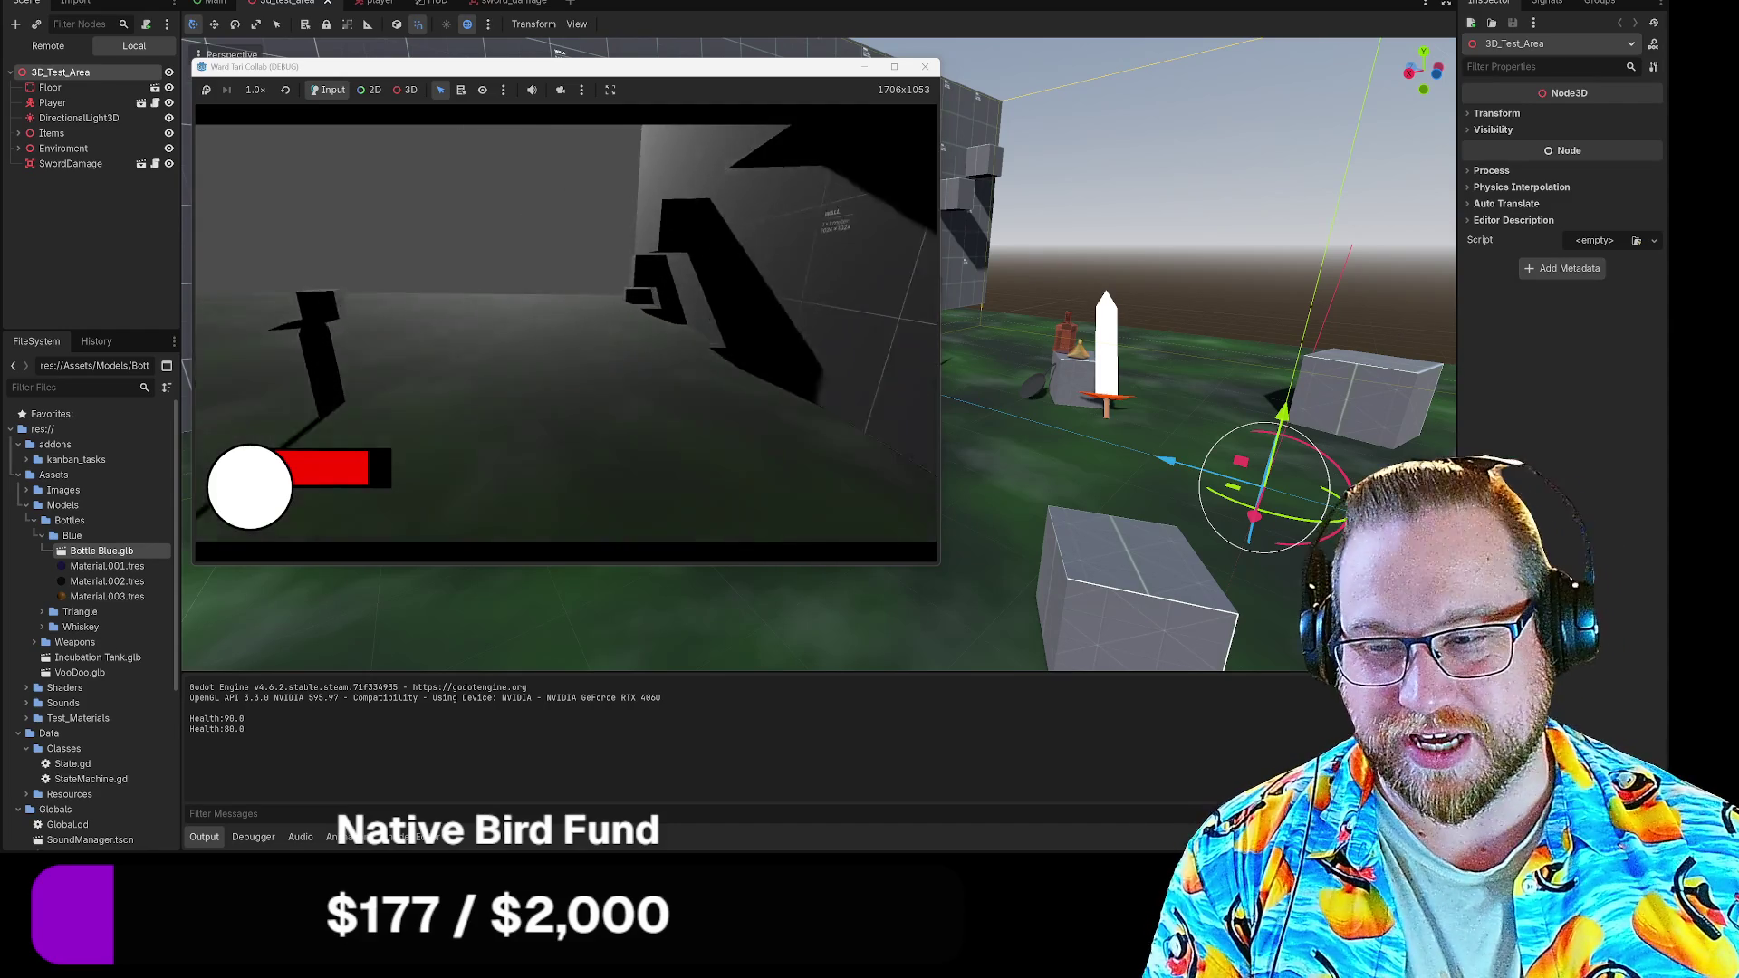
key("w")
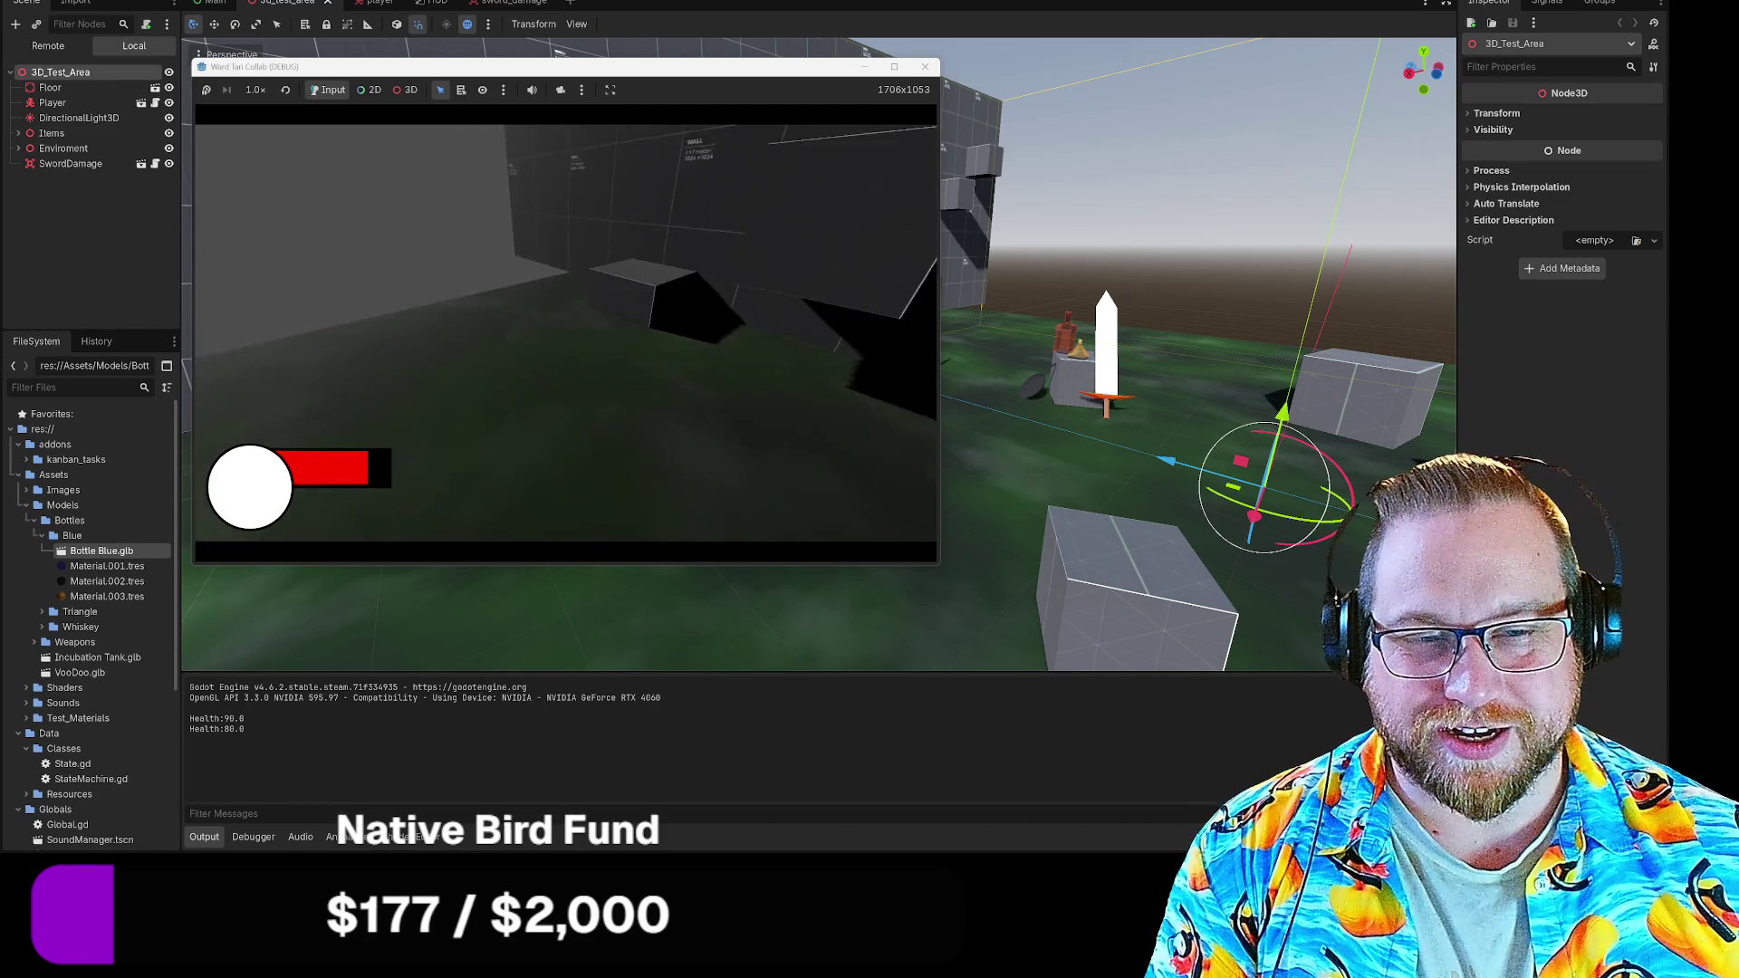
key("w")
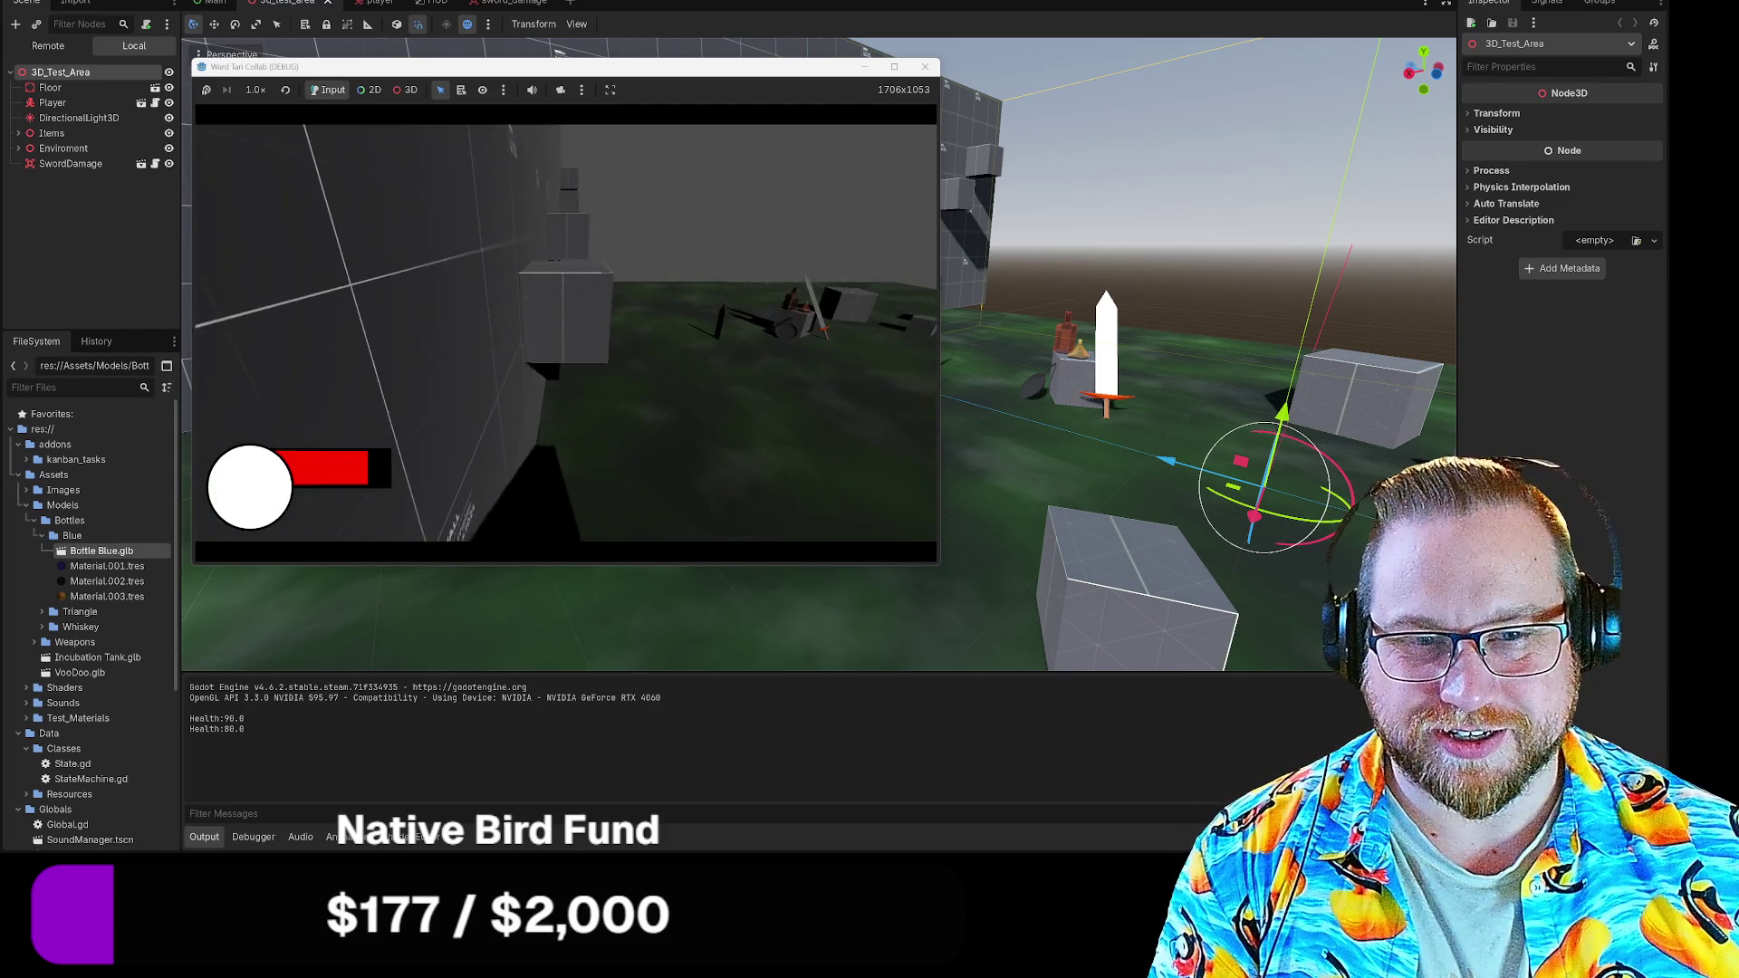
key("Escape")
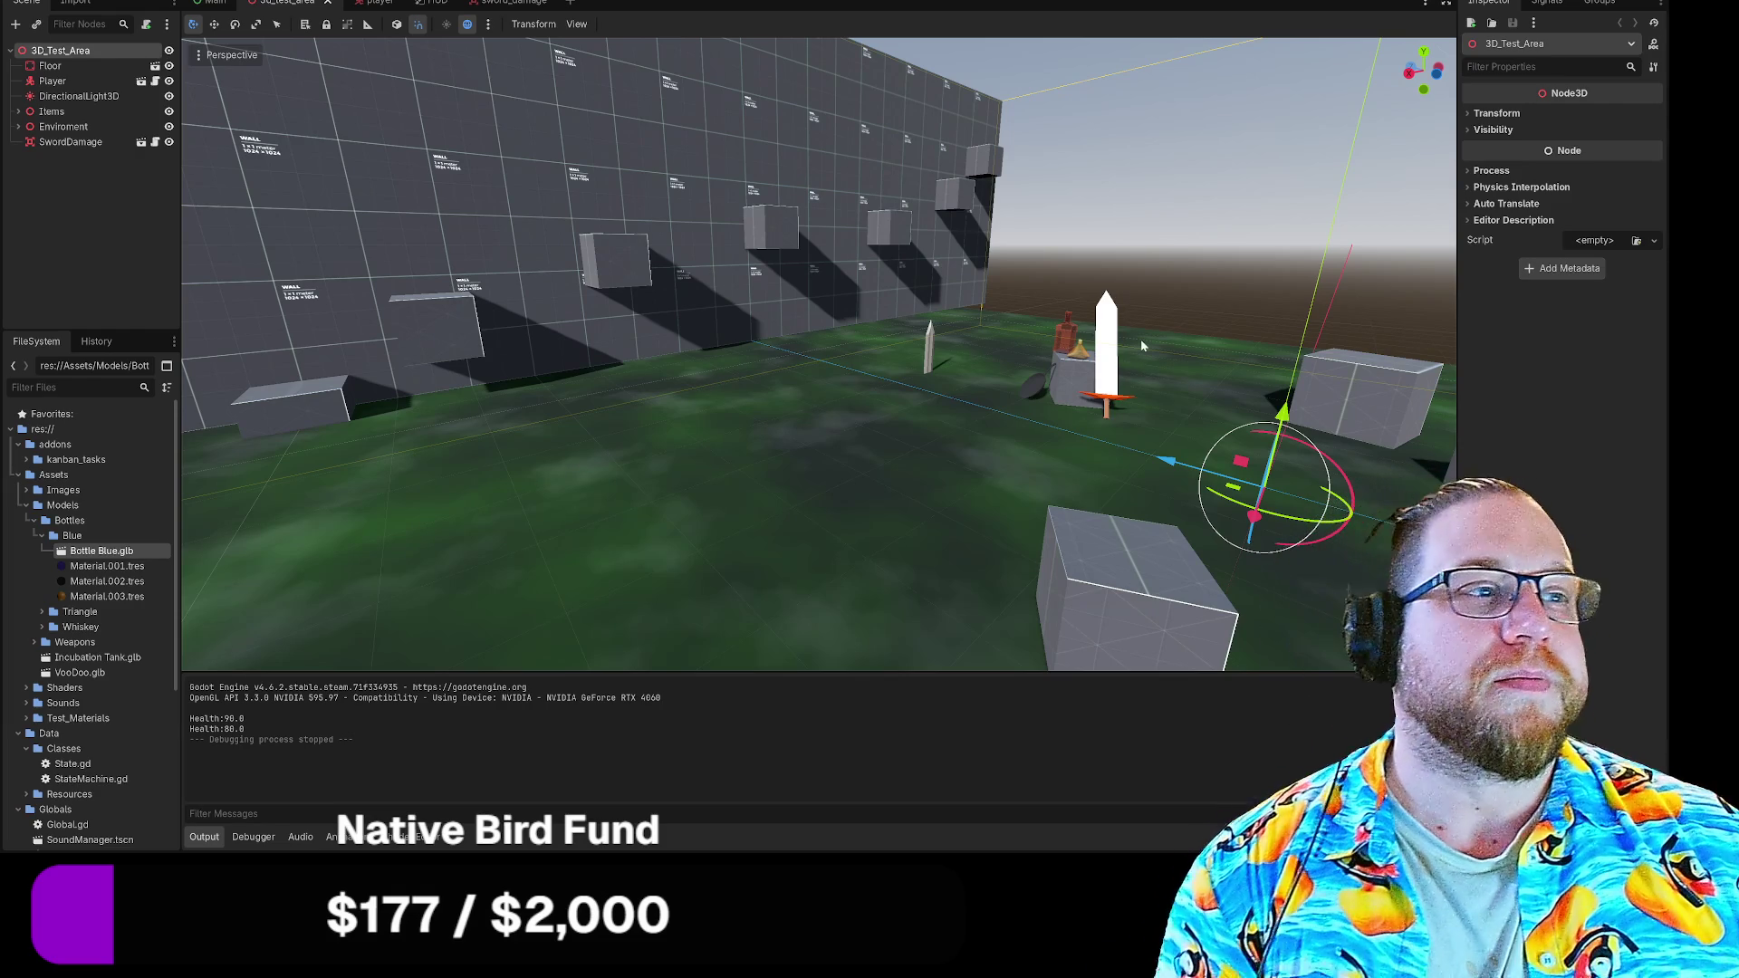
Relaunch the game with F5 and start play from the Cow Frog Survivor title screen
key("F5")
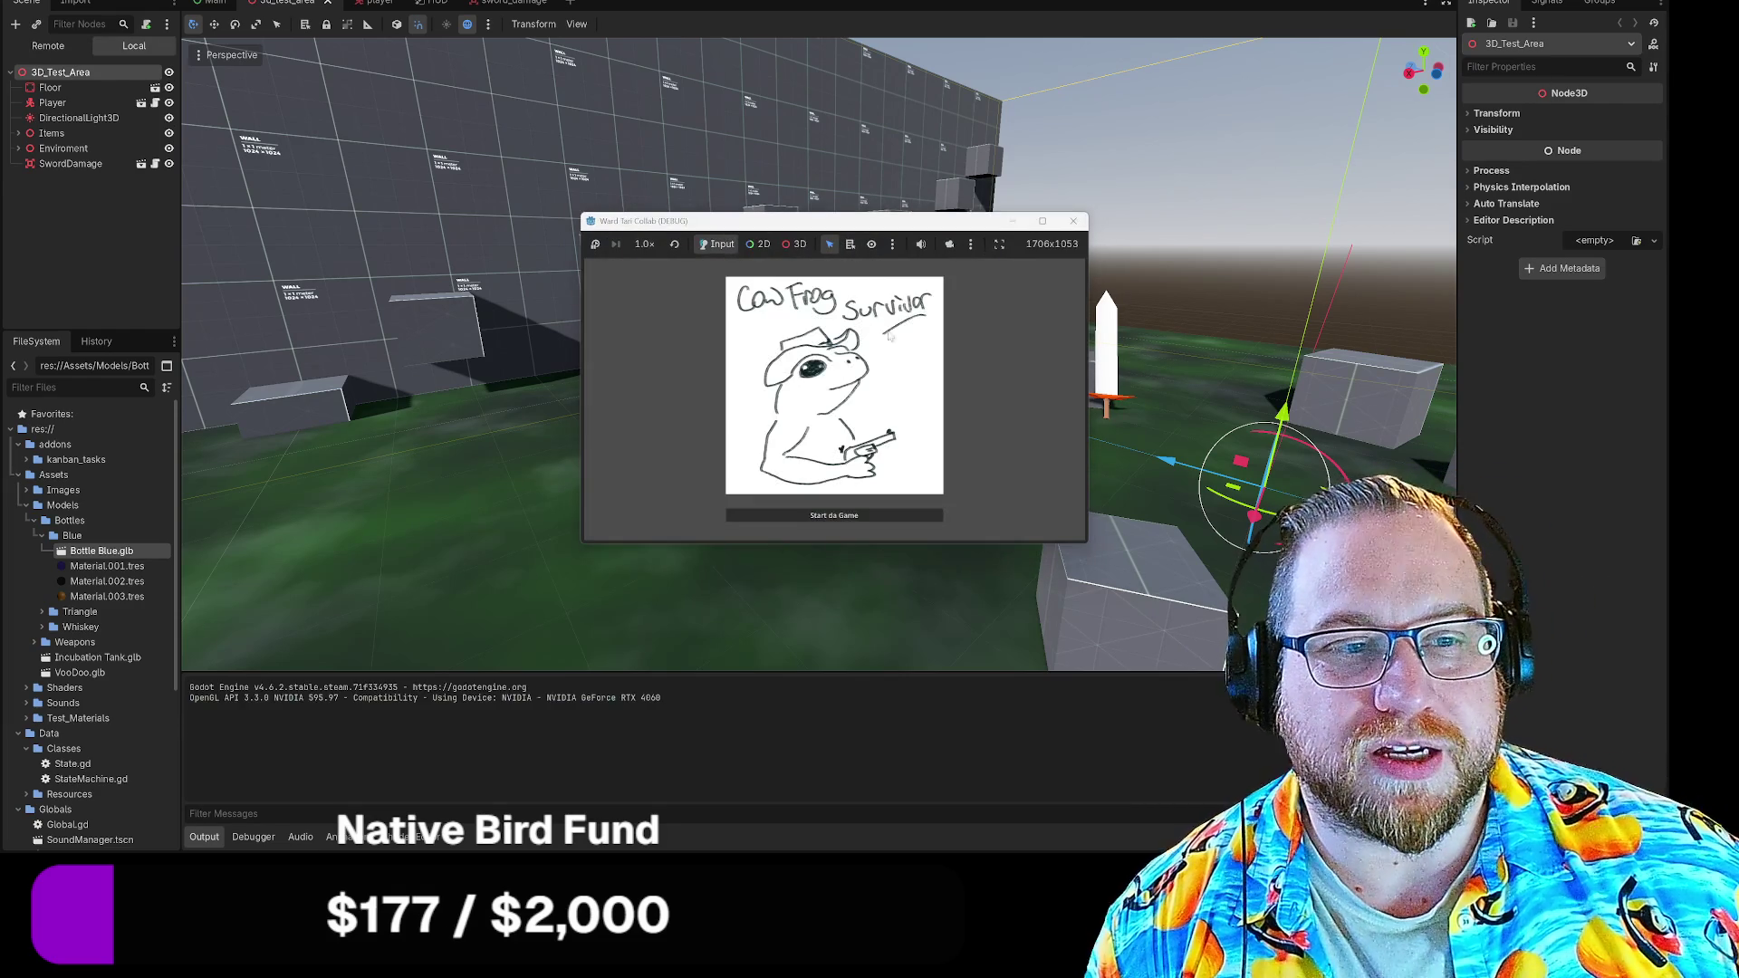
left_click(862, 518)
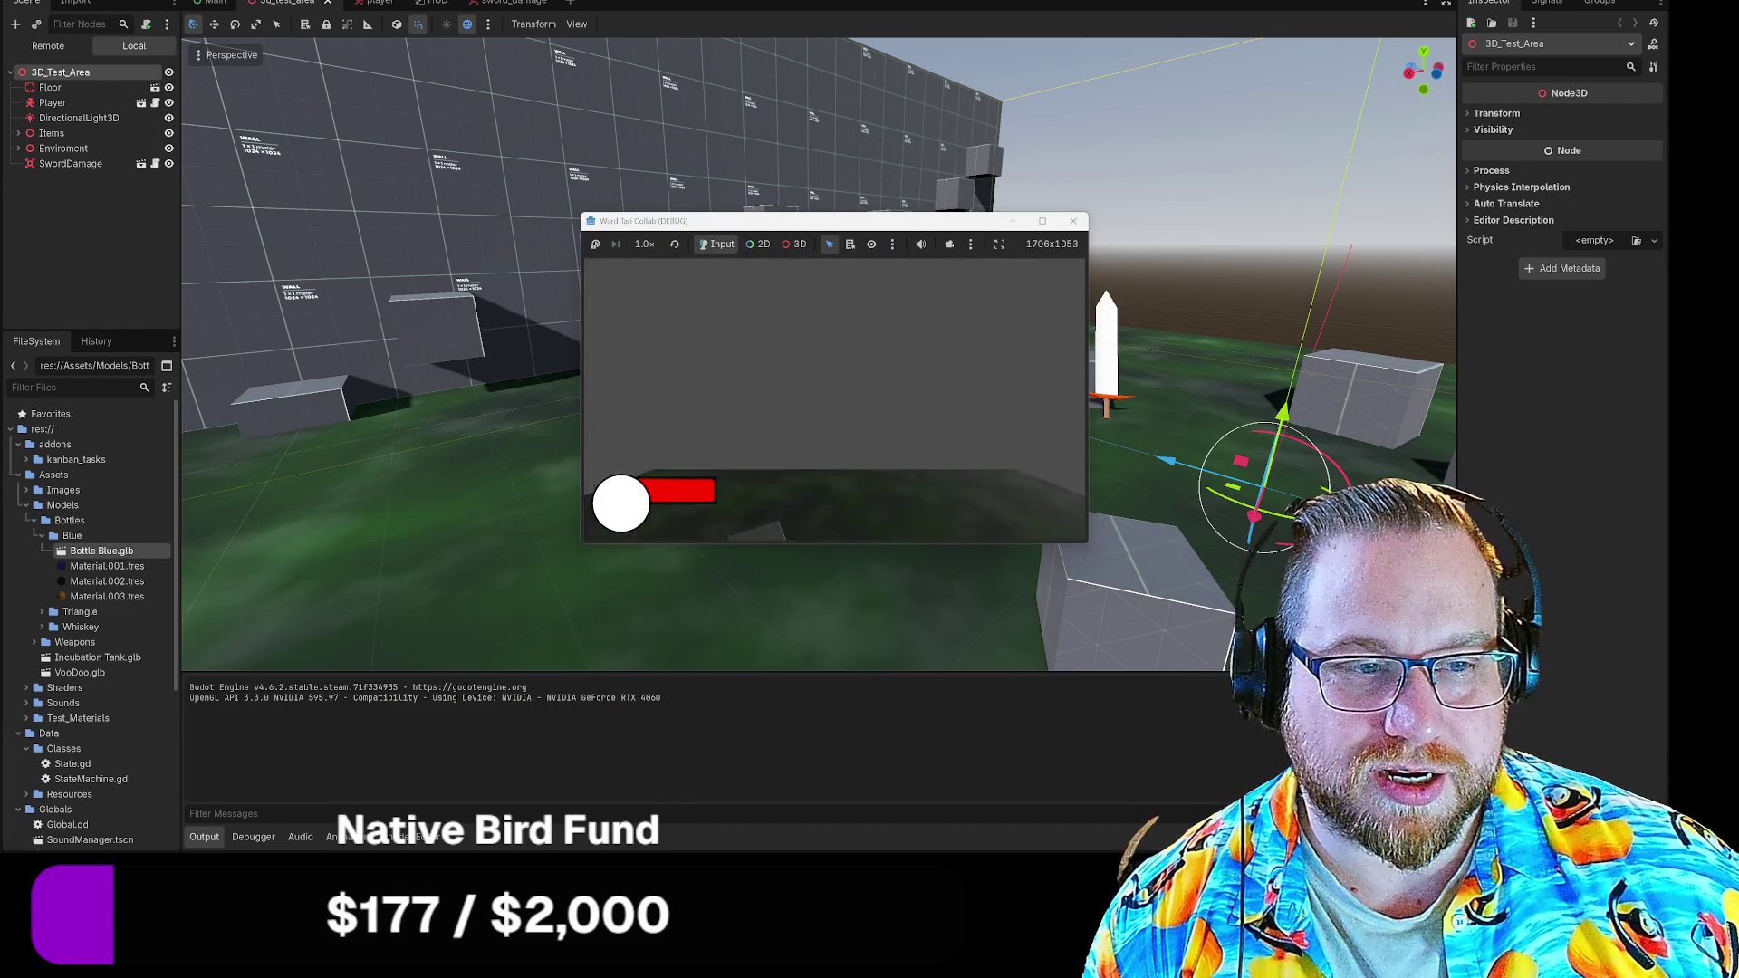